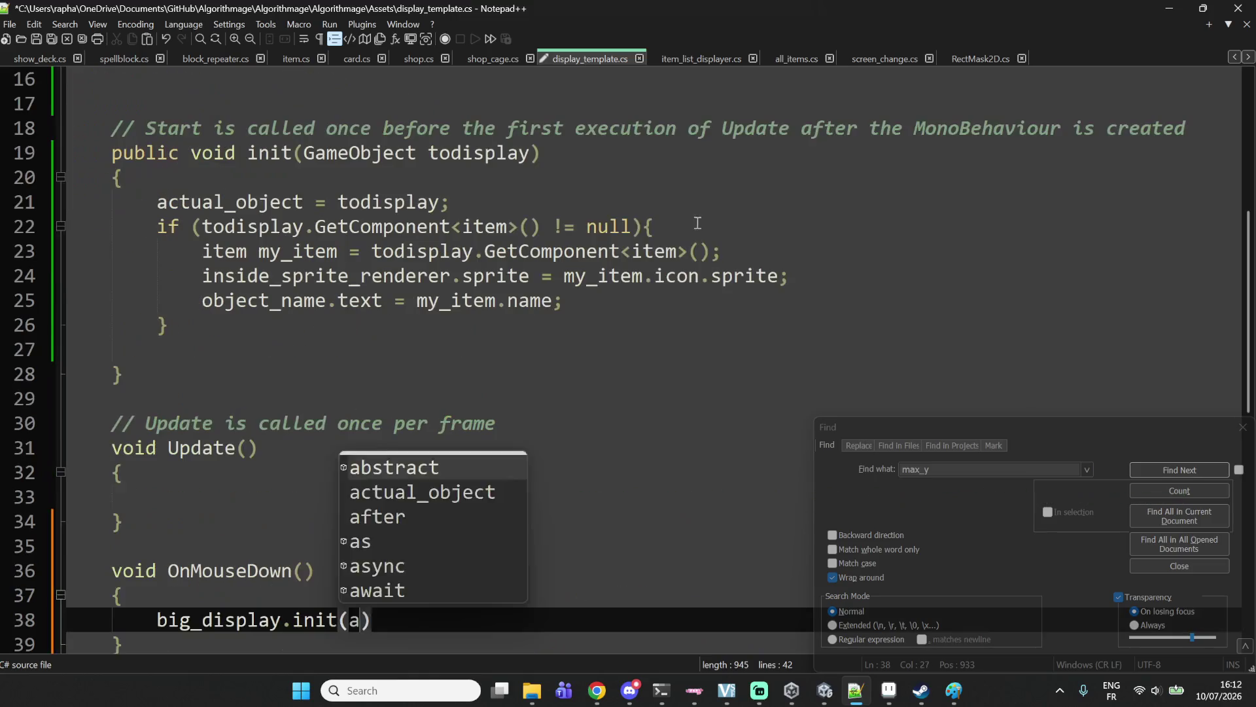
Complete big_display.init(actual_object); and start a new public field line below the class fields.
key("Return")
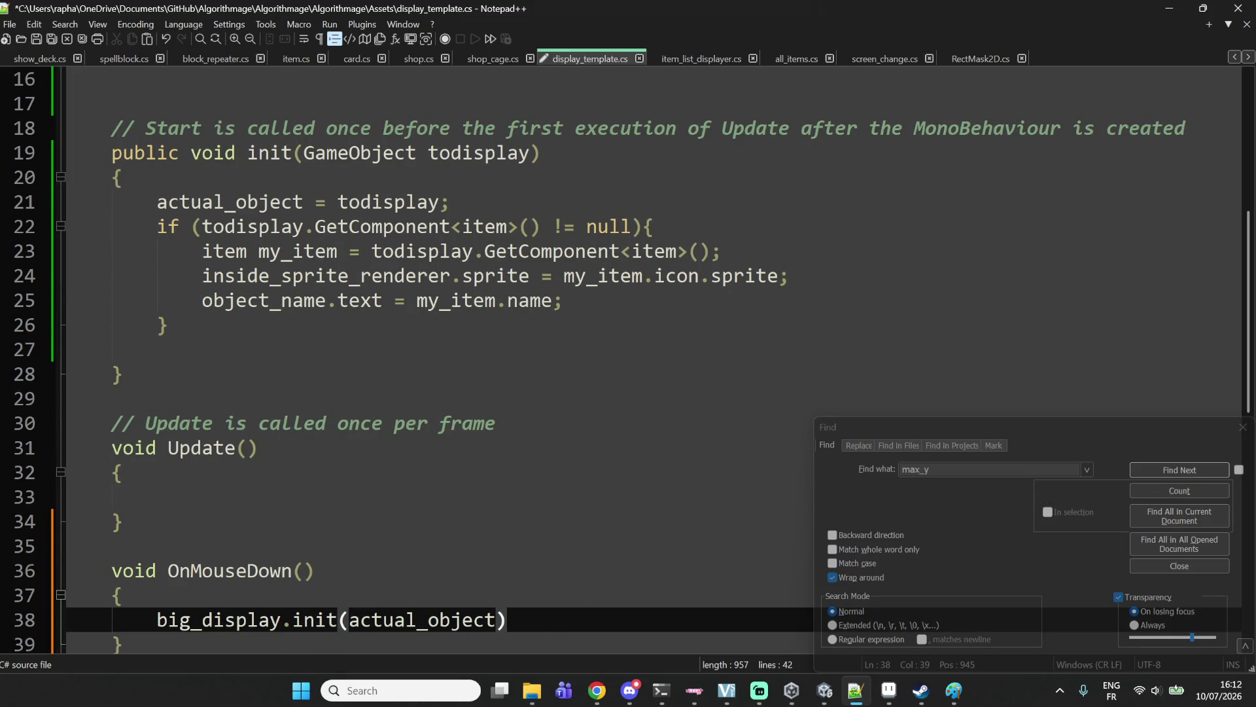
type(";")
key("Up")
key("Up")
key("Up")
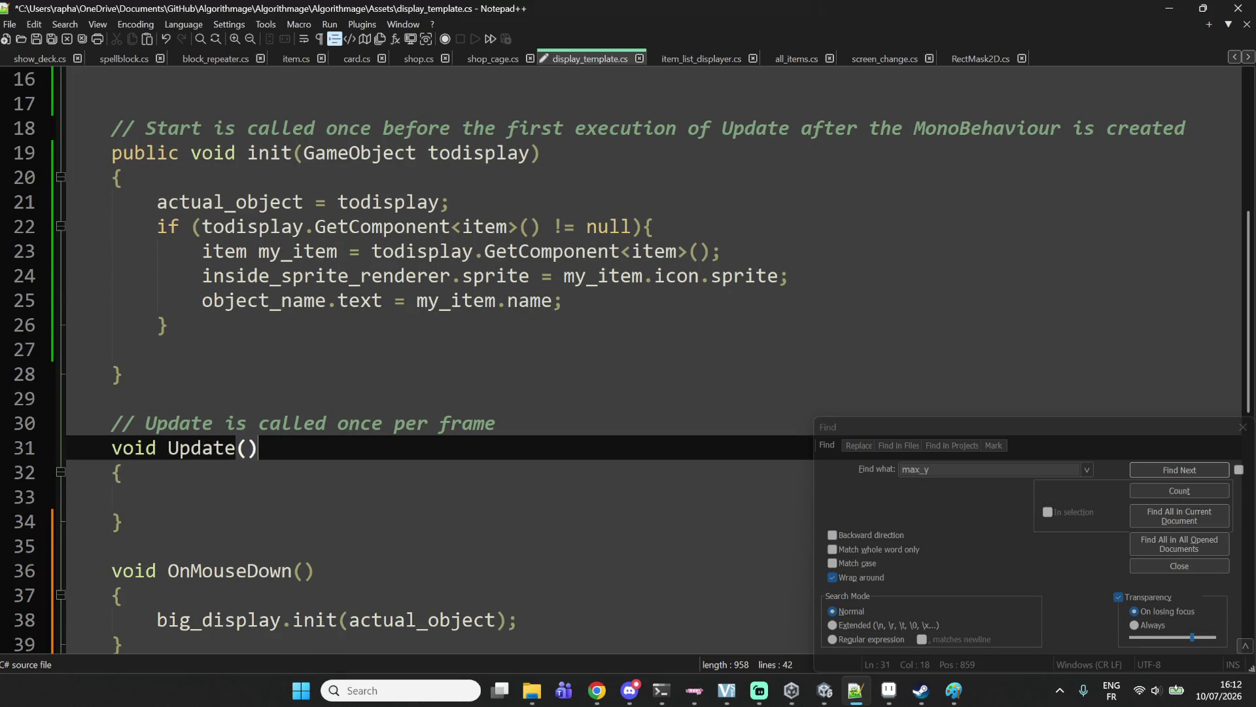
scroll(427, 377, "up", 4)
left_click(427, 378)
left_click(420, 396)
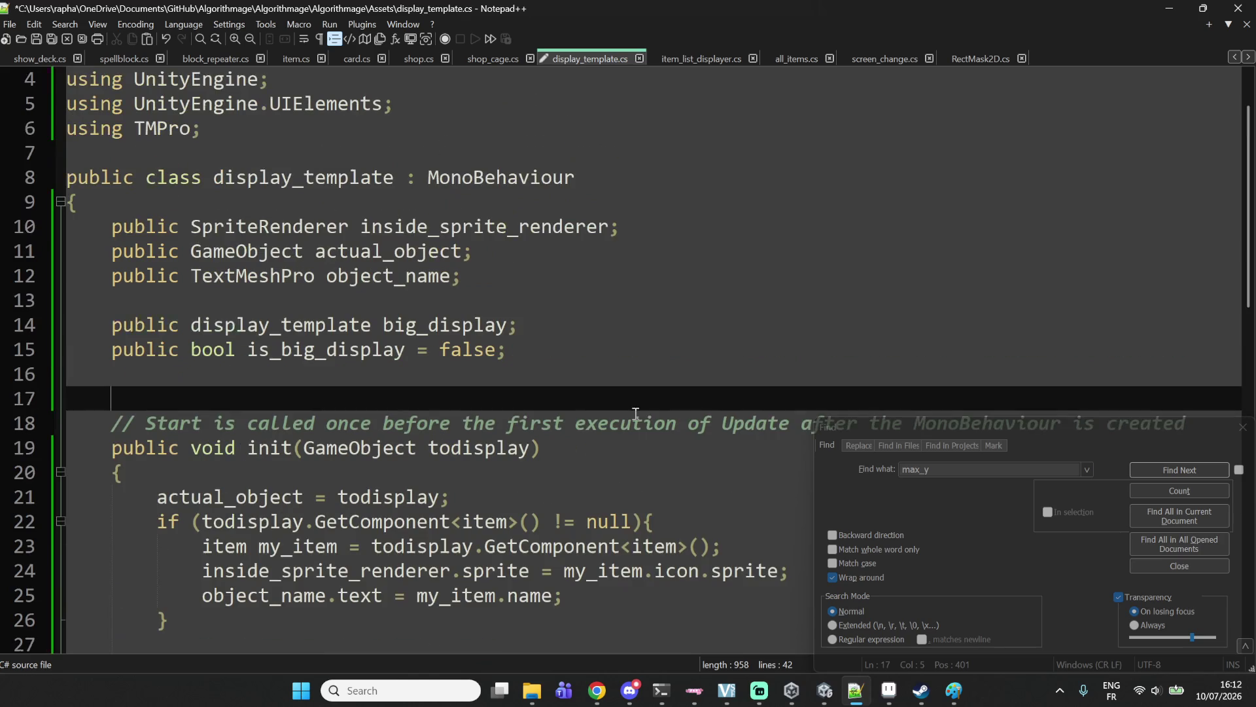
key("Return")
key("Up")
key("Up")
type("p")
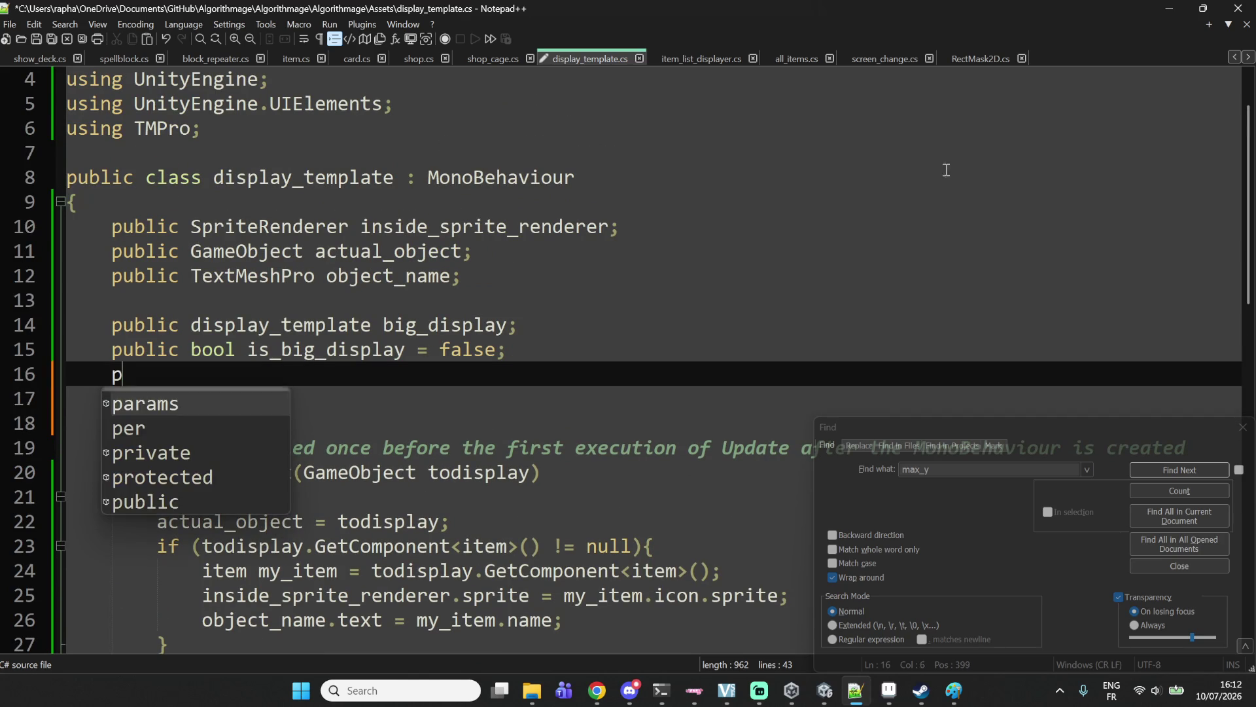
type("ublic")
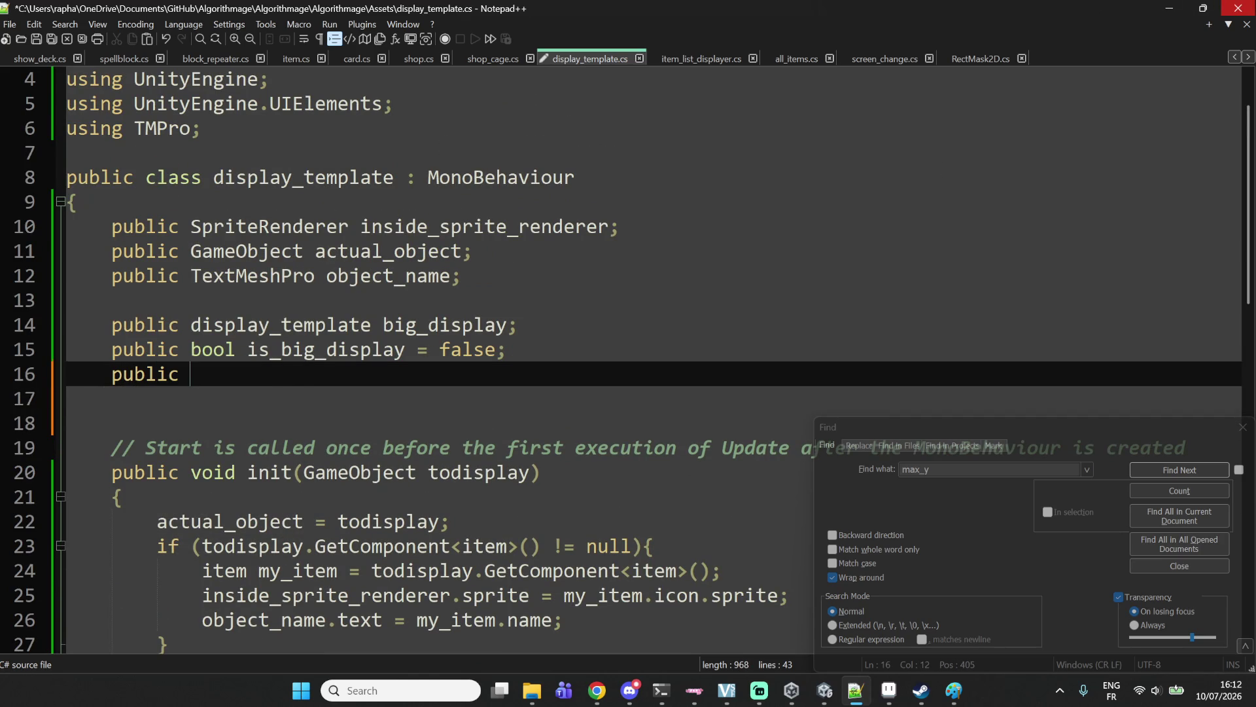
Copy the TextMeshPro object_name declaration into a new object_description field and save display_template.cs.
mouse_move(190, 274)
left_mouse_down()
mouse_move(560, 256)
mouse_move(556, 270)
left_mouse_up()
key("ctrl+c")
key("Down")
key("Down")
key("Down")
key("ctrl+v")
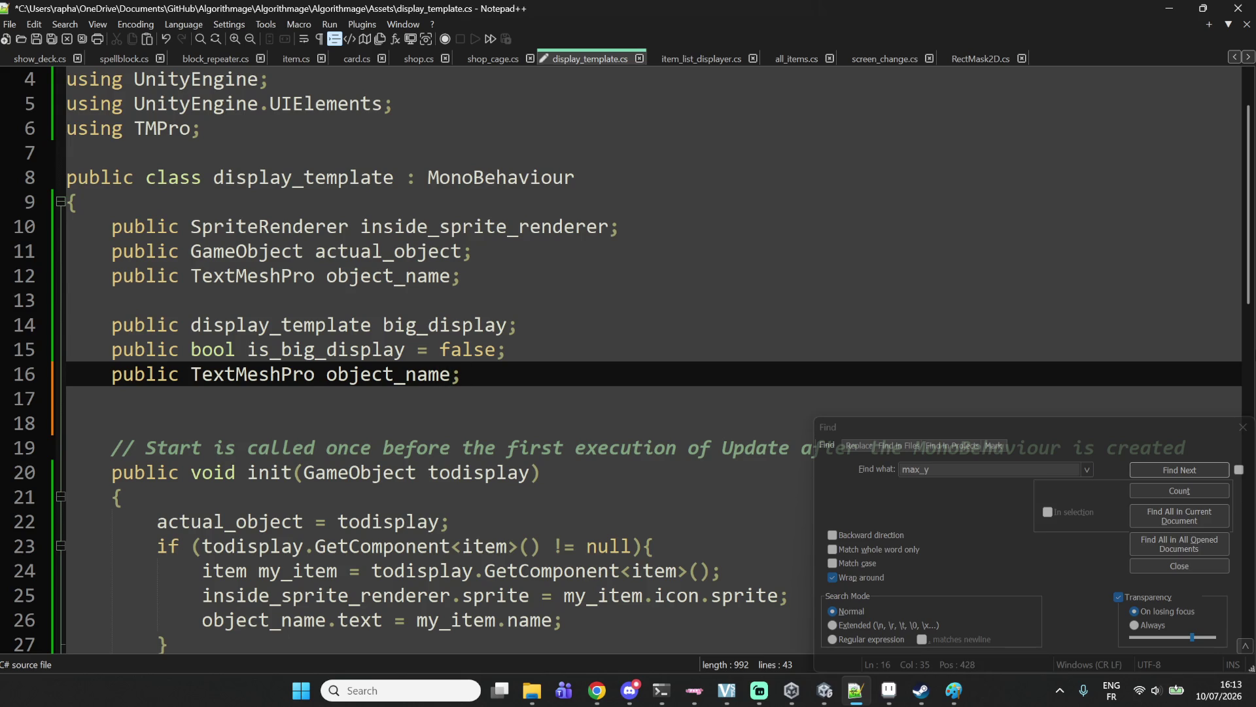
key("BackSpace")
key("BackSpace")
key("BackSpace")
type("_dec")
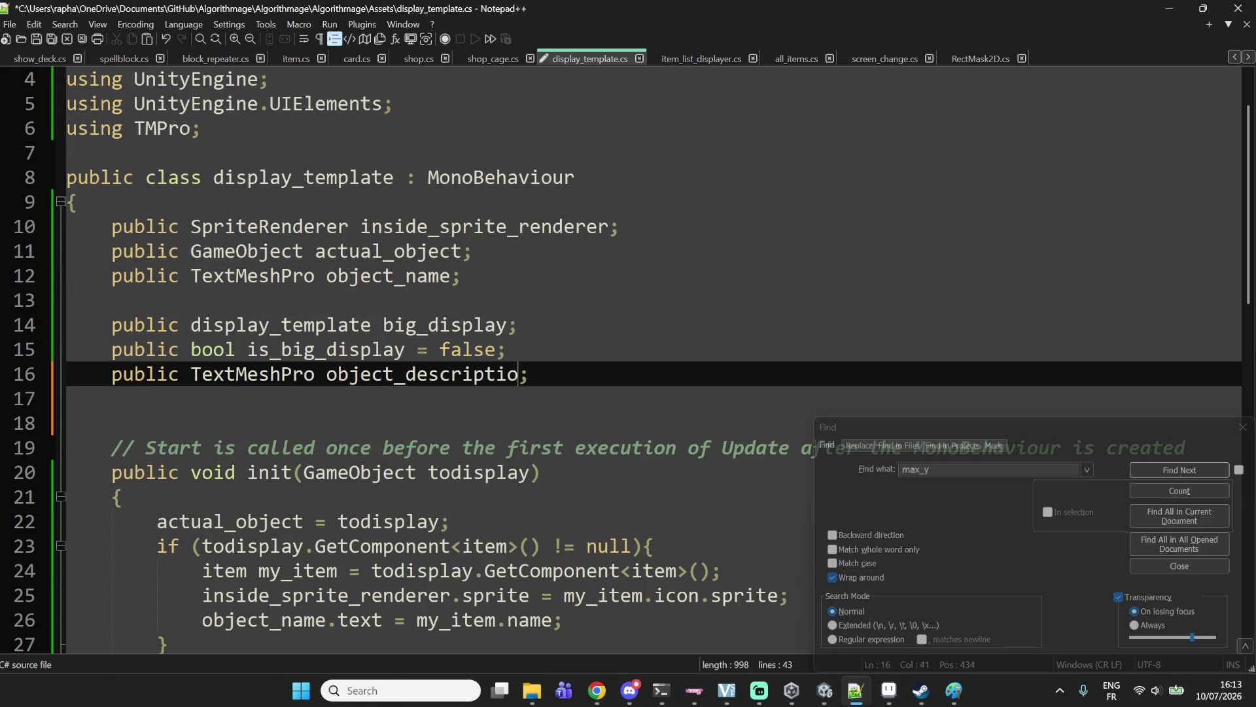
key("End")
key("ctrl+s")
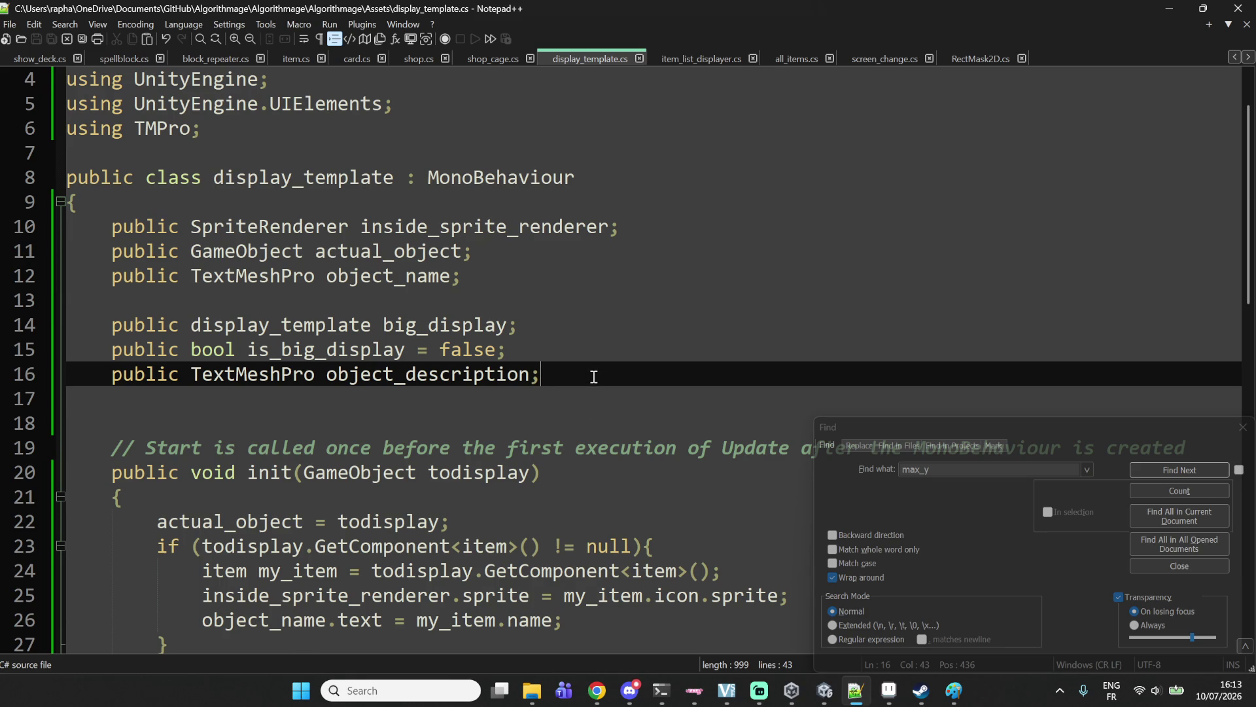
left_click(825, 691)
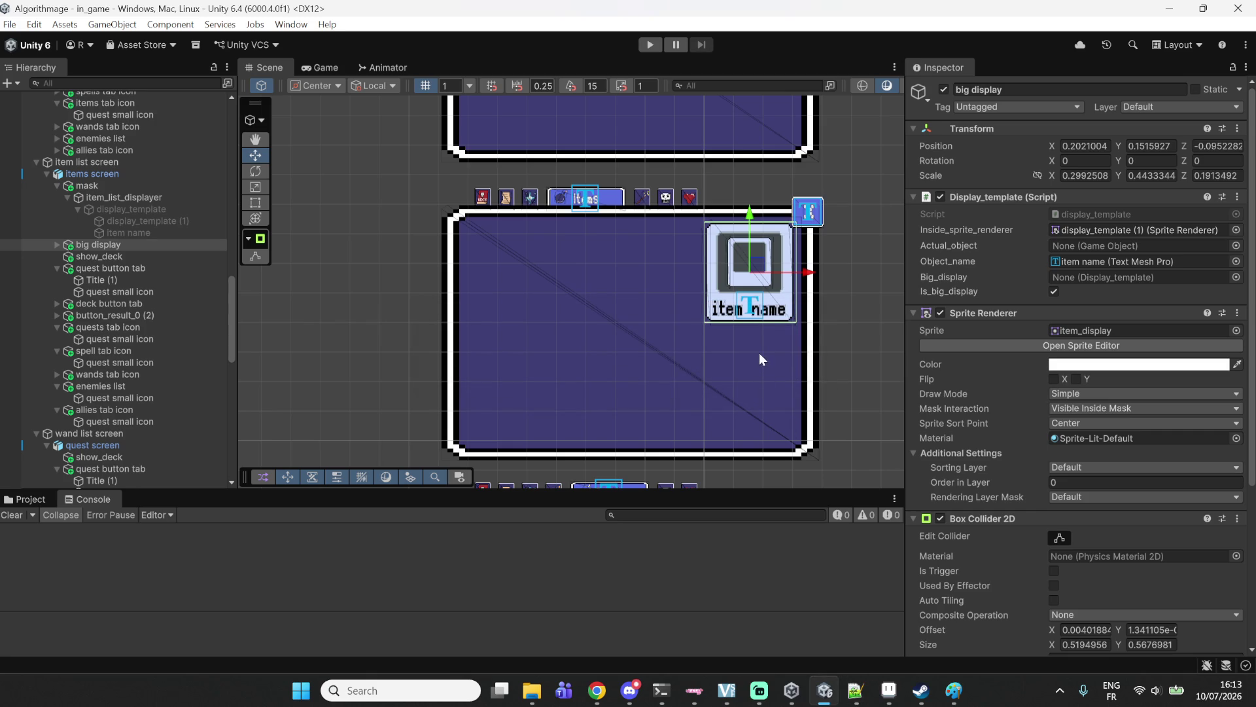
After Unity recompiles, zoom and pan the Scene view to centre big display.
scroll(756, 355, "up", 2)
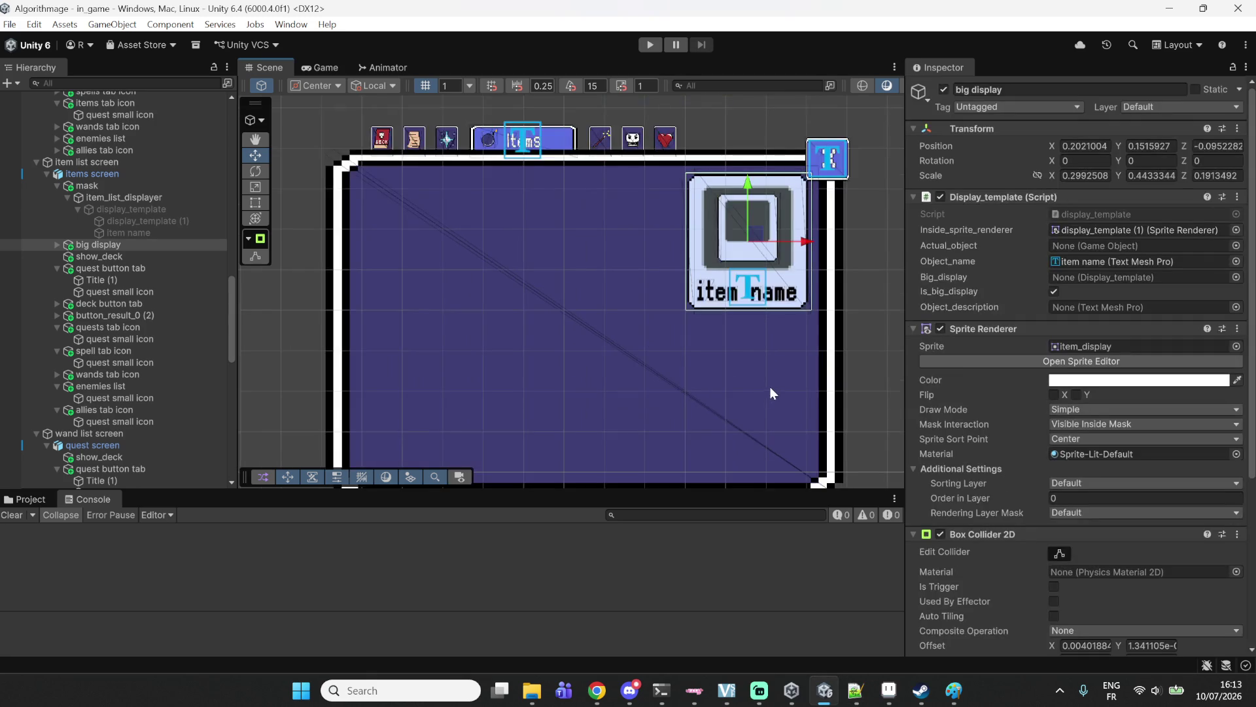
left_click_drag(761, 378, 736, 341)
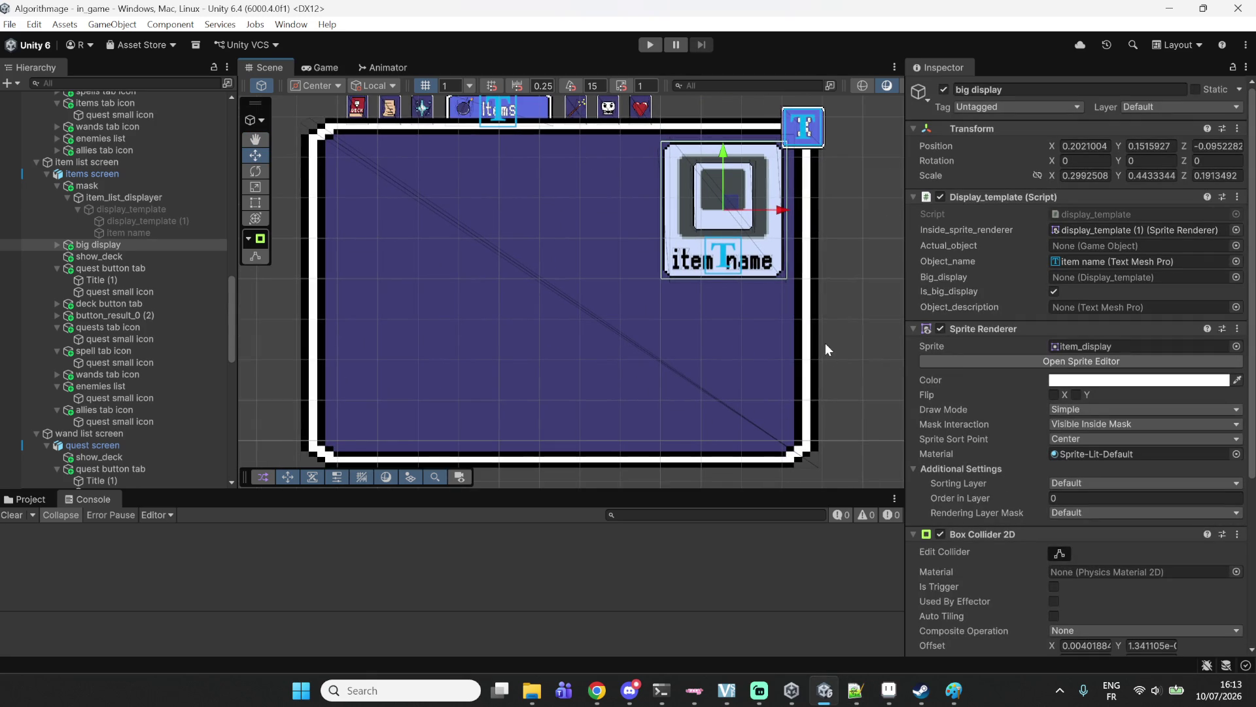
mouse_move(889, 692)
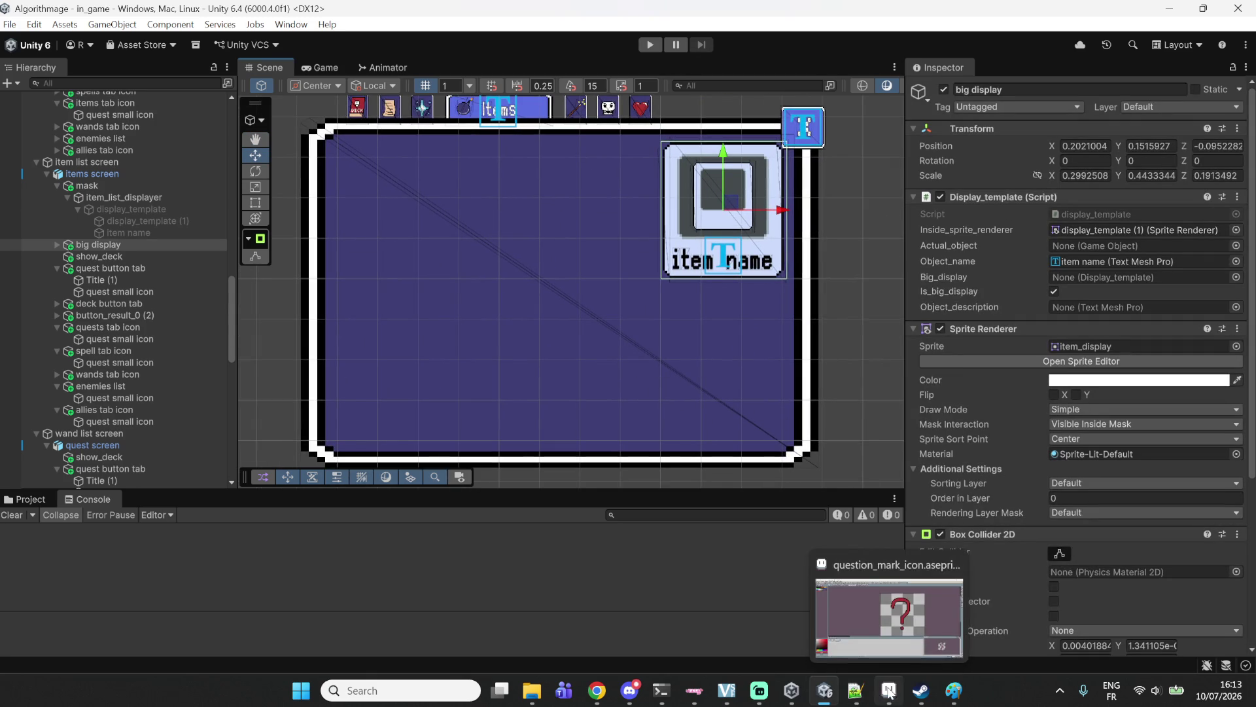
mouse_move(845, 698)
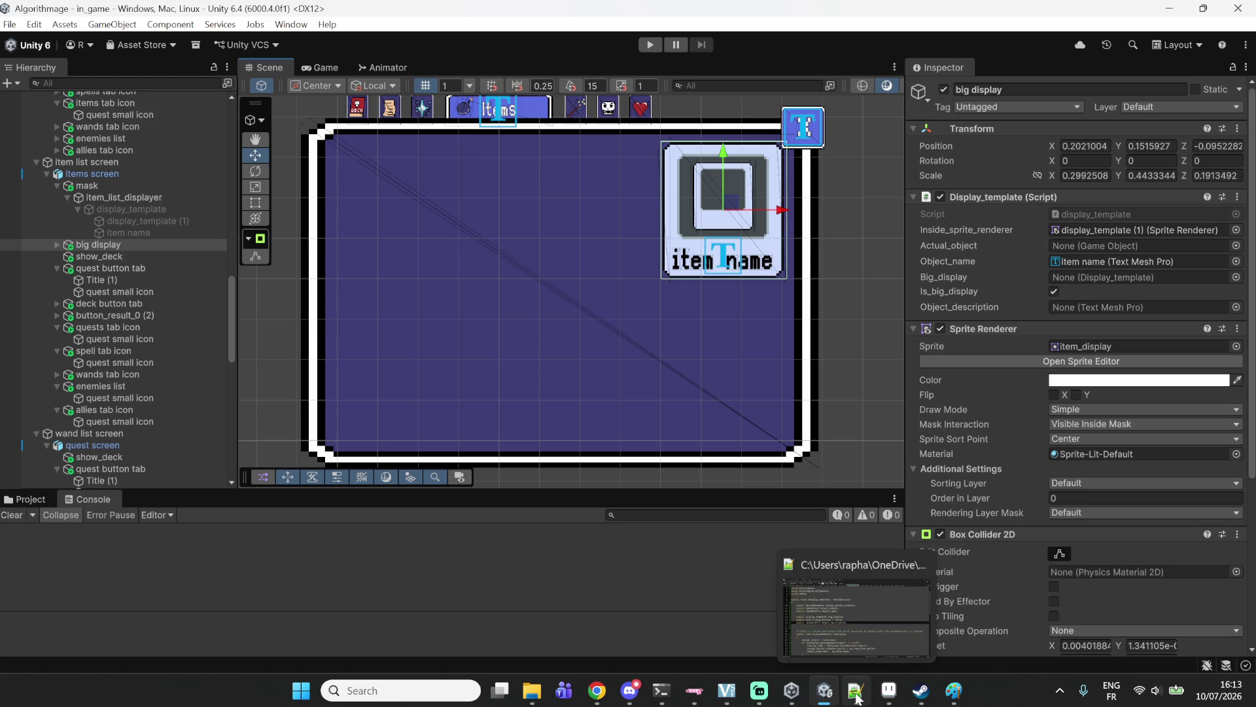
In Aseprite, pick black, enable symmetry and the pixel pencil, and close blank Sprite-0008.
left_click(891, 692)
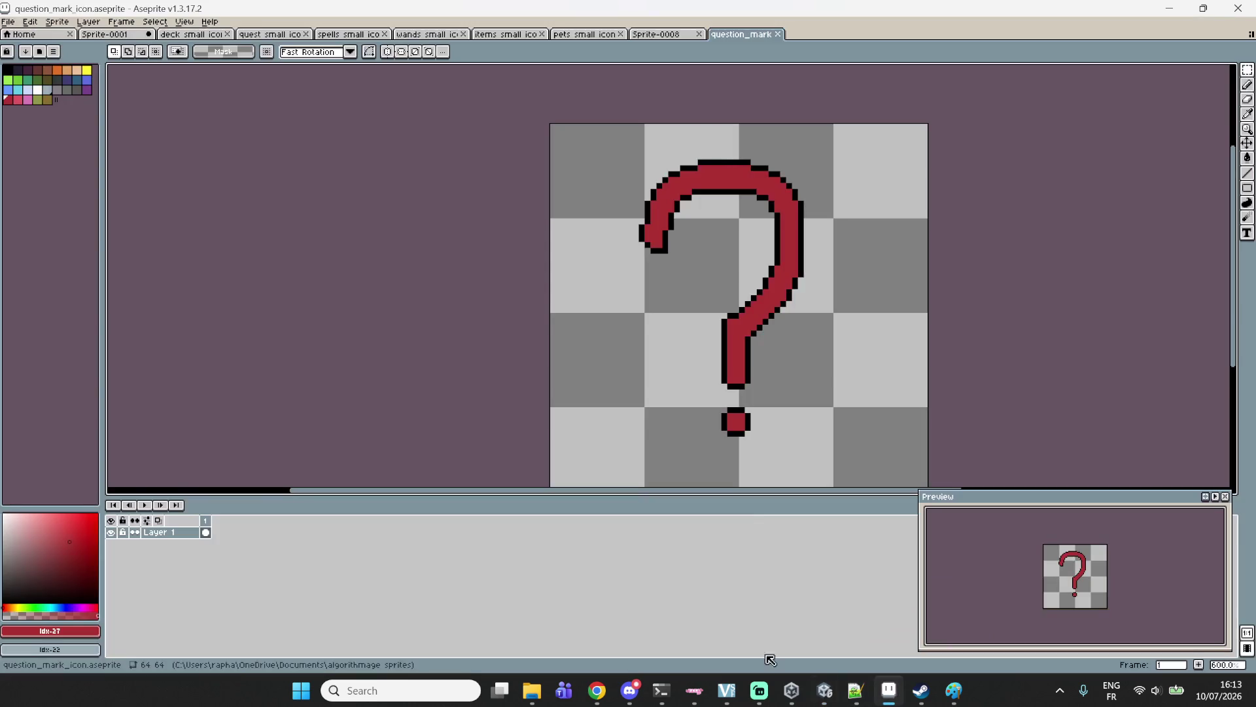
left_click(661, 34)
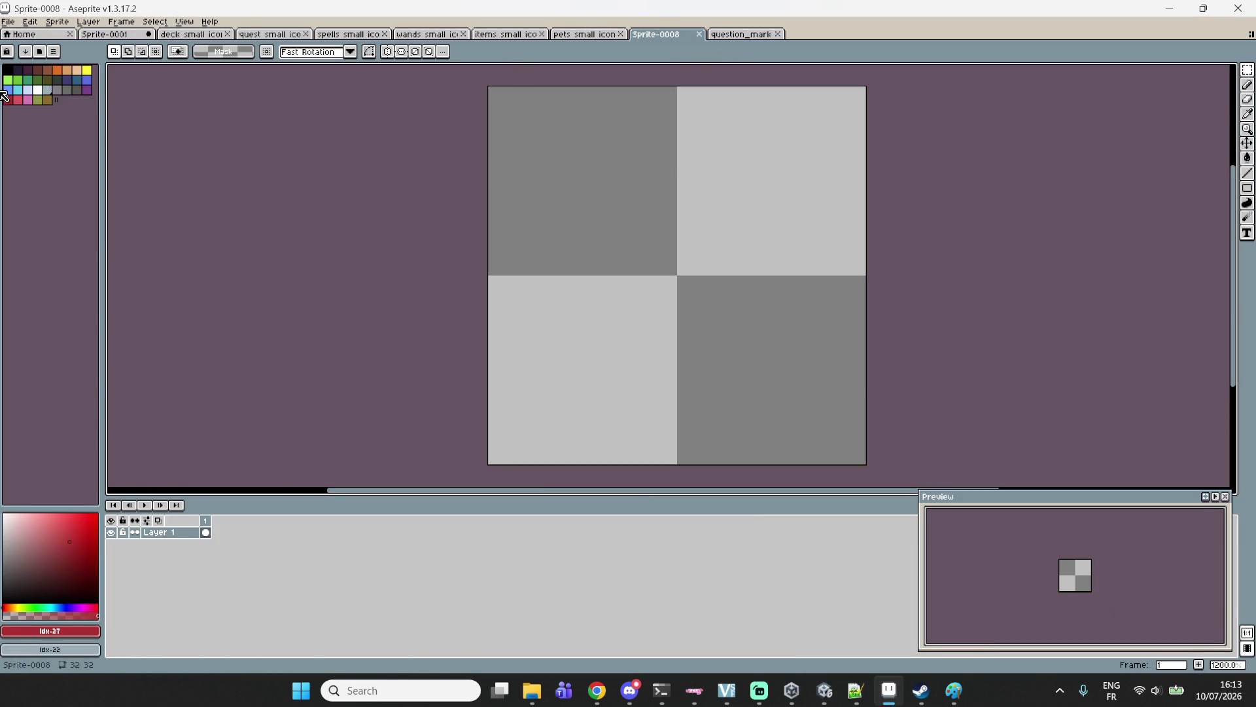
left_click(12, 68)
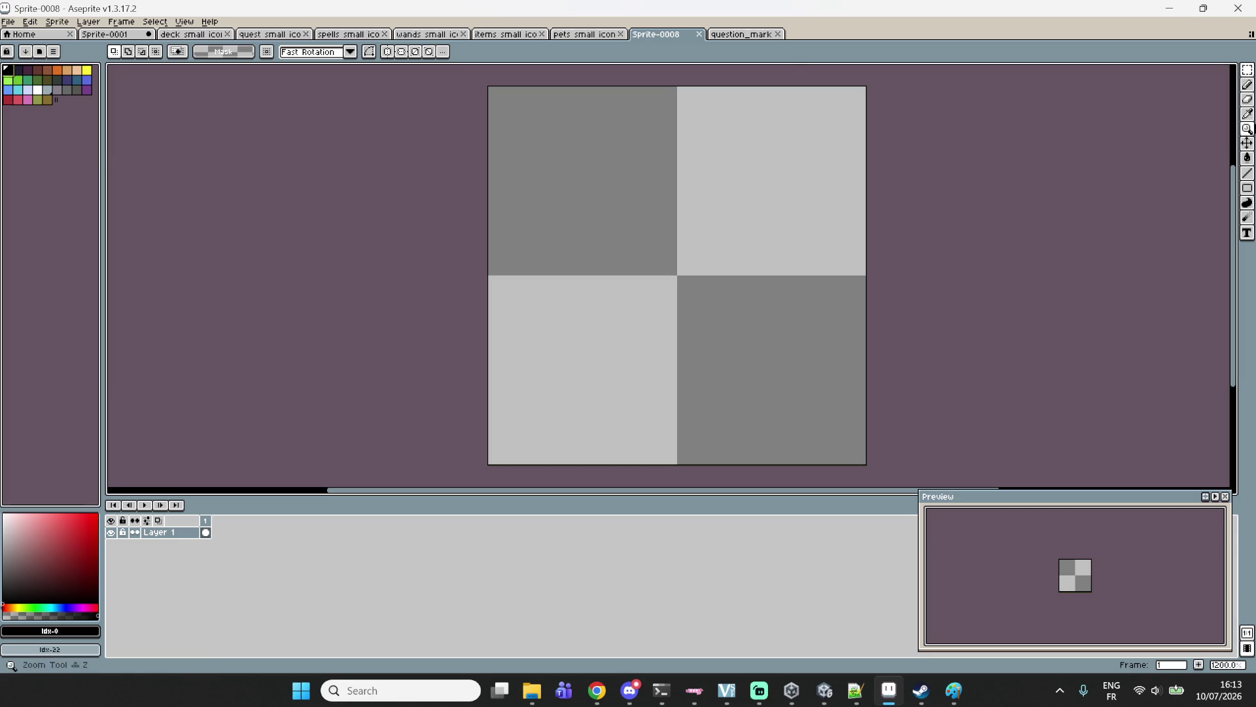
left_click(402, 53)
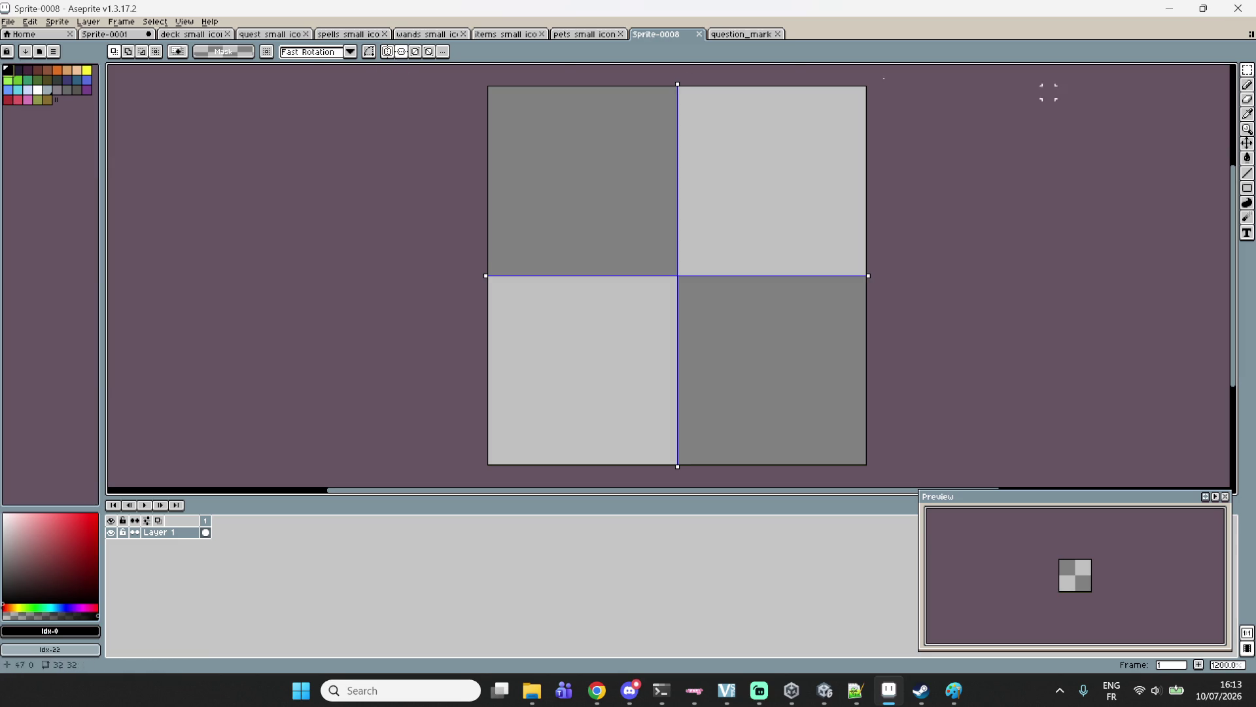
left_click(1248, 85)
scroll(727, 88, "up", 3)
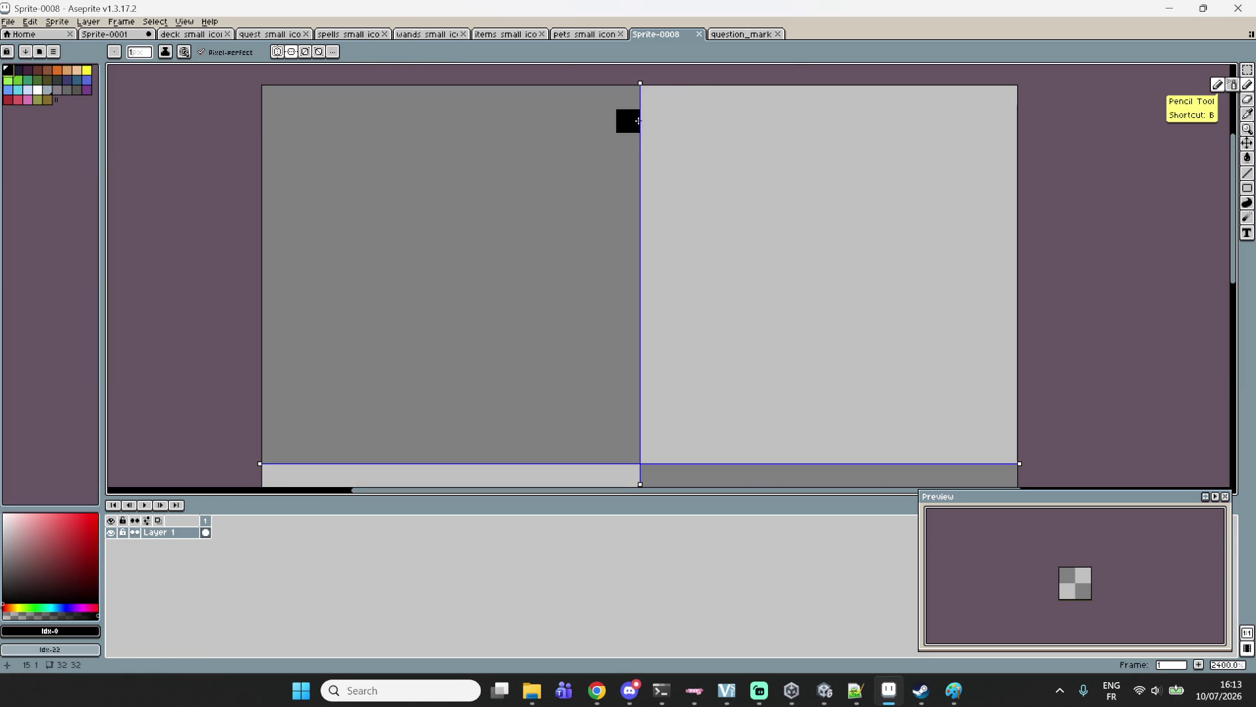
left_click(699, 35)
Create a new 64x64 sprite from the File menu.
left_click(15, 23)
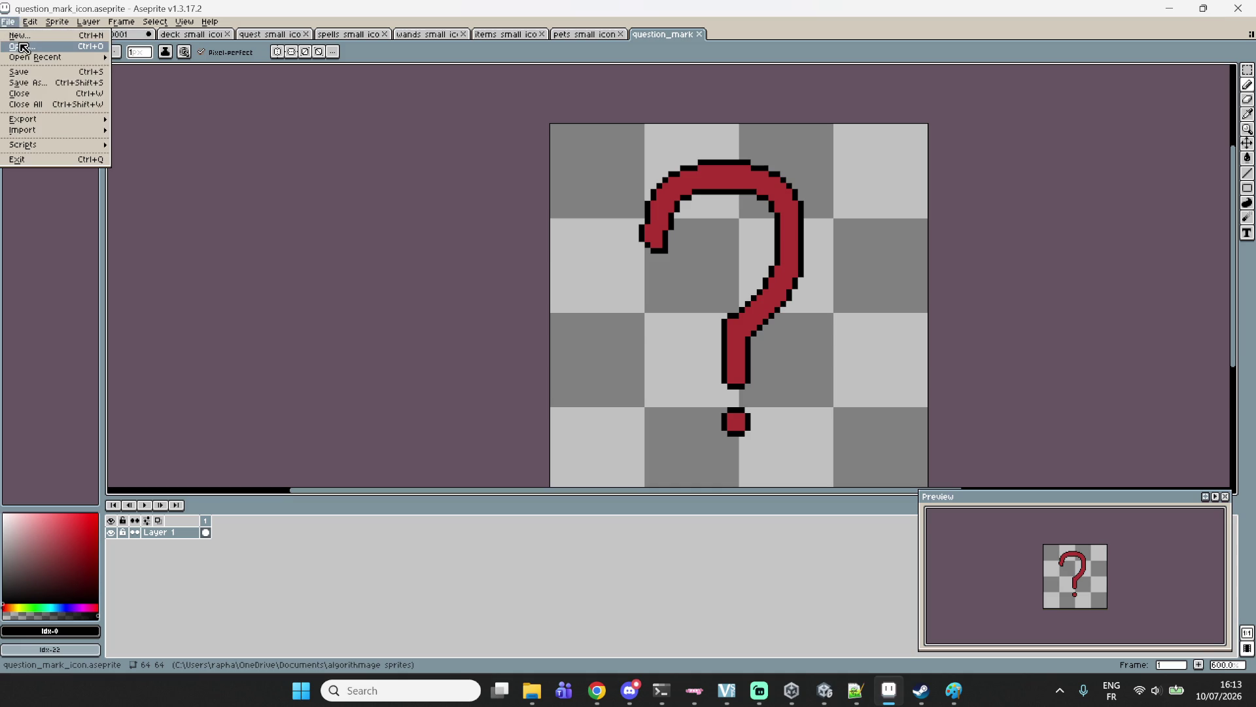
left_click(23, 35)
left_click(597, 432)
scroll(724, 312, "up", 8)
scroll(868, 238, "down", 3)
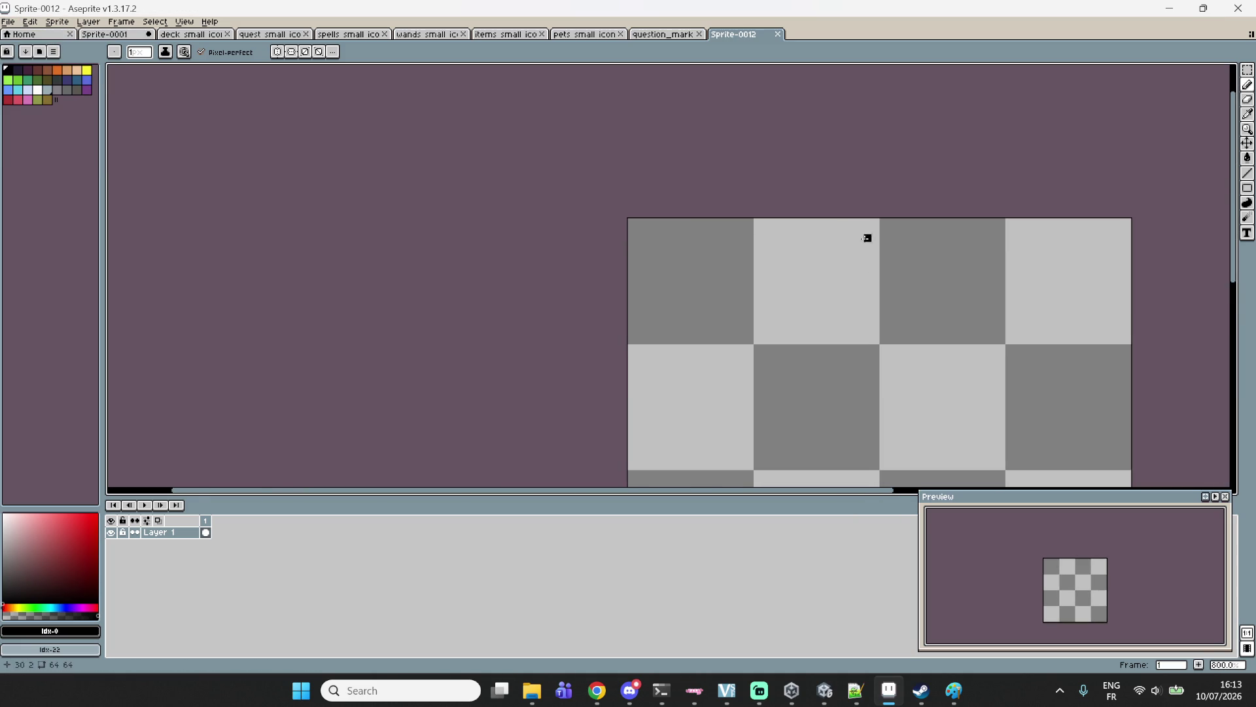
scroll(810, 191, "up", 2)
With vertical-axis symmetry, draw the mirrored top edge with diagonal corner steps.
left_click(290, 52)
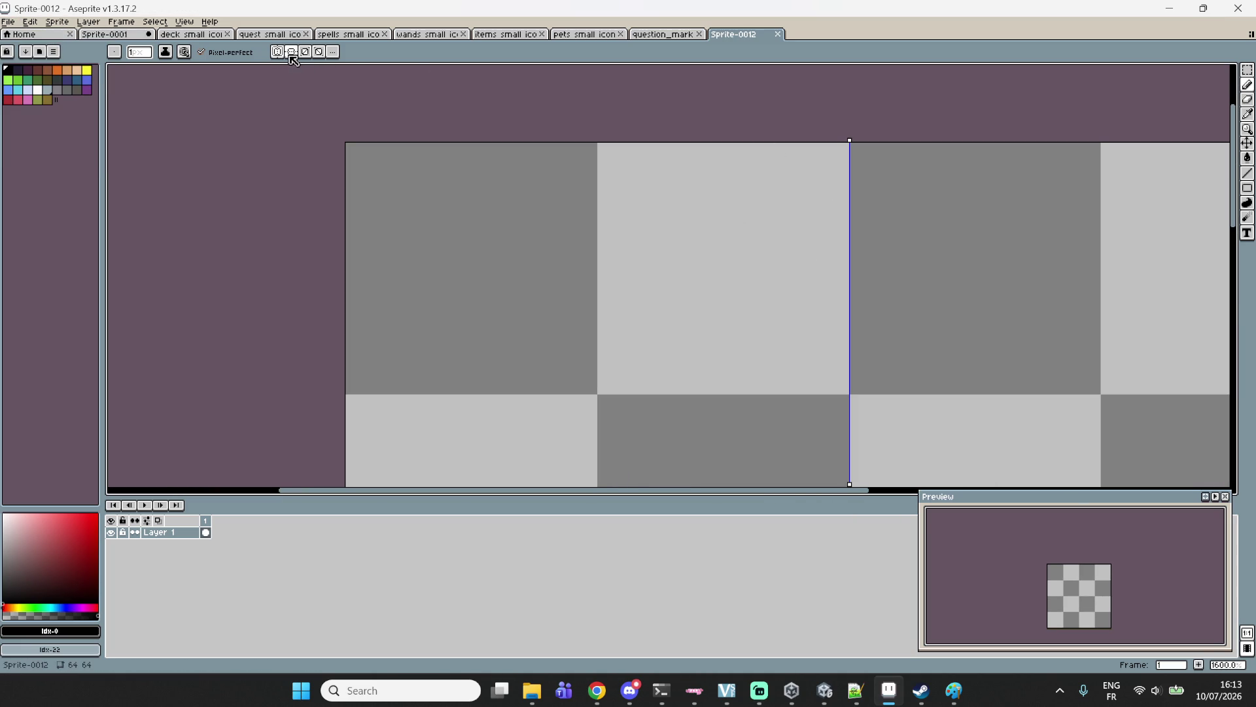
left_click_drag(844, 165, 454, 168)
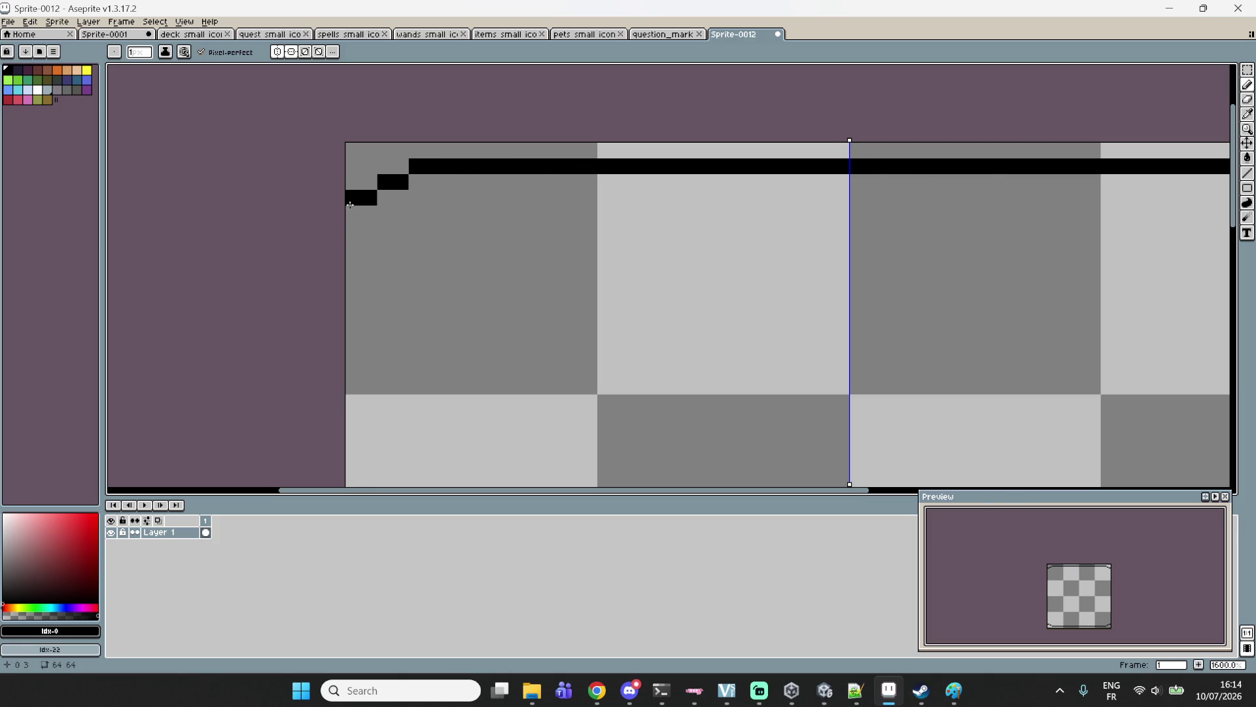
key("ctrl+z")
left_click_drag(841, 166, 429, 168)
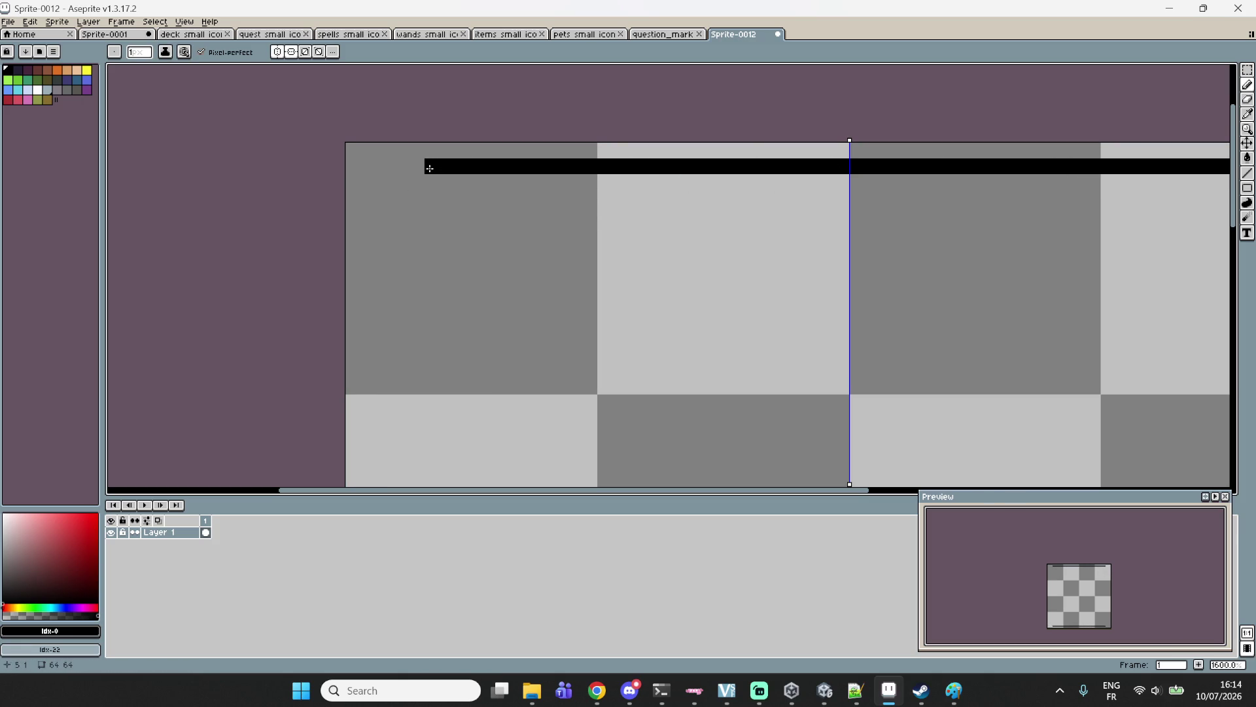
left_click(358, 234, "shift")
scroll(429, 285, "down", 4)
left_click_drag(425, 312, 434, 261)
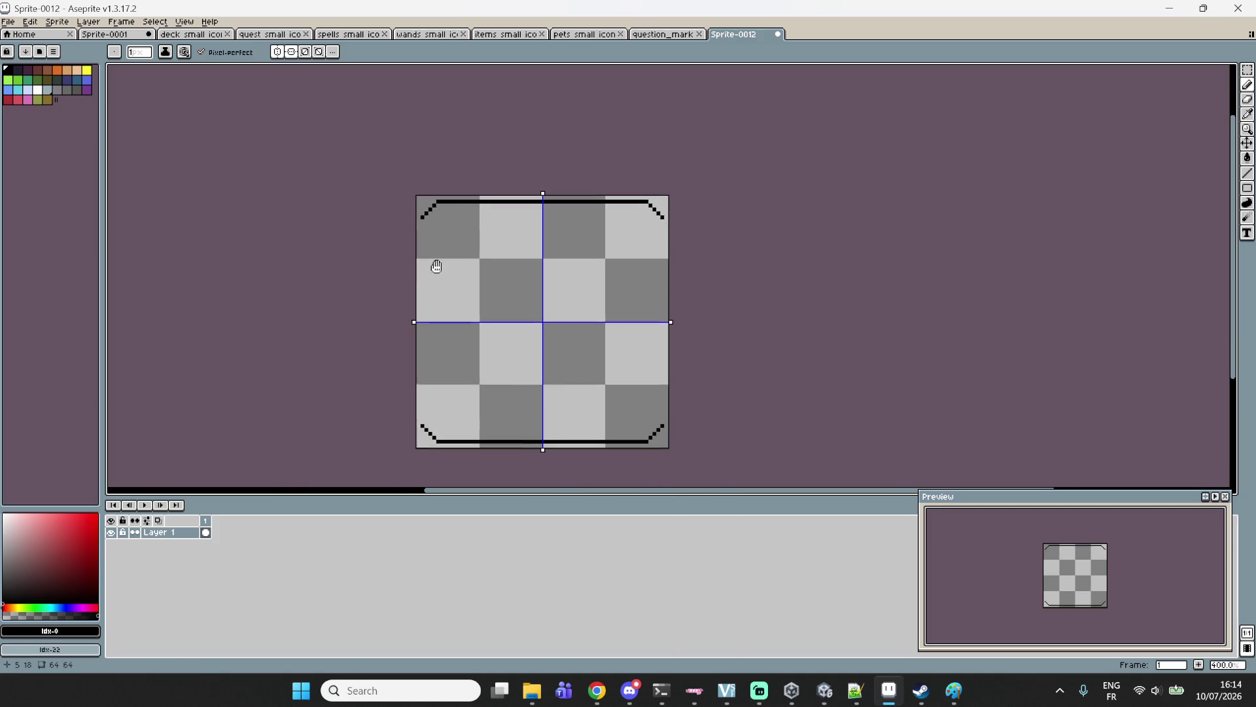
Draw the left and right side edges as full-height lines.
mouse_move(422, 424)
left_mouse_down()
mouse_move(425, 210)
mouse_move(422, 432)
left_mouse_up()
key("ctrl+z")
scroll(427, 418, "up", 3)
key("ctrl+y")
key("ctrl+z")
key("ctrl+z")
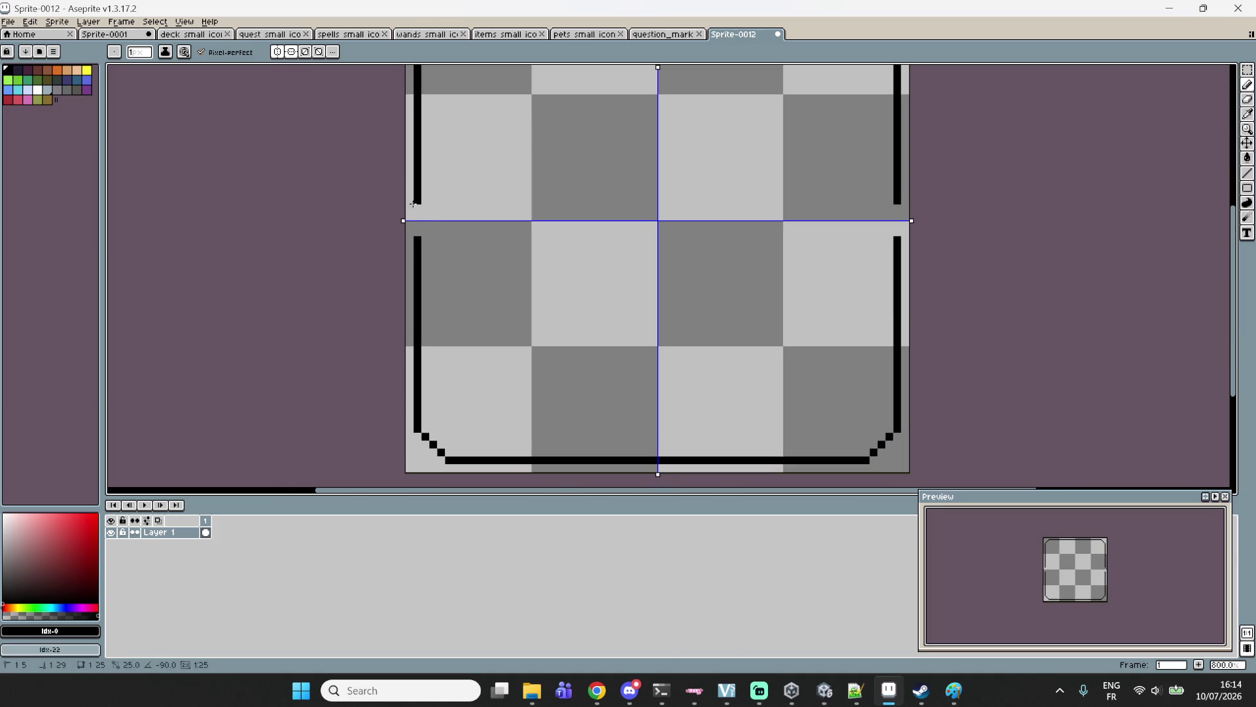
scroll(555, 252, "down", 3)
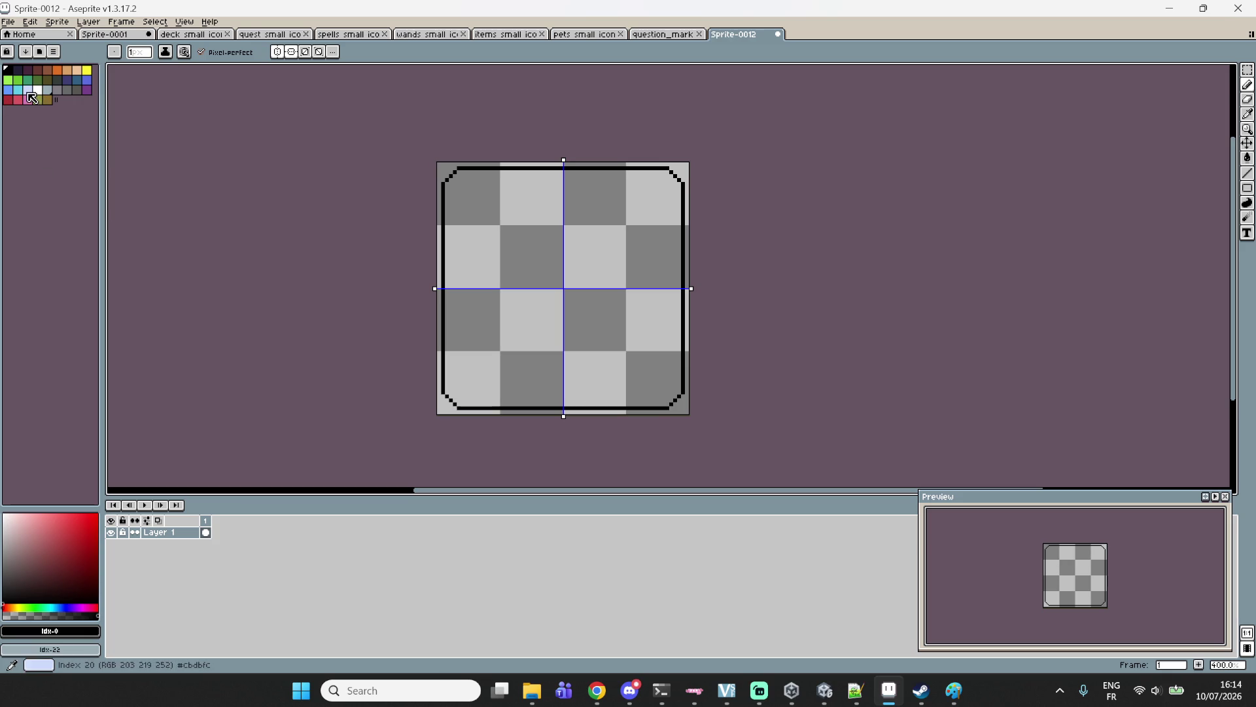
Fill the outlined box interior with light blue using the fill tool.
left_click(28, 91)
key("g")
left_click(1248, 158)
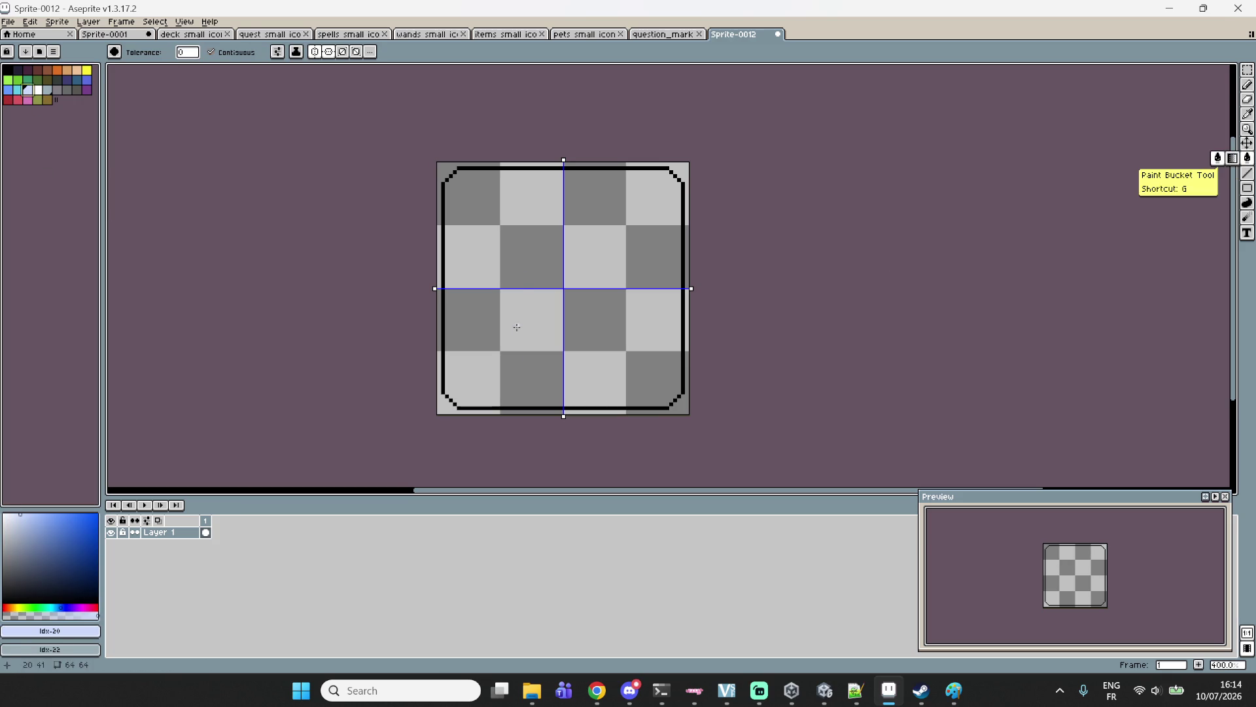
left_click(514, 326)
scroll(556, 269, "up", 2)
scroll(556, 269, "up", 2)
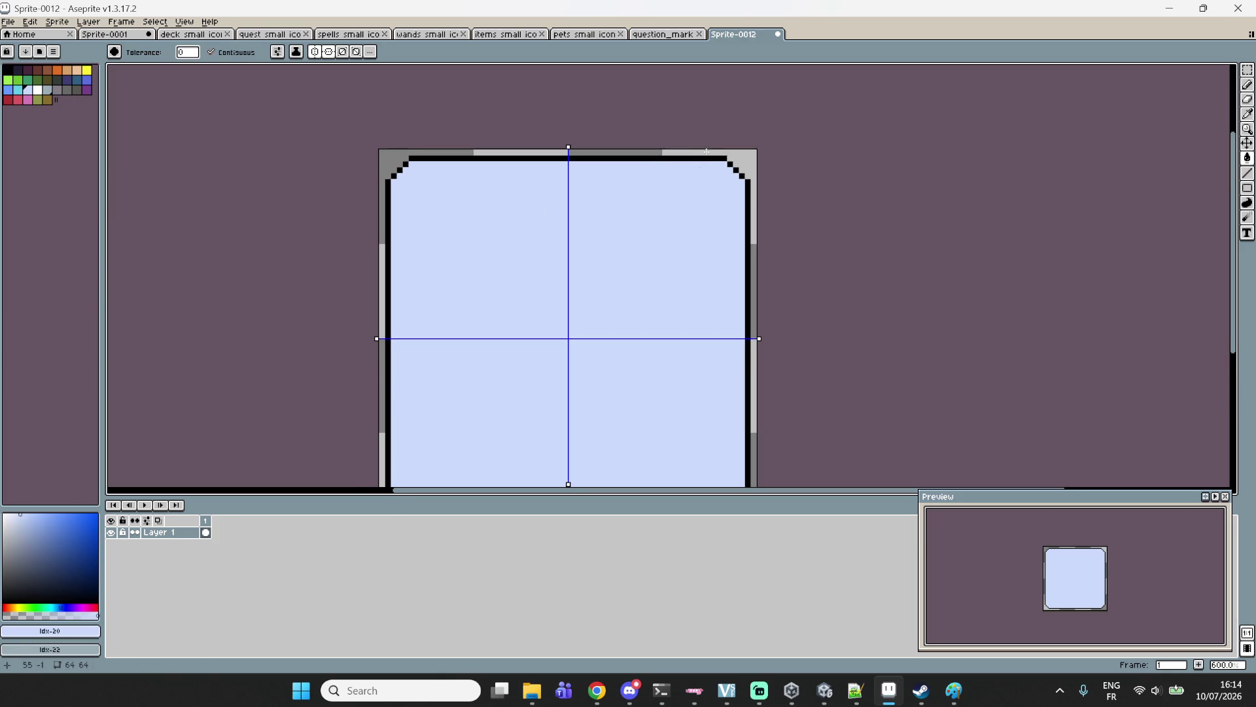
Try a white highlight inside the box's top border, then undo it.
left_click(1247, 69)
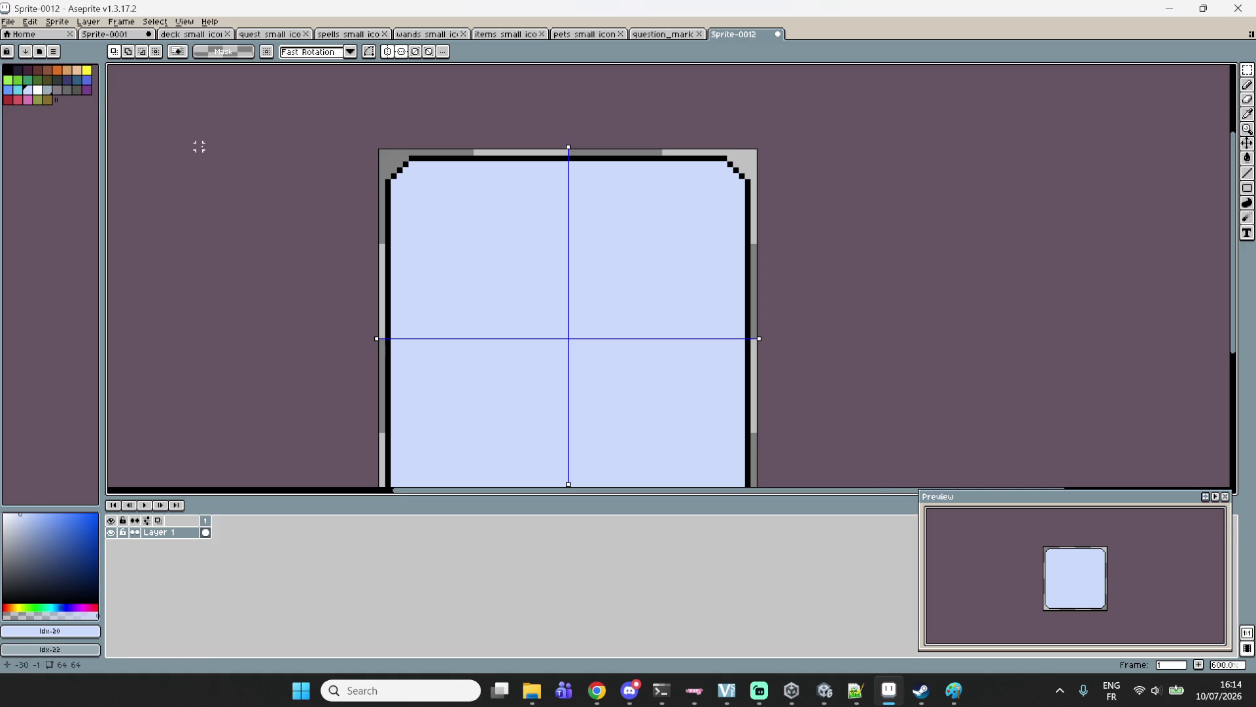
scroll(199, 146, "up", 4)
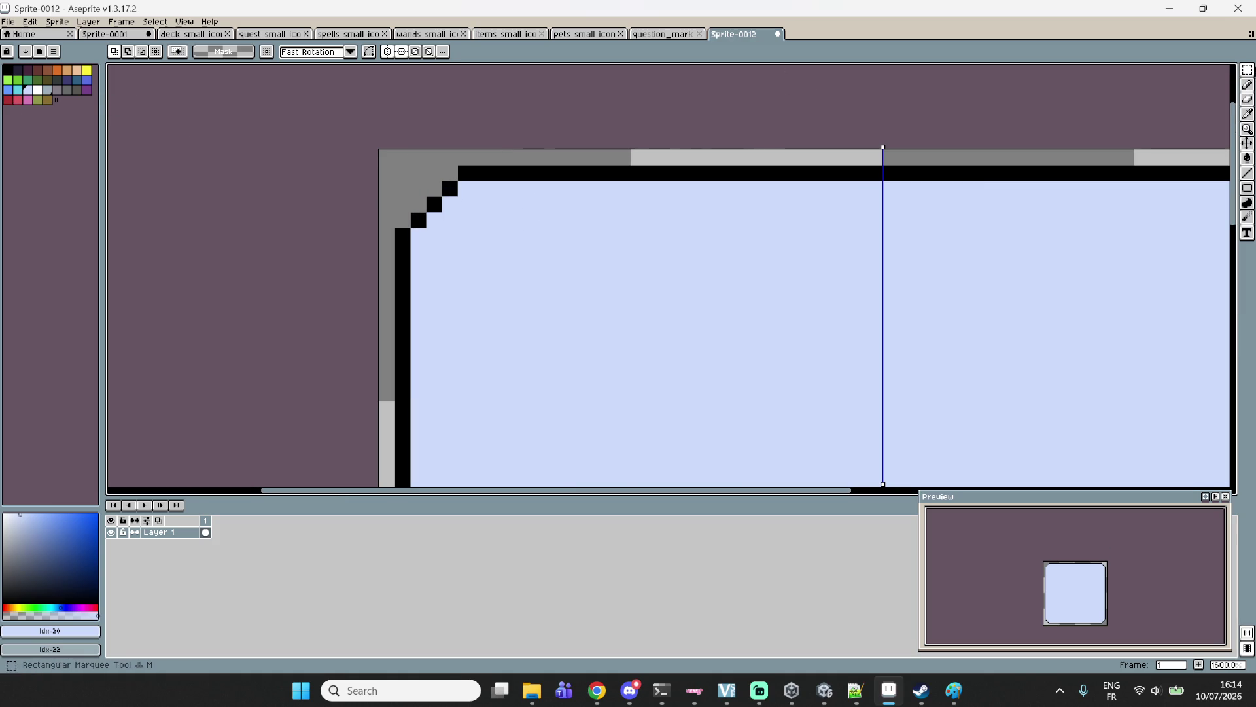
left_click(1247, 85)
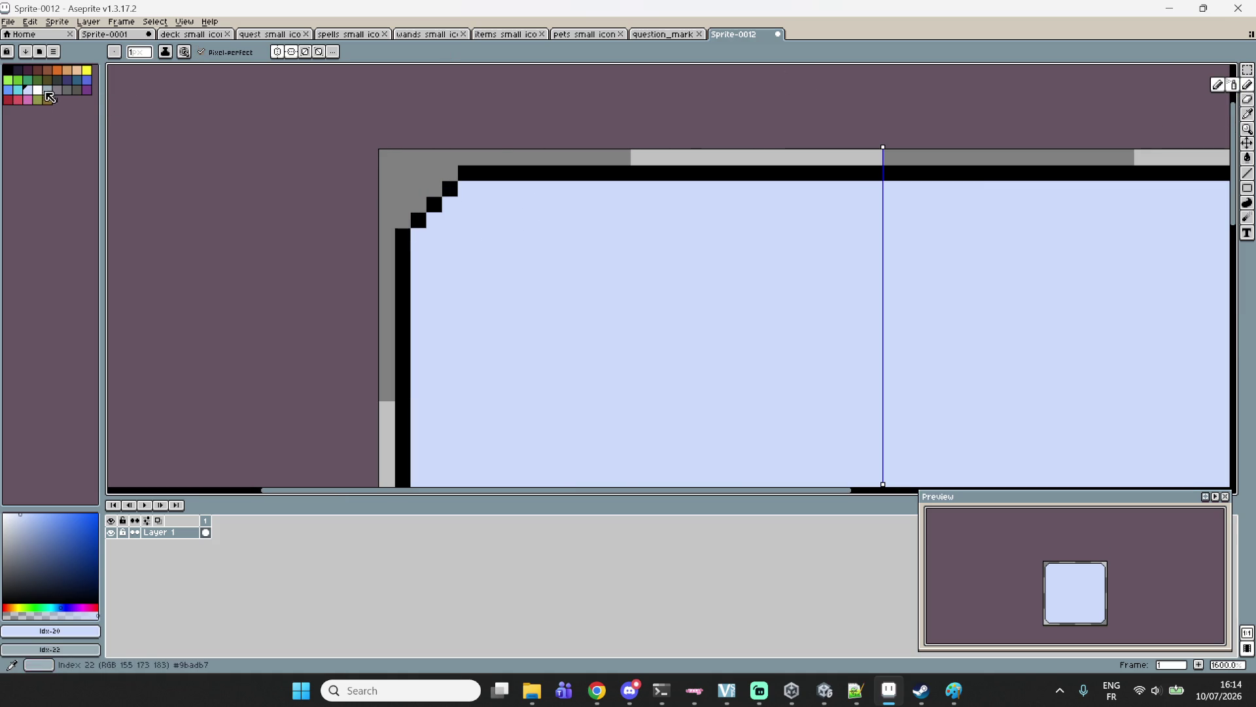
left_click(37, 89)
mouse_move(857, 189)
left_mouse_down()
mouse_move(942, 189)
mouse_move(458, 190)
mouse_move(471, 190)
mouse_move(417, 235)
mouse_move(417, 484)
left_mouse_up()
scroll(434, 350, "down", 5)
scroll(435, 350, "left", 2)
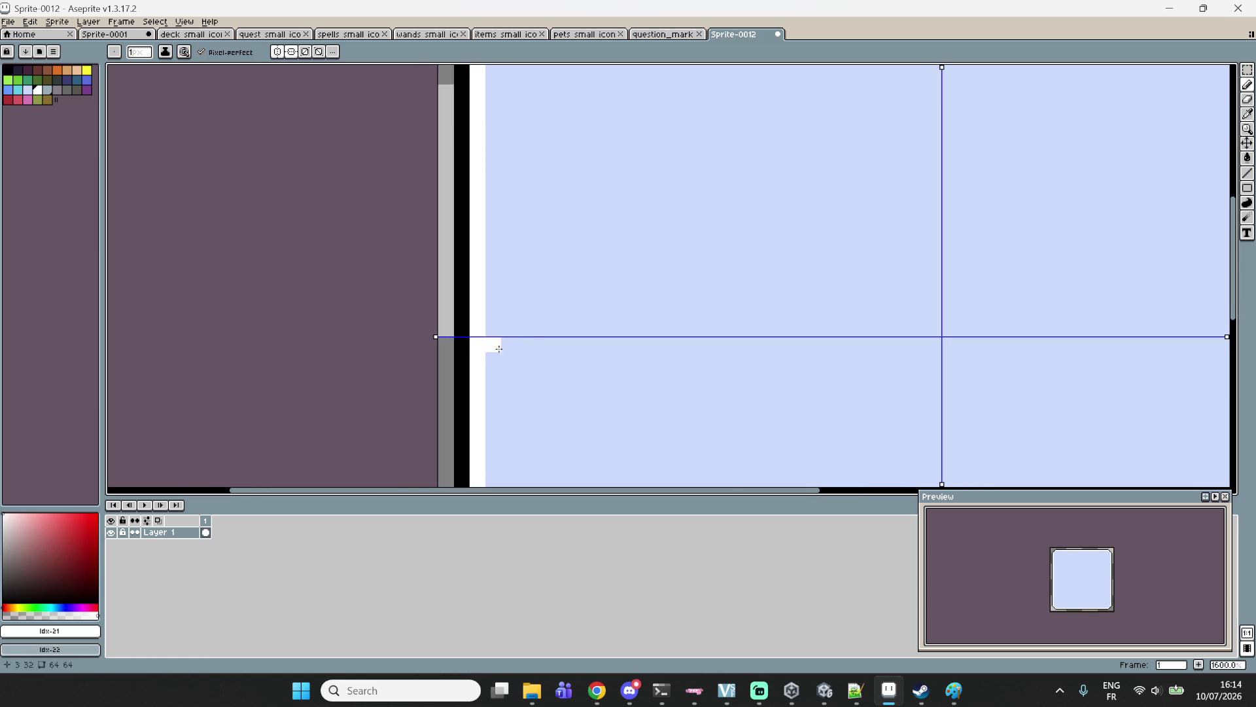
scroll(491, 342, "down", 4)
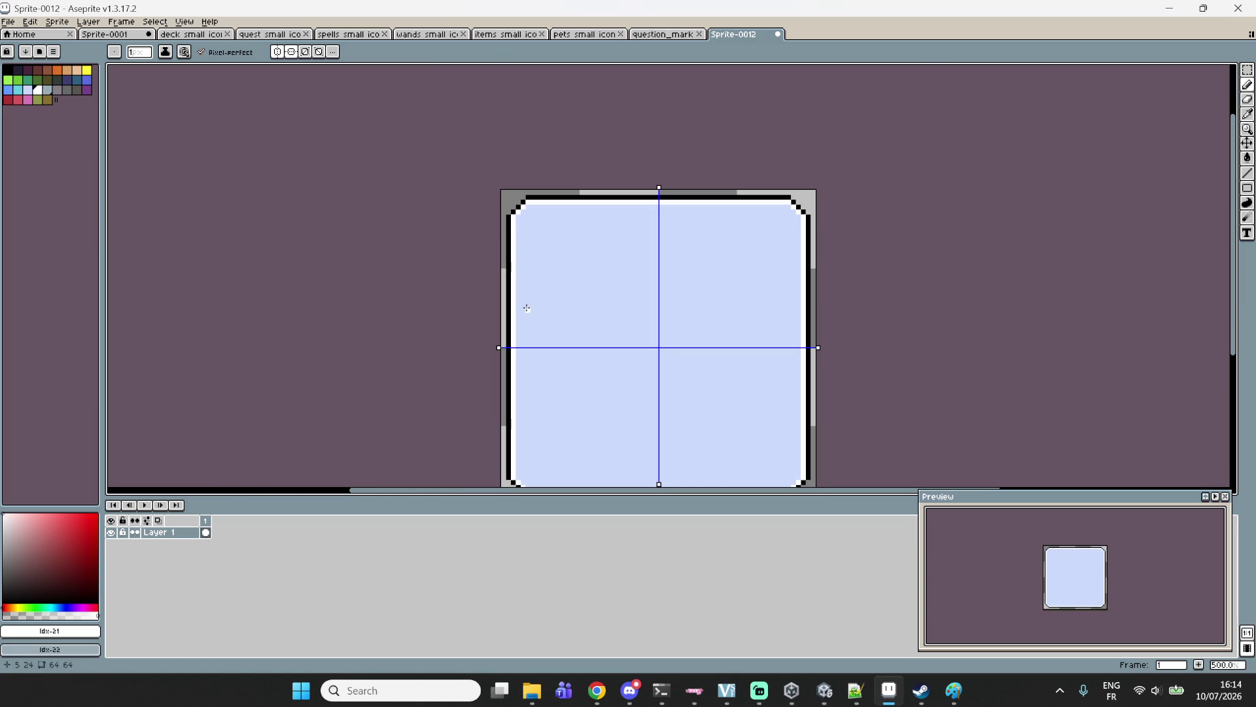
key("ctrl+z")
key("ctrl+z")
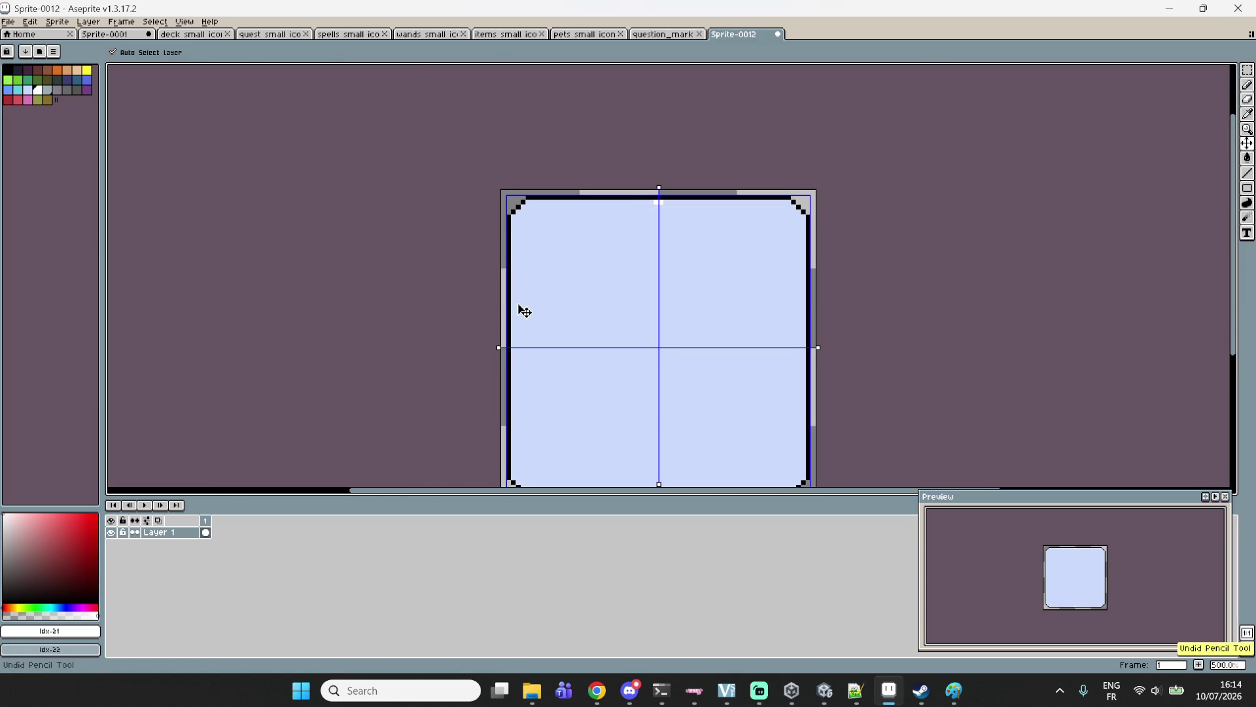
scroll(554, 217, "up", 2)
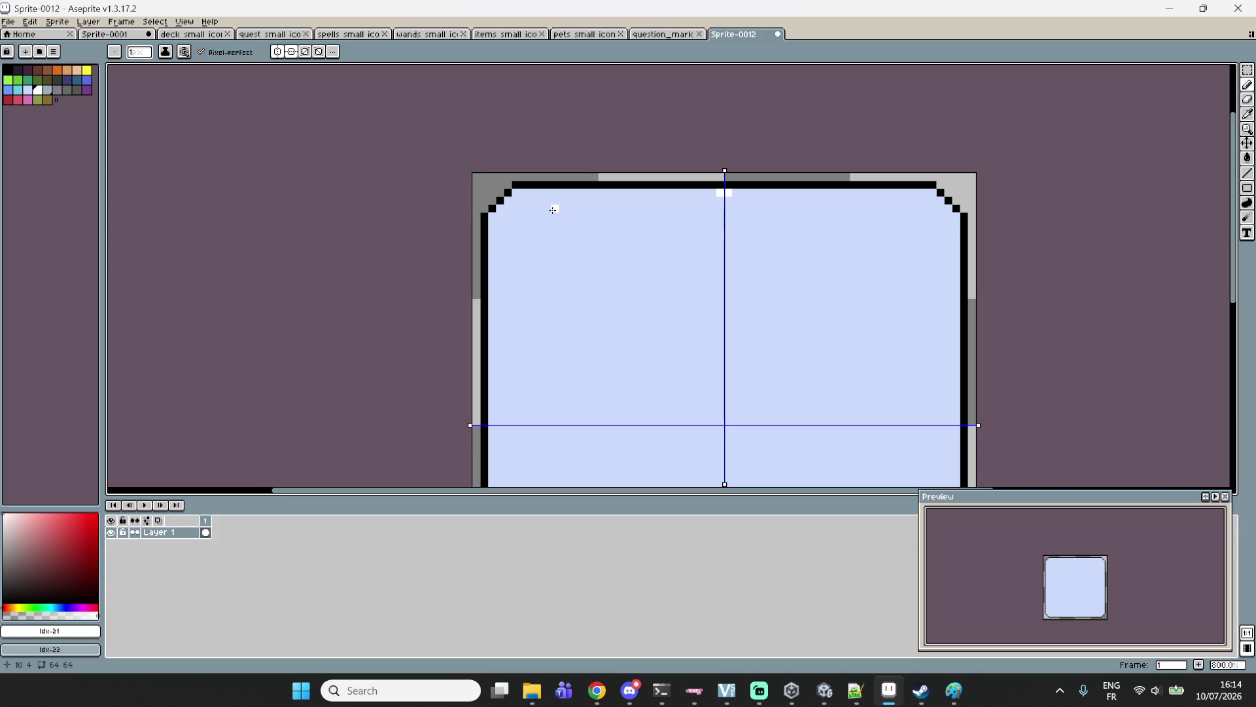
Save the sprite as 'description box' and return to Unity.
key("v")
key("ctrl+s")
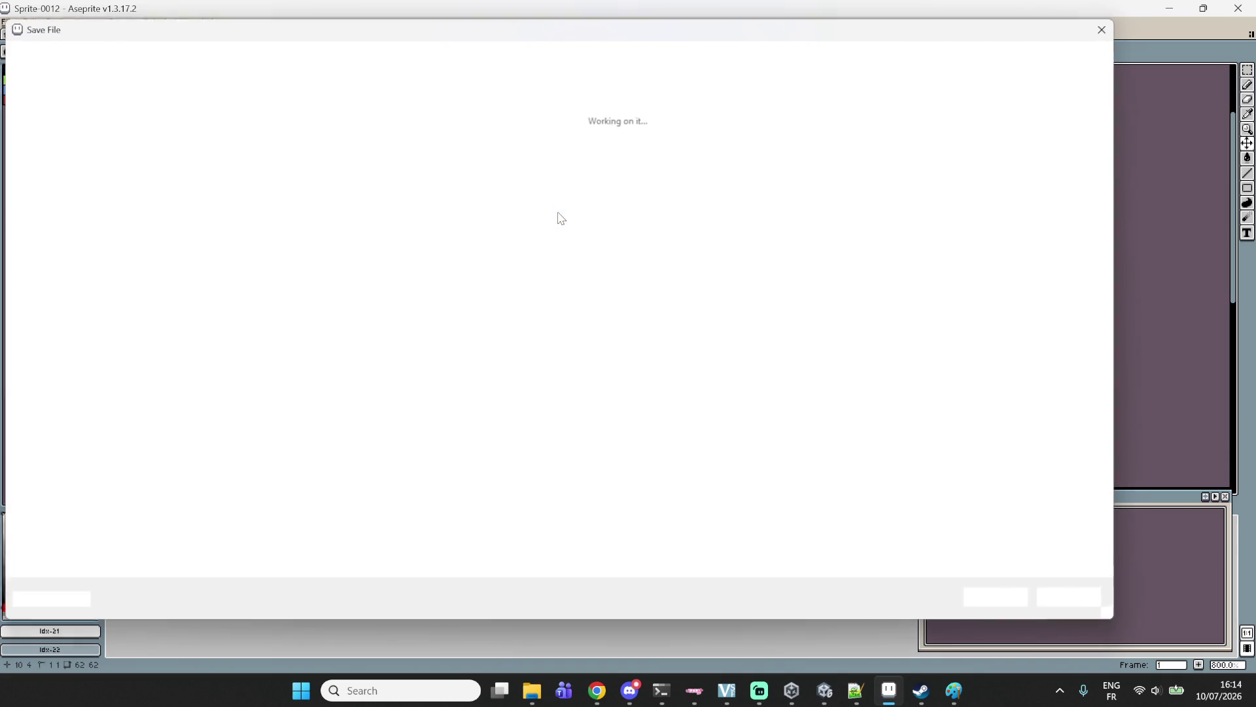
type("description box")
key("Return")
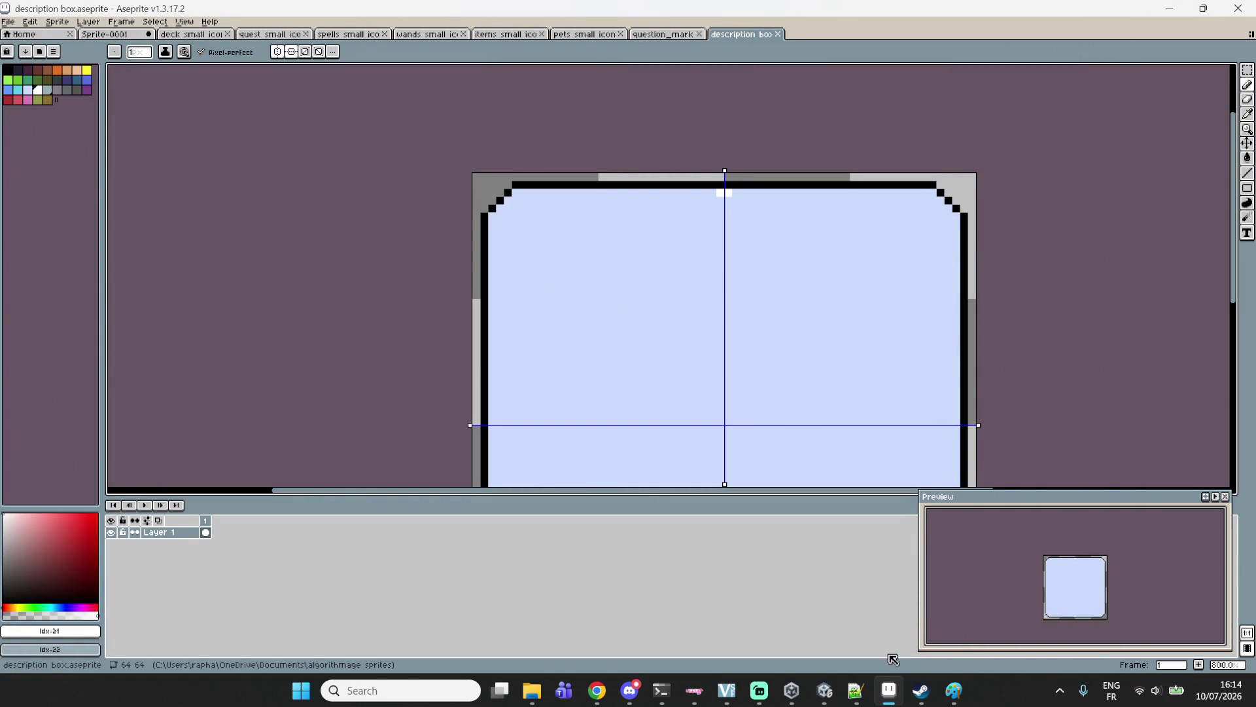
left_click(824, 690)
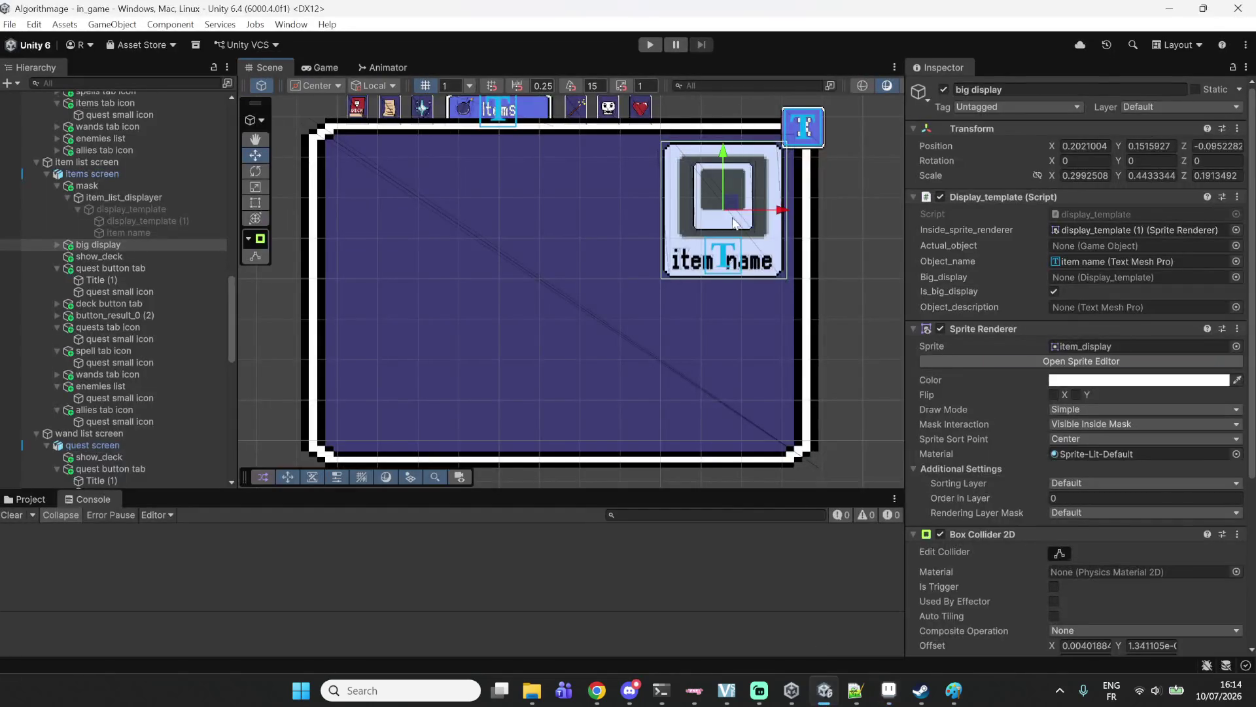
Expand big display in the Hierarchy and keep big display selected.
scroll(833, 396, "down", 3)
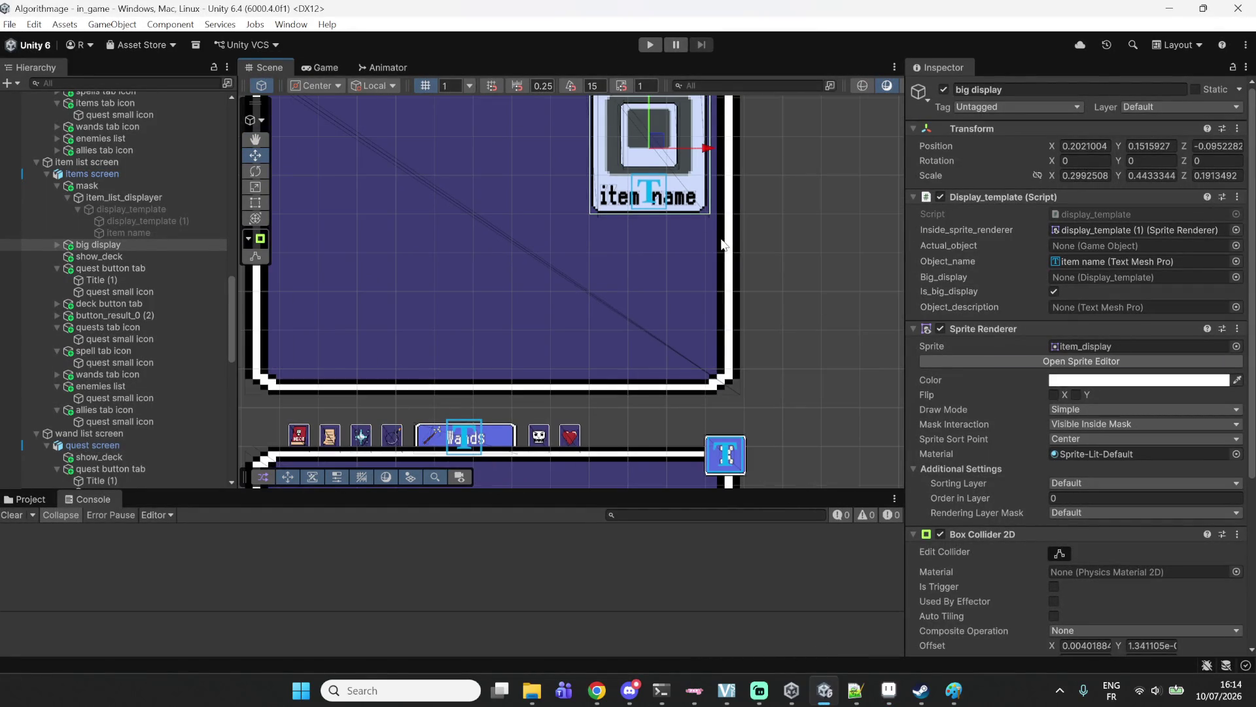
scroll(722, 246, "up", 3)
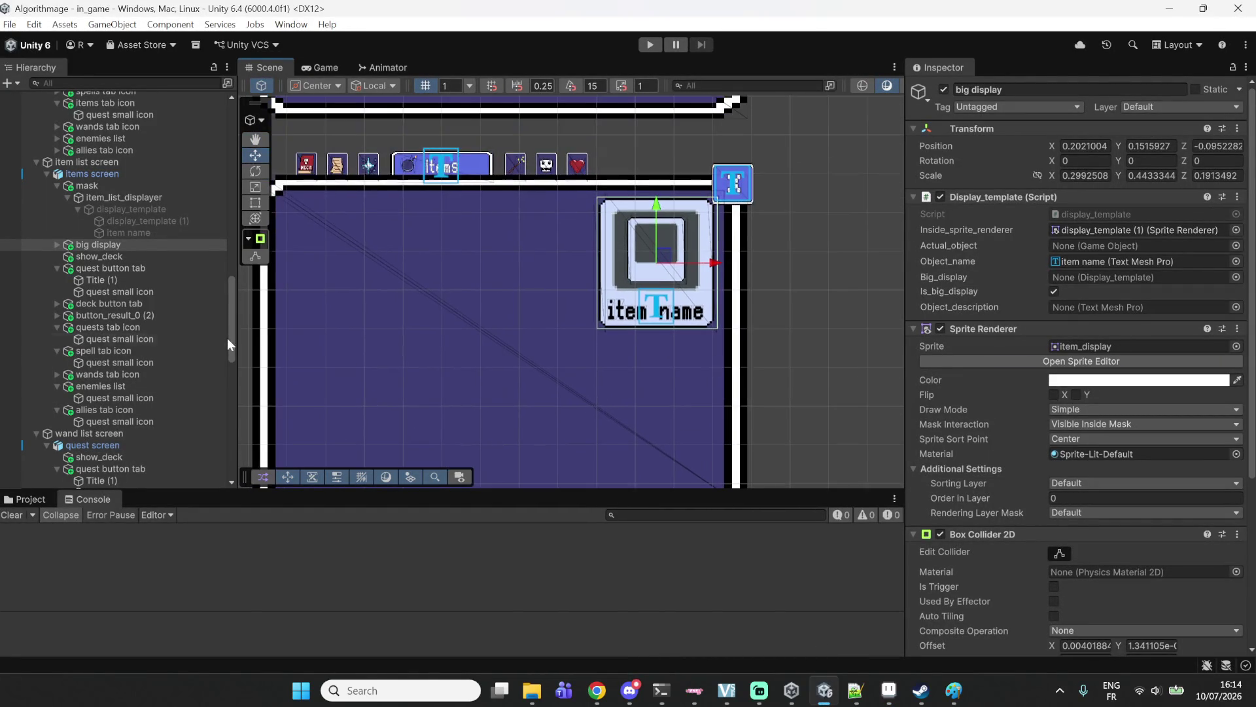
left_click(56, 245)
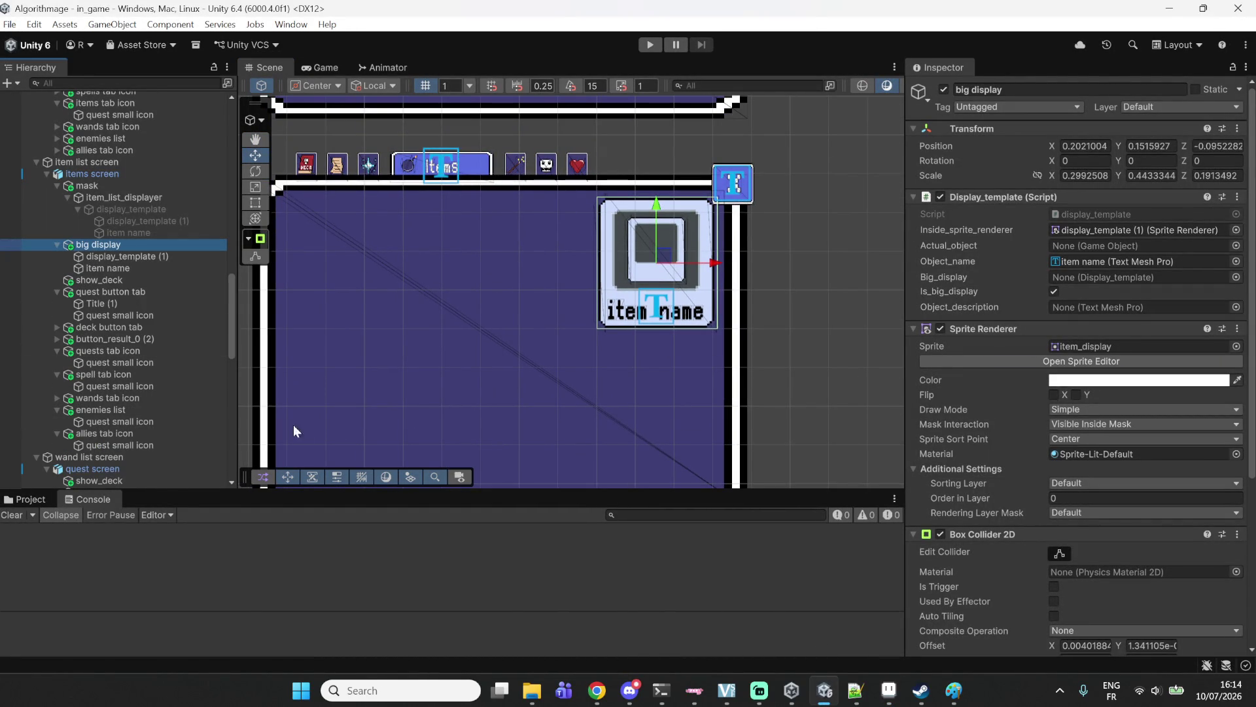
left_click(124, 255)
left_click(128, 246)
Open the Project tab's Assets and enter the 'other sprites' folder.
left_click(30, 499)
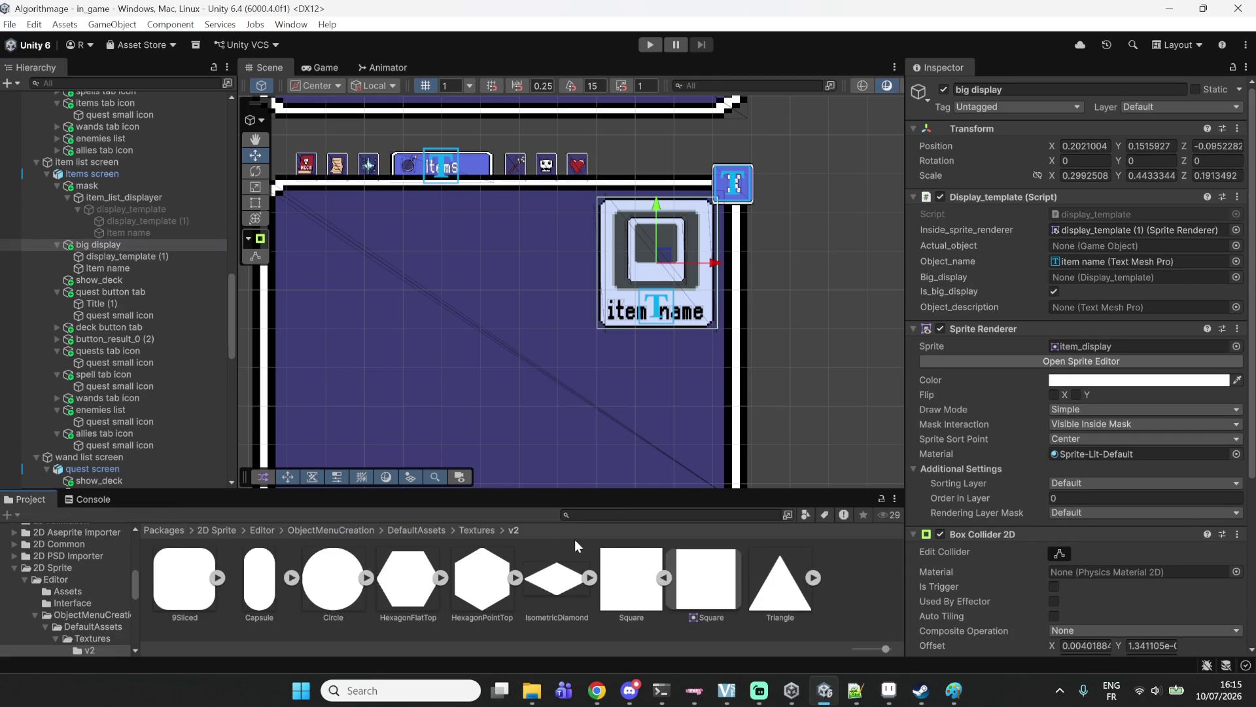
scroll(82, 563, "up", 10)
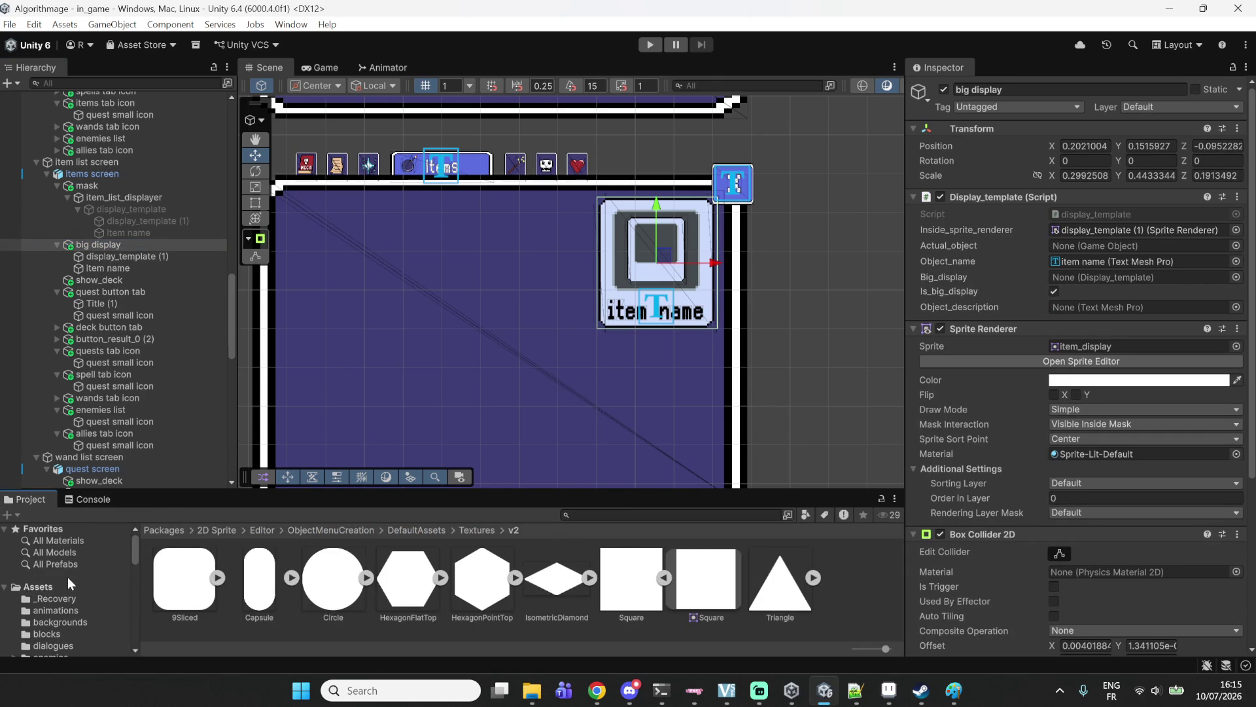
left_click(53, 589)
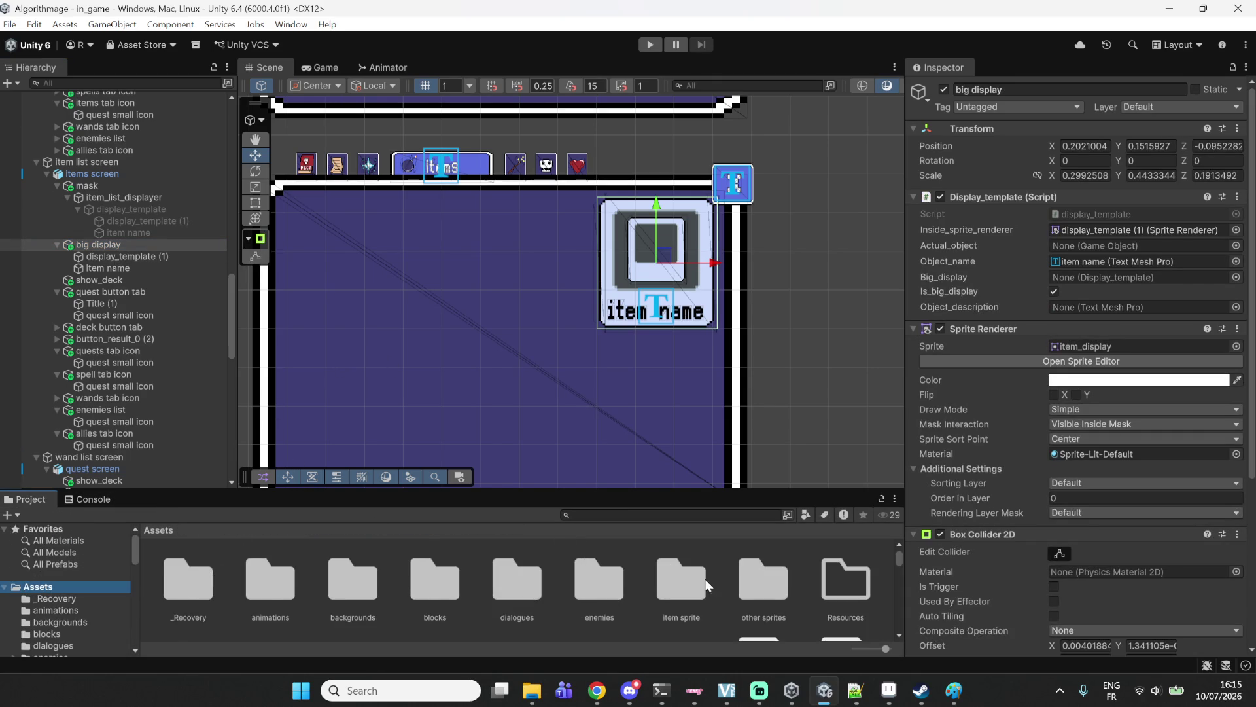
double_click(763, 579)
Search File Explorer for 'box', select the description box file, and reopen it in Aseprite.
mouse_move(532, 690)
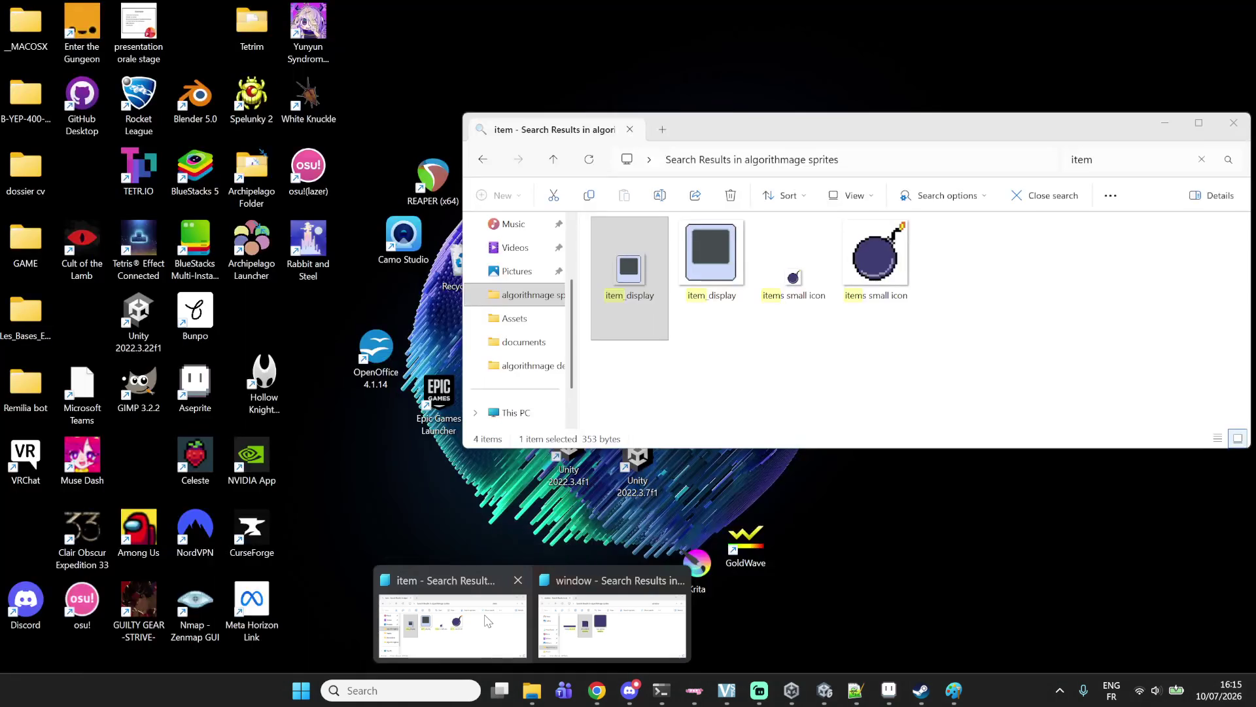
left_click(488, 620)
left_click(1113, 158)
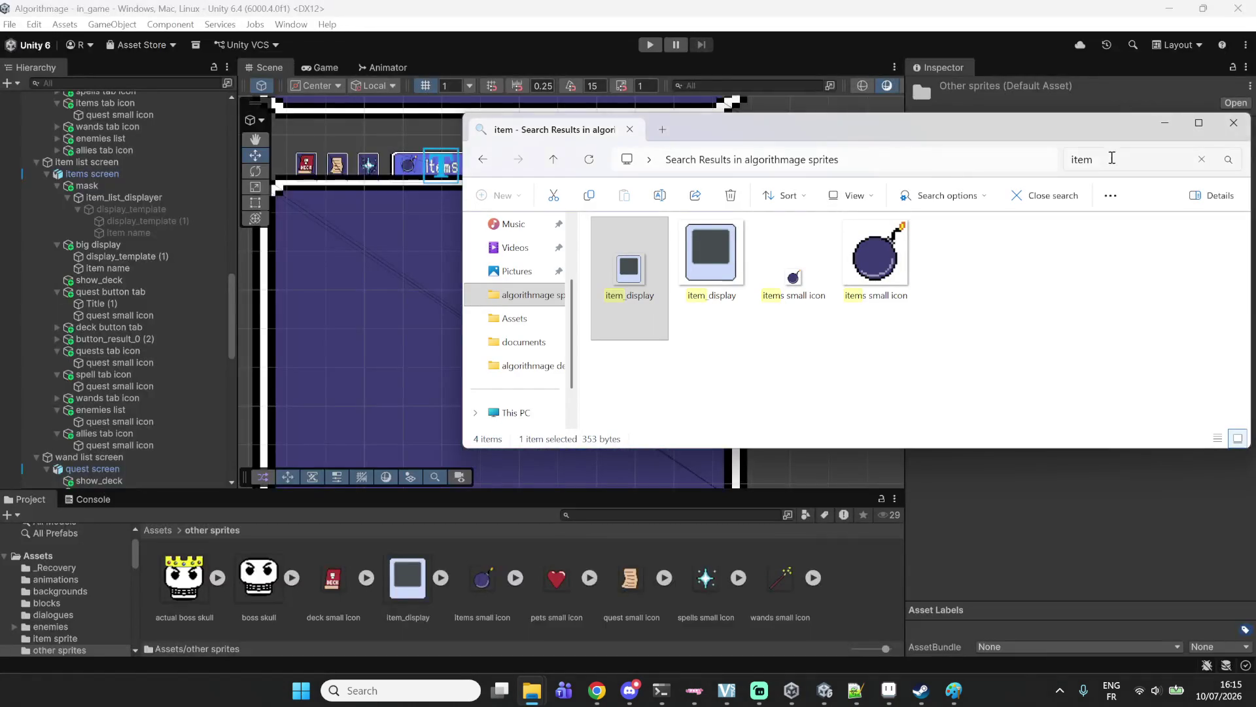
type("box")
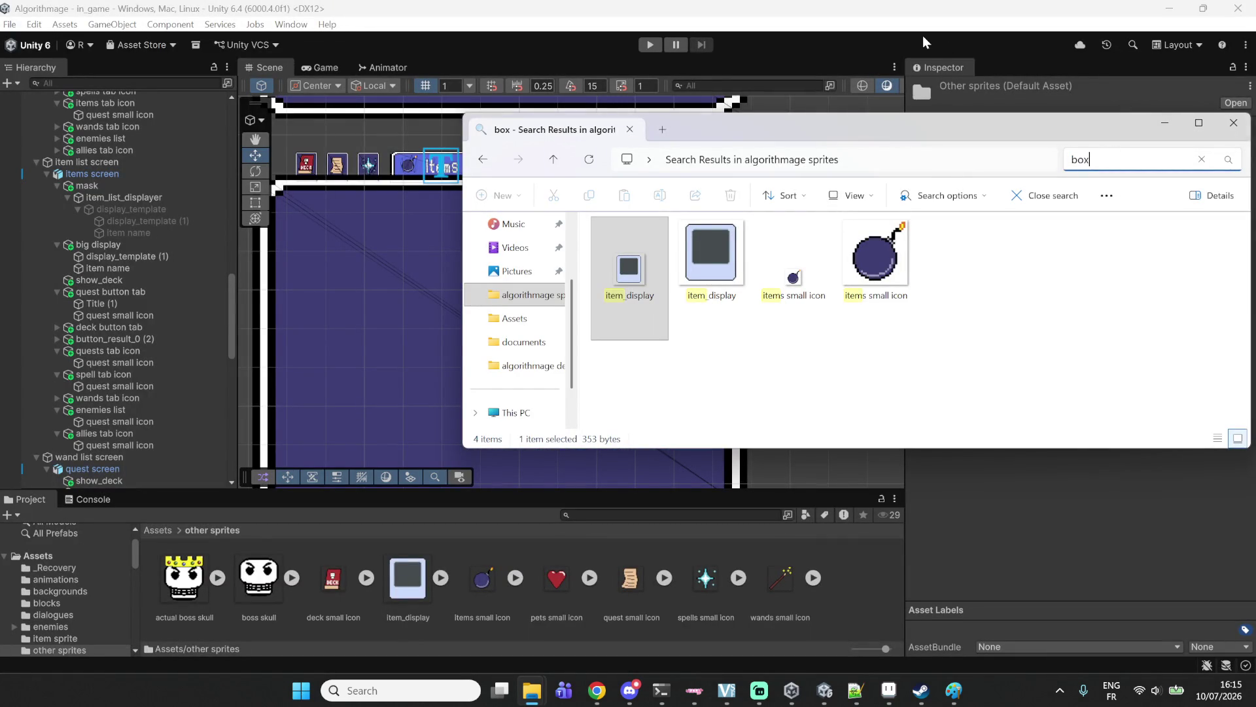
left_click(621, 268)
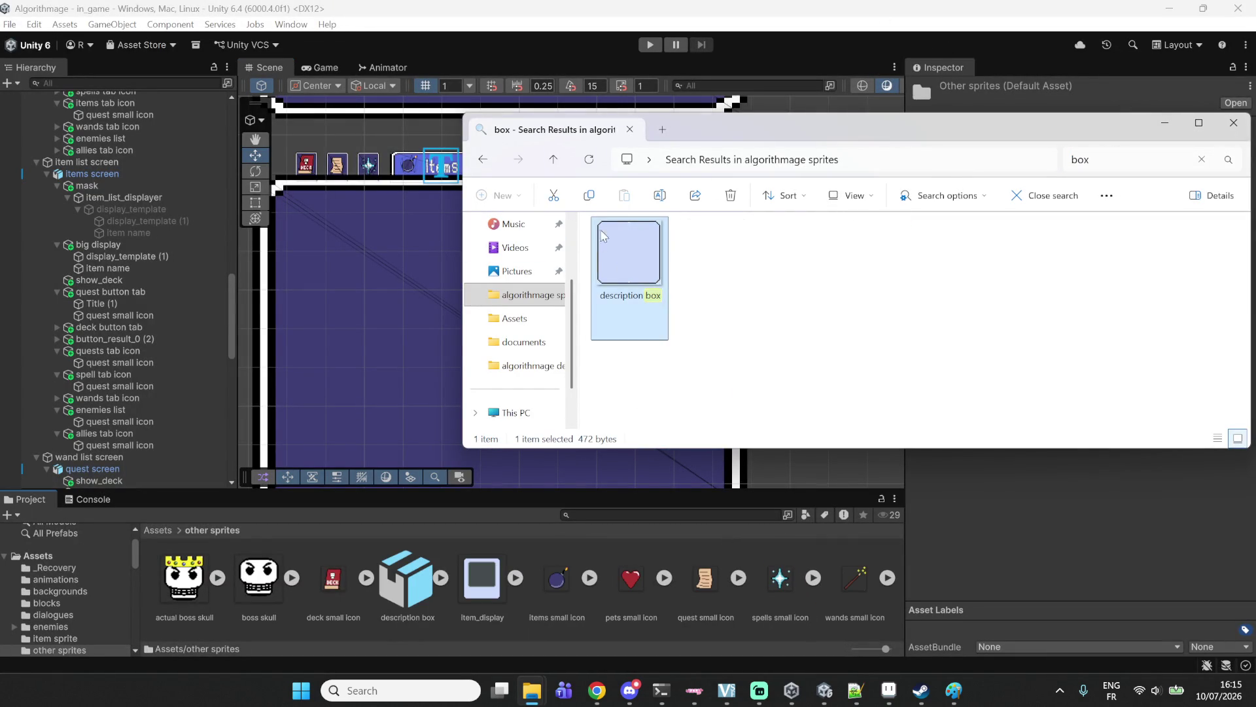
left_click(893, 691)
Repaint the stray white pixel at the box's top light blue and save.
scroll(907, 268, "up", 3)
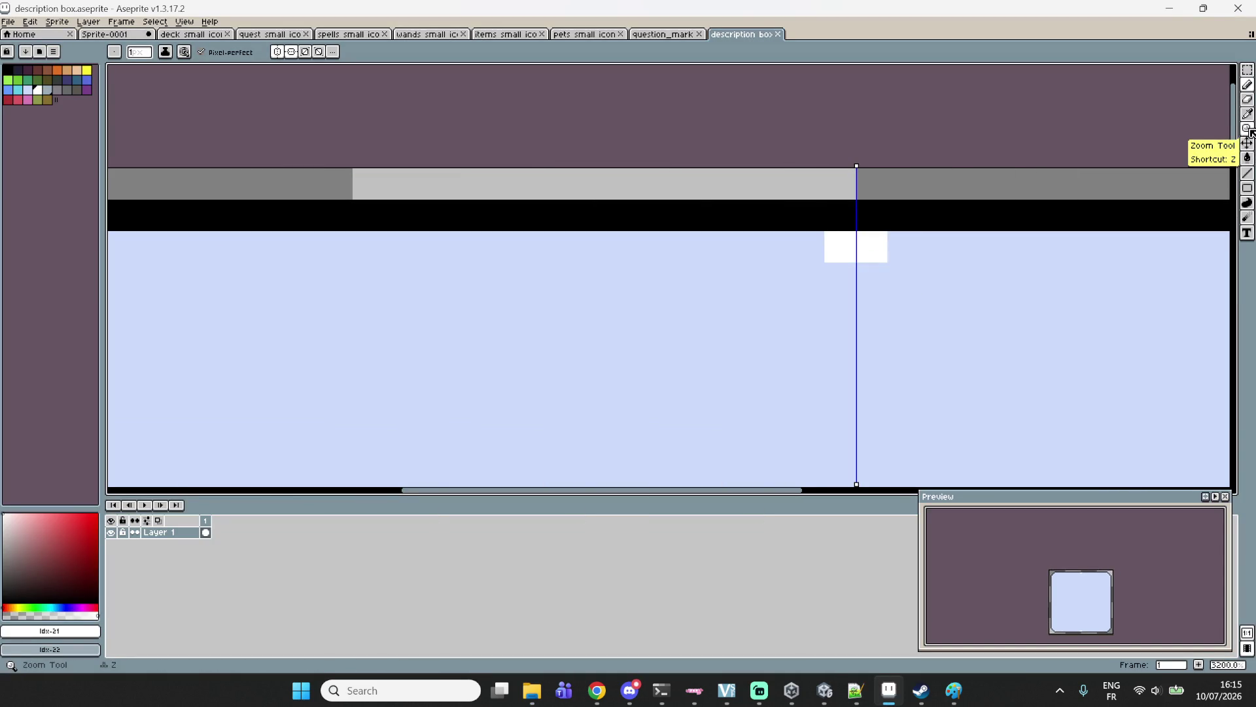
left_click(28, 90)
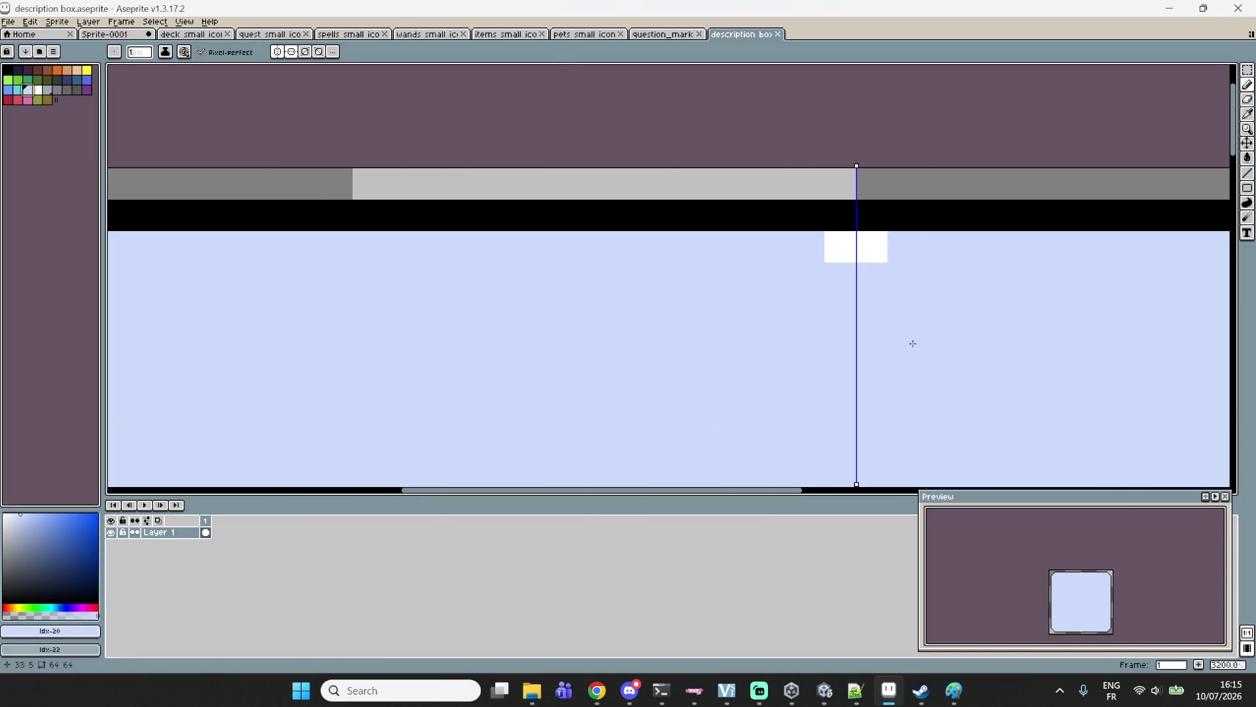
left_click(851, 246)
key("ctrl+s")
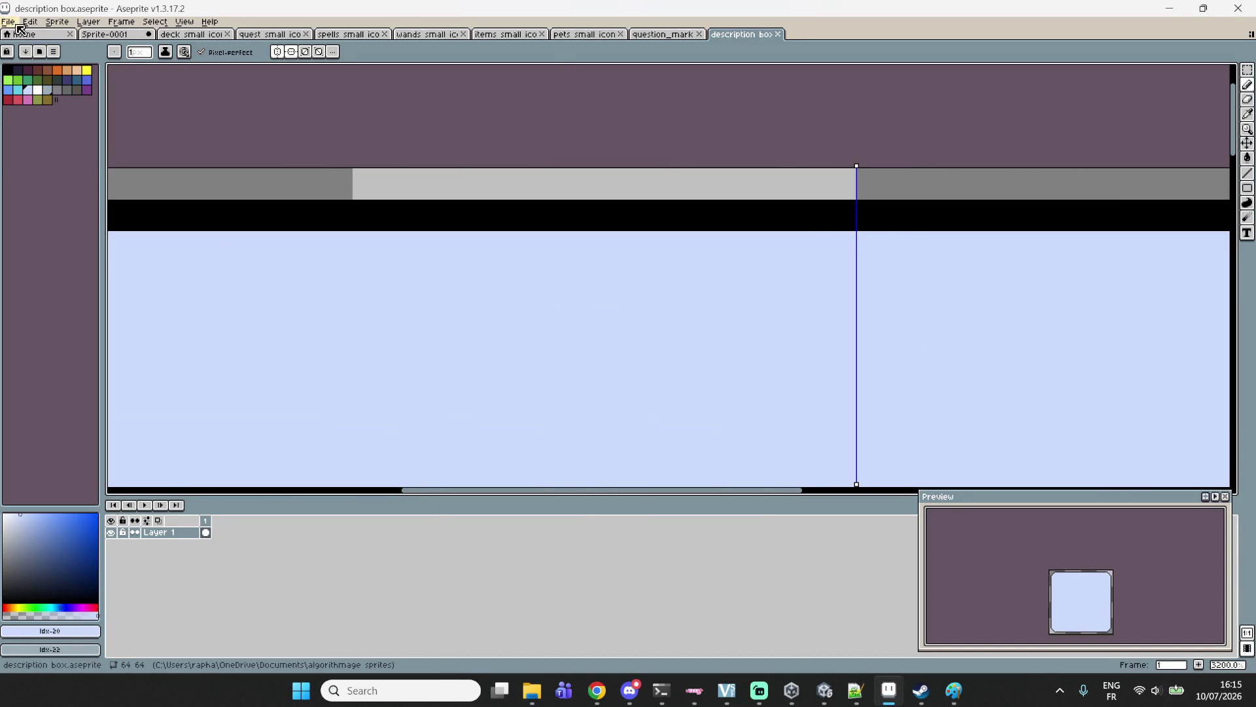
Export the description box image, then view its import settings in Unity.
left_click(13, 24)
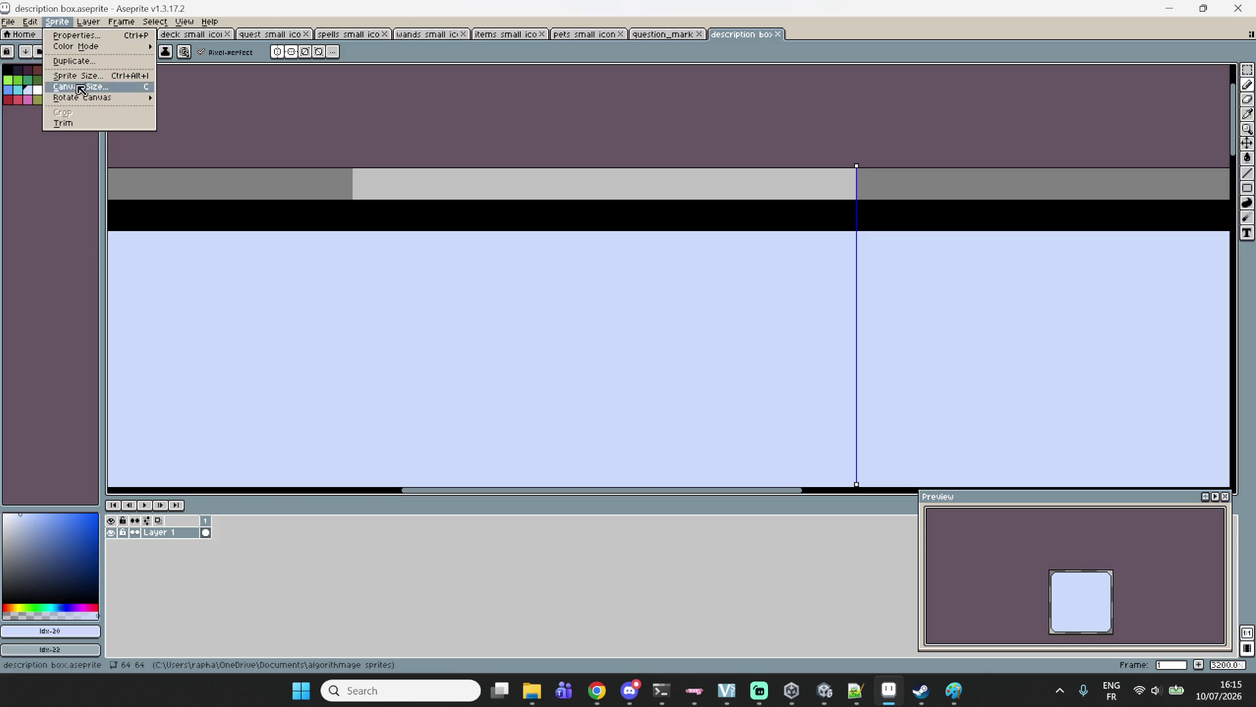
mouse_move(32, 121)
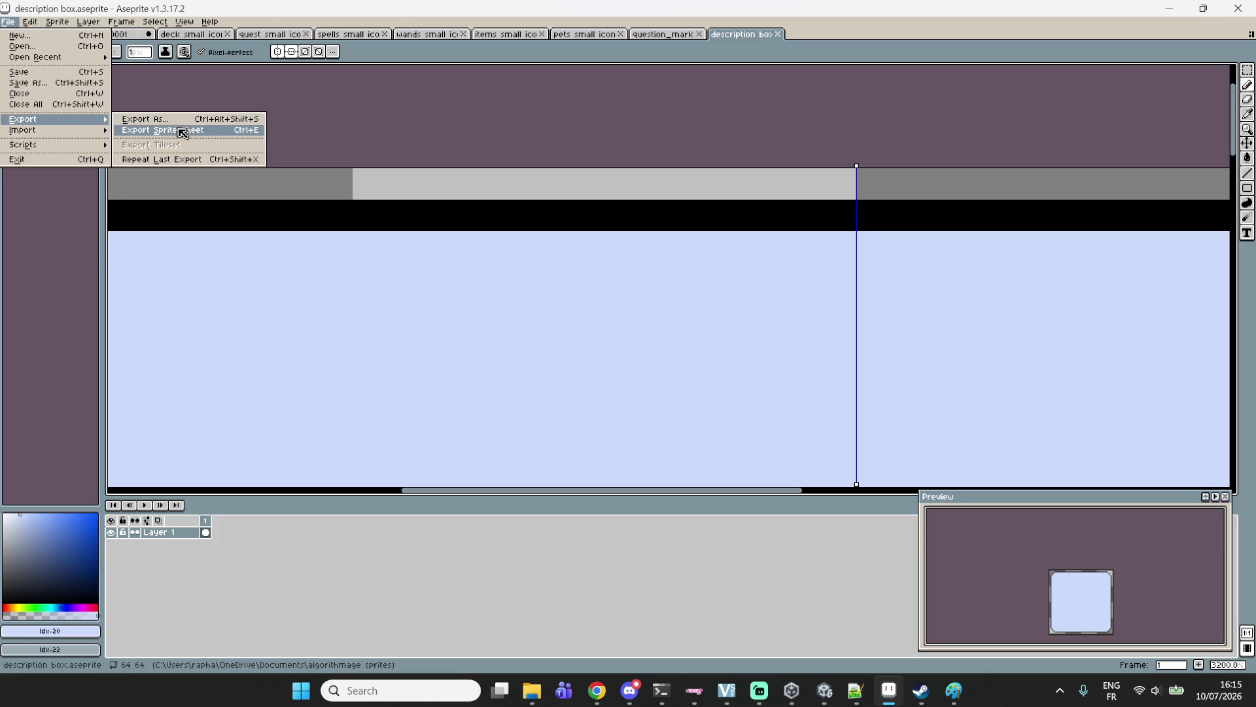
left_click(157, 119)
left_click(526, 413)
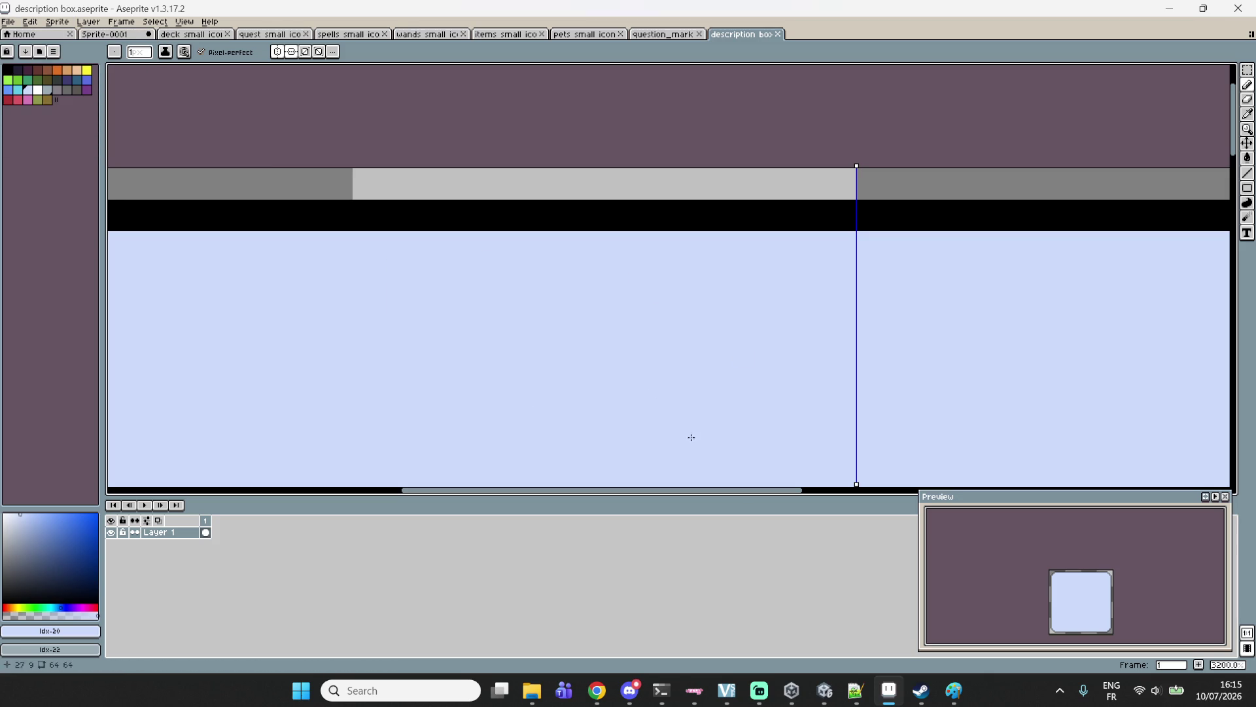
left_click(820, 692)
left_click(400, 577)
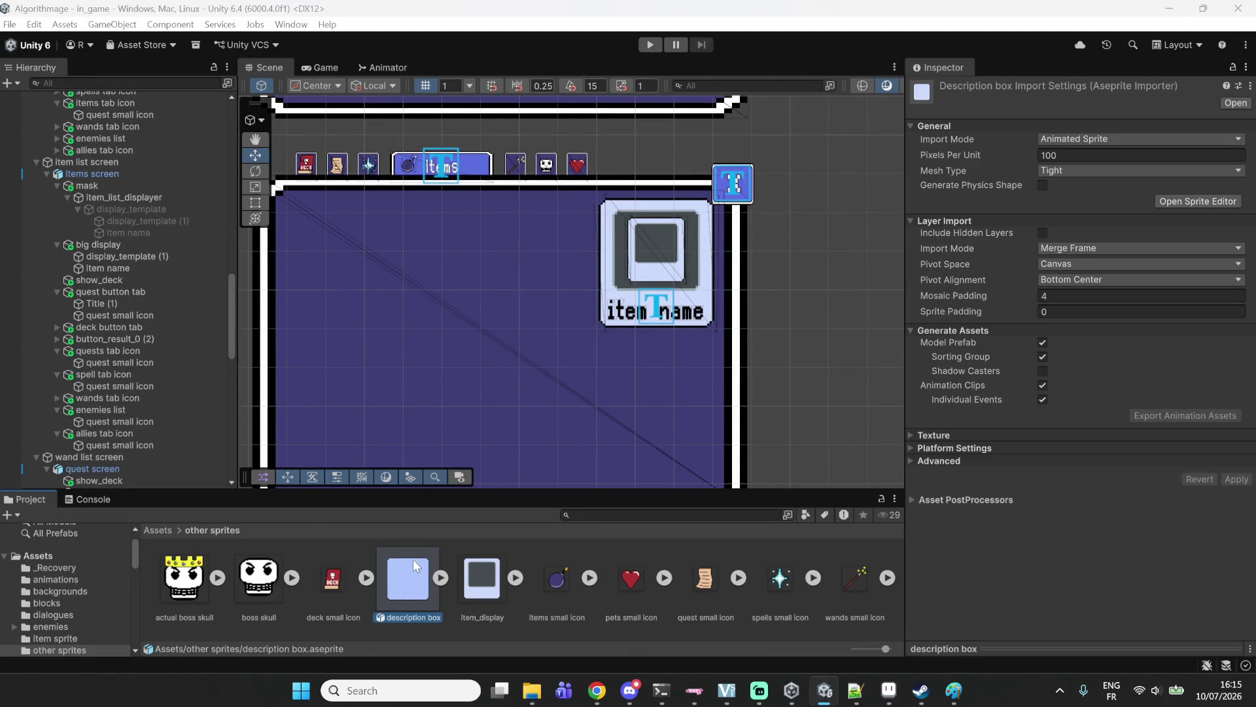
Replace the old description box asset with the exported file and place it in the scene.
key("Delete")
left_click(635, 370)
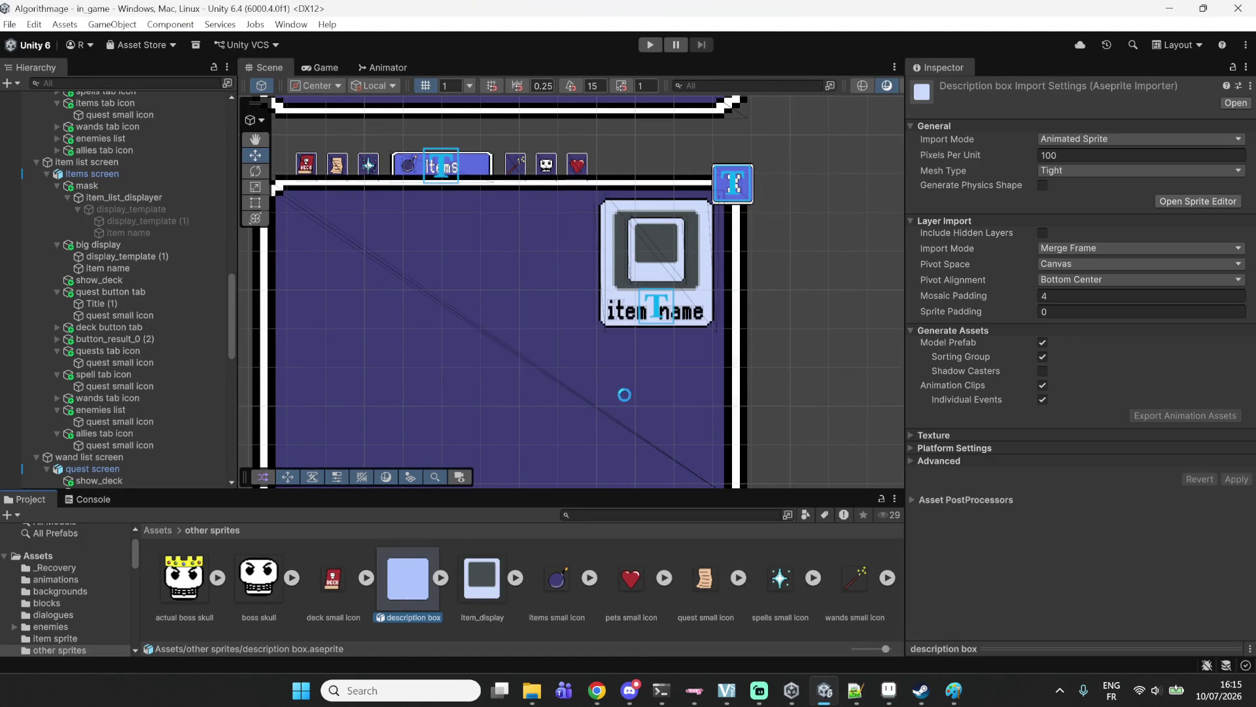
mouse_move(532, 691)
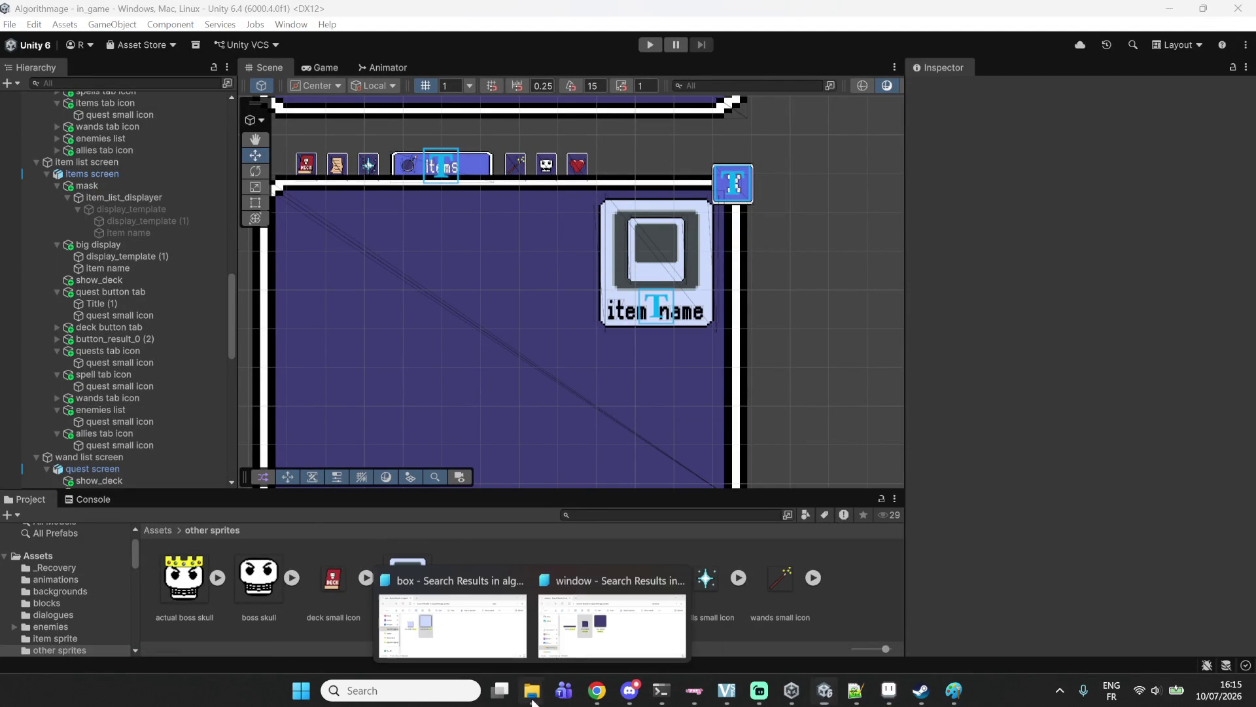
left_click(452, 621)
mouse_move(628, 286)
left_mouse_down()
mouse_move(640, 279)
mouse_move(860, 627)
left_mouse_up()
mouse_move(412, 578)
left_mouse_down()
mouse_move(644, 375)
mouse_move(647, 387)
left_mouse_up()
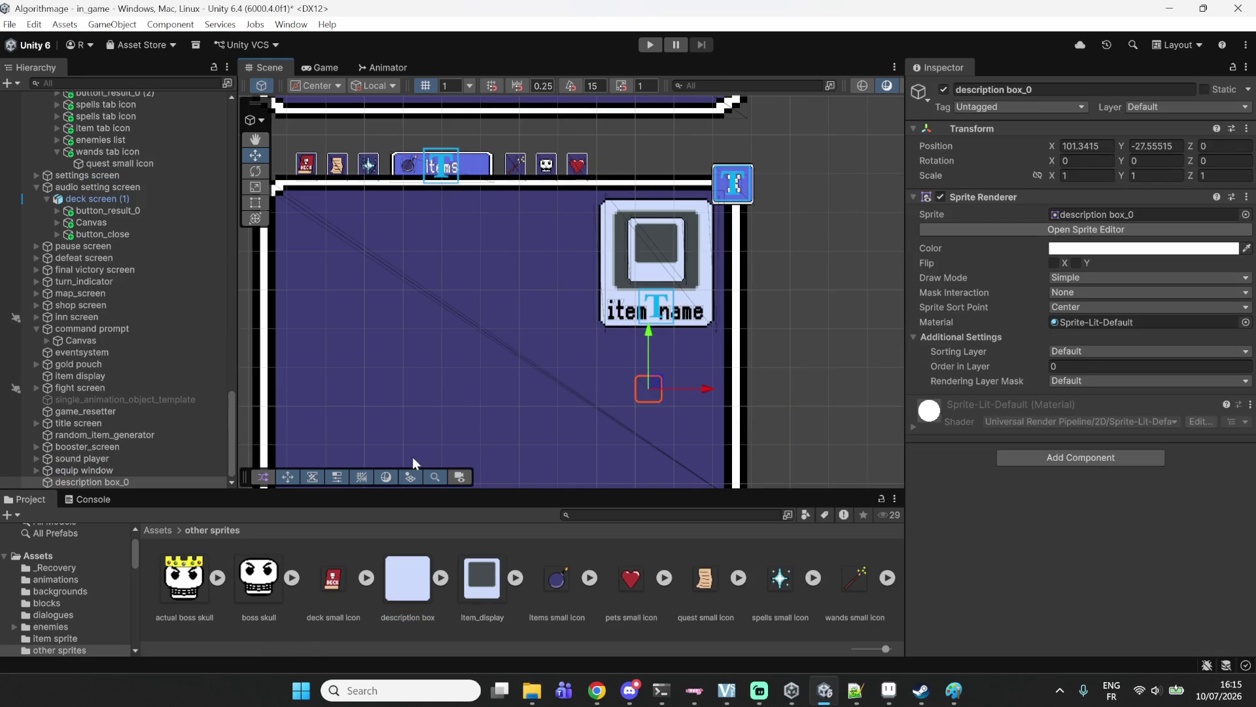
Parent description box_0 under big display and set its X and Z position to 0.
mouse_move(151, 482)
left_mouse_down()
mouse_move(121, 129)
mouse_move(148, 92)
mouse_move(147, 117)
mouse_move(163, 101)
mouse_move(125, 161)
mouse_move(114, 121)
left_mouse_up()
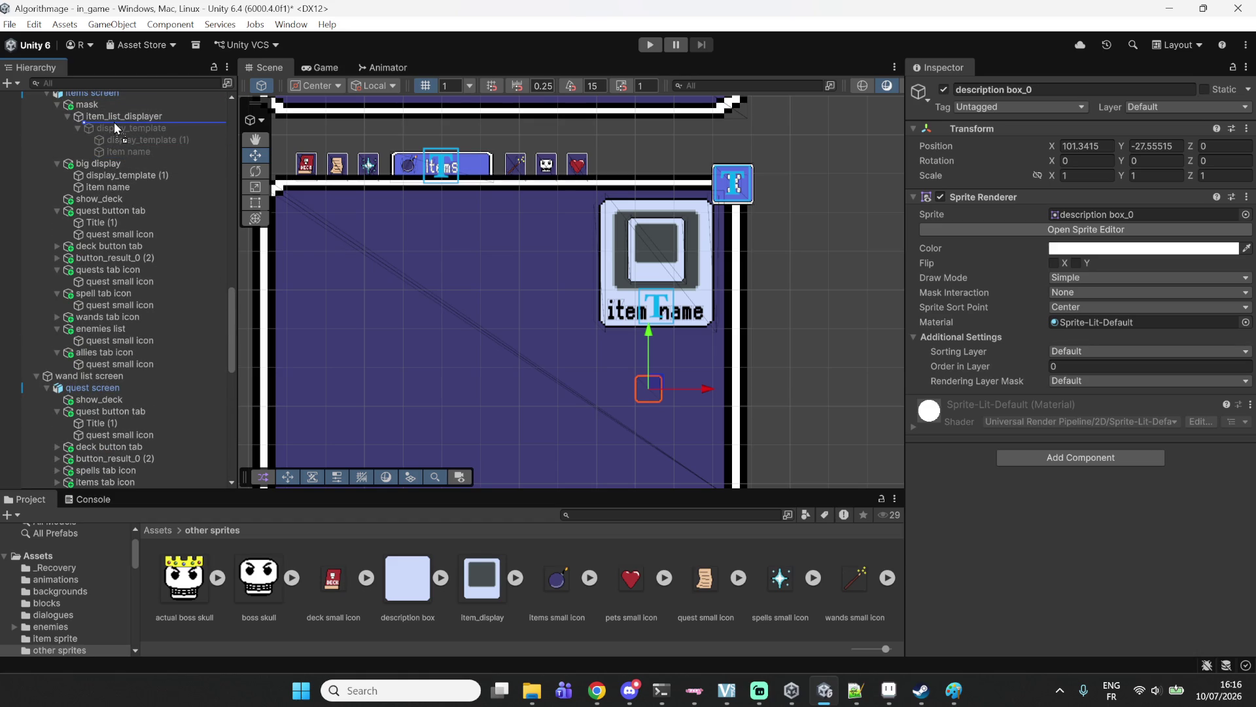
mouse_move(114, 122)
left_mouse_down()
mouse_move(101, 199)
mouse_move(119, 174)
left_mouse_up()
type("0")
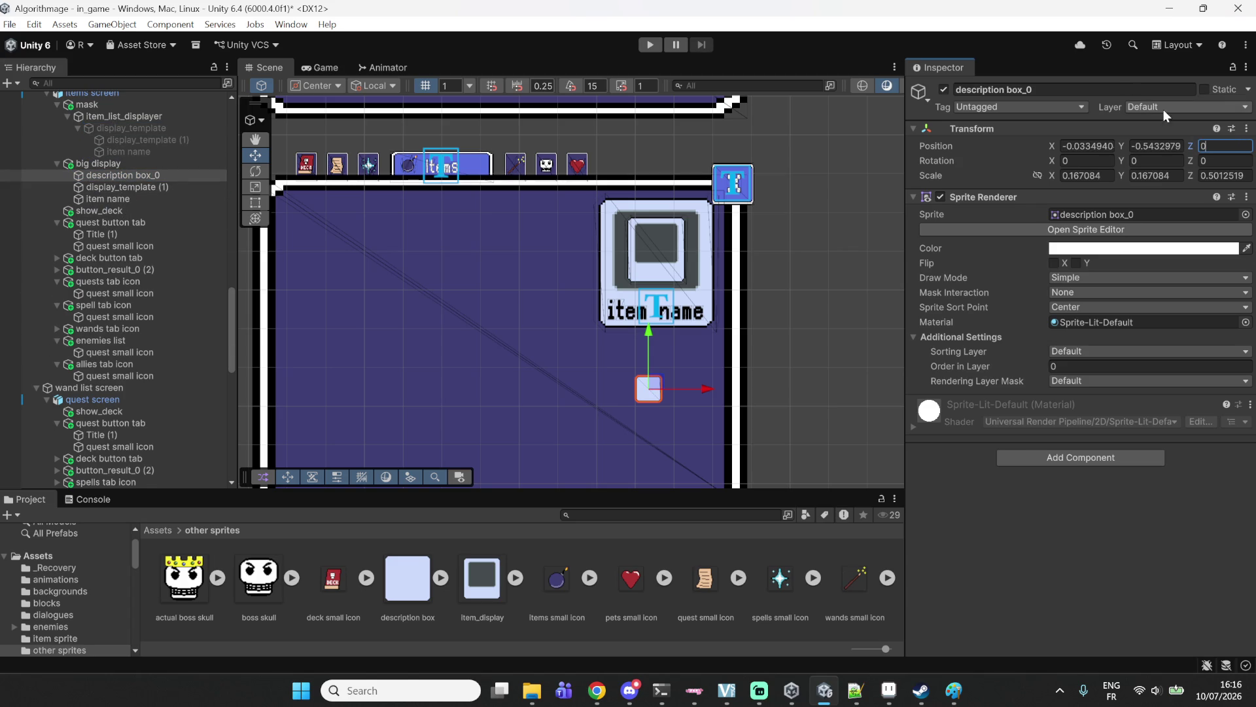
left_click(1121, 147)
left_click(1108, 150)
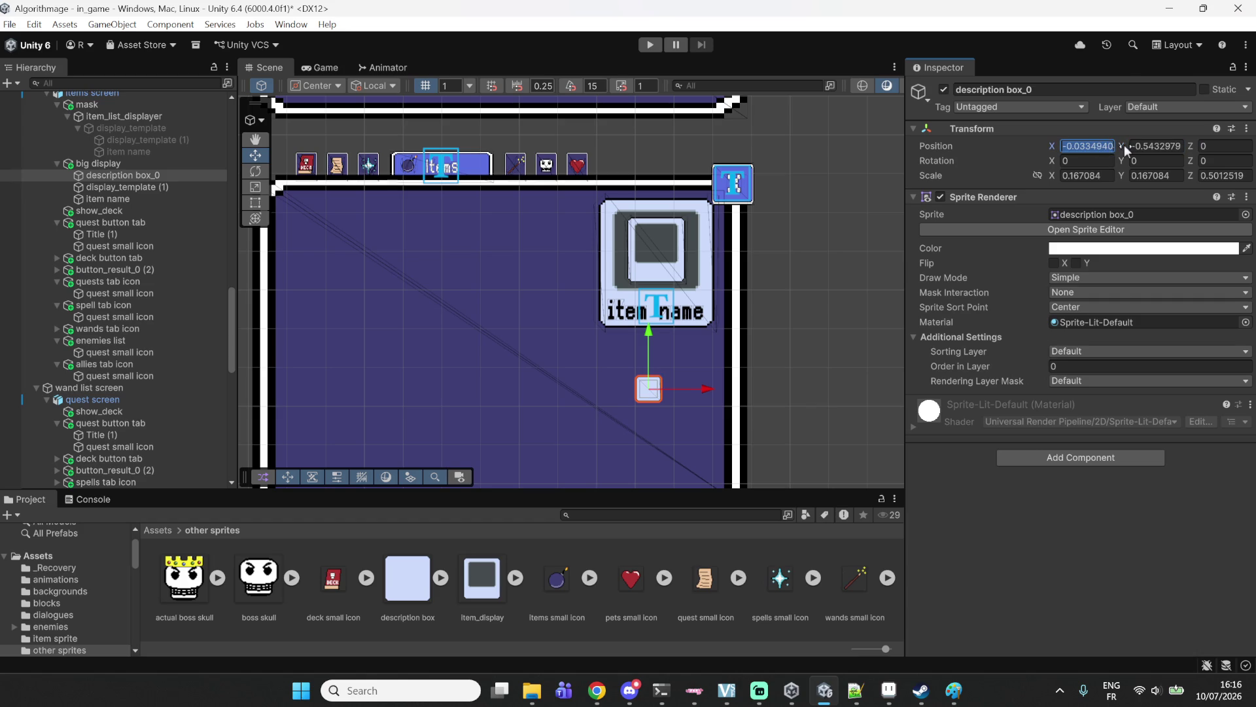
type("0")
Change description box_0's horizontal scale from 1 toward 0.8.
left_click(1093, 175)
type("1")
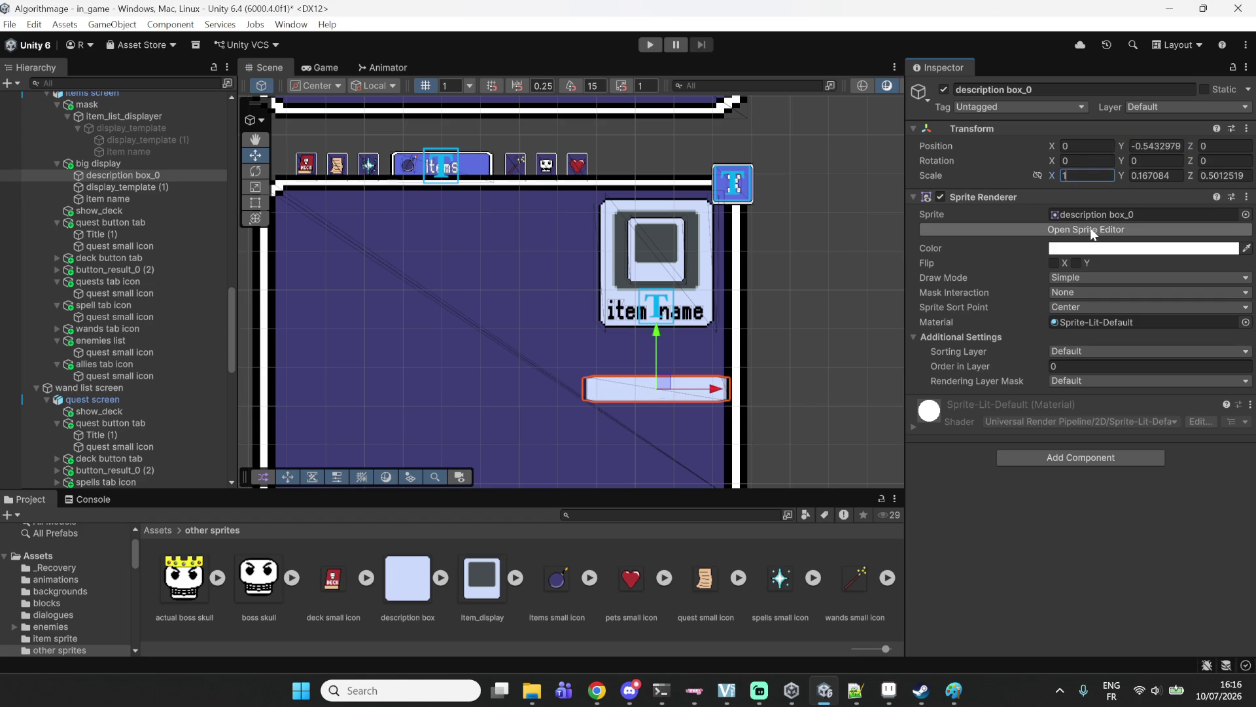
key("BackSpace")
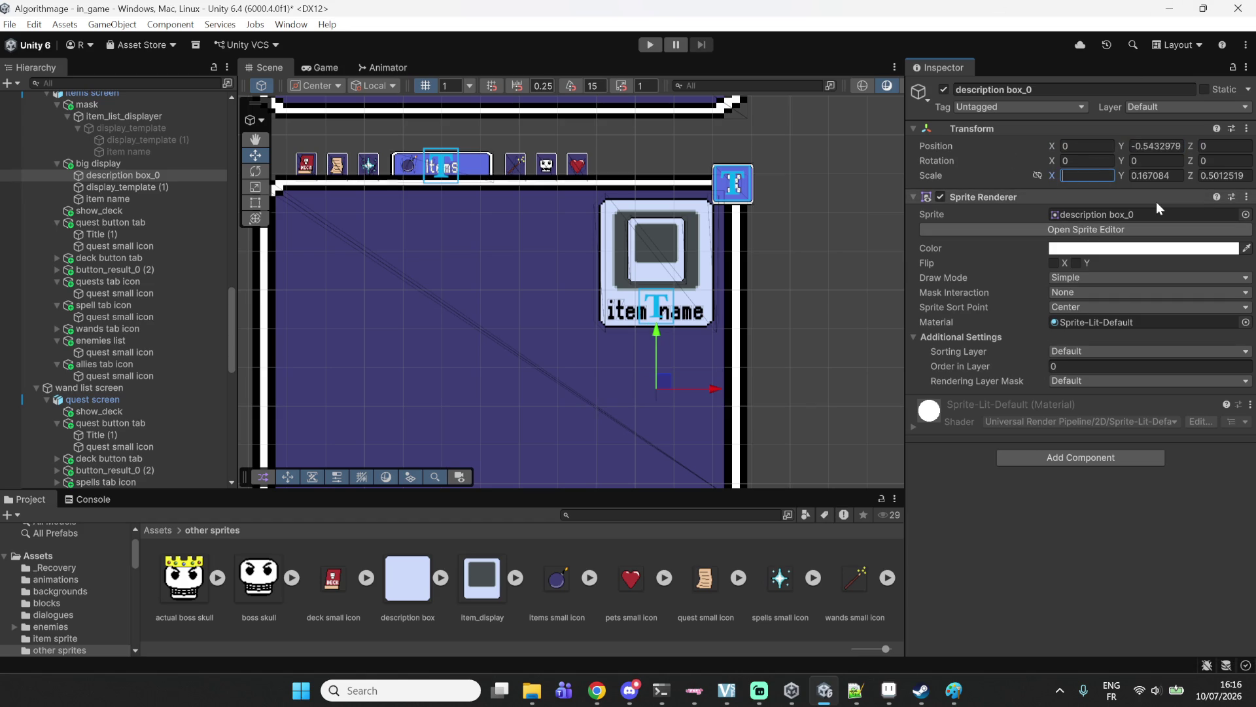
type("0.7")
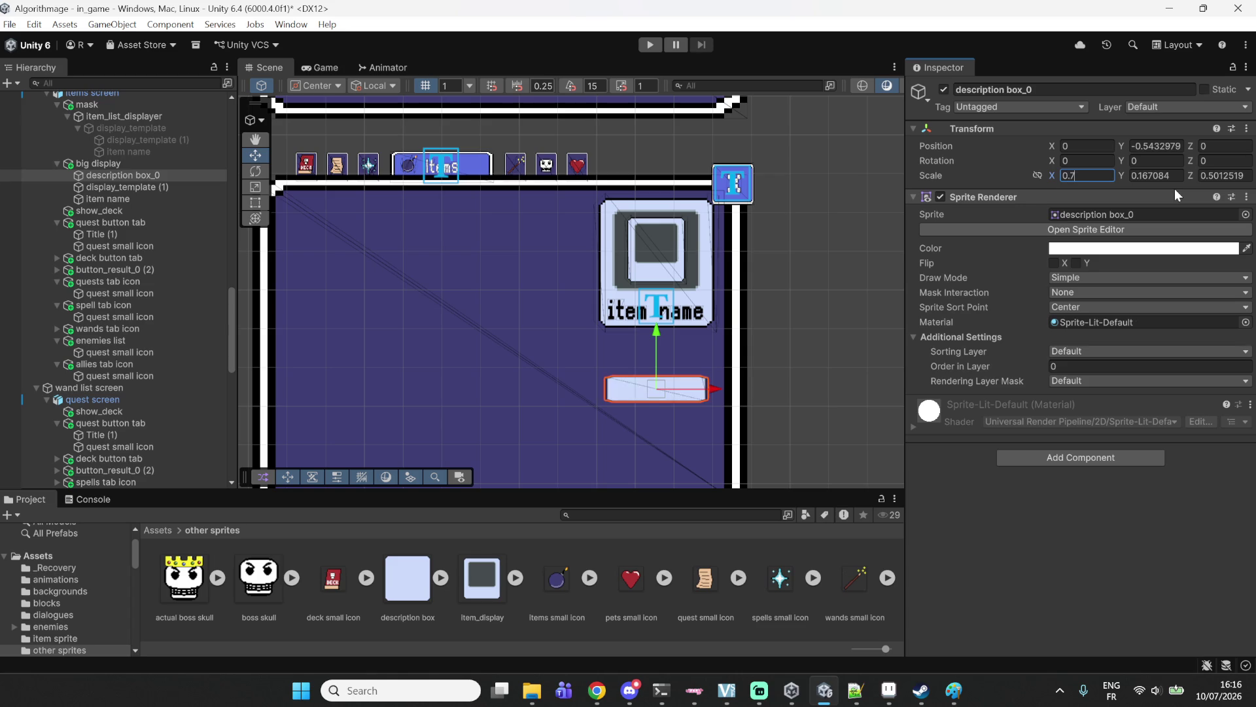
key("BackSpace")
Commit X scale 0.8, then import description box as Single, Point (no filter), RGBA 32 bit.
type("8")
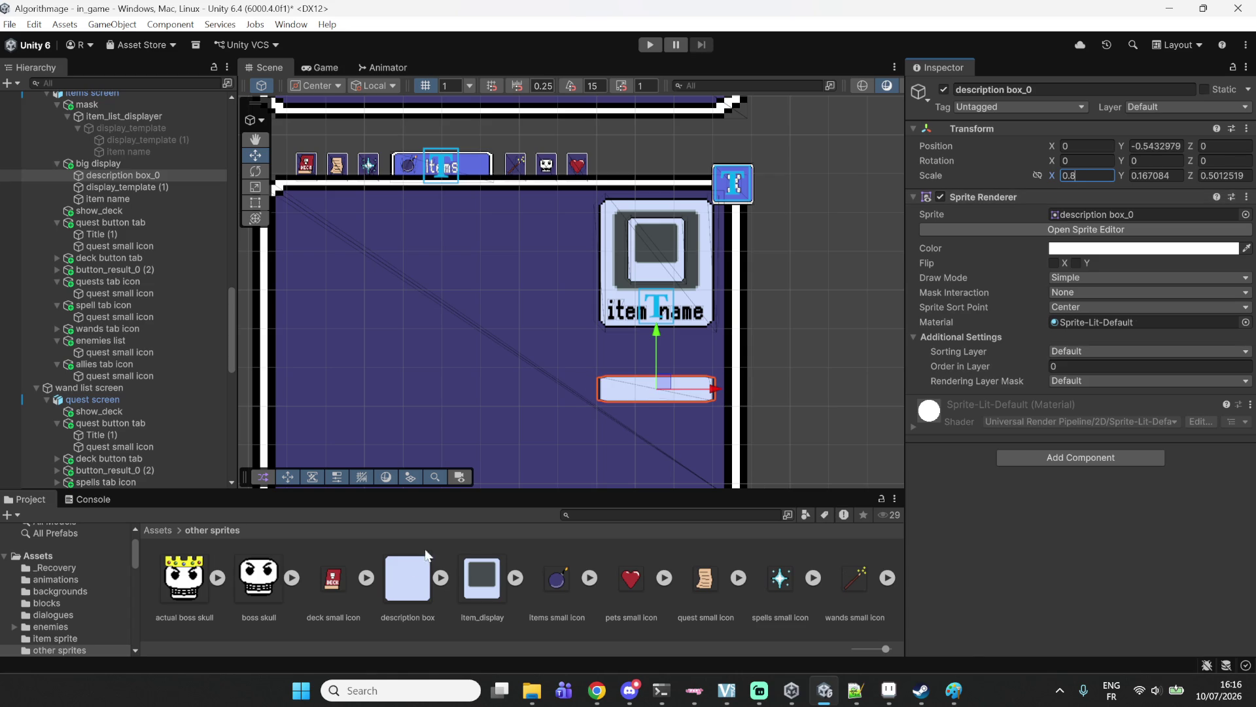
left_click(401, 575)
left_click(1086, 171)
left_click(1086, 185)
left_click(1078, 387)
left_click(1085, 401)
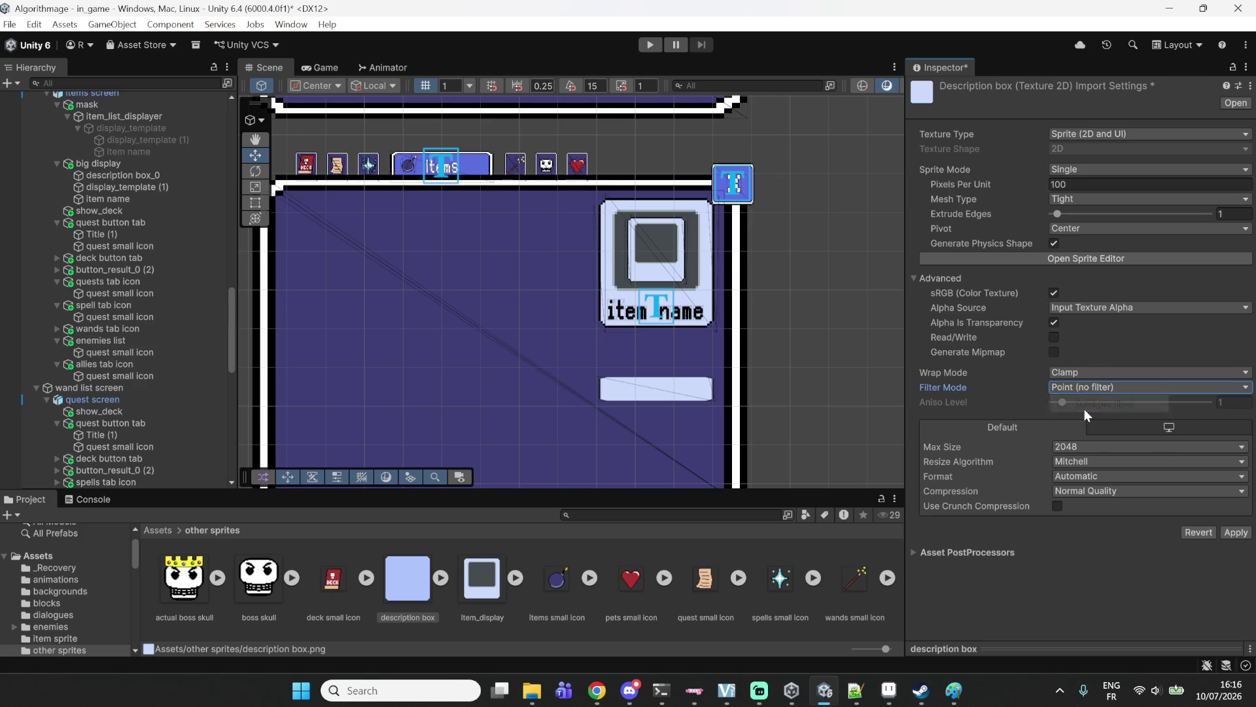
left_click(1093, 479)
left_click(1100, 286)
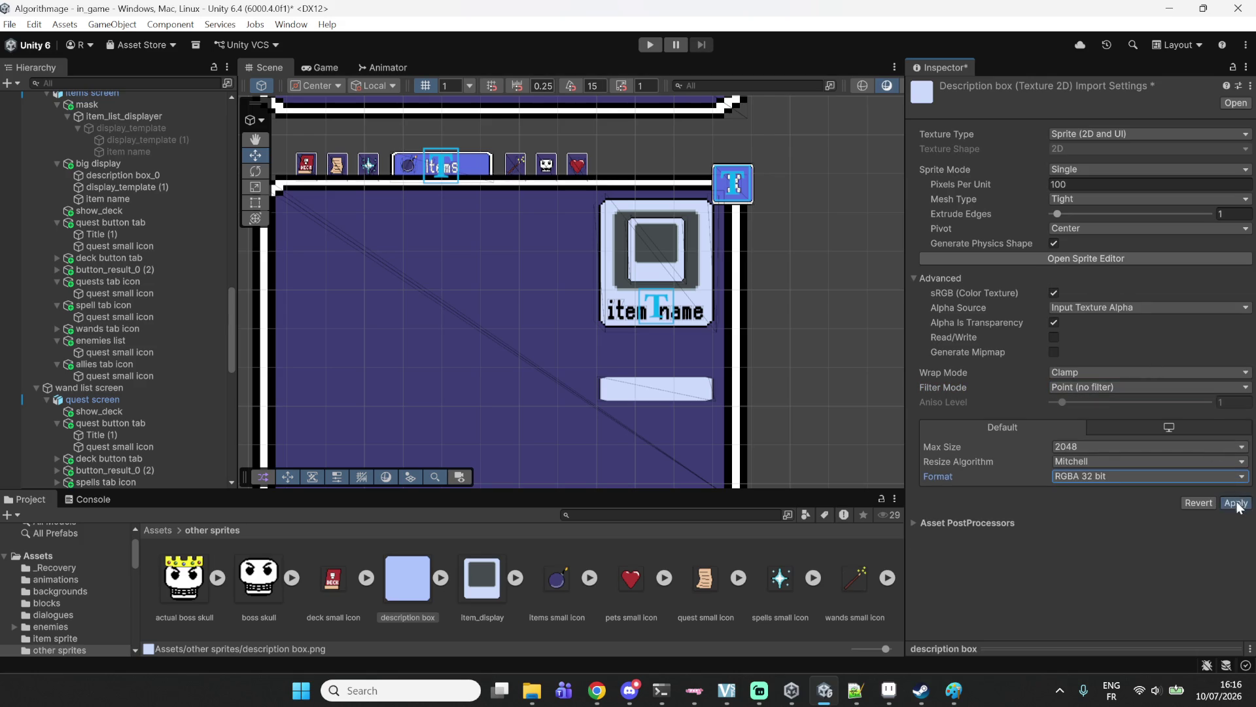
left_click(1236, 503)
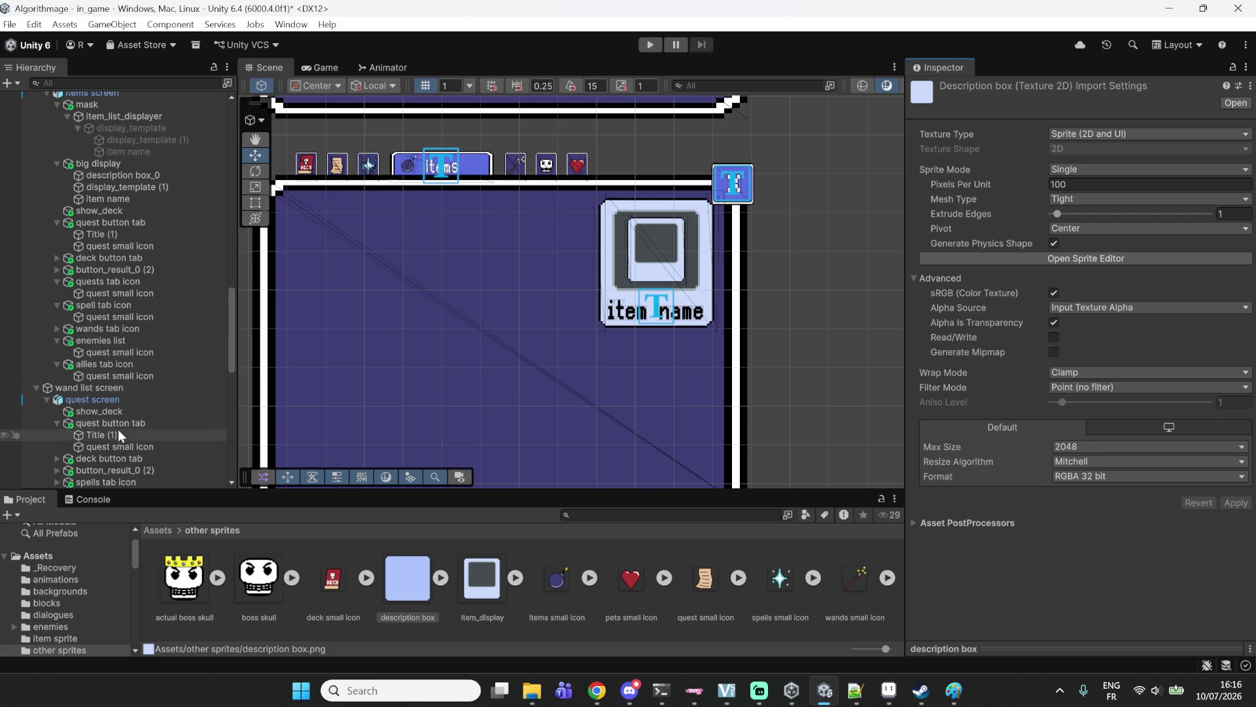
left_click(127, 164)
left_click(123, 175)
Assign the description box sprite to description box_0, set Y scale 0.8, and nudge it lower.
mouse_move(428, 560)
left_mouse_down()
mouse_move(1055, 165)
mouse_move(1103, 222)
left_mouse_up()
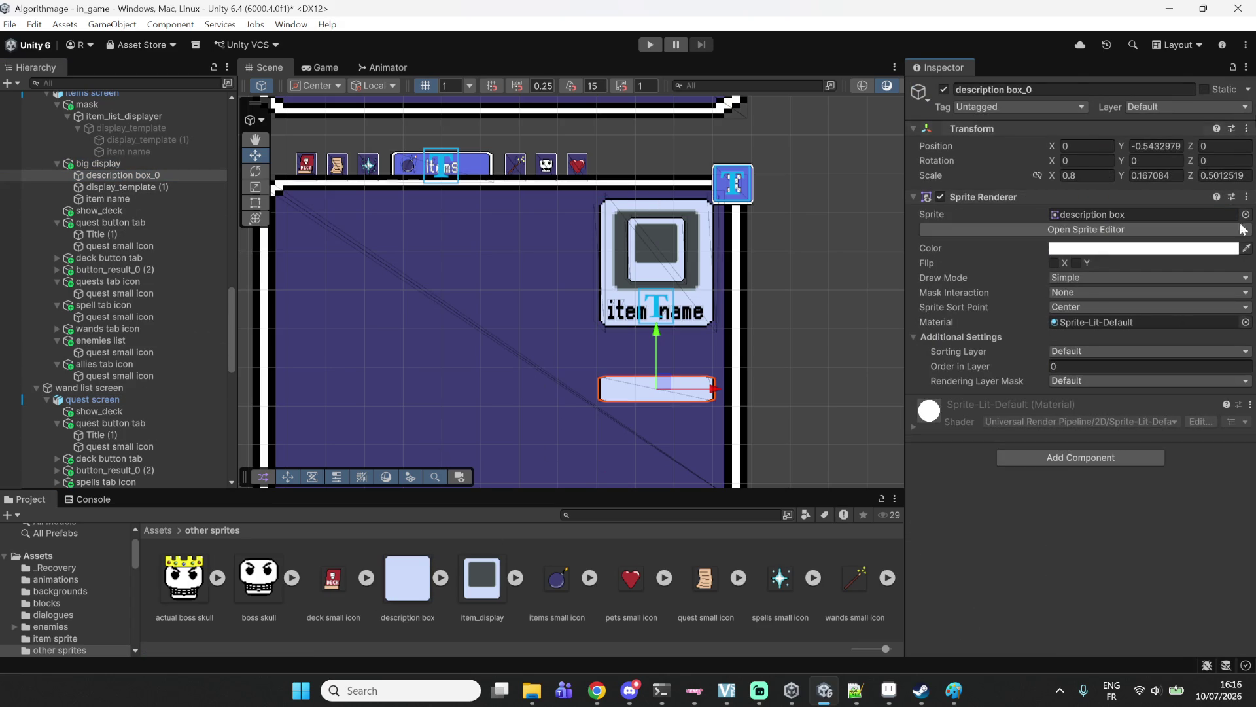
left_click(1147, 178)
type("0.8")
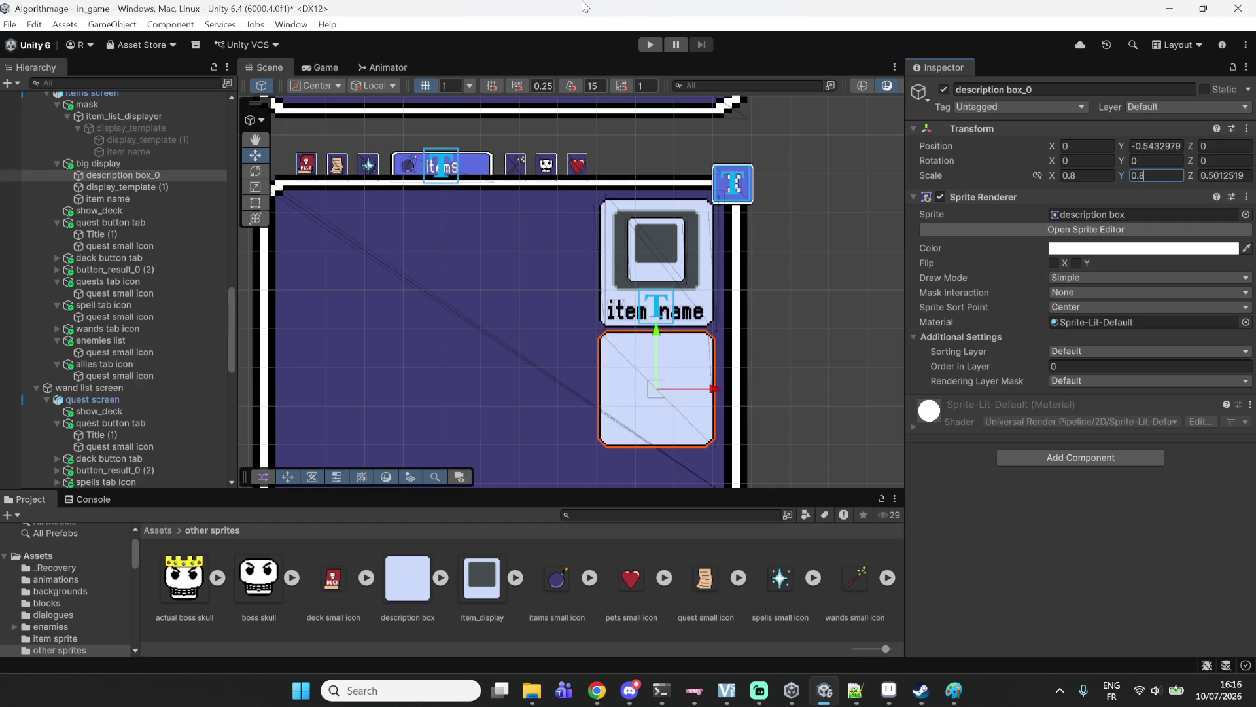
key("Return")
scroll(414, 378, "down", 3)
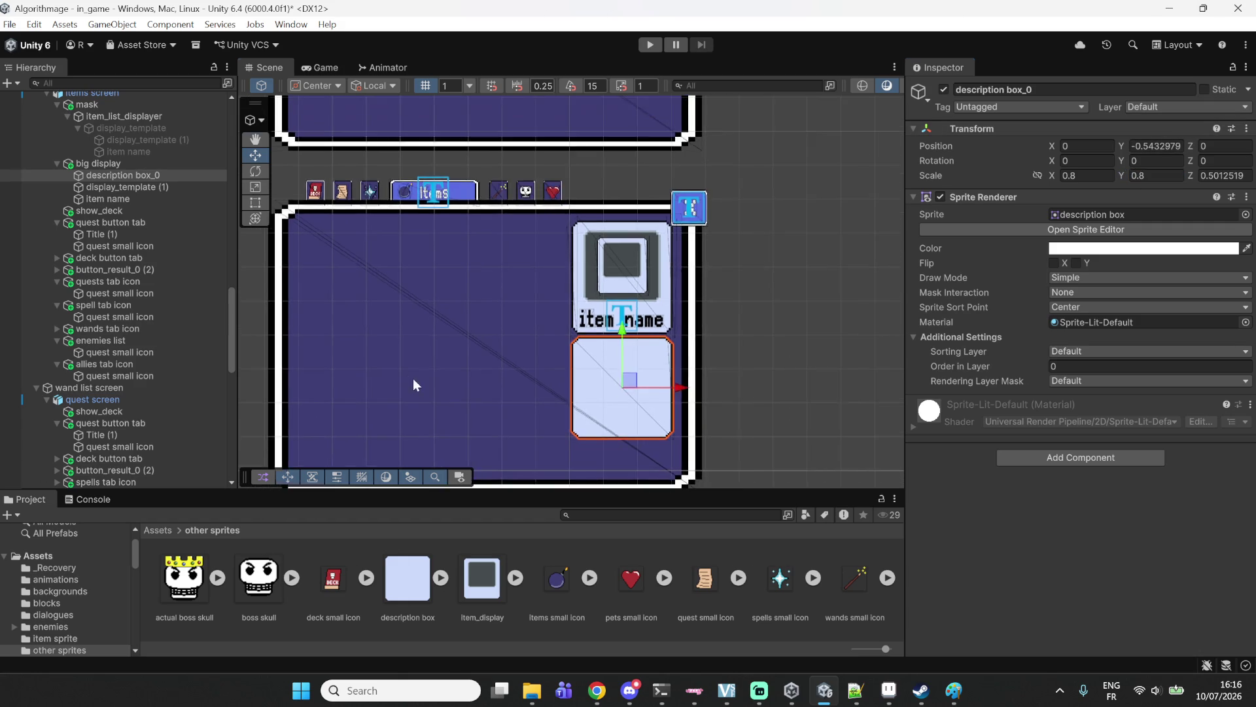
mouse_move(633, 303)
left_mouse_down()
mouse_move(633, 340)
mouse_move(632, 324)
left_mouse_up()
Change description box_0's vertical scale to 1 and recentre the view on the box.
left_click(1157, 176)
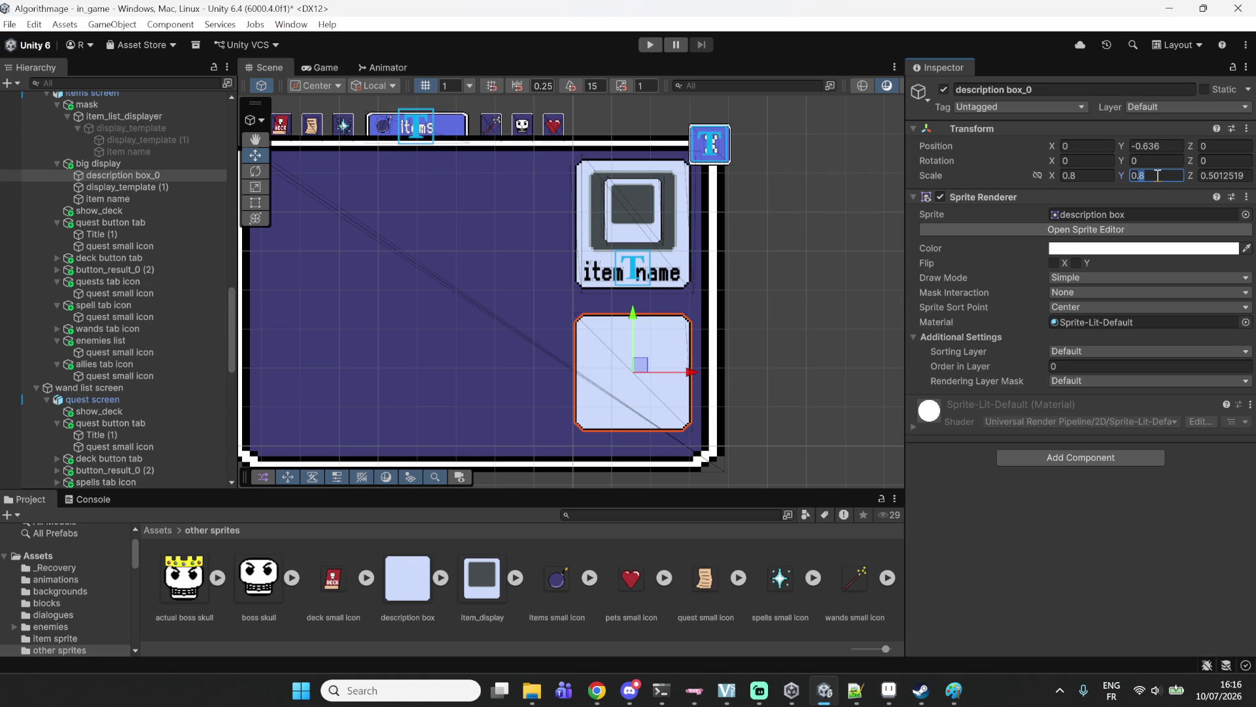
type("0.9")
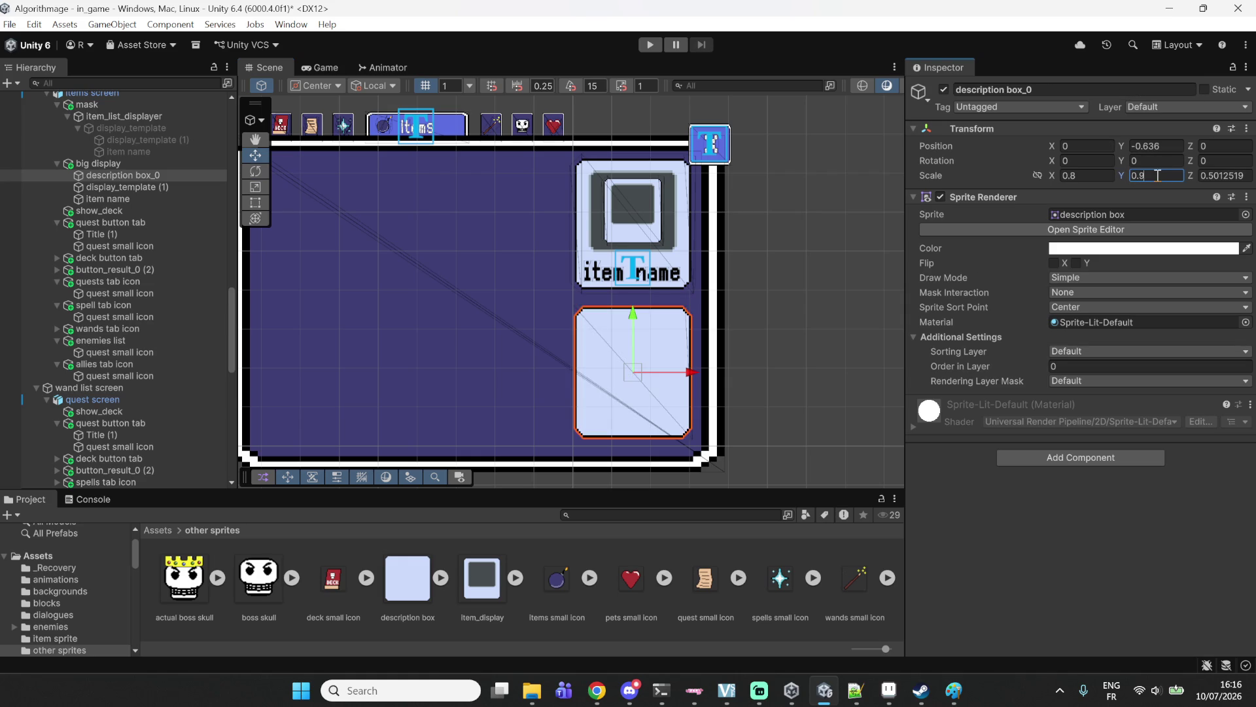
key("BackSpace")
key("BackSpace")
key("BackSpace")
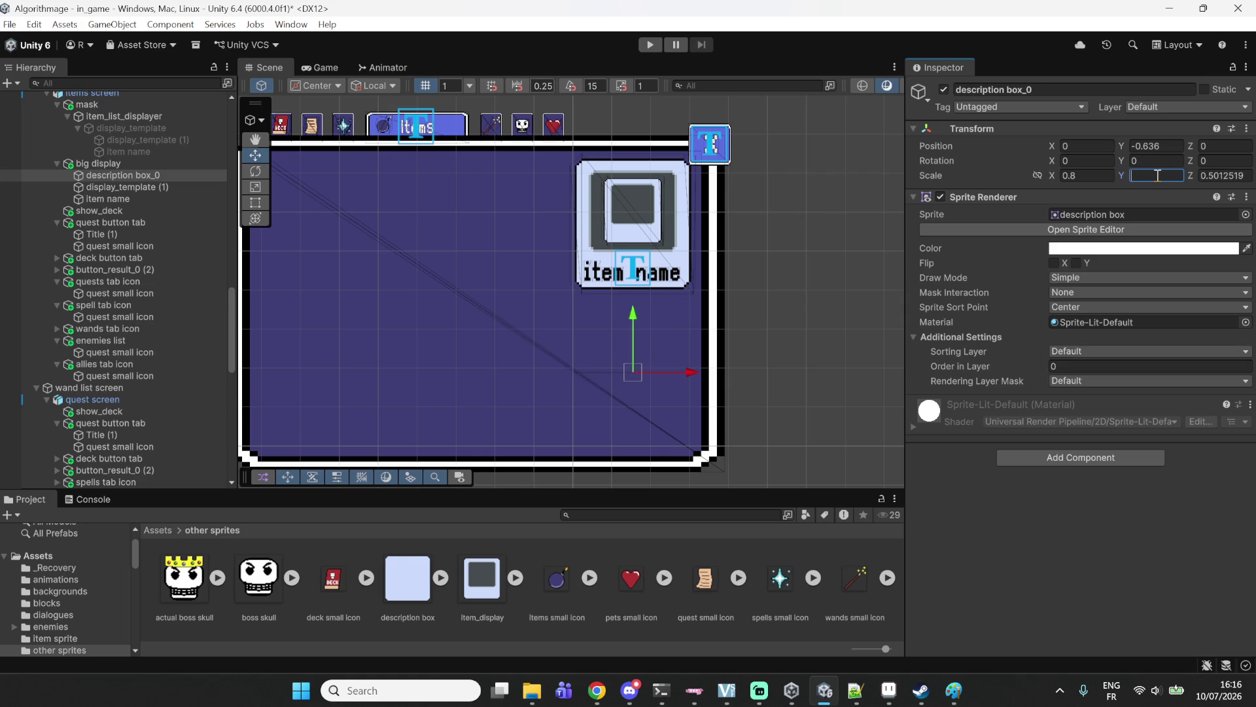
type("1")
scroll(387, 430, "up", 5)
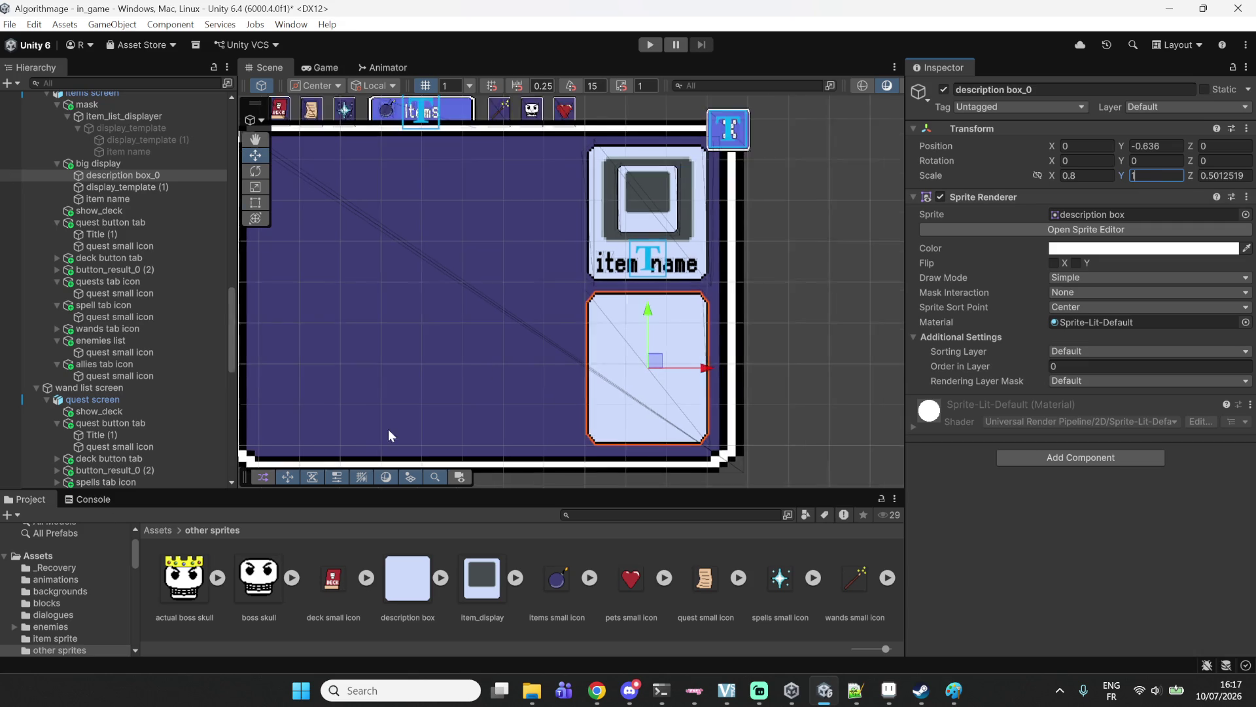
mouse_move(652, 386)
left_mouse_down()
mouse_move(632, 316)
mouse_move(652, 304)
left_mouse_up()
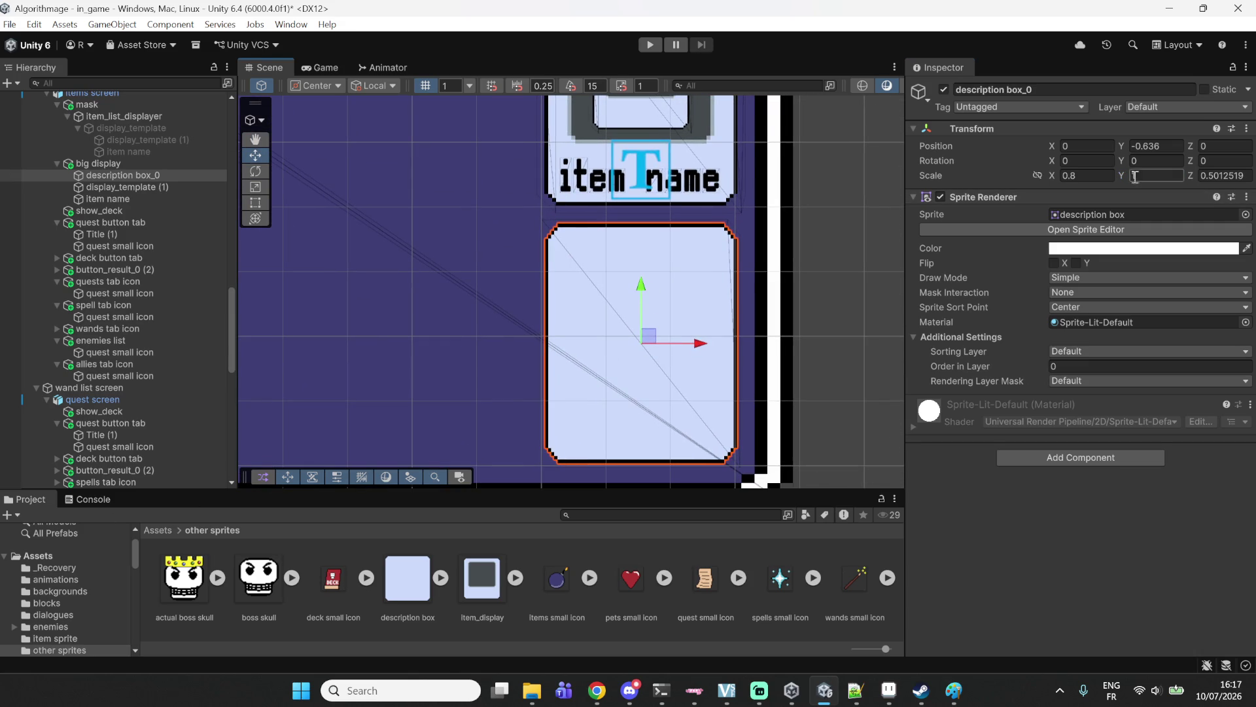
left_click(1098, 175)
left_click(888, 690)
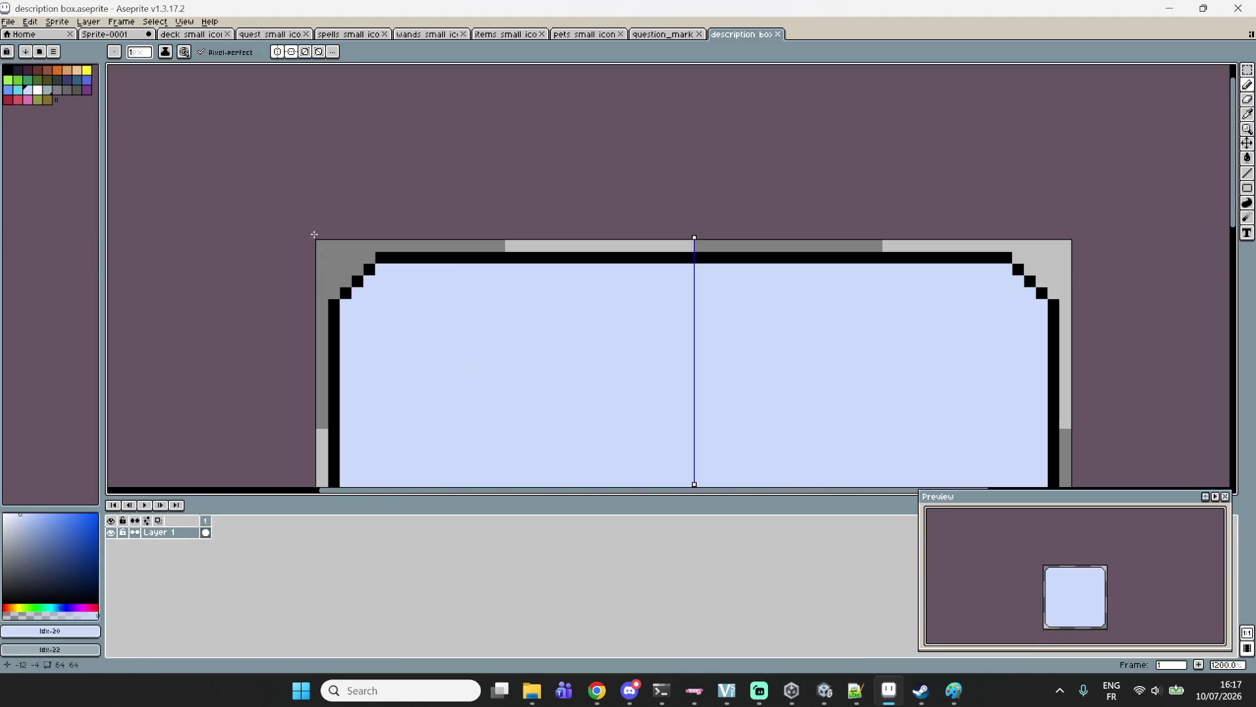
left_click(7, 69)
left_click(451, 352)
left_click(689, 399, "shift")
left_click(476, 446, "shift")
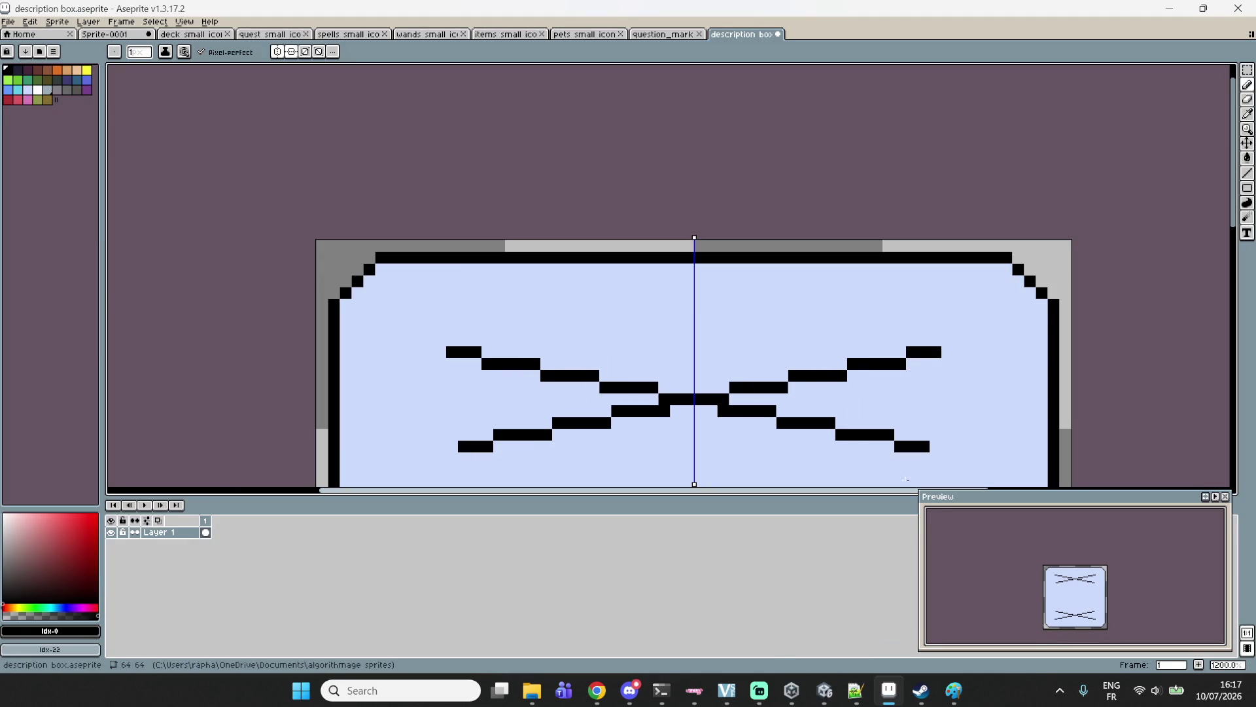
key("ctrl+z")
key("ctrl+z")
left_click(292, 55)
left_click(864, 429, "shift")
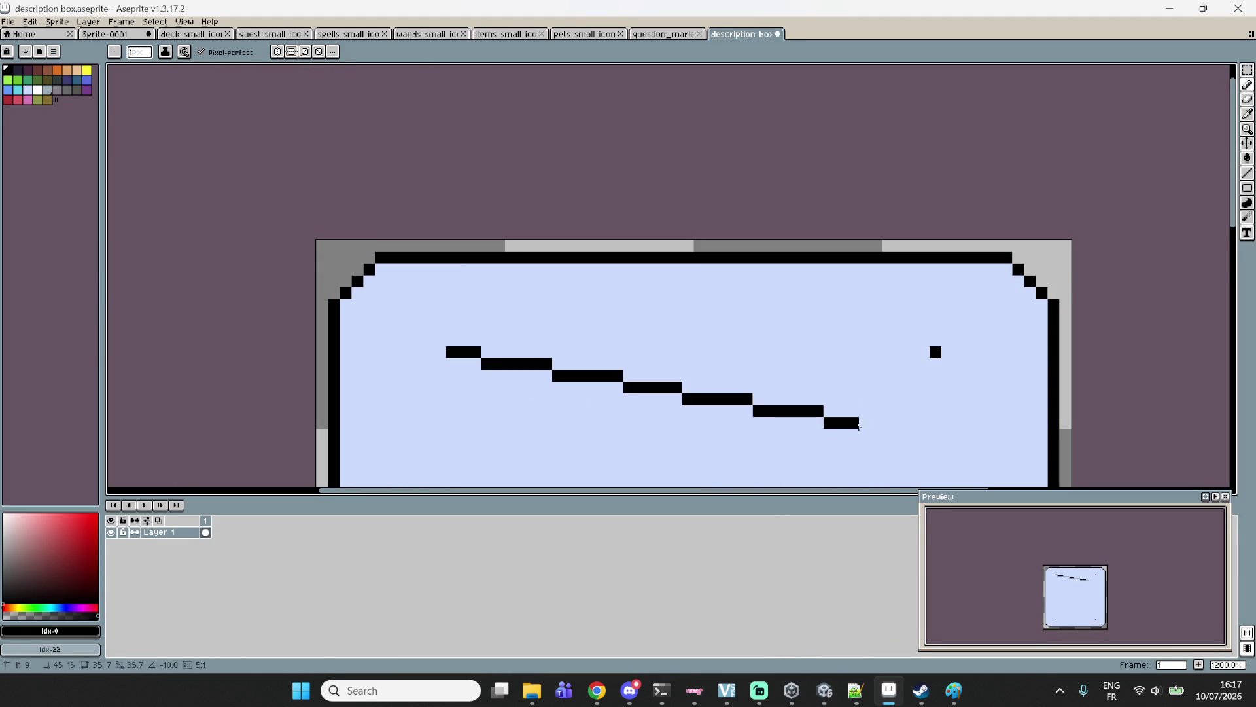
scroll(861, 475, "down", 2)
scroll(707, 435, "down", 5)
left_click(547, 386, "shift")
left_click(943, 410, "shift")
left_click(625, 221, "shift")
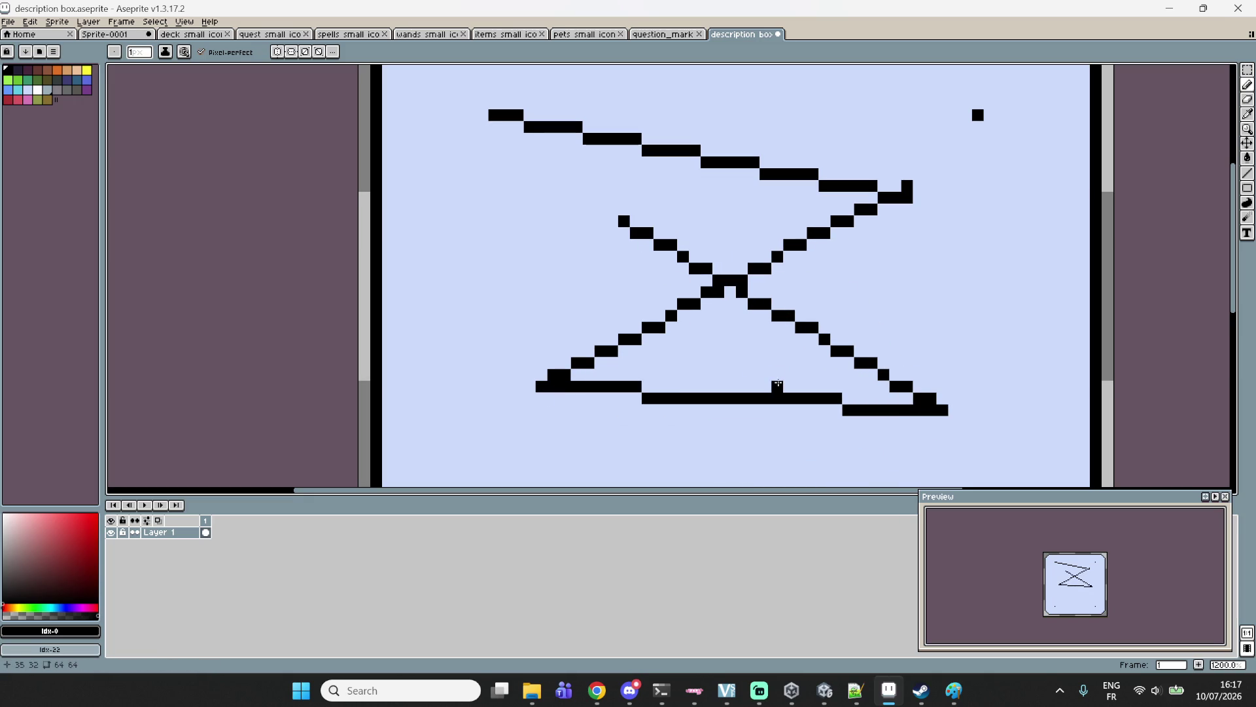
mouse_move(570, 208)
left_mouse_down()
mouse_move(494, 226)
mouse_move(576, 244)
mouse_move(530, 295)
left_mouse_up()
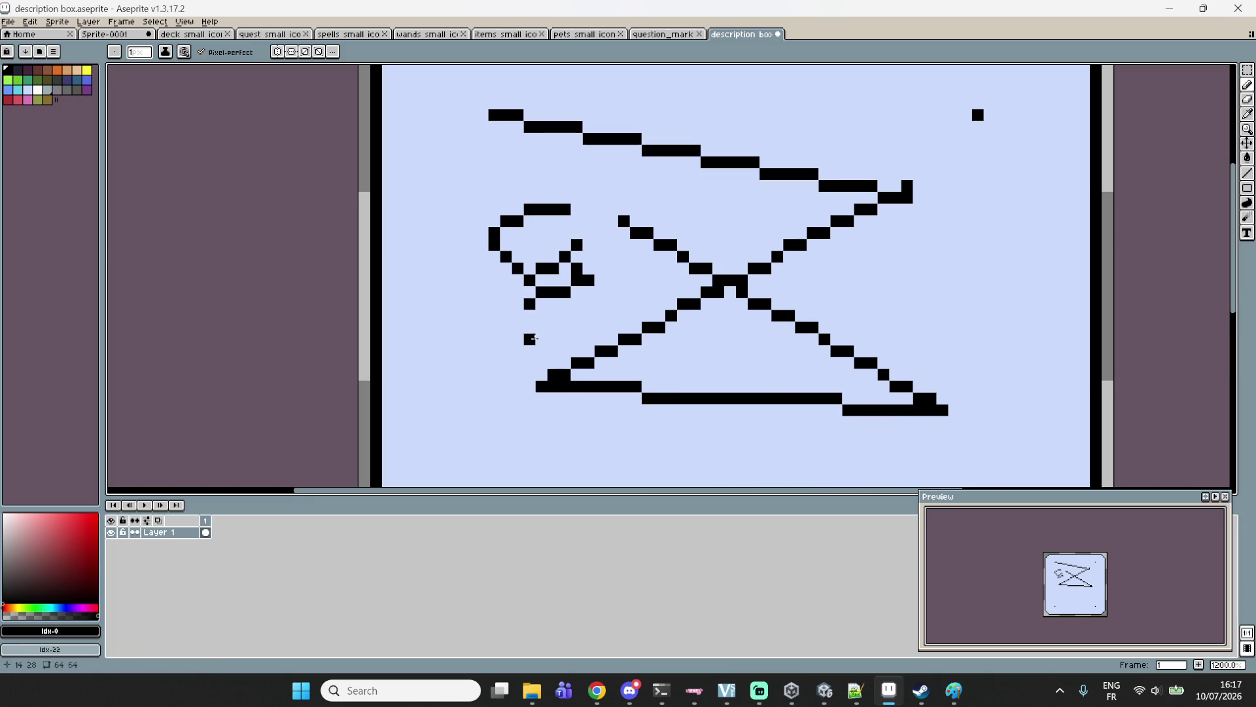
left_click(795, 474, "shift")
scroll(773, 459, "down", 2)
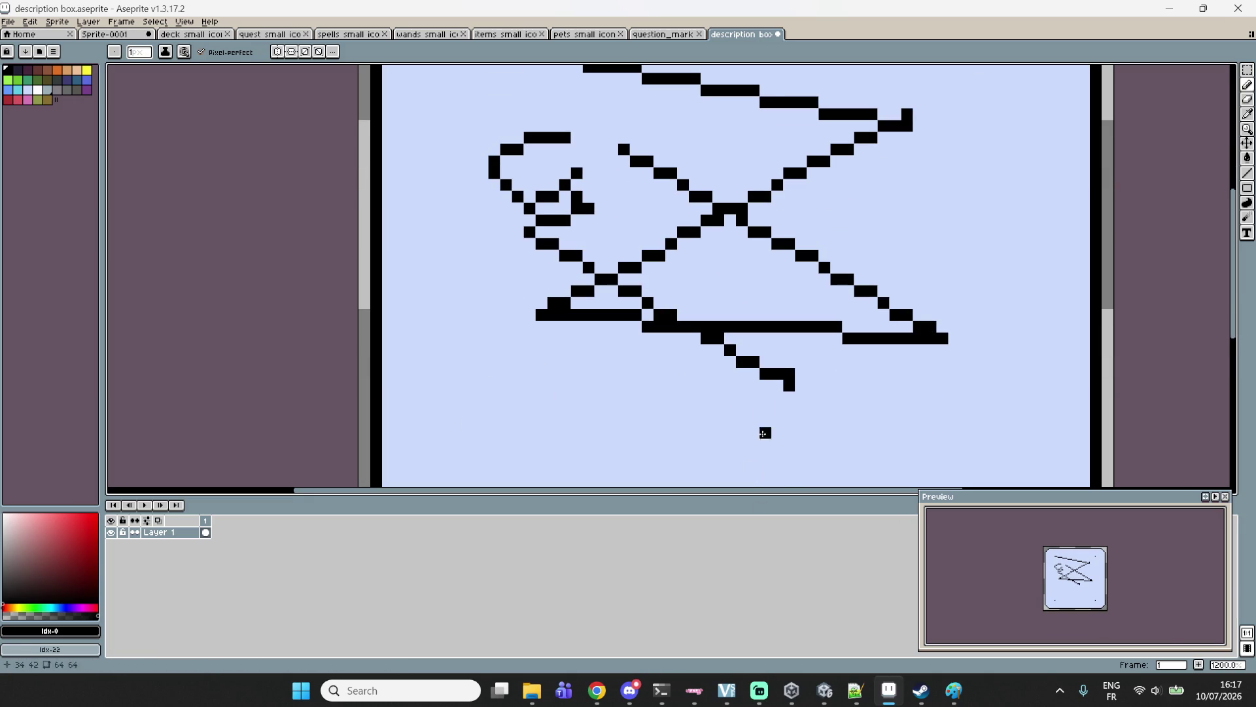
key("v")
key("ctrl+z")
key("ctrl+z")
key("ctrl+z")
key("ctrl+z")
scroll(752, 326, "down", 3)
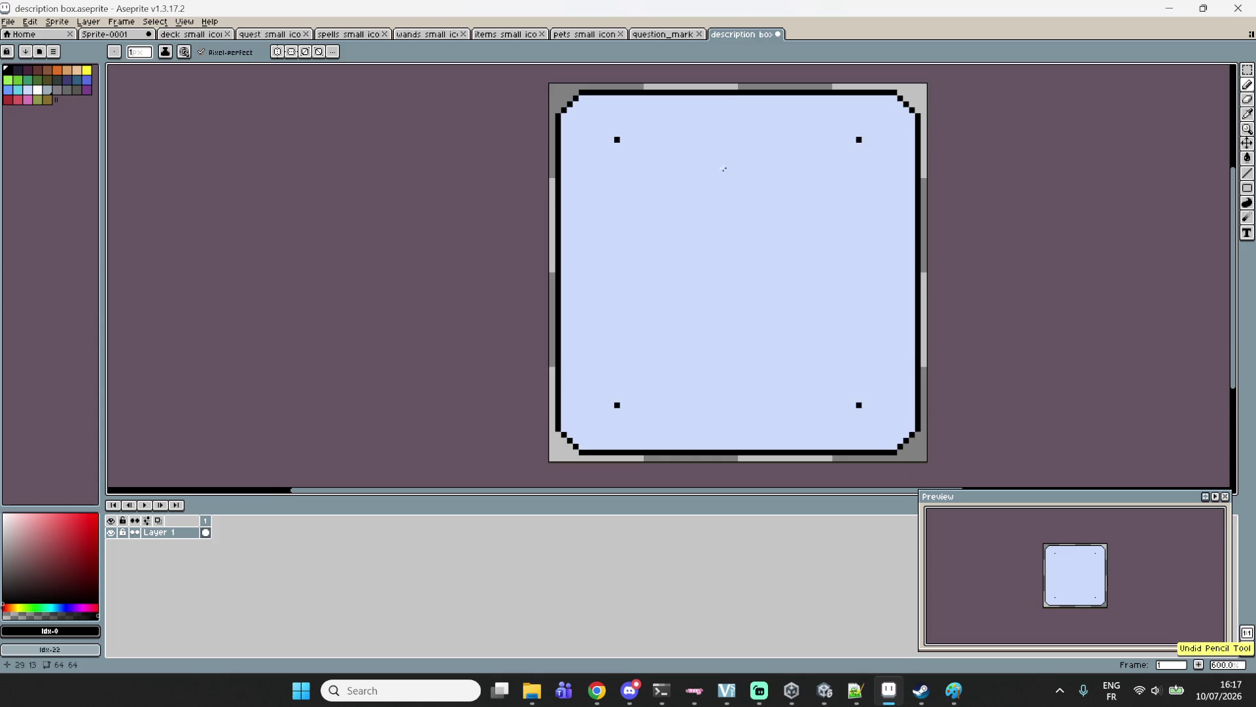
scroll(725, 257, "up", 2)
key("b")
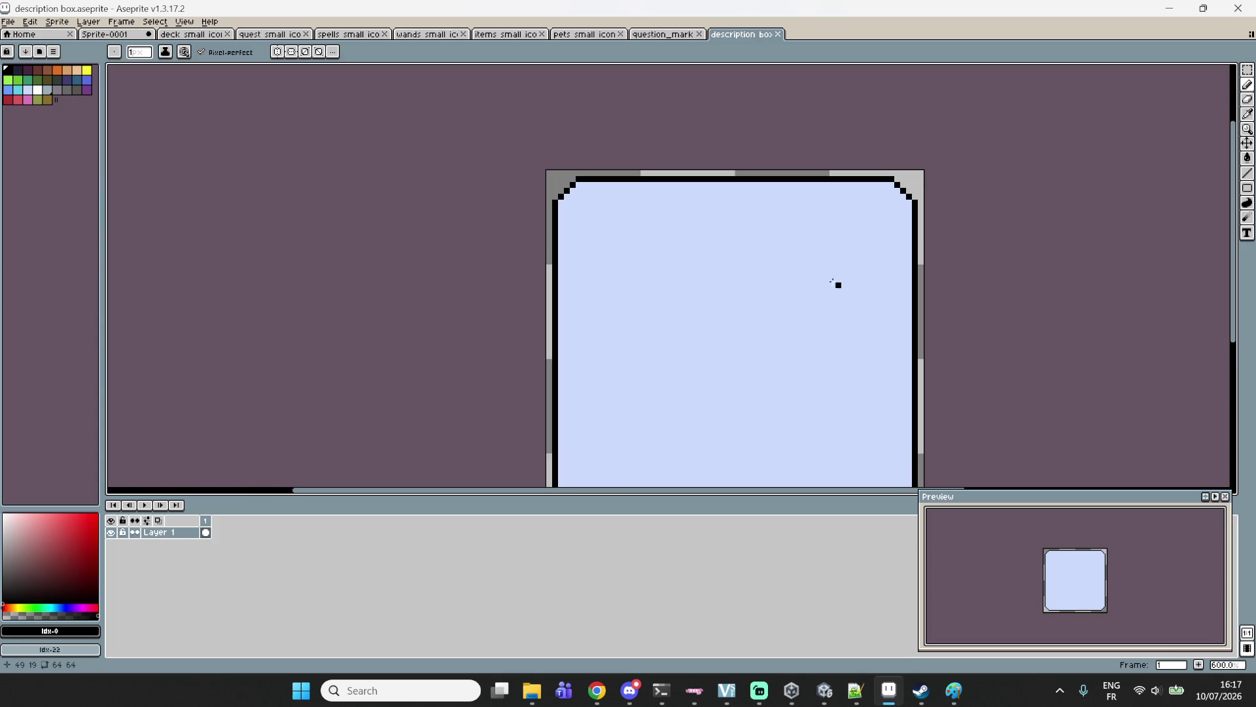
left_click(856, 291)
left_click(756, 373)
left_click(636, 439, "shift")
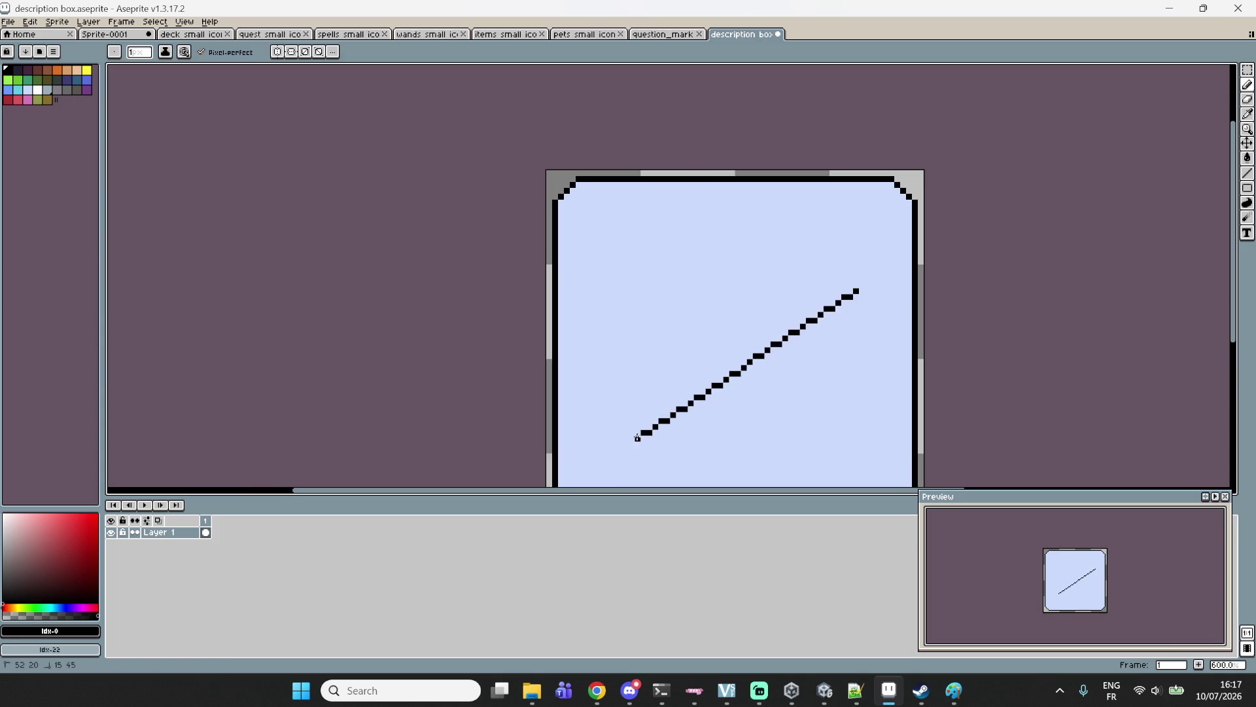
scroll(654, 458, "down", 3)
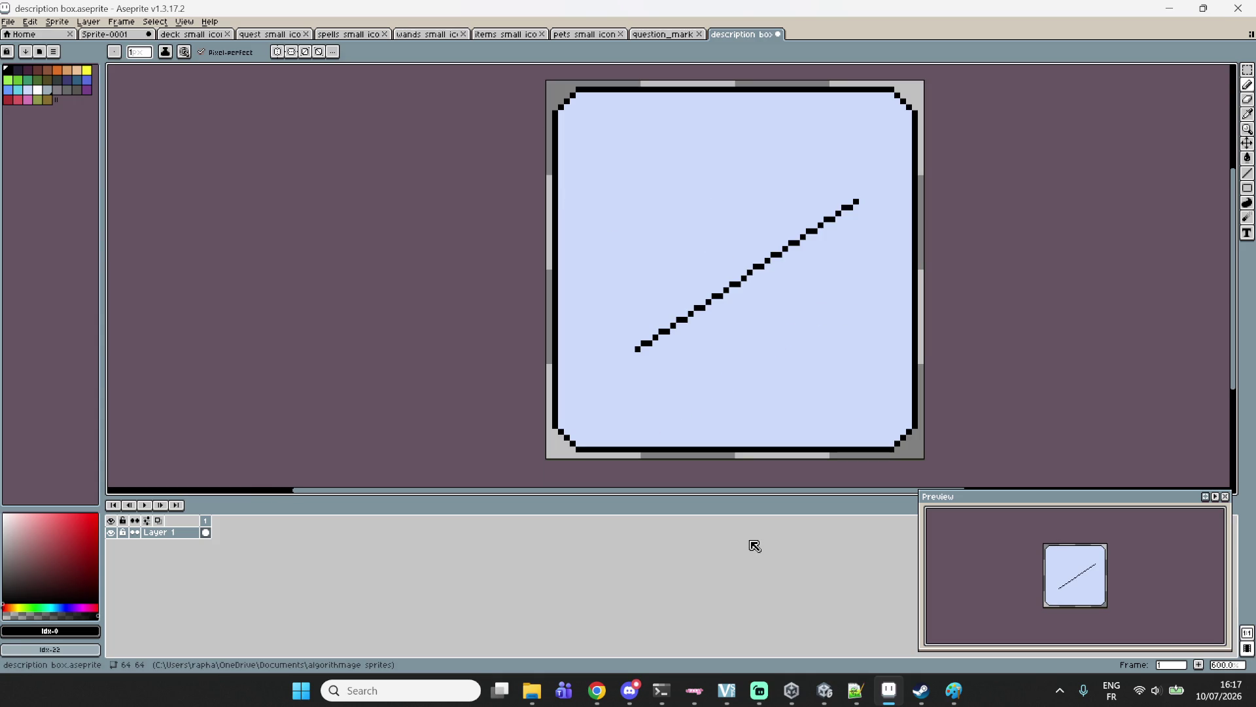
key("ctrl+z")
key("ctrl+z")
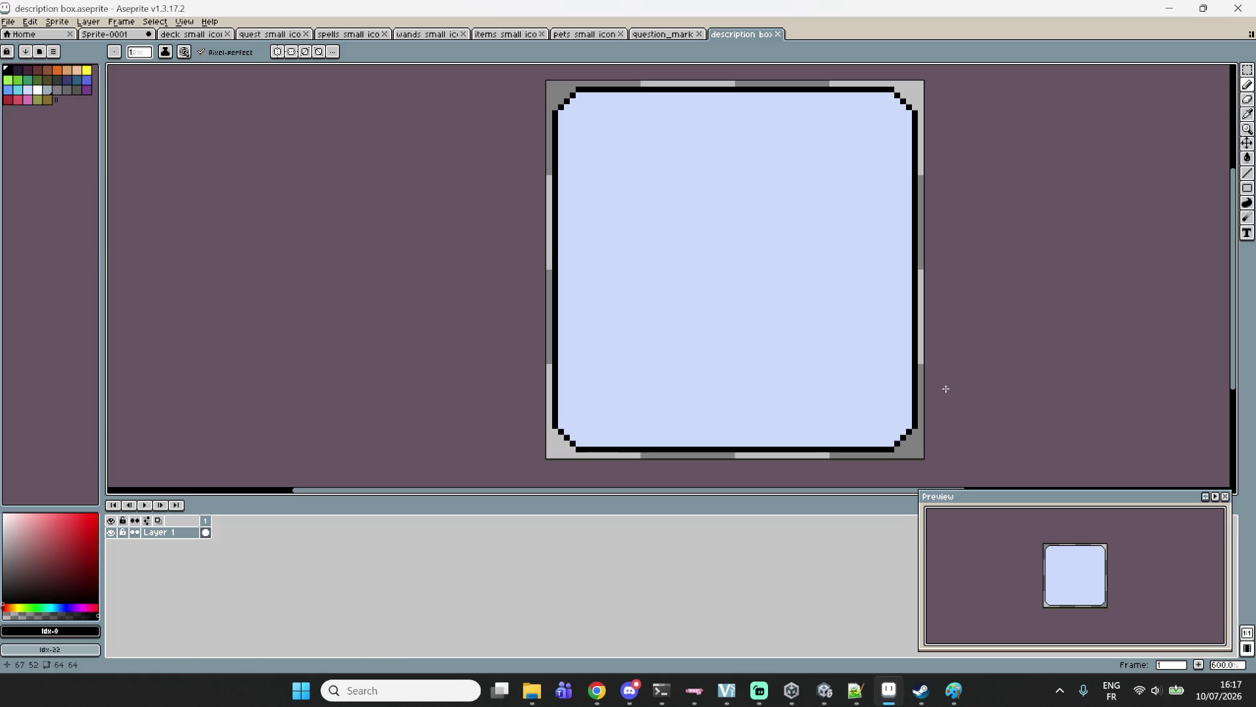
left_click(879, 699)
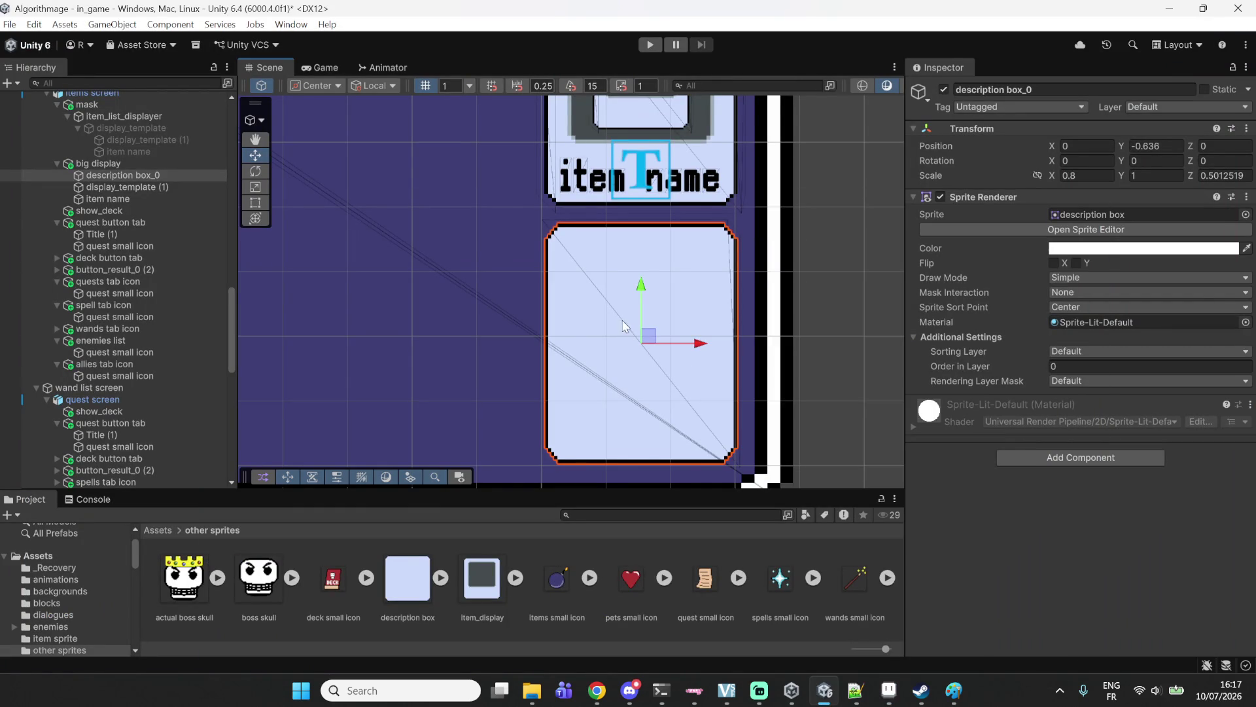
Rename description box_0 to 'description box'.
scroll(614, 293, "up", 2)
scroll(614, 292, "up", 1)
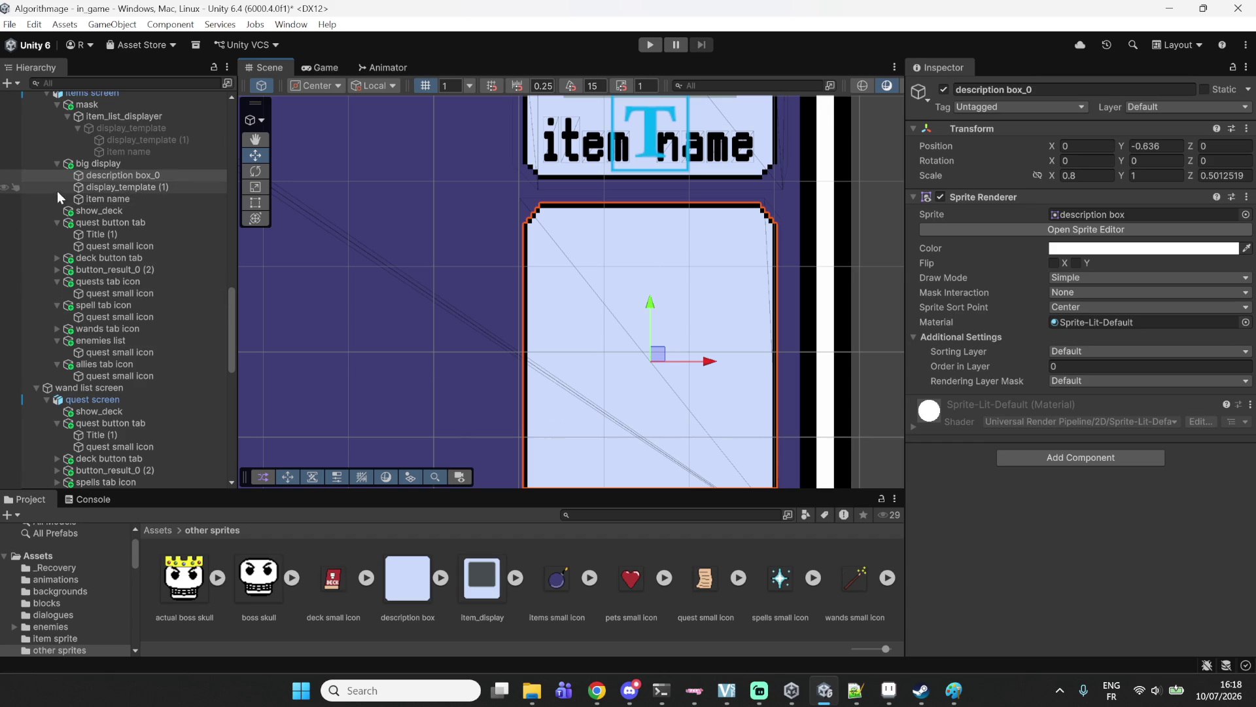
left_click(154, 179)
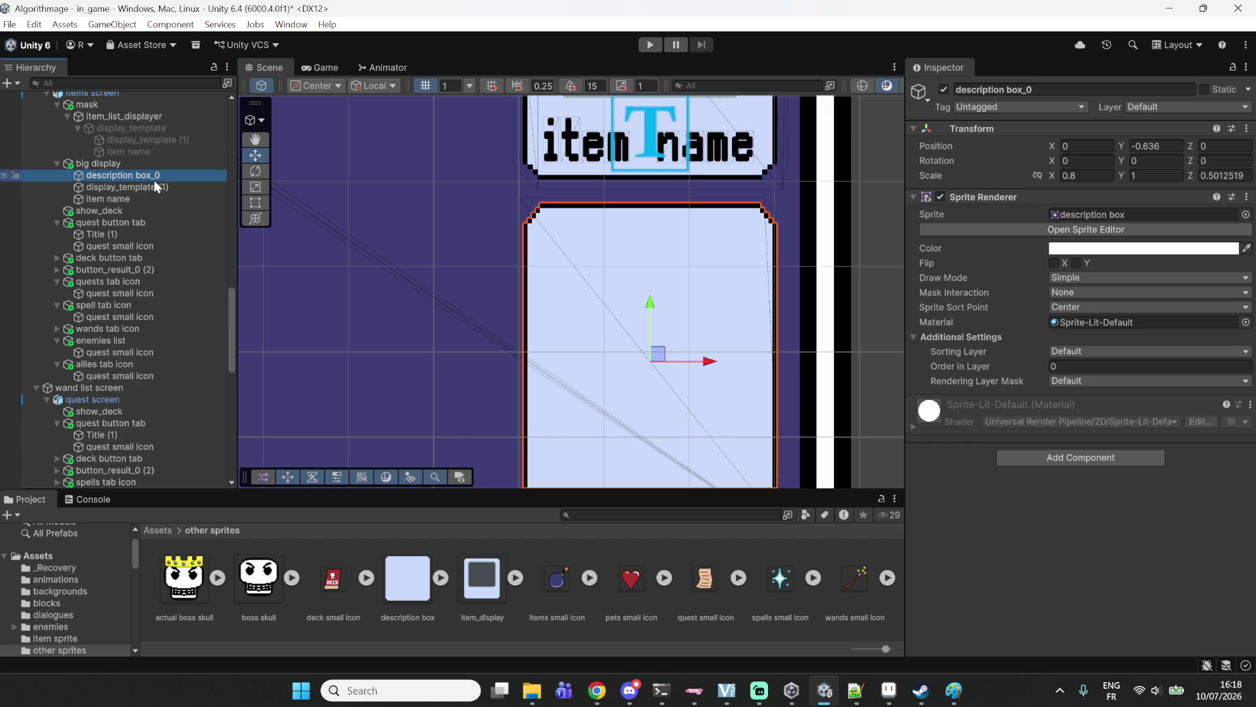
left_click(1054, 90)
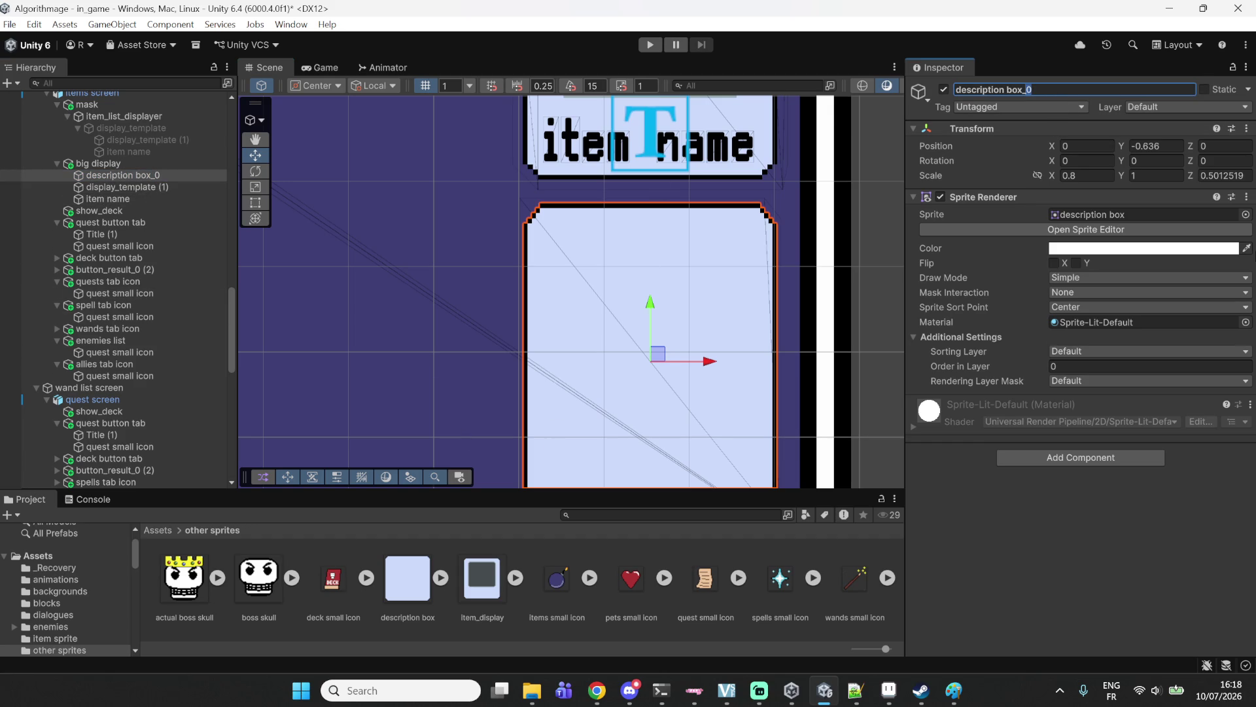
key("BackSpace")
key("BackSpace")
Paste a copy of the item name text under description box and start renaming it.
left_click(132, 201)
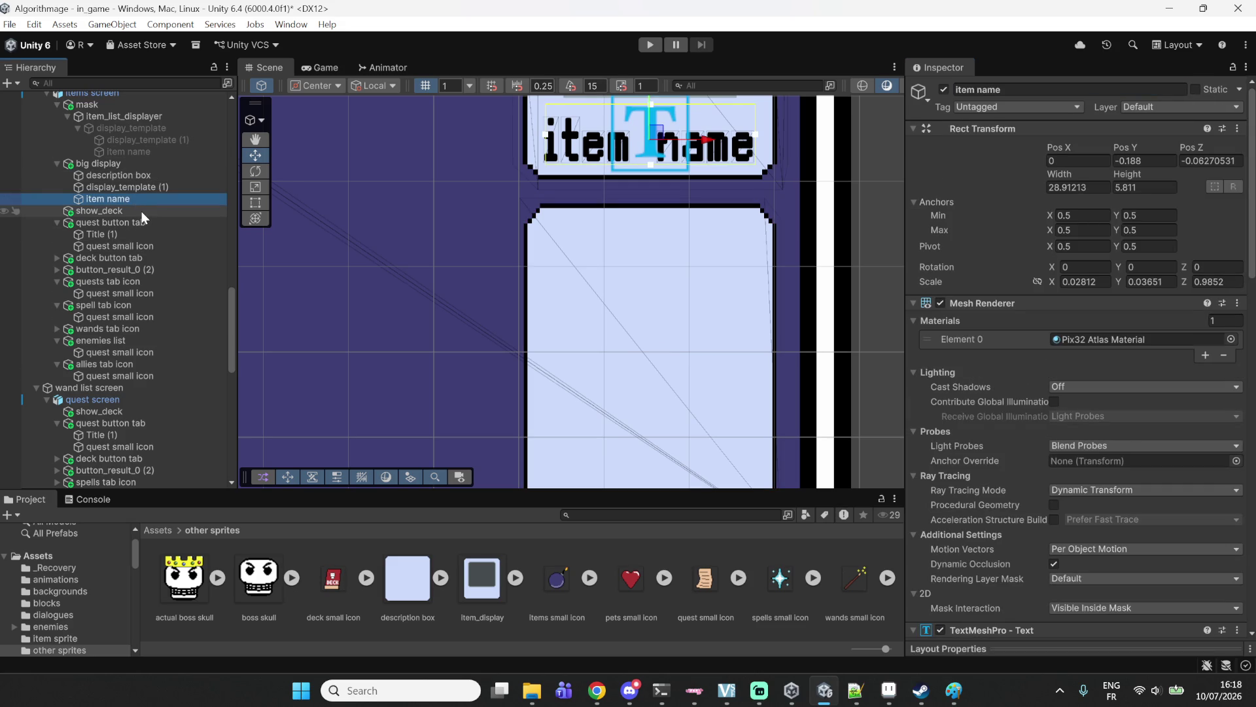
left_click(119, 176)
key("ctrl+shift+v")
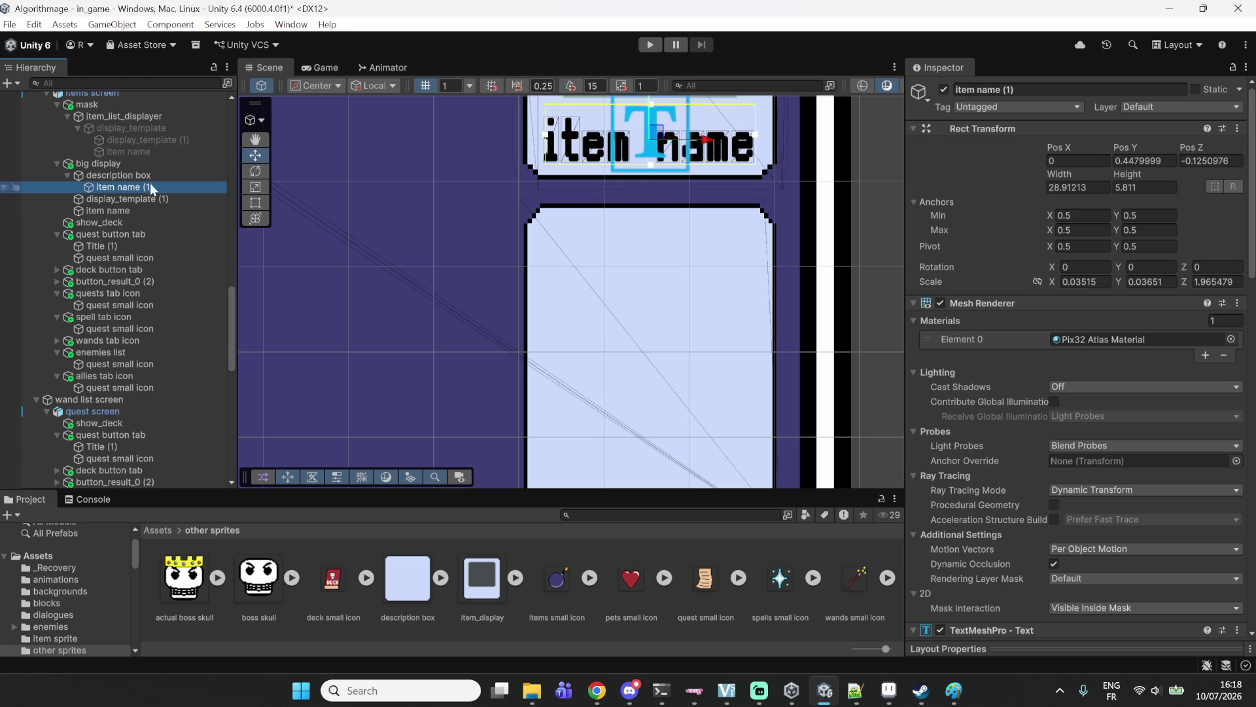
left_click(1020, 89)
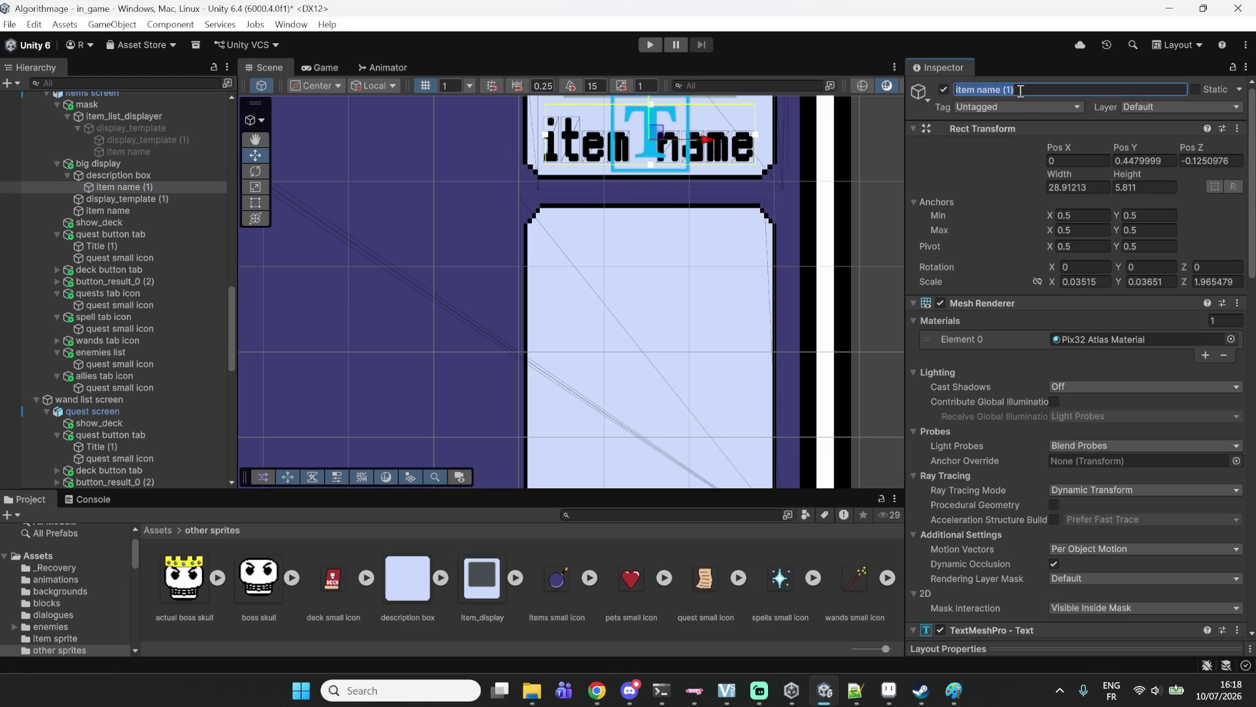
key("BackSpace")
type("m de")
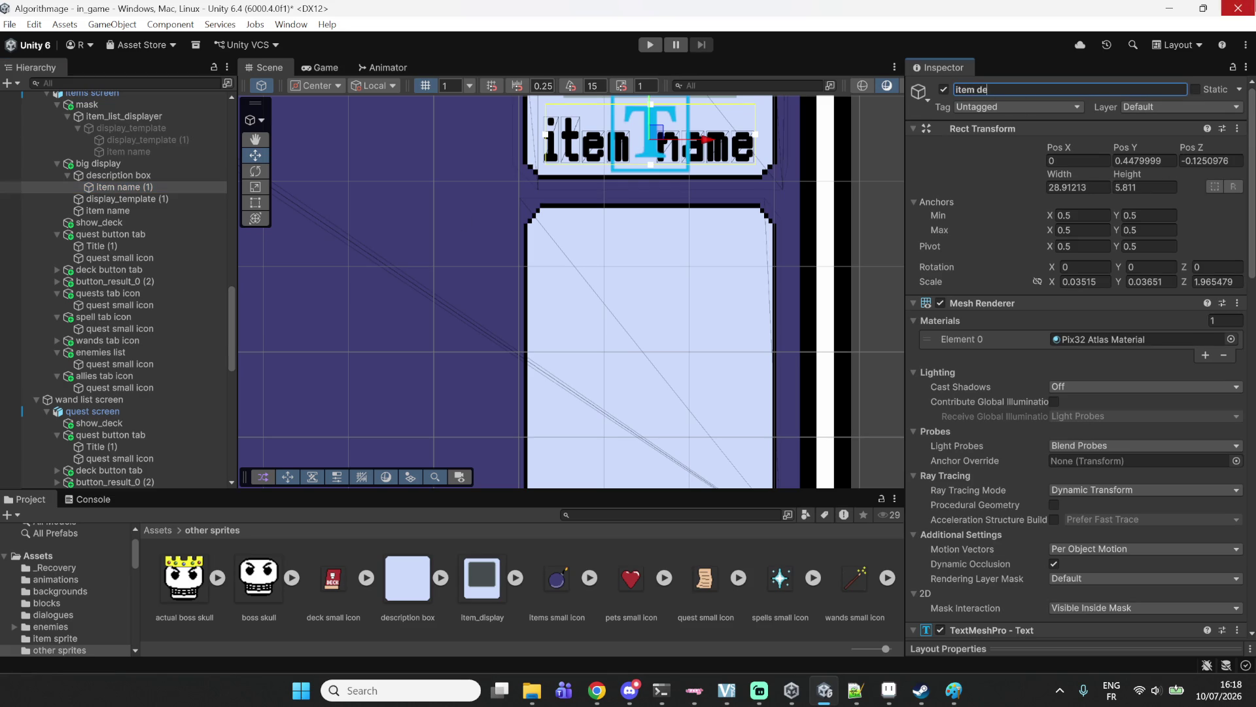
type("scription")
Name the copy 'item description' and move it down toward the description box.
key("Return")
scroll(943, 489, "down", 5)
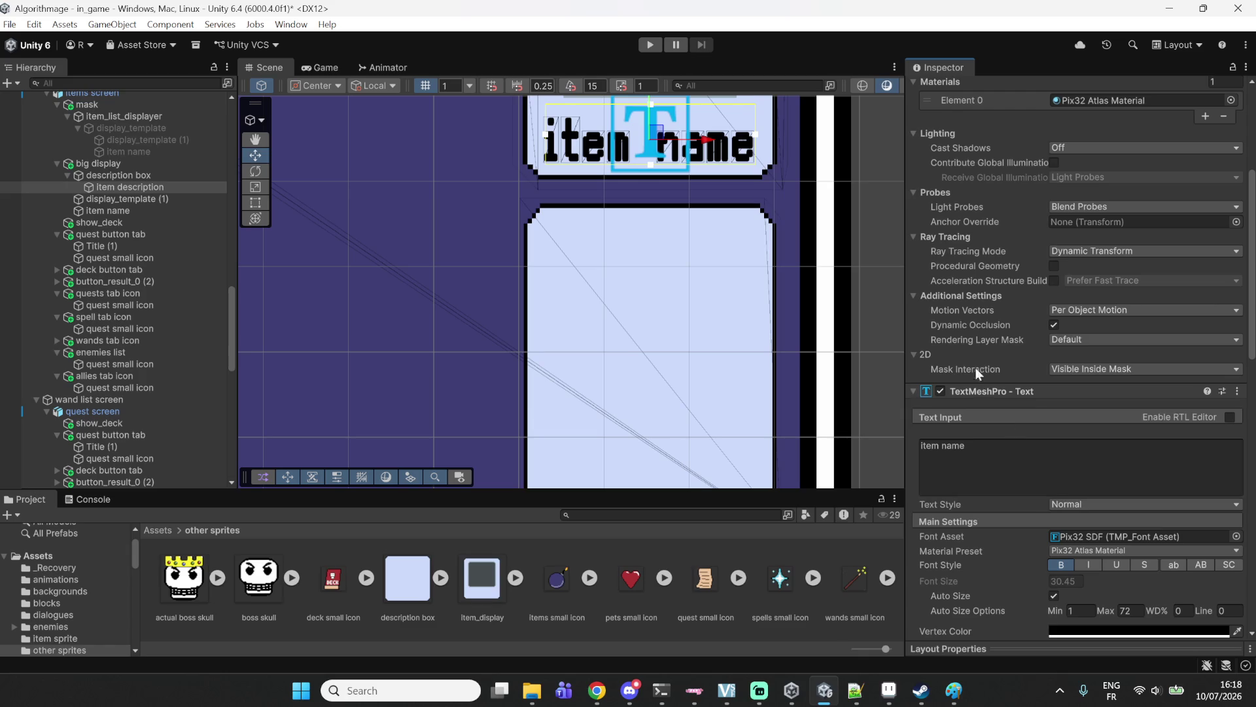
scroll(1047, 261, "up", 1)
scroll(1113, 171, "up", 3)
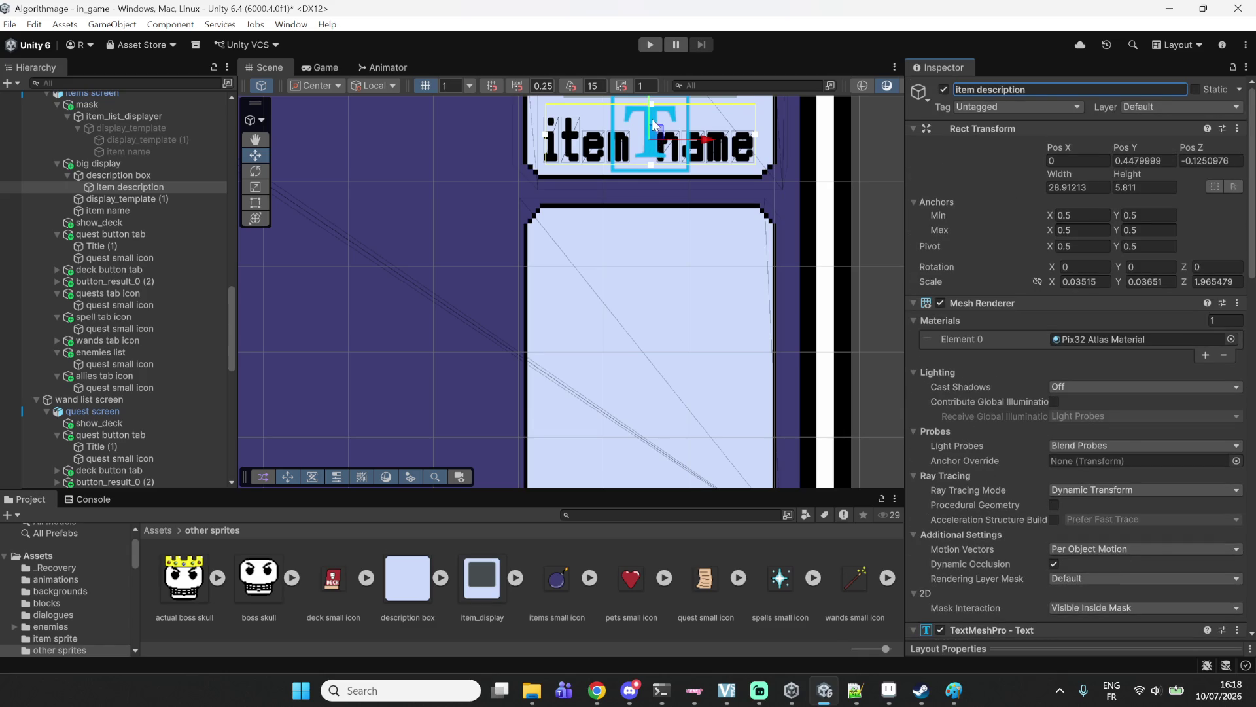
left_click_drag(651, 108, 653, 128)
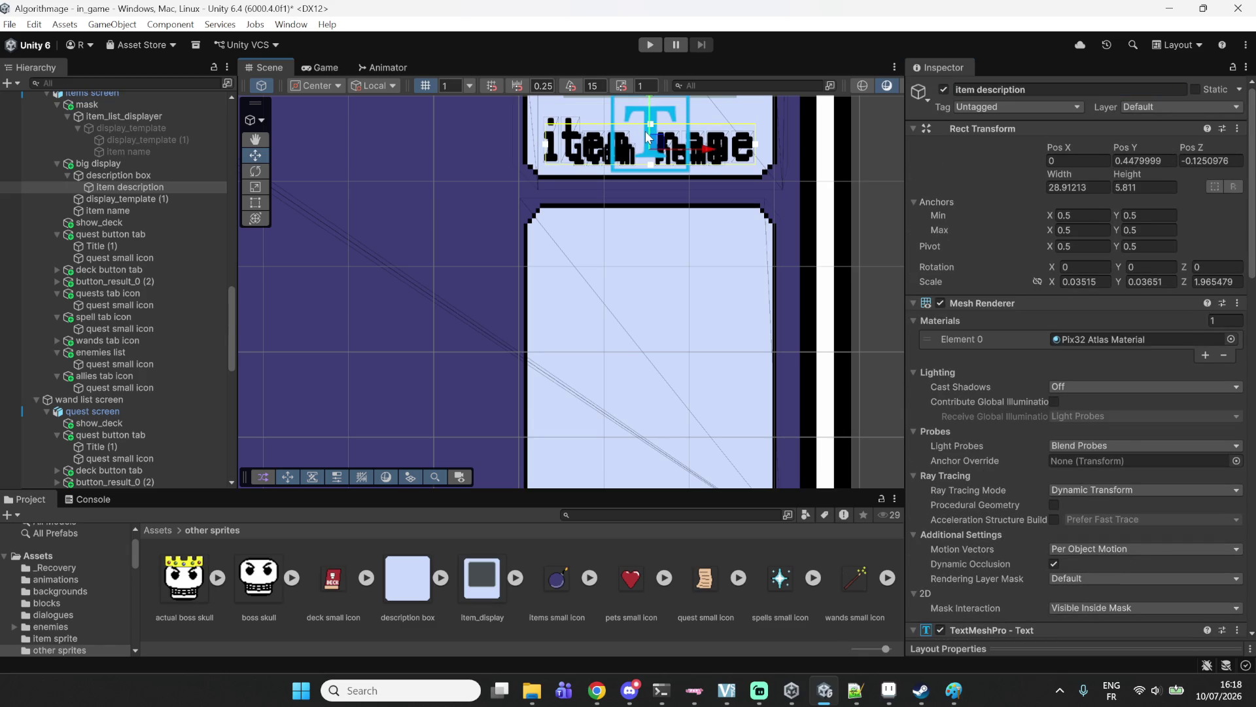
Stretch the item description text area down to fill the description box.
mouse_move(647, 136)
left_mouse_down()
mouse_move(662, 191)
mouse_move(652, 256)
left_mouse_up()
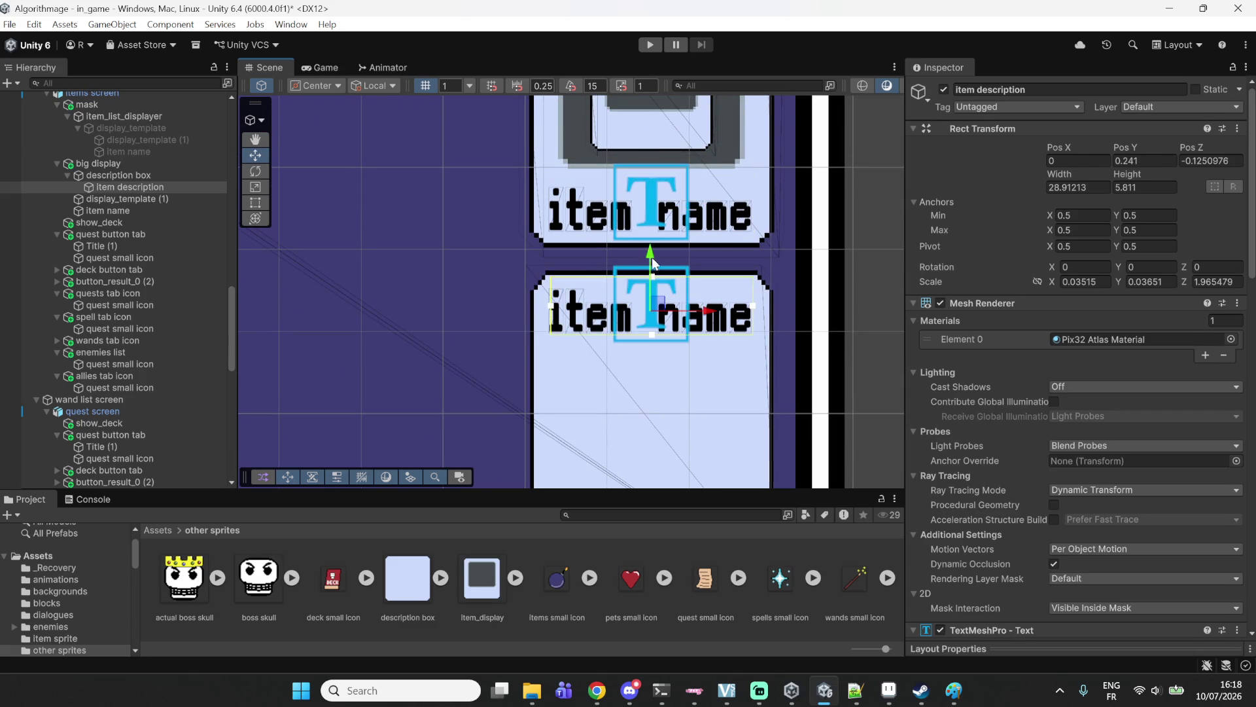
left_click_drag(696, 391, 665, 272)
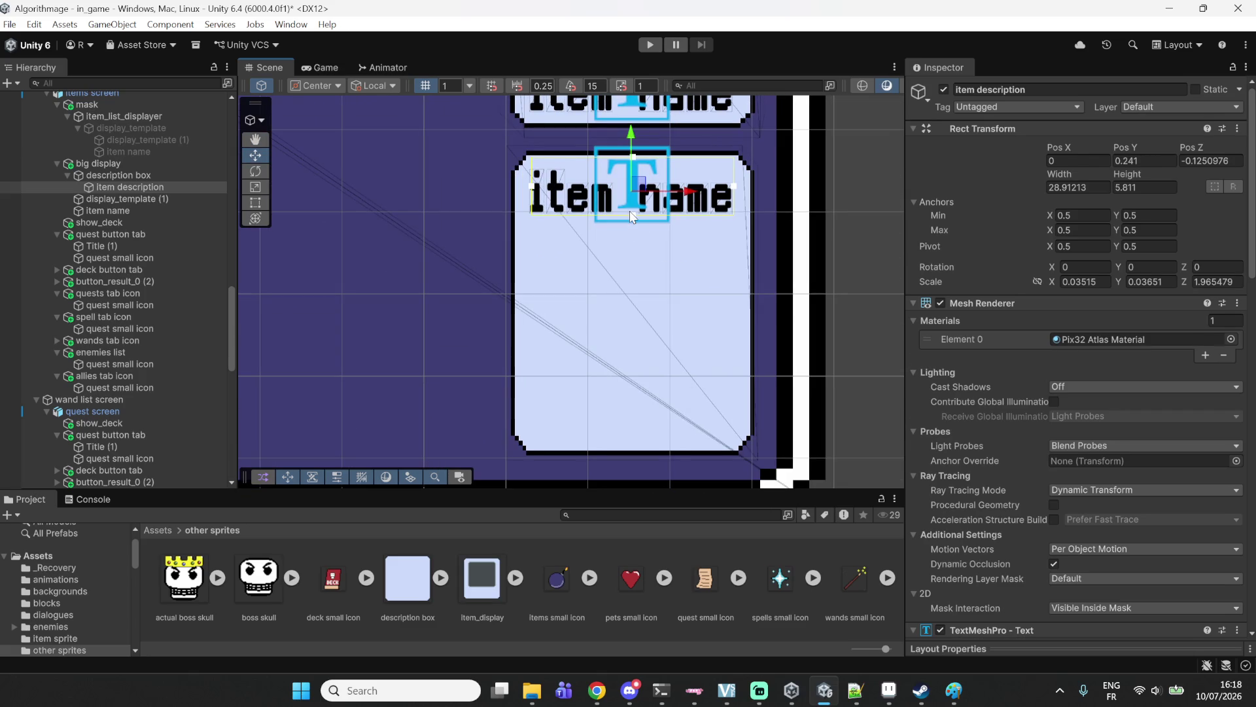
left_click_drag(633, 222, 630, 438)
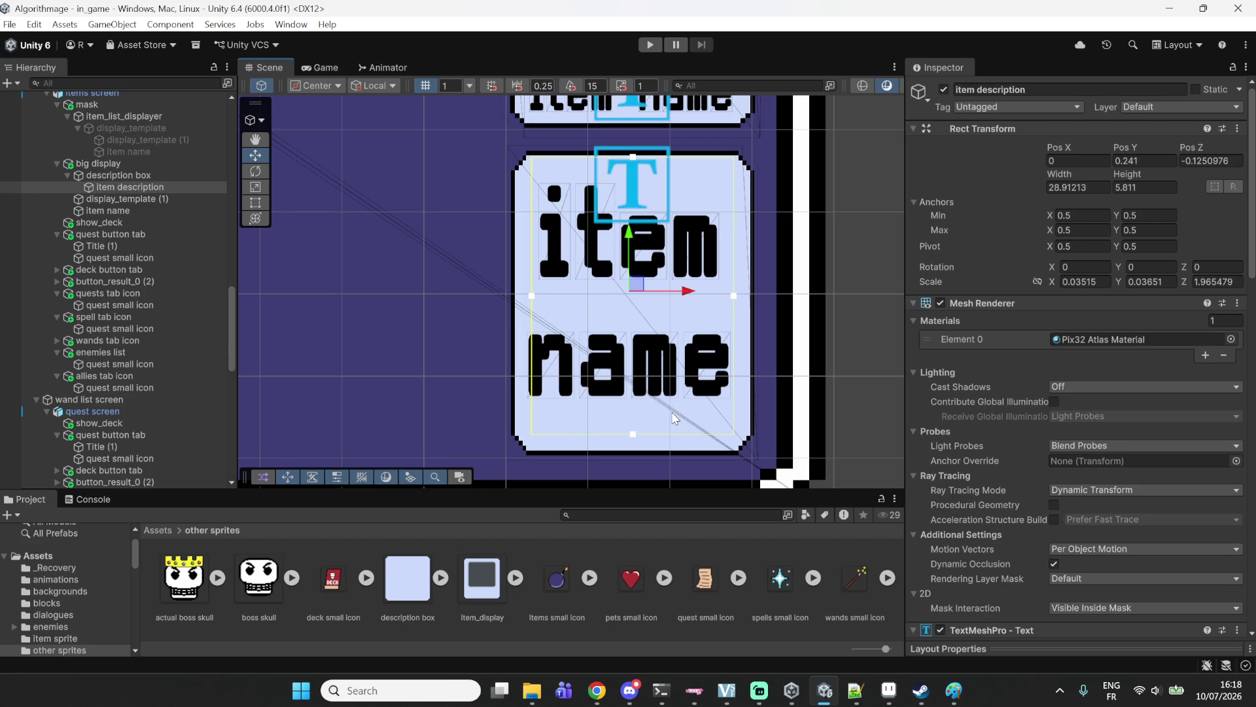
left_click(856, 690)
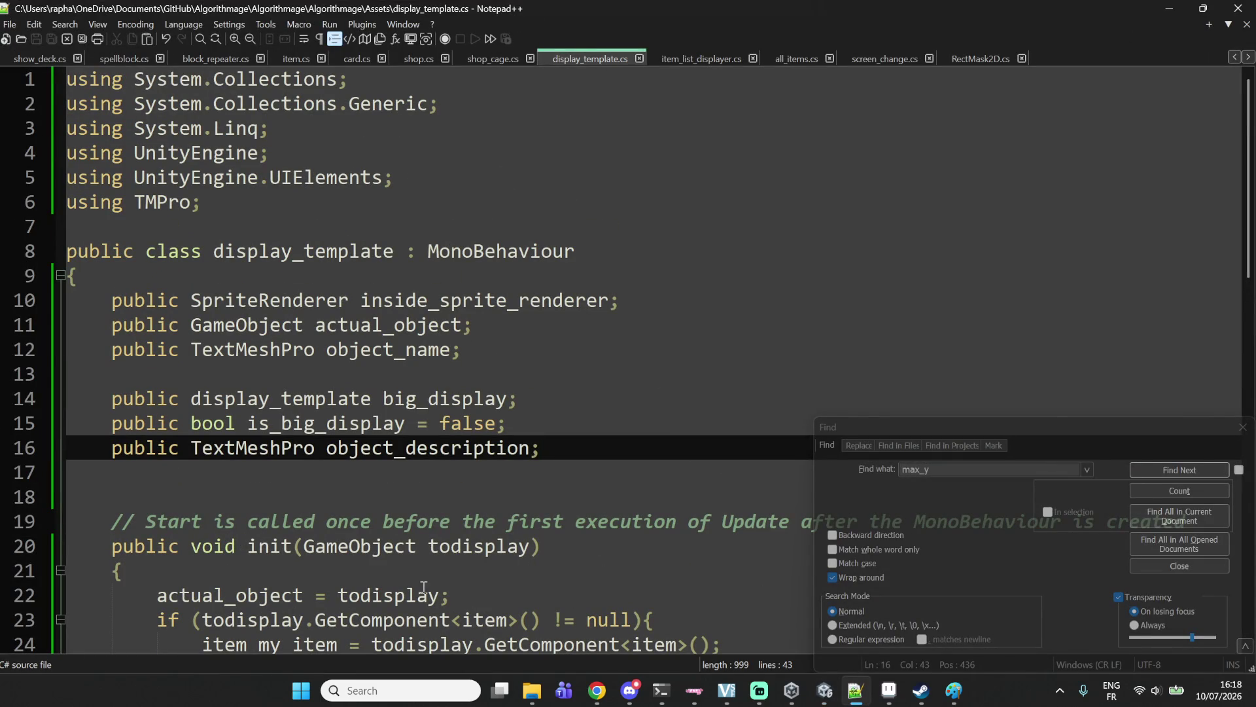
Add a new line after the name assignment in display_template's init method.
double_click(456, 452)
scroll(684, 496, "down", 6)
left_click(288, 210)
left_click(343, 256)
left_click(503, 257)
left_click(578, 268)
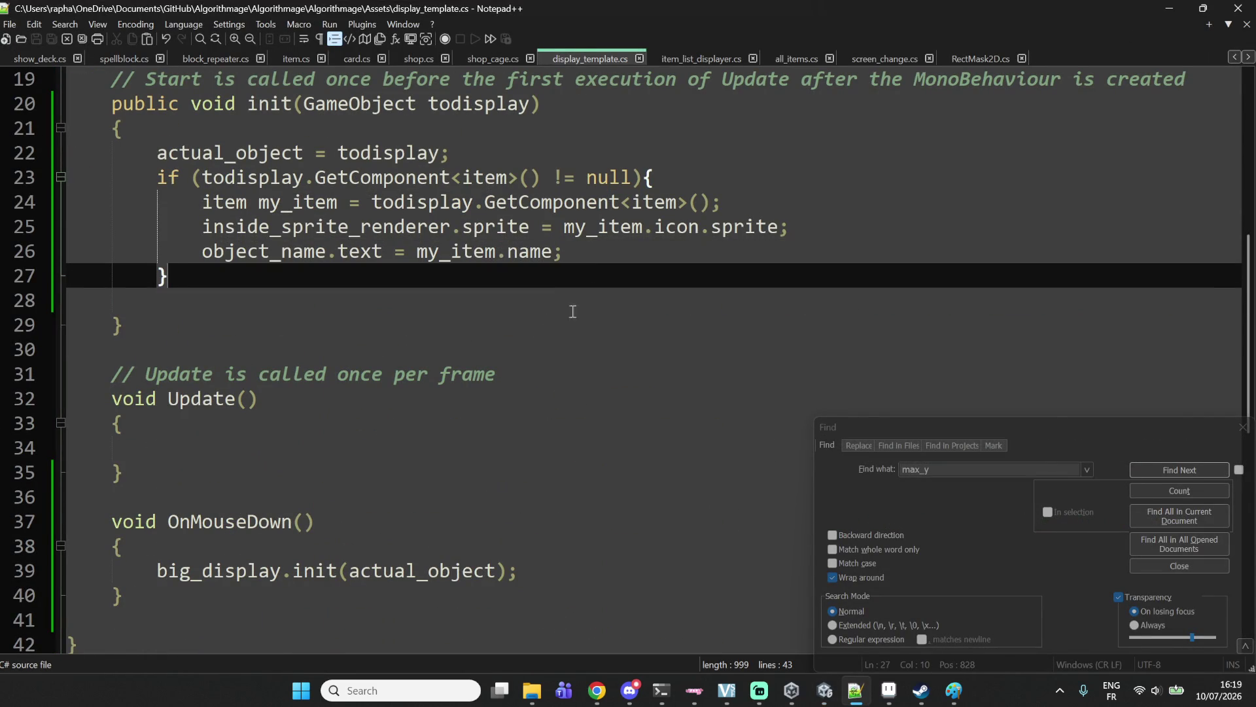
left_click(703, 257)
key("Return")
Write an empty 'if (is_big_display){ }' block on the new line.
type("if (")
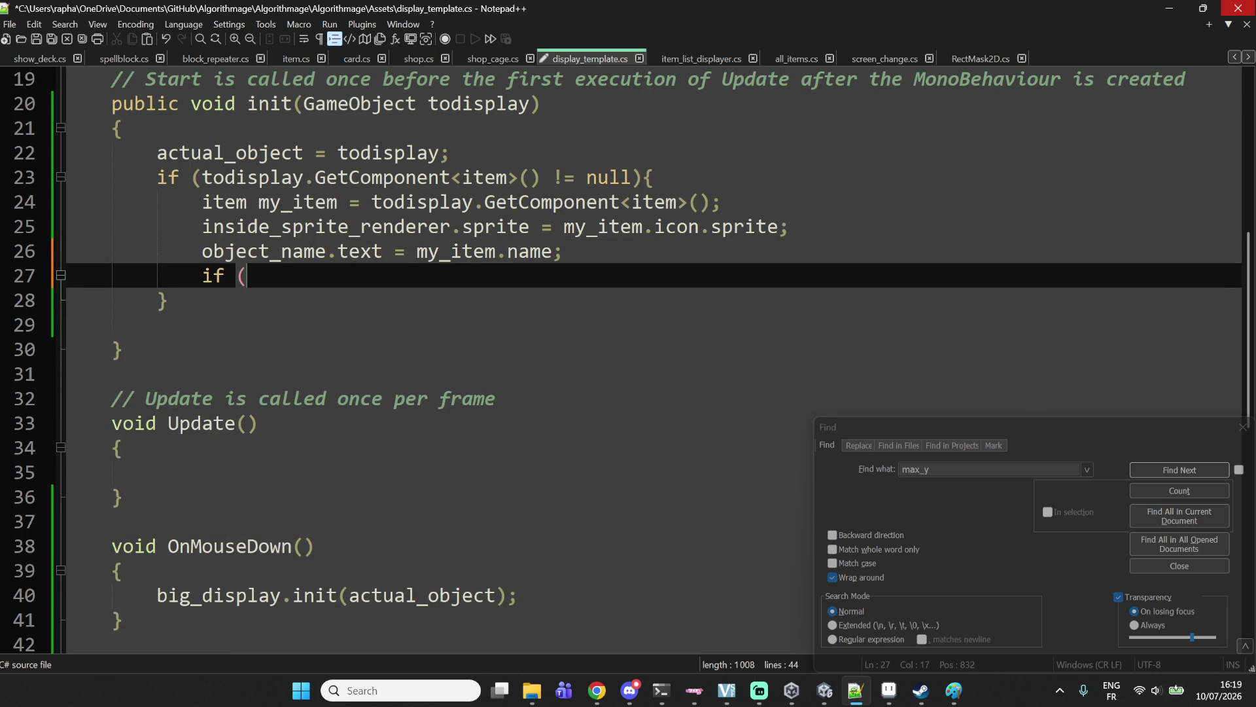
scroll(56, 392, "up", 4)
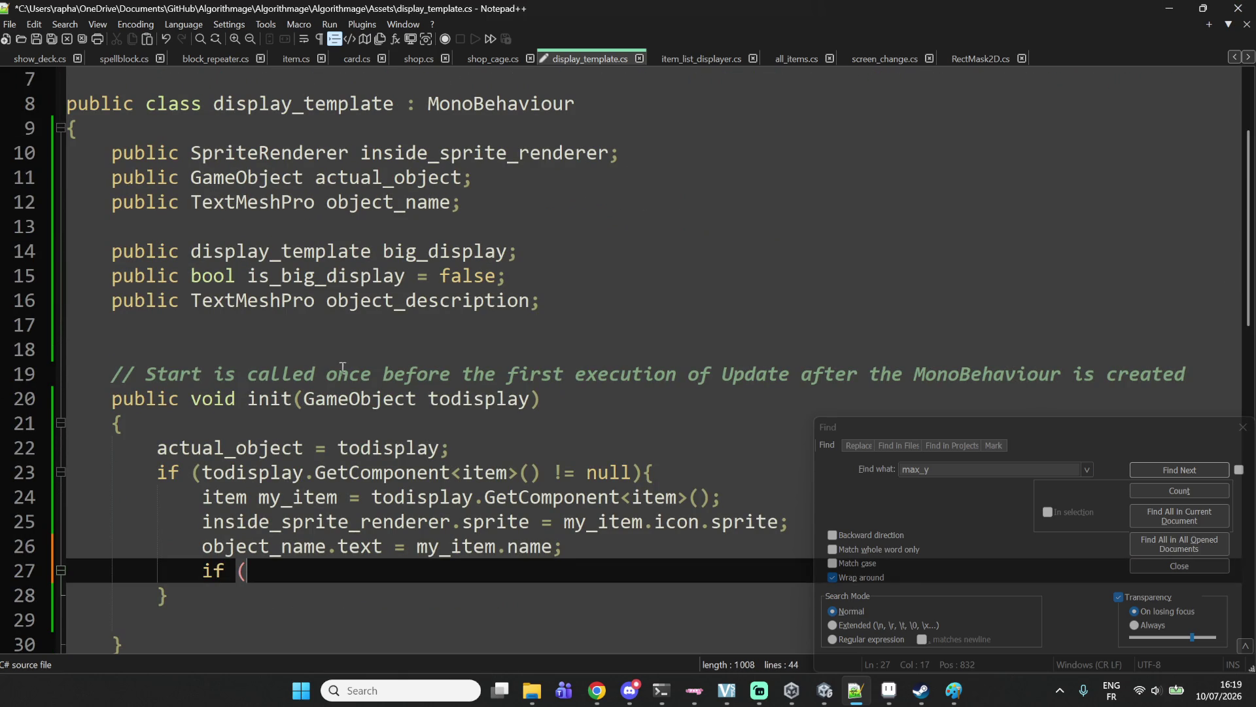
type("is_")
key("Return")
type("){")
key("Return")
type("}")
key("Left")
key("Return")
key("Up")
key("Tab")
key("Tab")
key("BackSpace")
Type 'object_description.text = my_item.' inside the if block, correcting typos.
type("object_description")
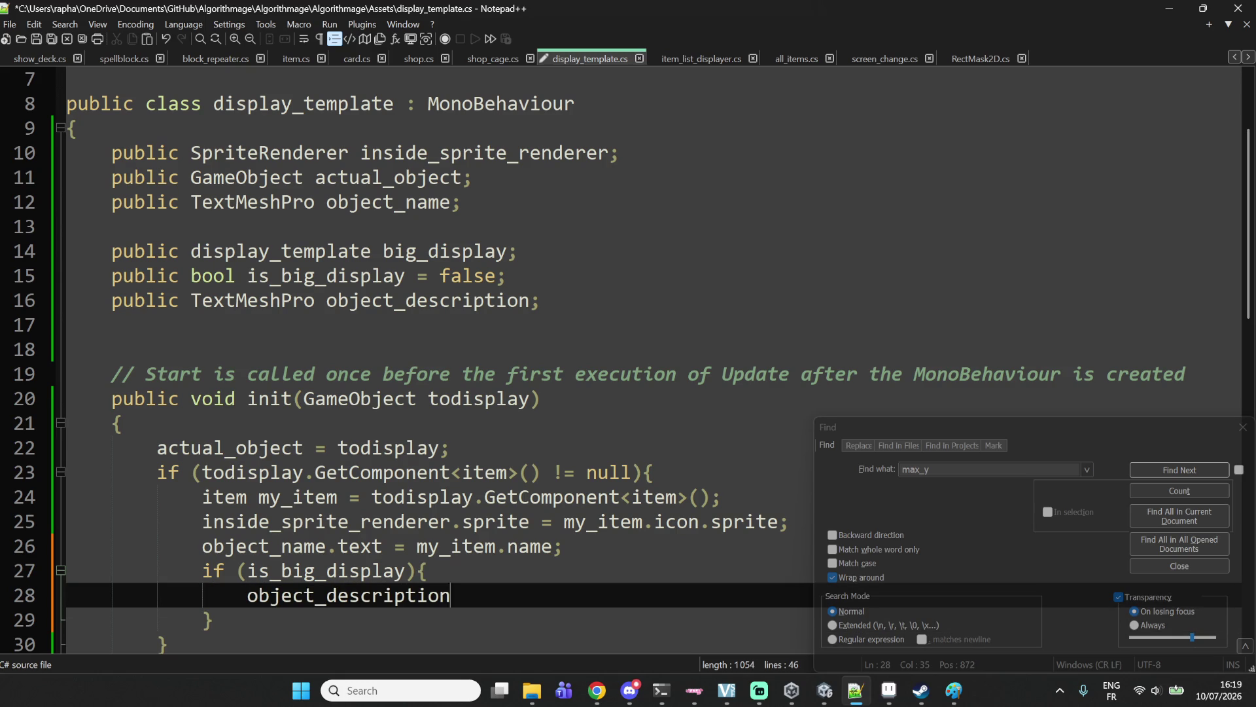
type(".text =)")
key("BackSpace")
type("obec")
key("BackSpace")
key("BackSpace")
type("ject_")
key("BackSpace")
key("BackSpace")
key("BackSpace")
key("BackSpace")
key("BackSpace")
key("BackSpace")
type("my_item.")
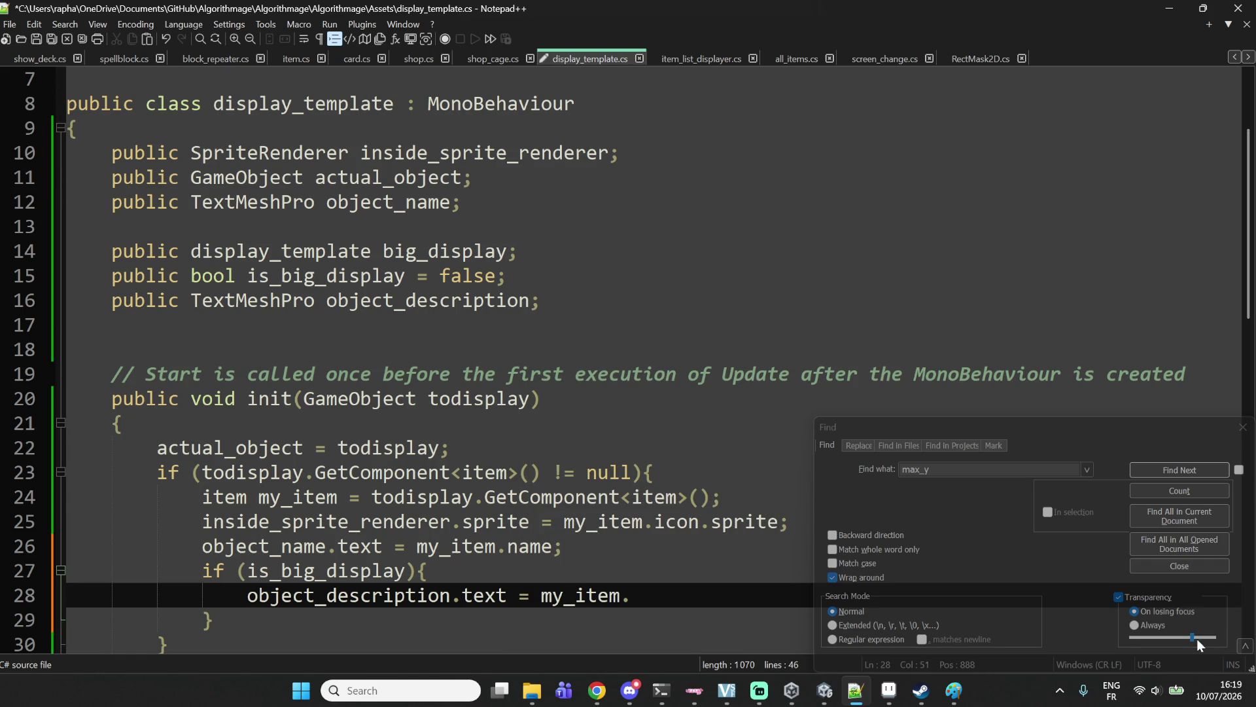
Copy the description field name from item.cs to finish the line with ';', and save.
left_click(288, 59)
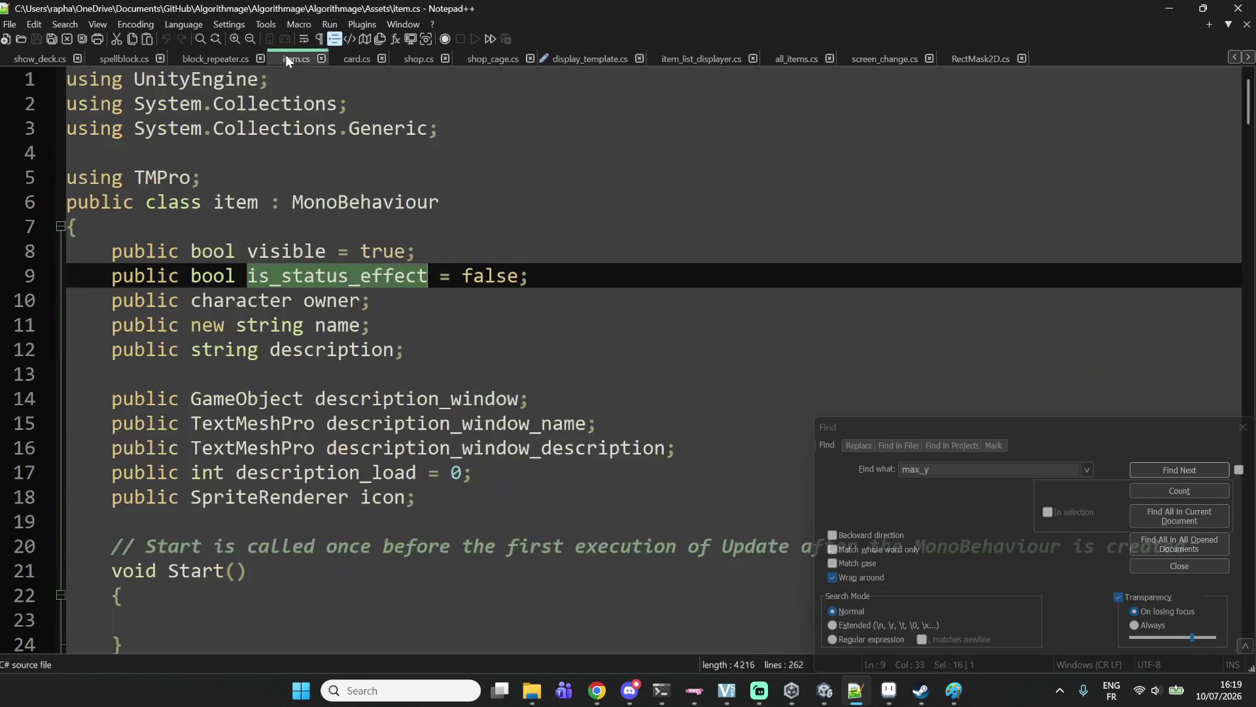
double_click(316, 348)
key("ctrl+c")
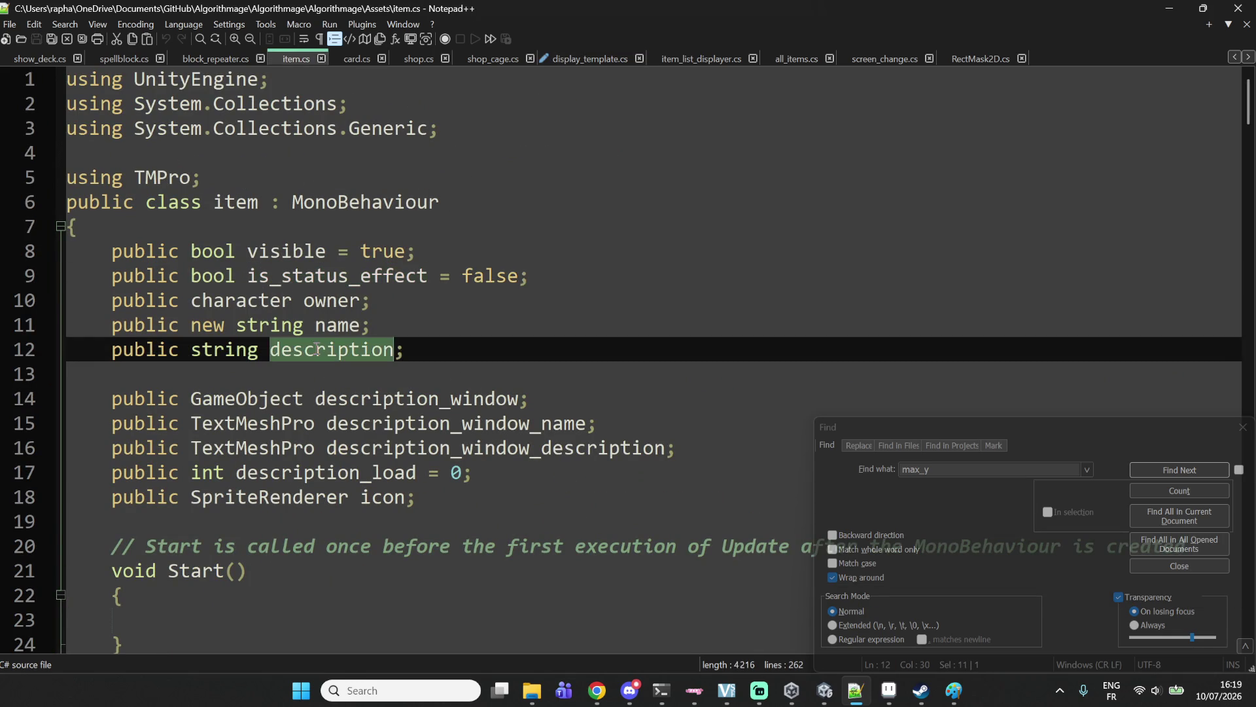
left_click(588, 58)
key("ctrl+v")
type(";")
key("ctrl+s")
Delete the blank line 31 and save the script again.
scroll(495, 485, "down", 2)
scroll(495, 486, "down", 2)
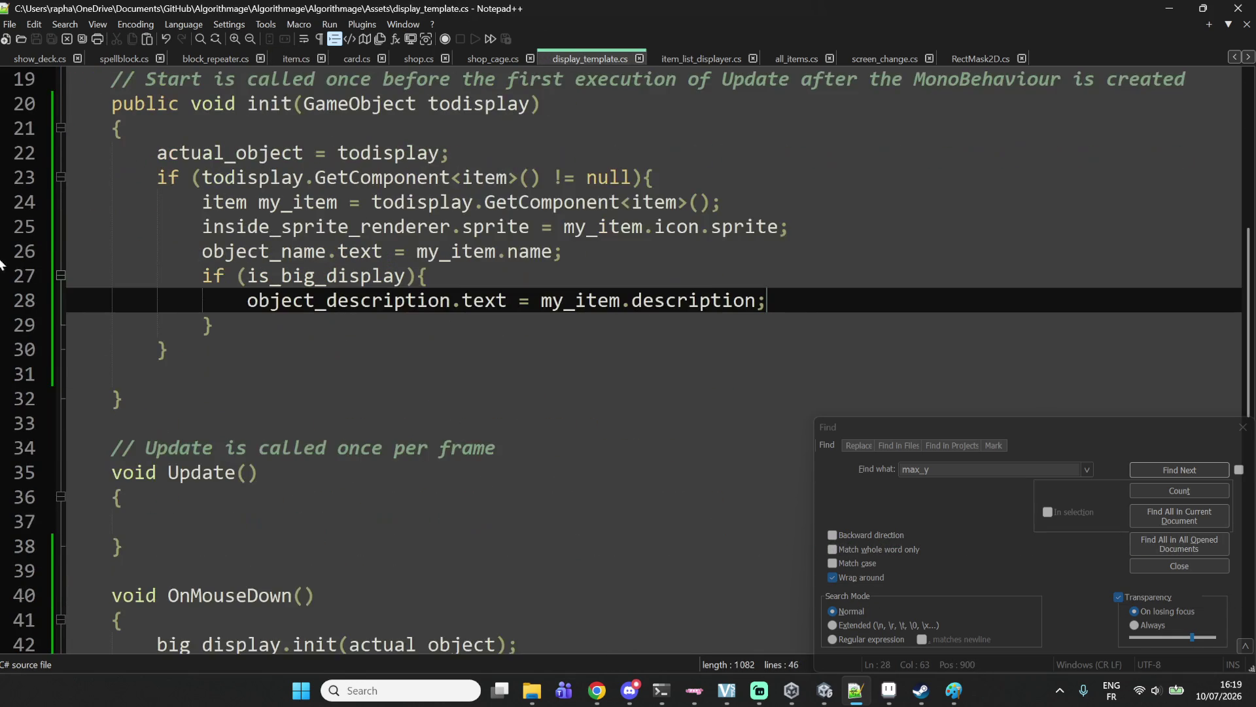
left_click(176, 374)
key("BackSpace")
key("BackSpace")
key("BackSpace")
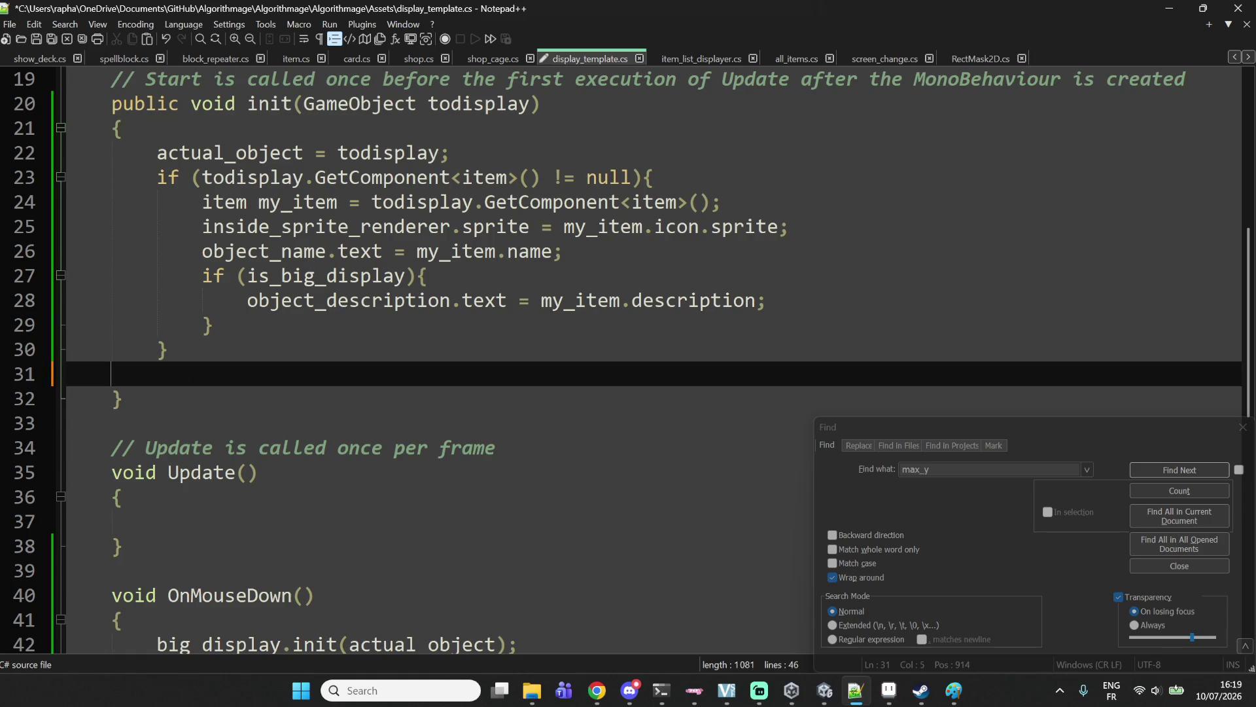
key("ctrl+s")
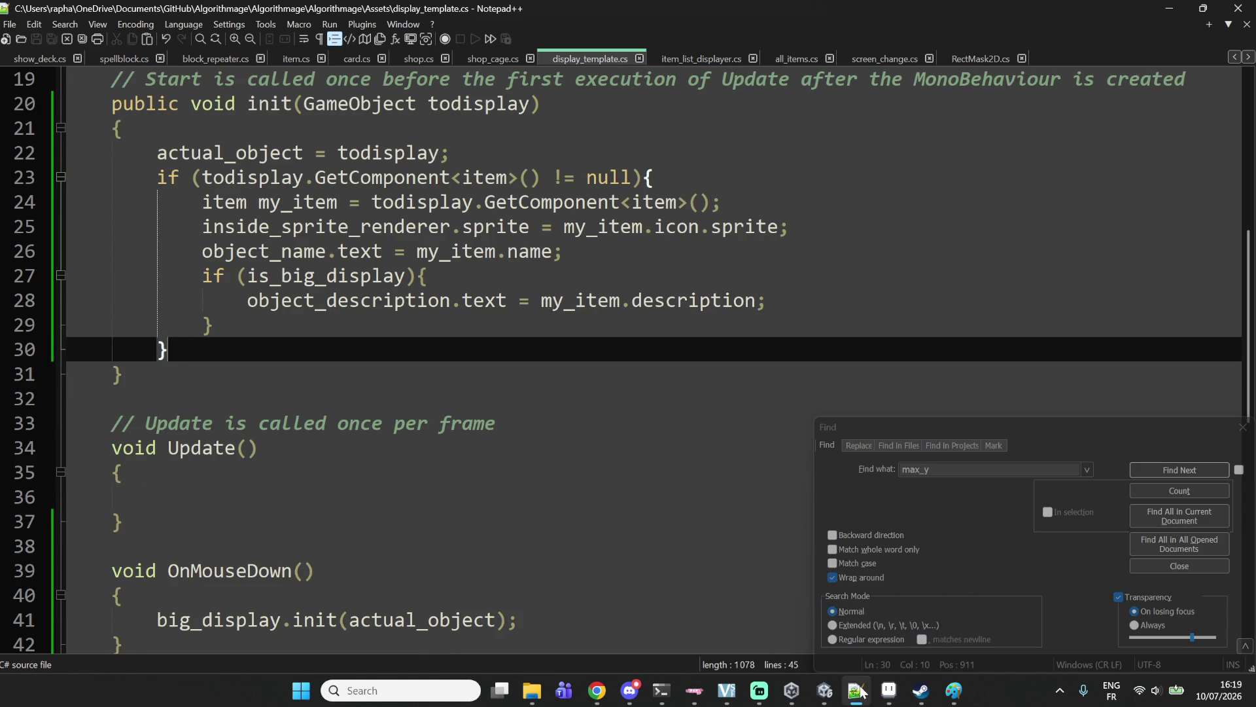
left_click(858, 692)
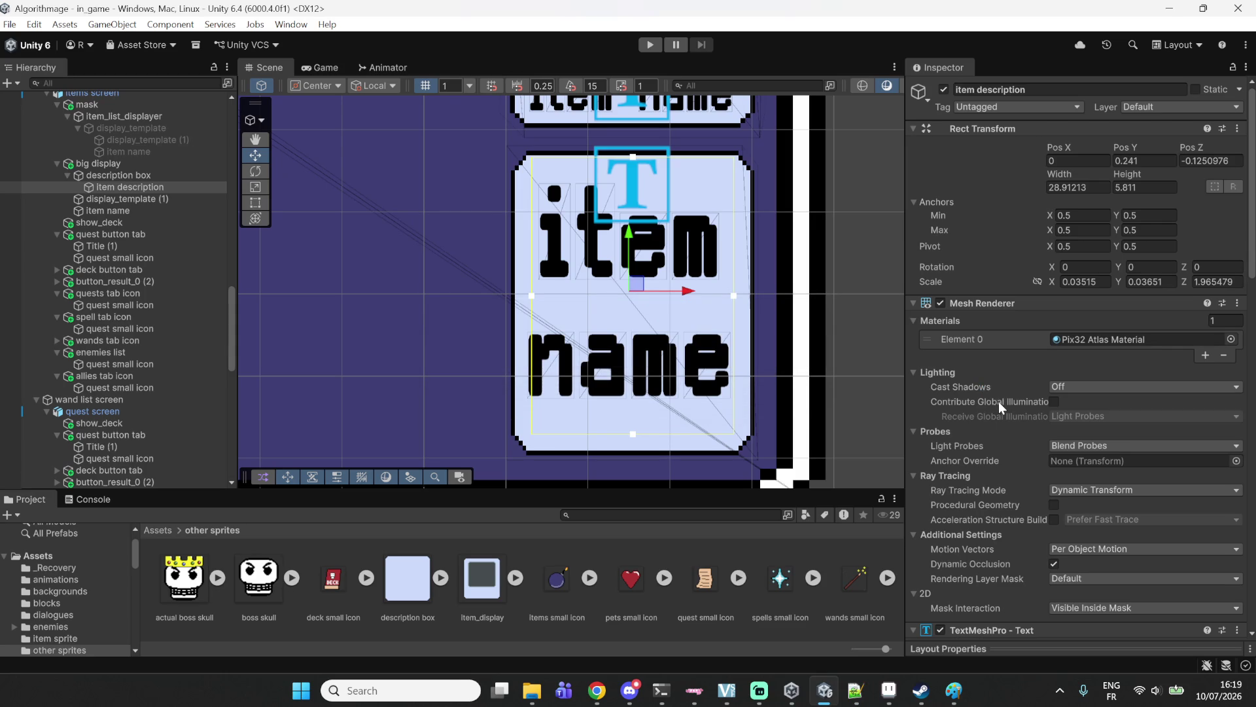
Delete the 'item name' placeholder text from the item description.
scroll(988, 409, "down", 5)
left_click(991, 498)
key("BackSpace")
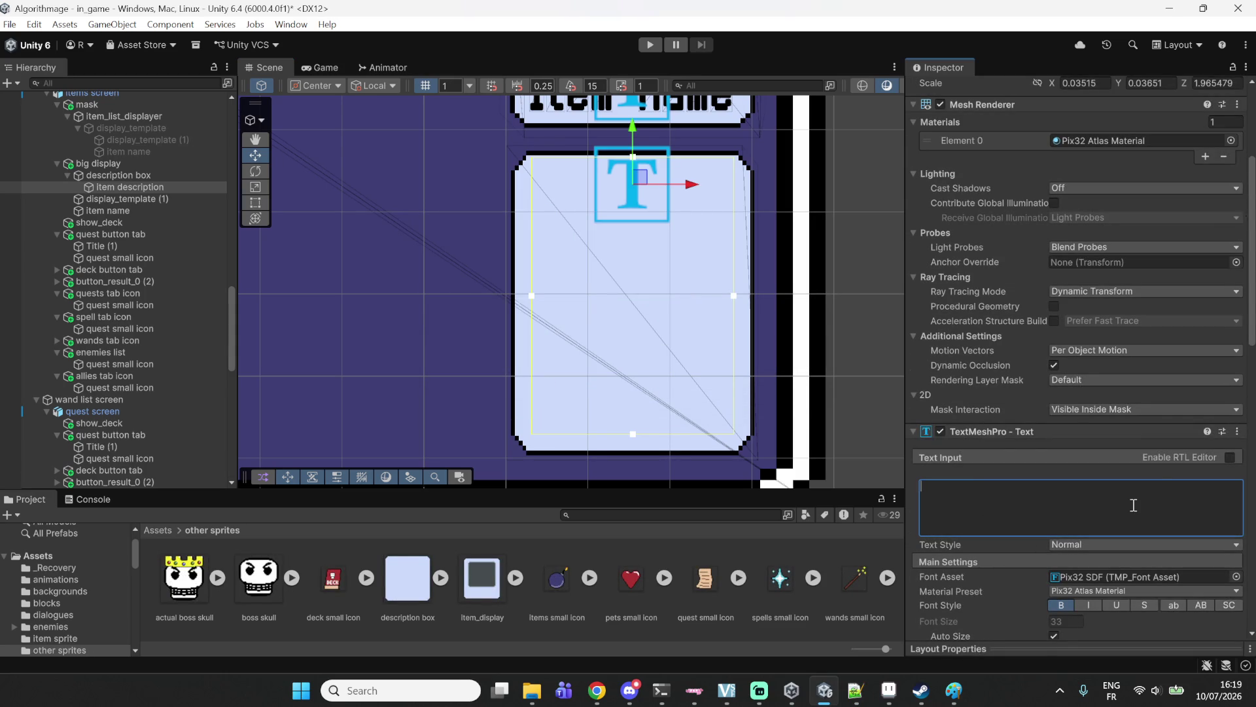
Select the Canvas, zoom out the Scene view, and start Play mode.
left_click(867, 262)
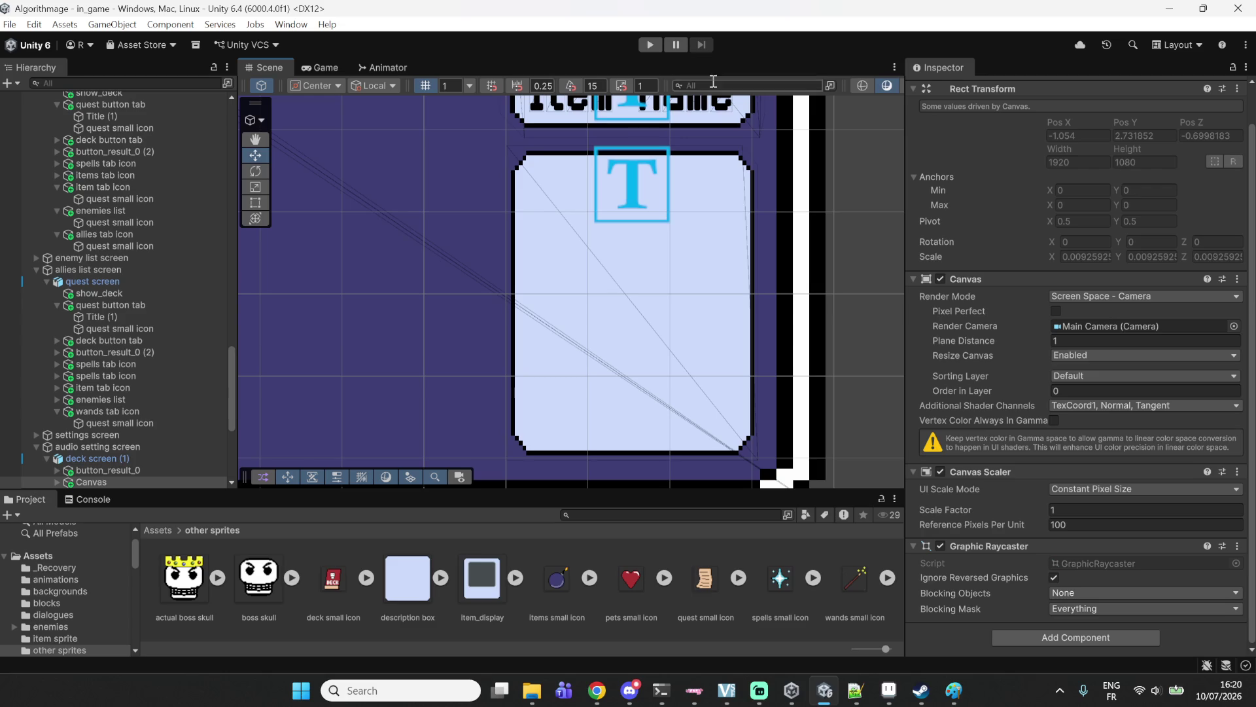
scroll(850, 247, "down", 5)
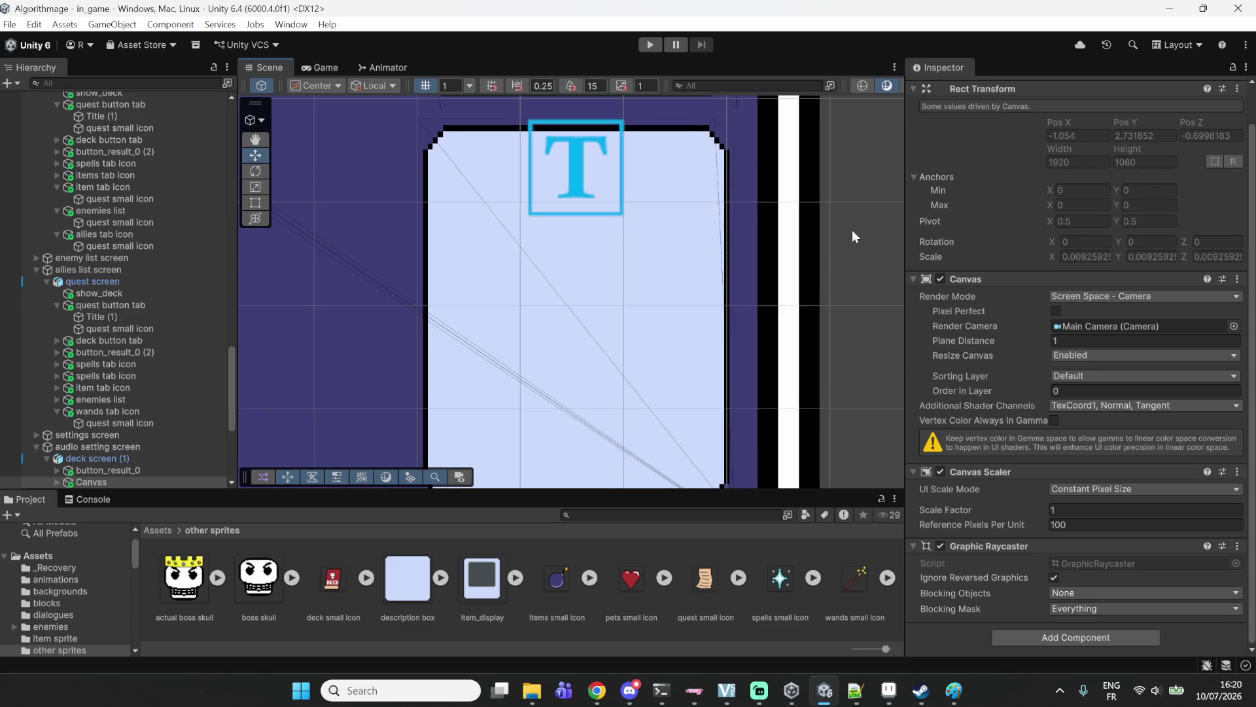
scroll(814, 258, "down", 4)
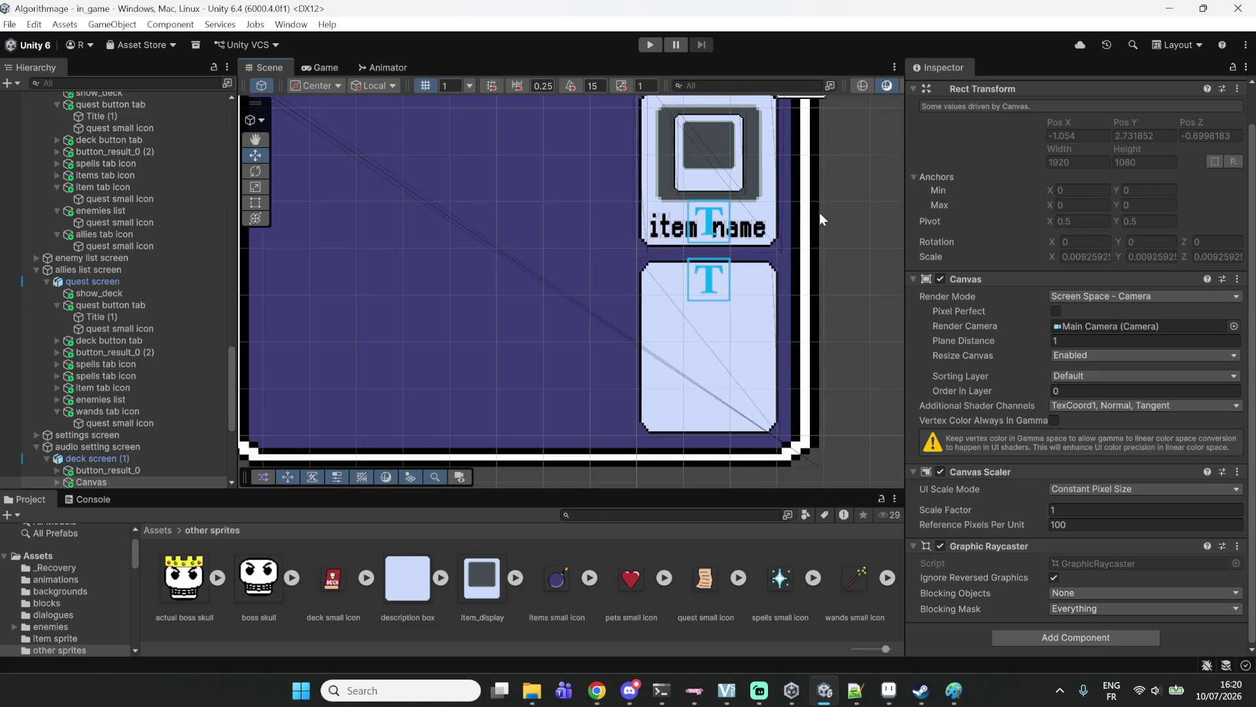
left_click(651, 44)
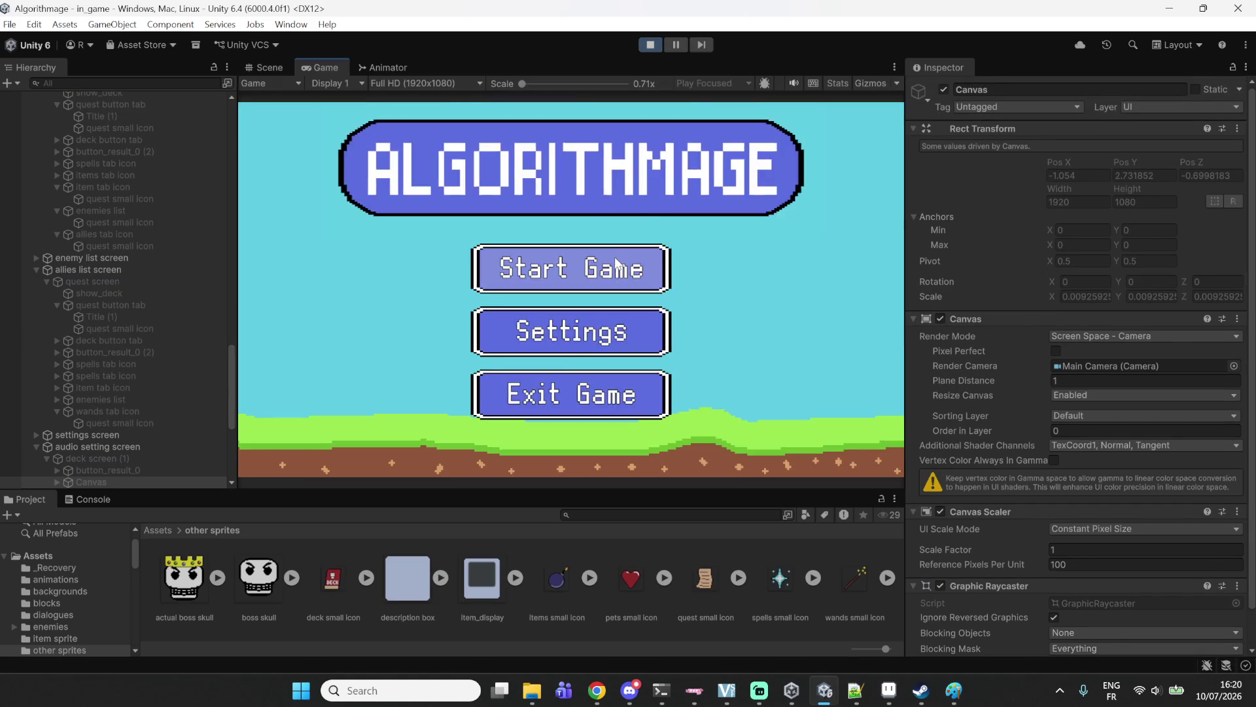
Start a new game, open the deck viewer's Items list, and select Hungry Medkit.
left_click(654, 265)
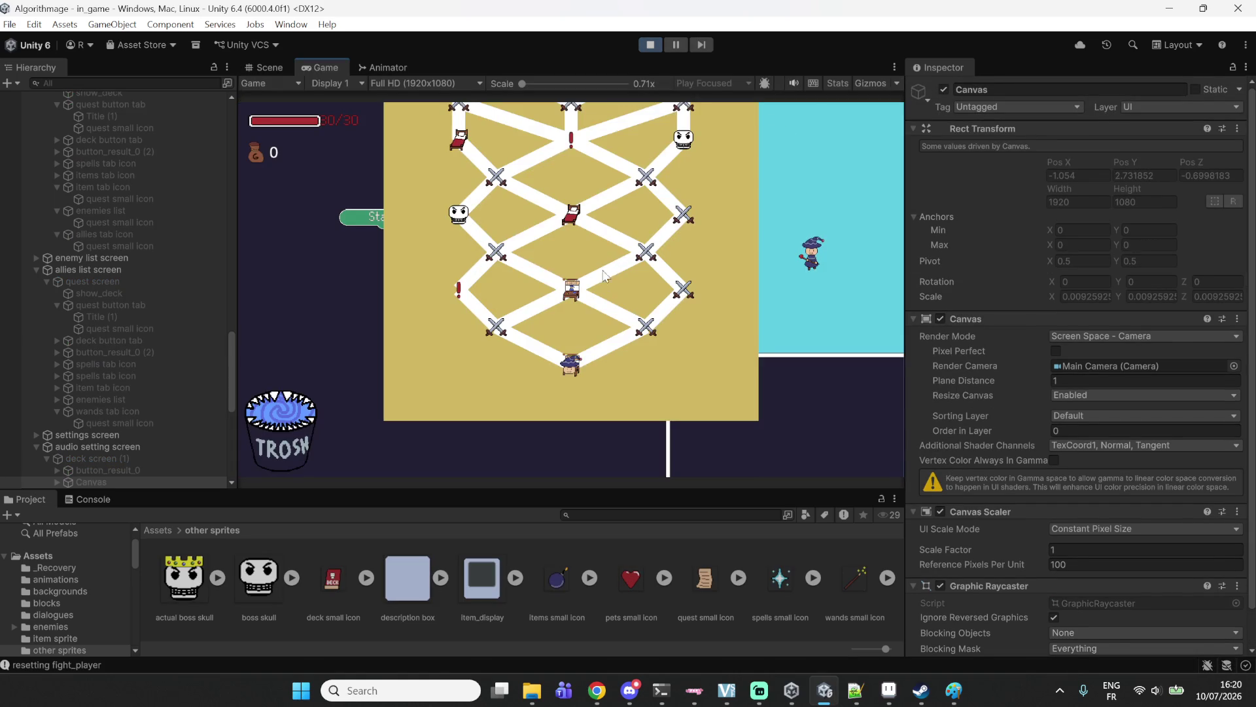
left_click(717, 419)
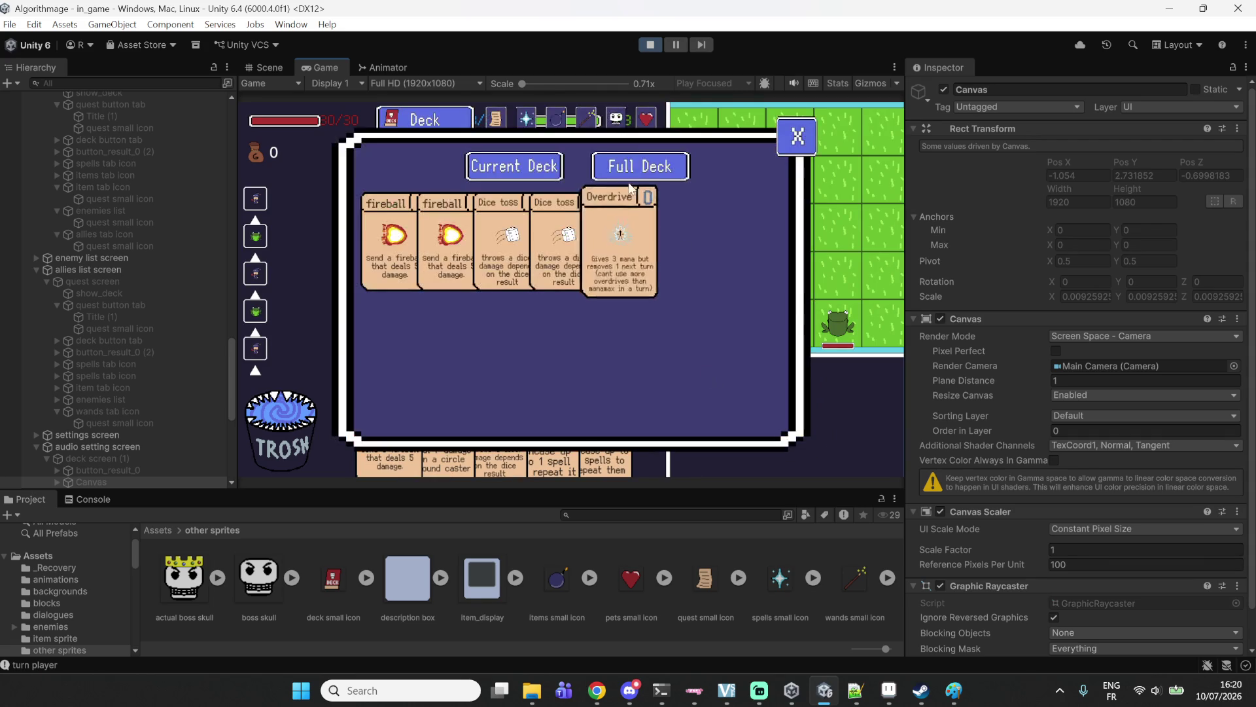
left_click(562, 126)
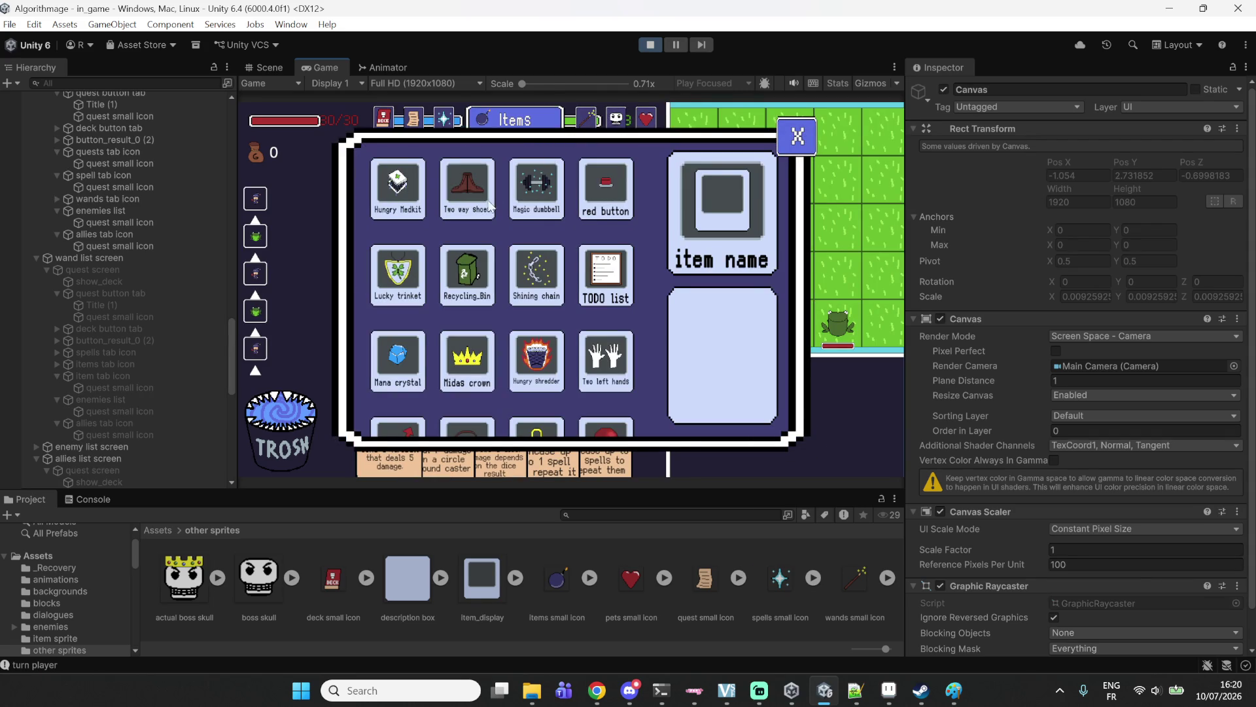
left_click(397, 194)
left_click(393, 197)
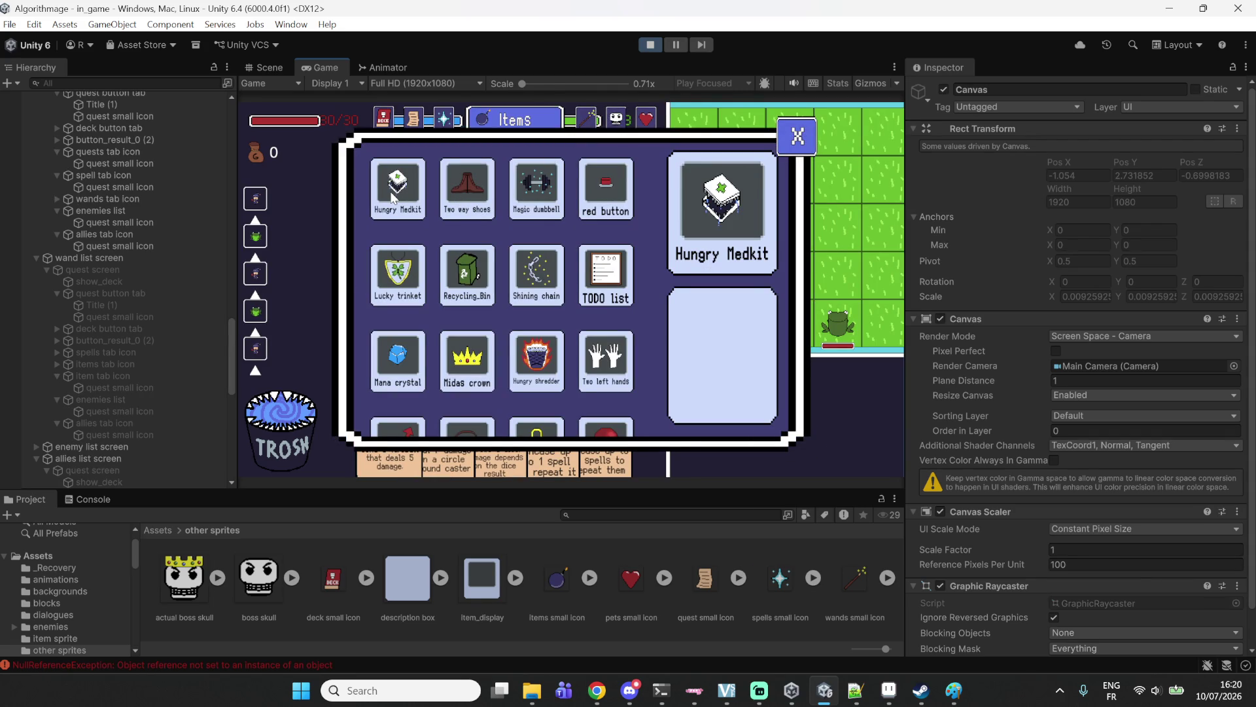
Open the Console and inspect the NullReferenceException at display_template.cs line 28.
left_click(80, 498)
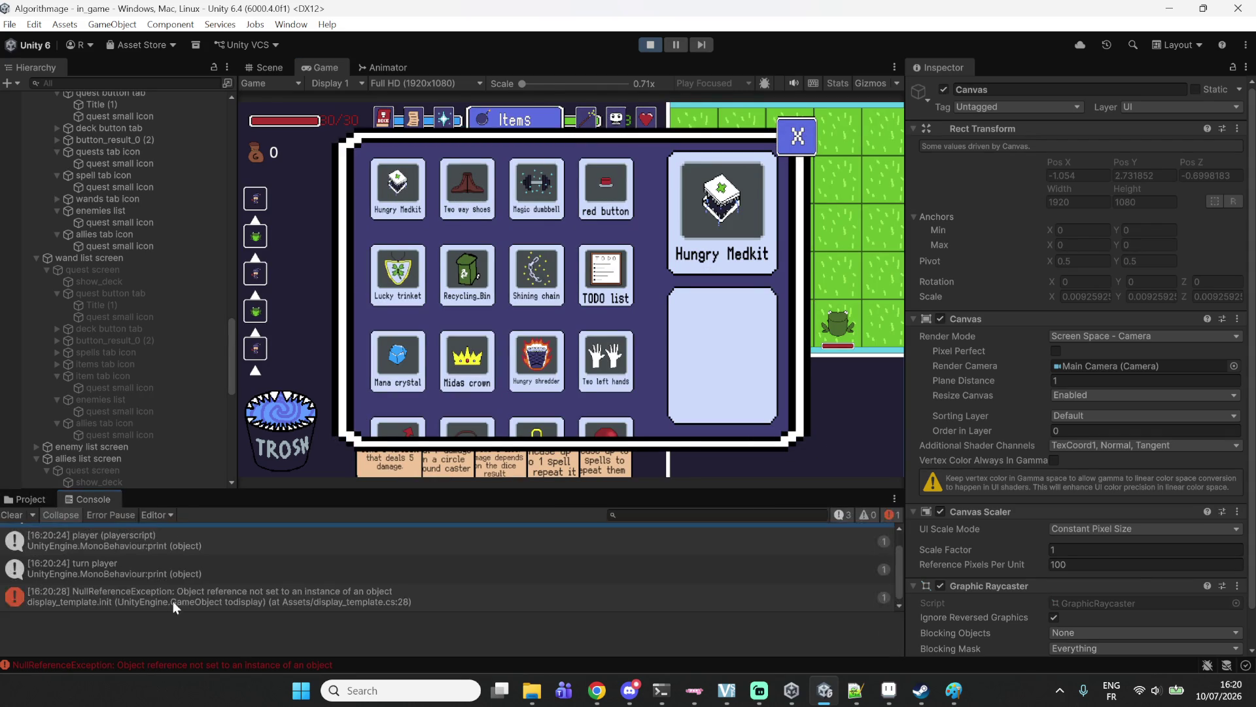
left_click(173, 596)
scroll(153, 311, "up", 5)
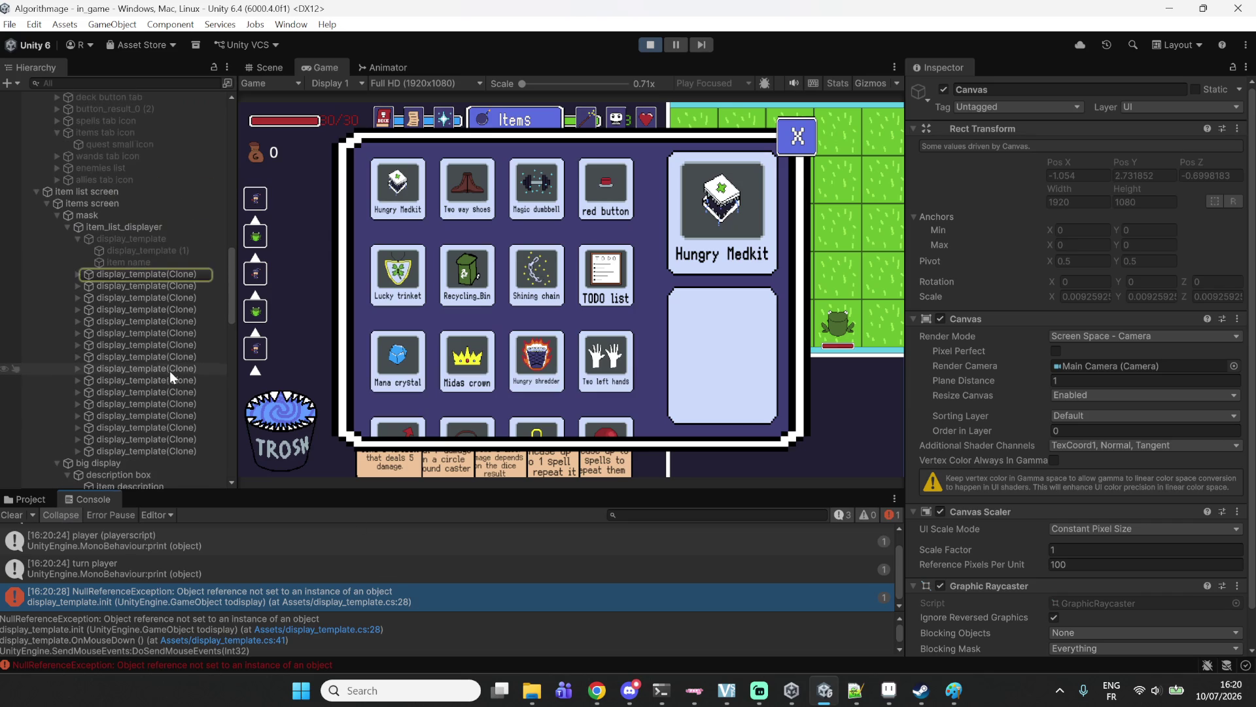
Glance at display_template.cs in Notepad++, return to Unity, and stop Play mode.
left_click(854, 694)
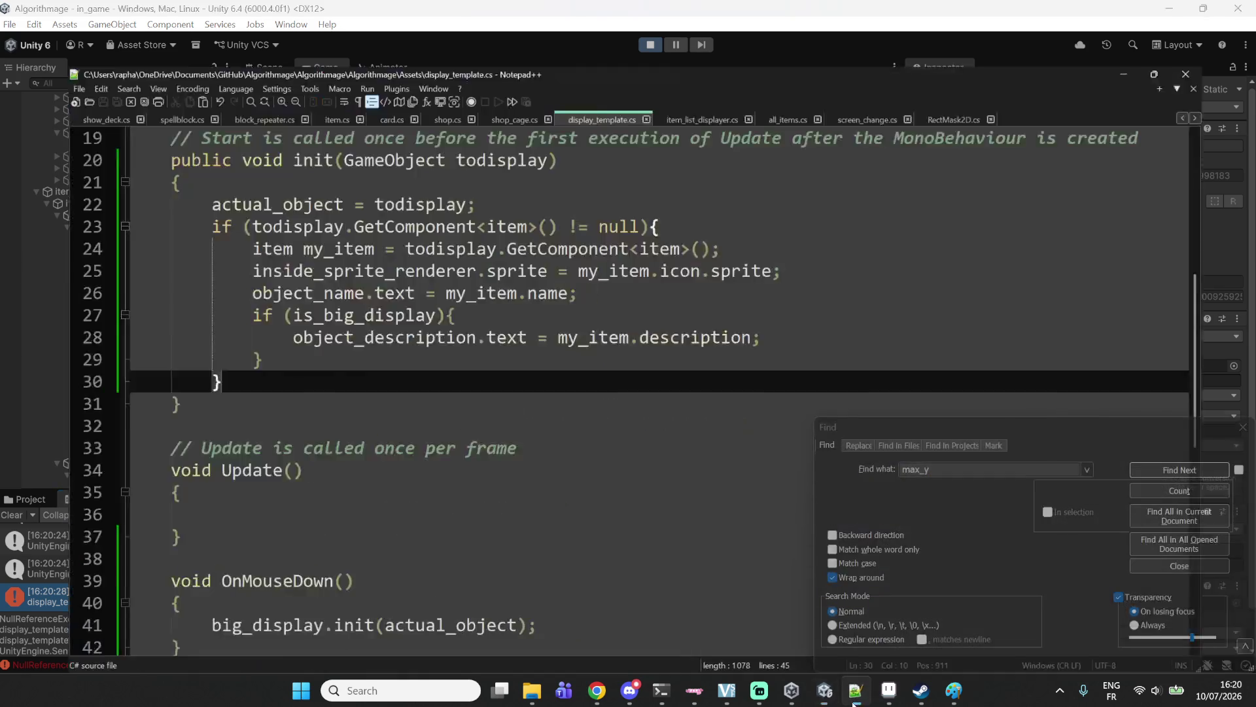
left_click(854, 702)
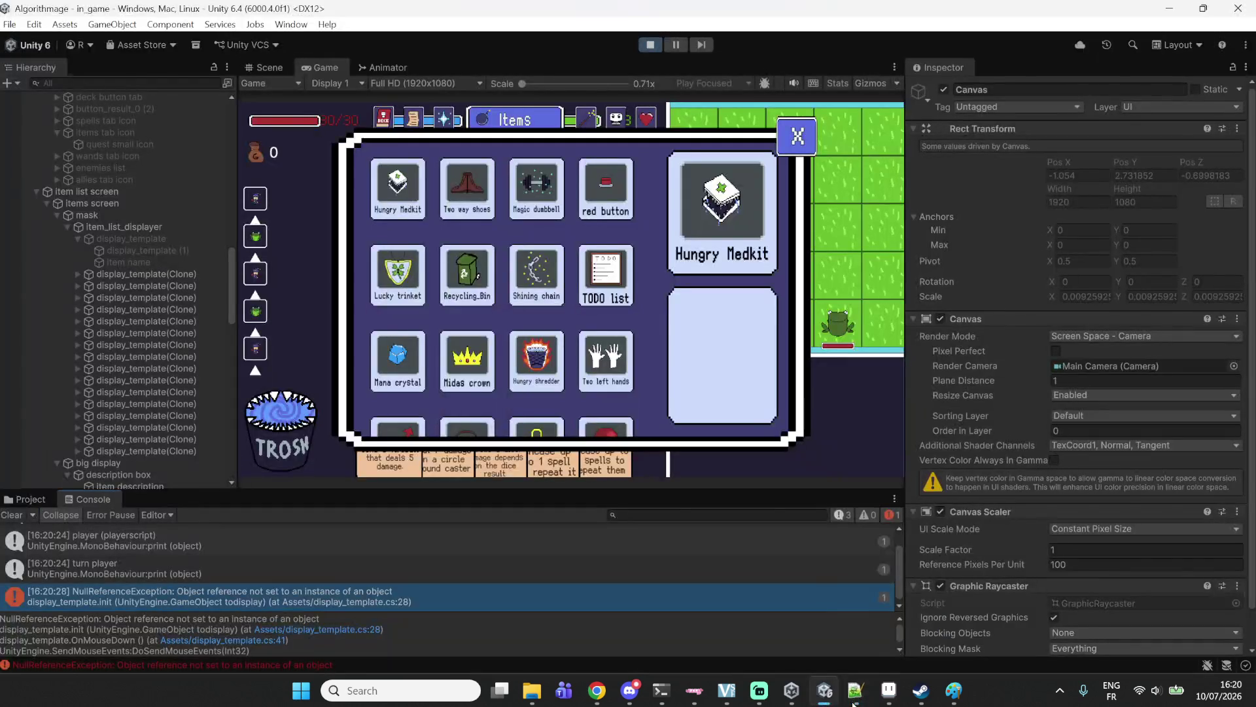
left_click(853, 694)
left_click(853, 694)
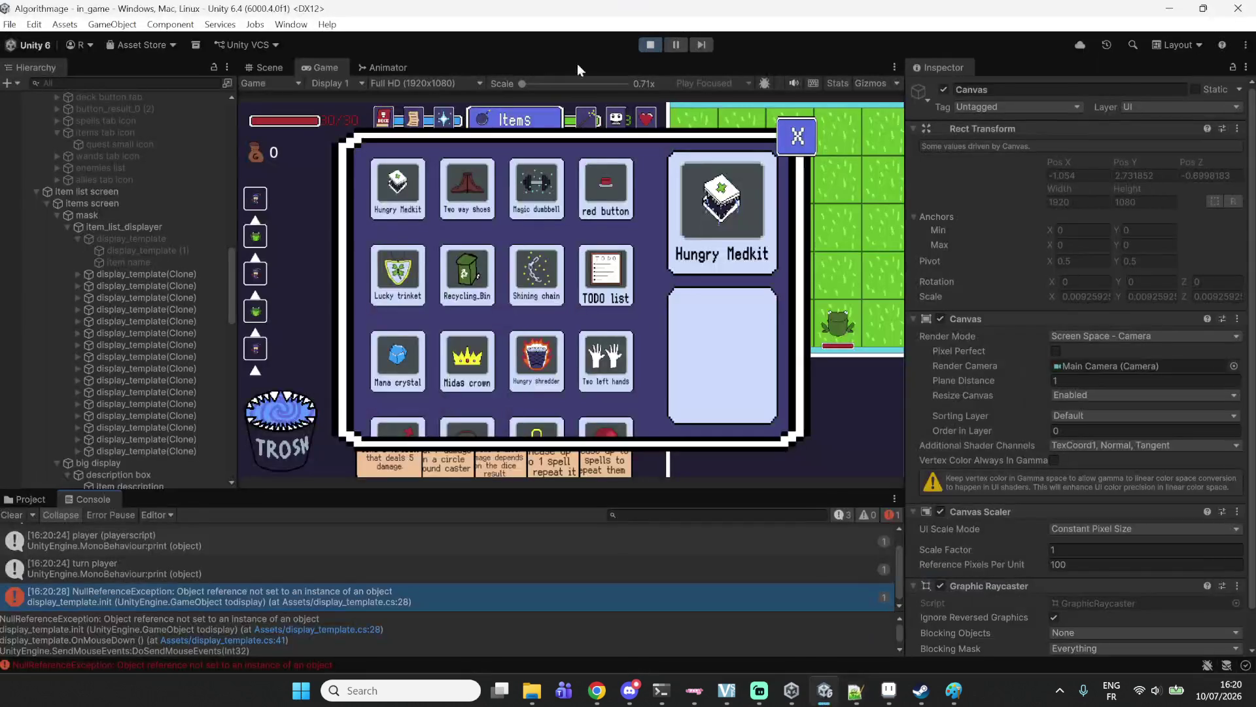
left_click(650, 47)
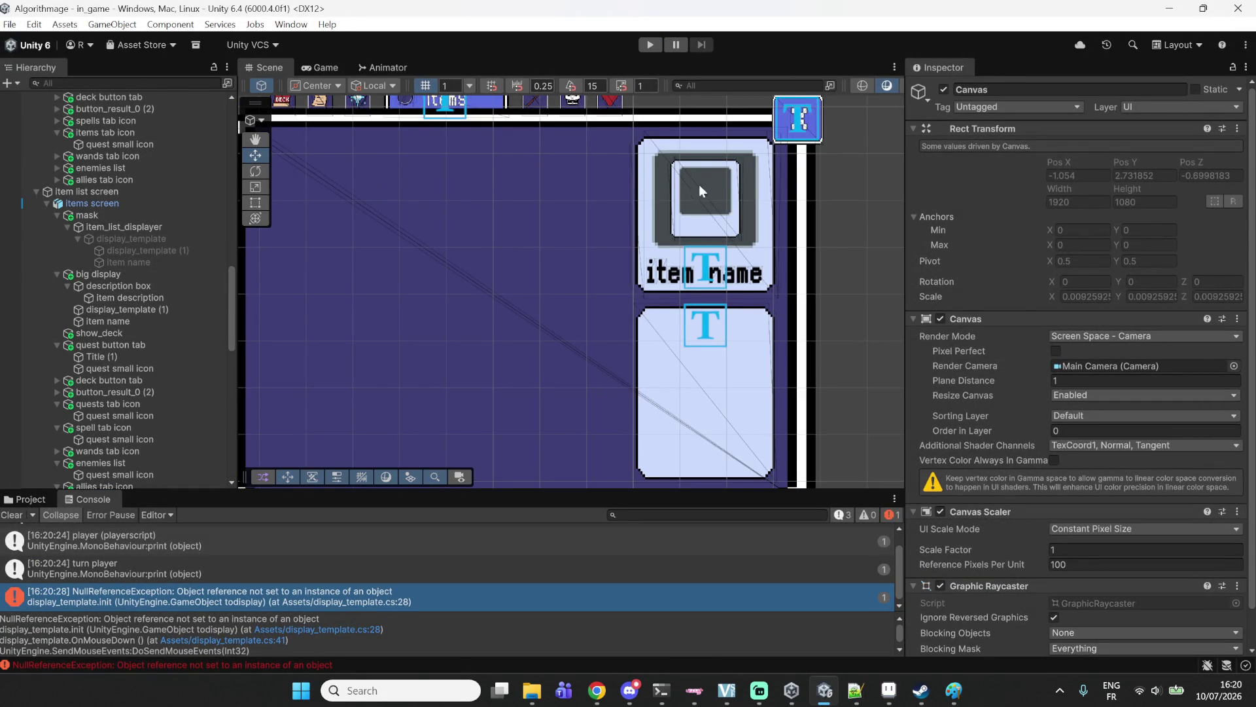
Drag item description into big display's Object_description field, then play and start a run.
left_click(657, 198)
left_click(654, 206)
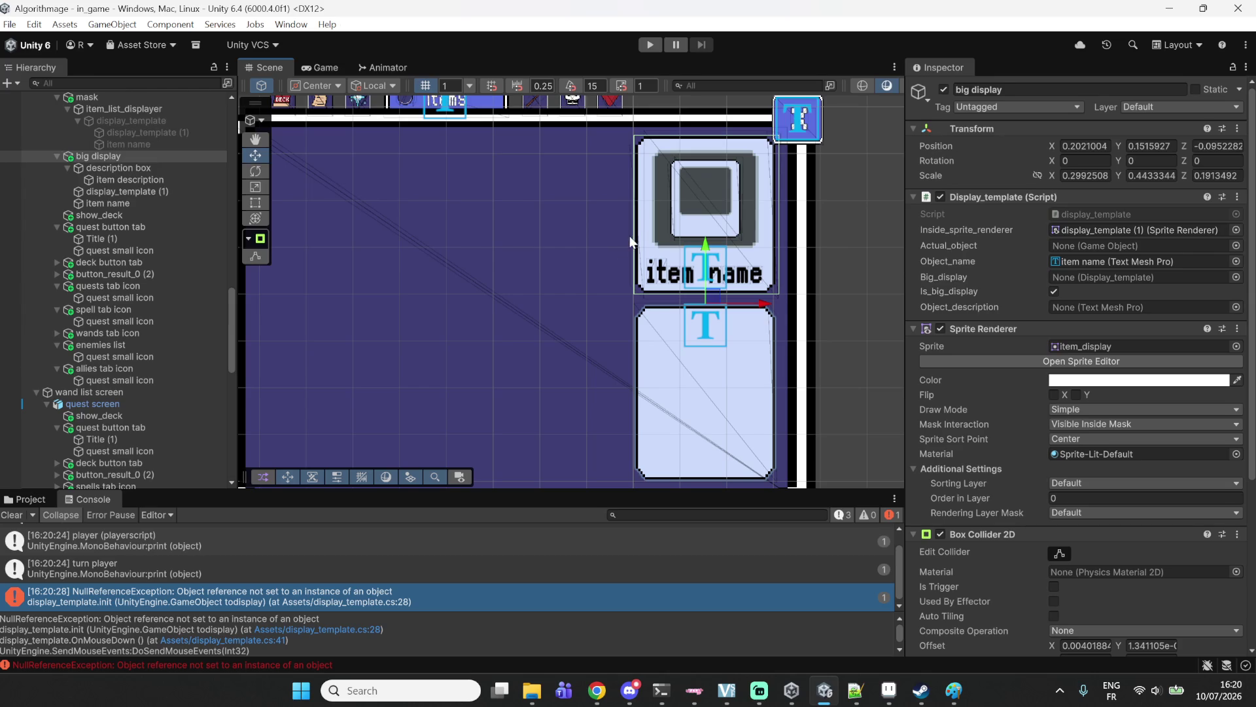
left_click(98, 157)
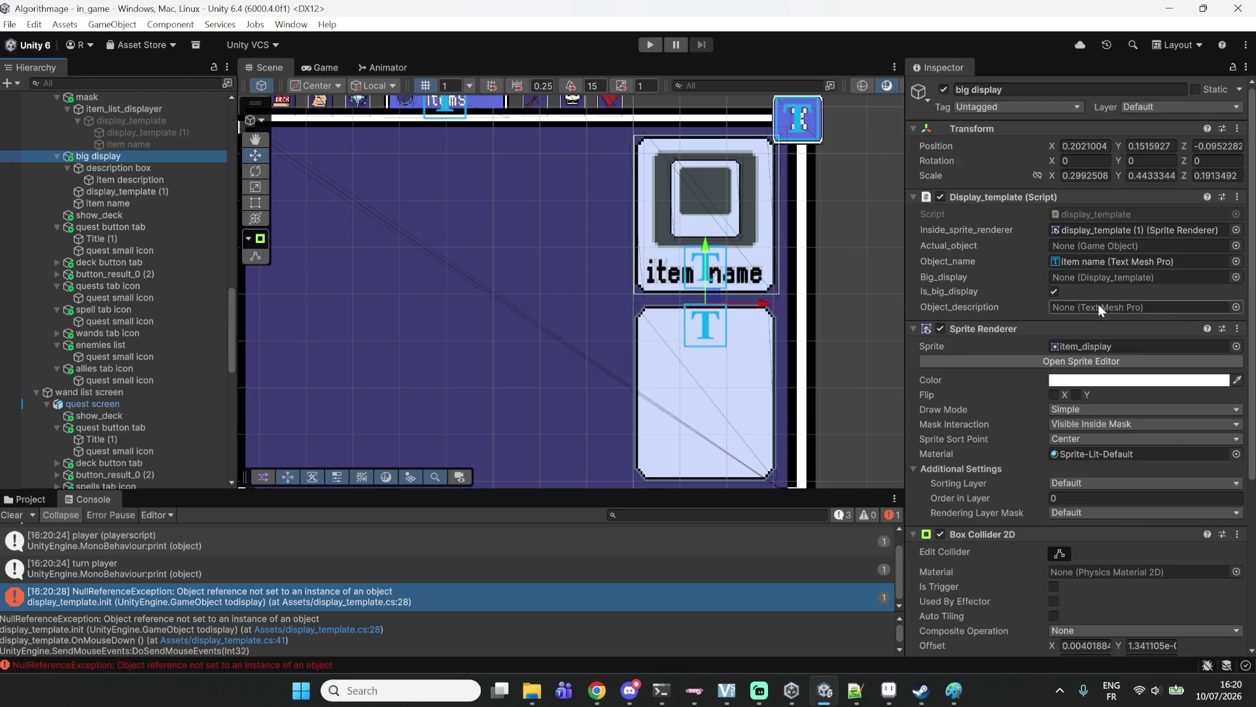
scroll(1042, 304, "down", 3)
scroll(1041, 303, "up", 1)
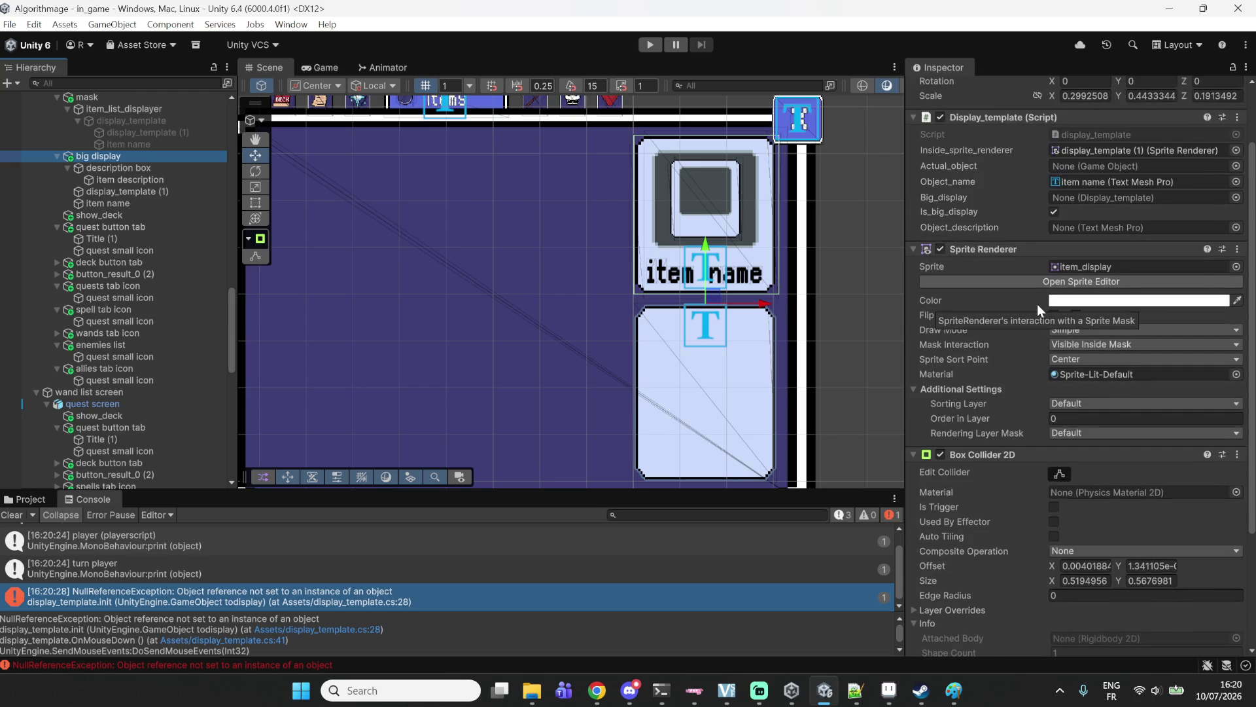
scroll(1038, 304, "down", 4)
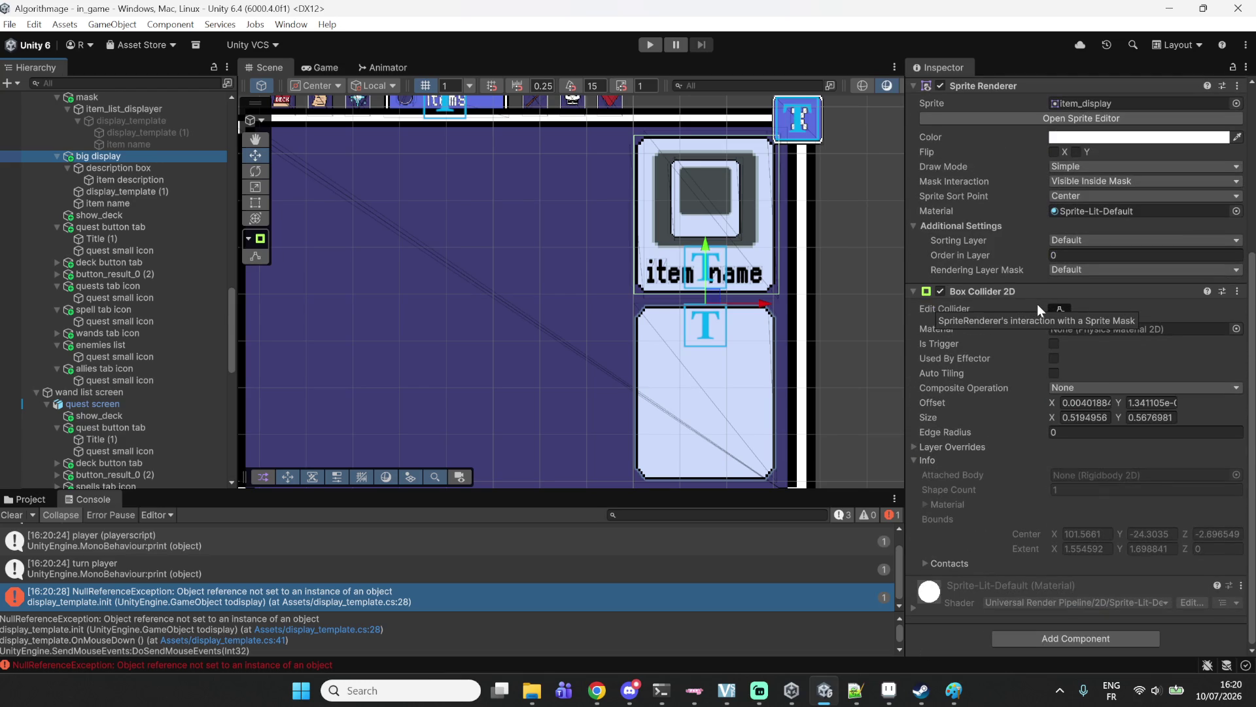
scroll(1027, 304, "up", 6)
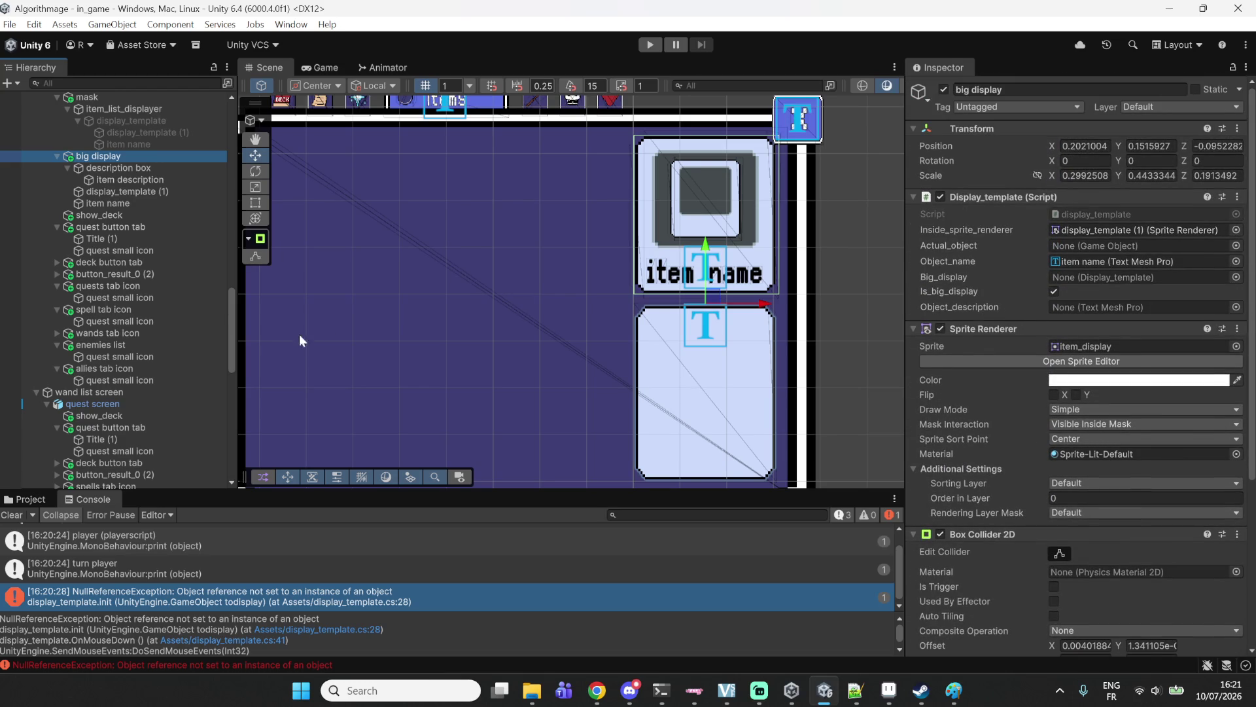
mouse_move(106, 175)
left_mouse_down()
mouse_move(1126, 288)
mouse_move(1138, 306)
left_mouse_up()
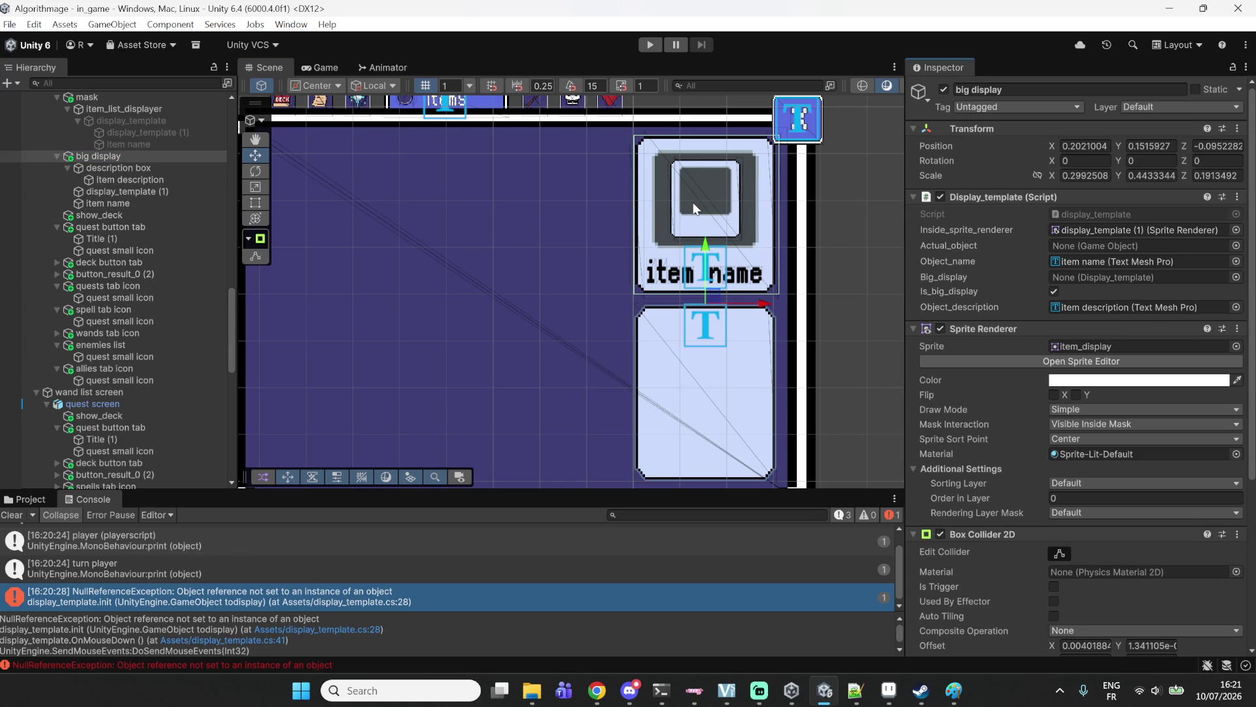
left_click(650, 45)
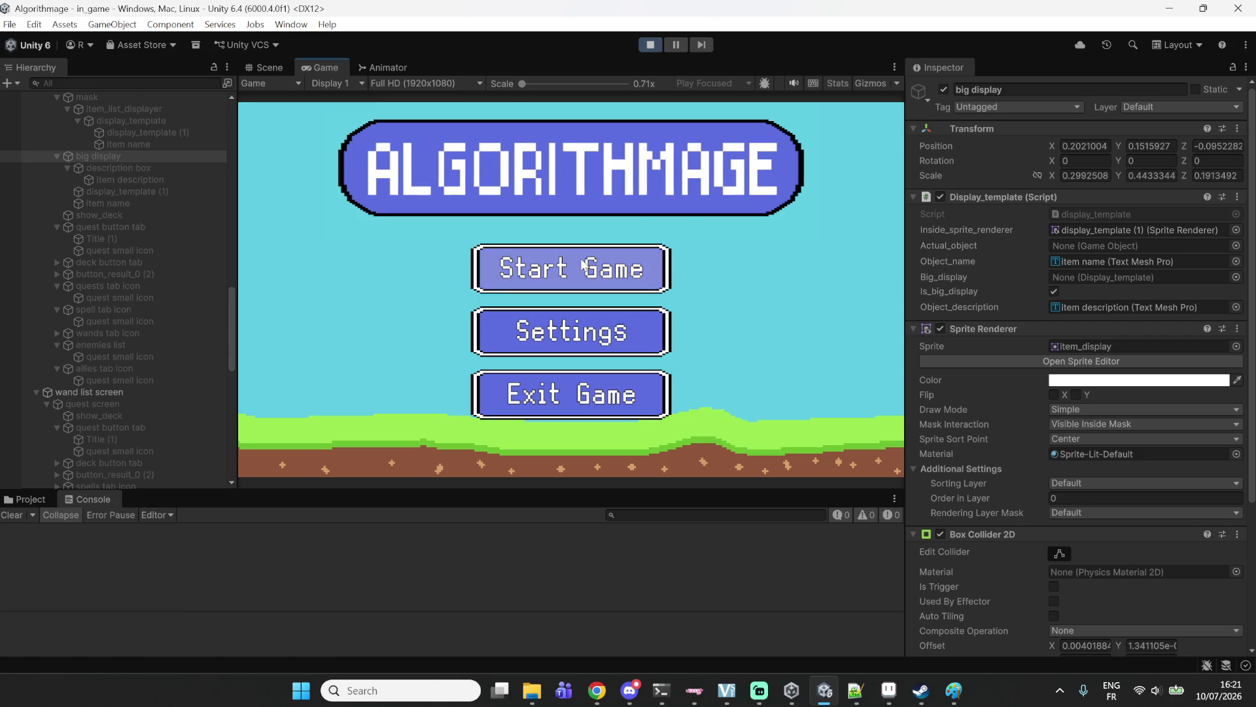
left_click(583, 267)
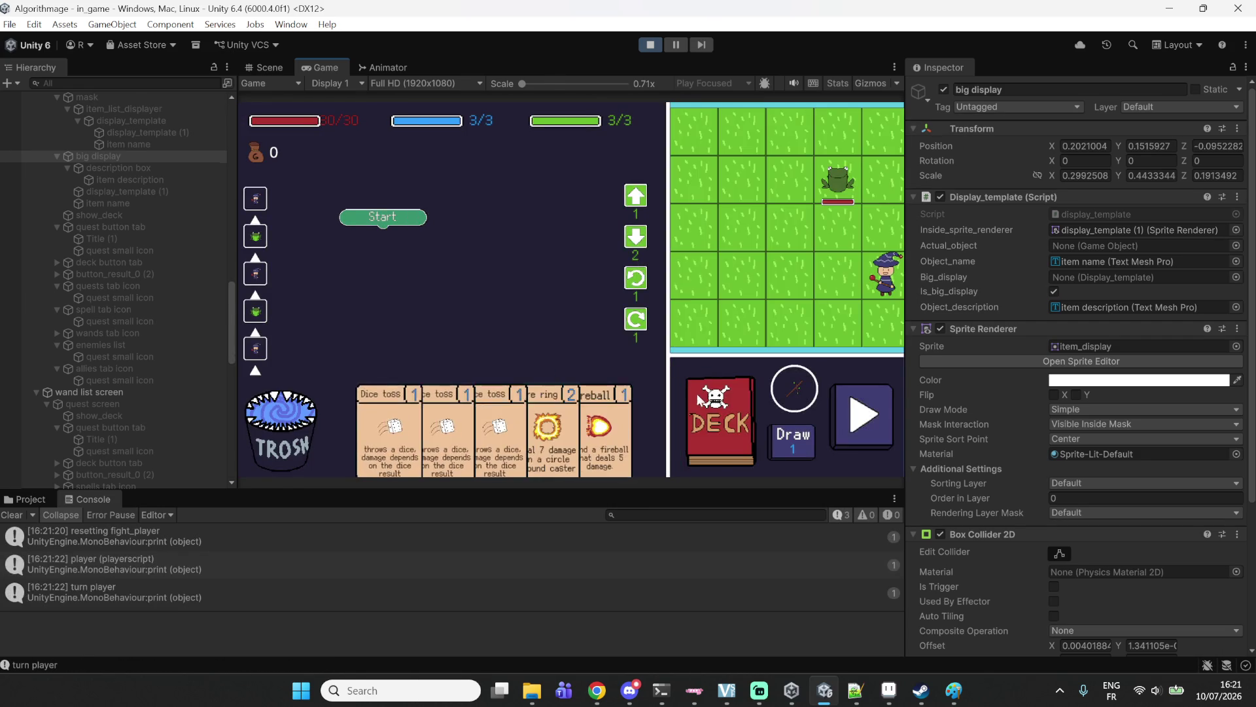
Open the Items tab and view Hungry Medkit through Lucky trinket in the big display.
left_click(696, 394)
left_click(556, 125)
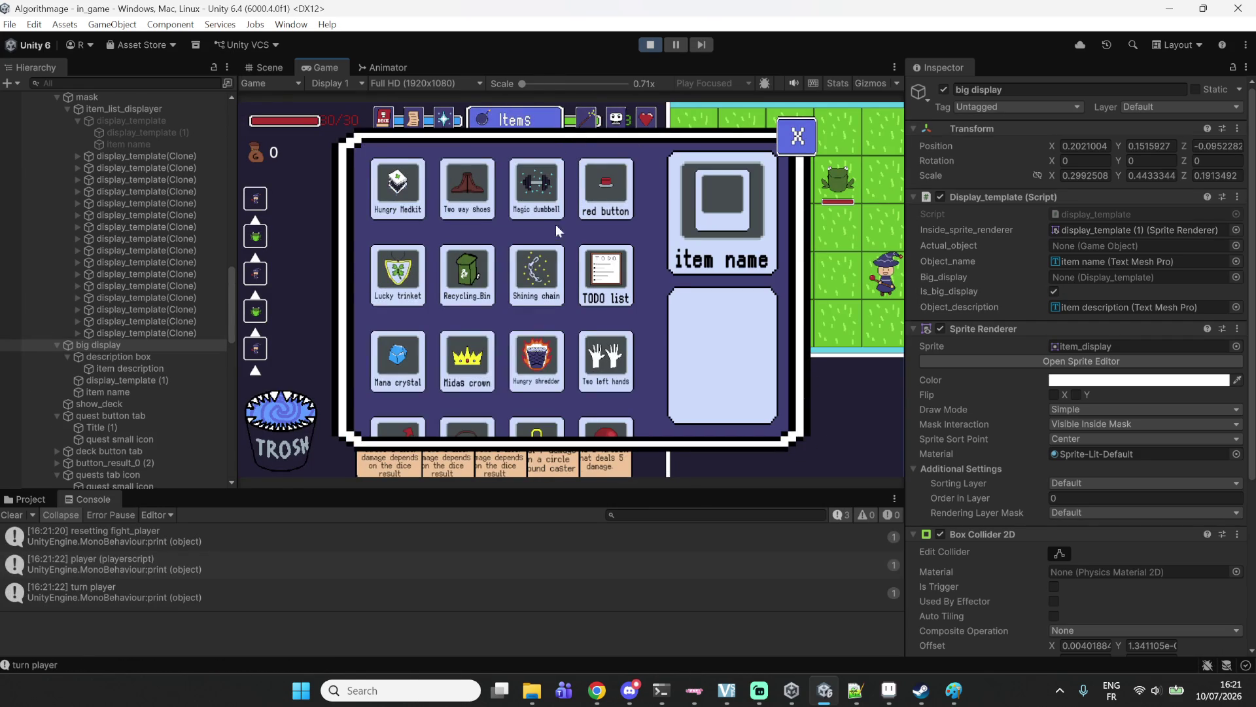
left_click(416, 199)
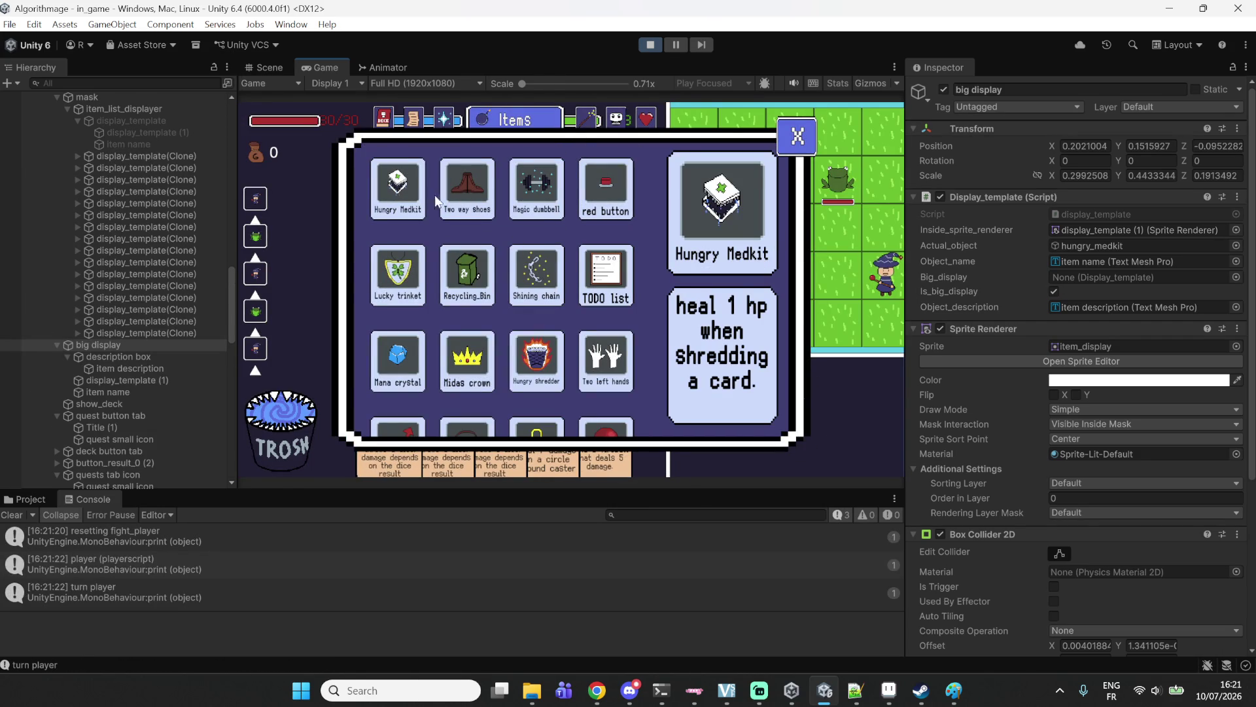
left_click(468, 185)
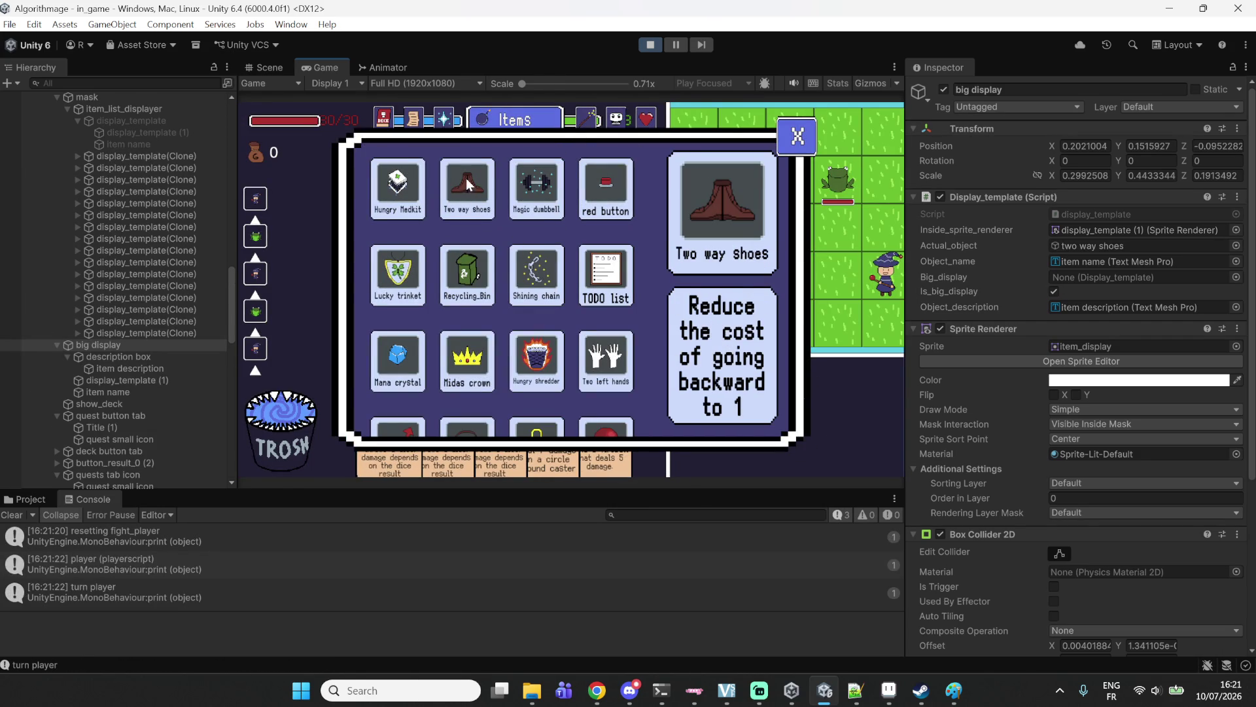
left_click(576, 201)
left_click(597, 196)
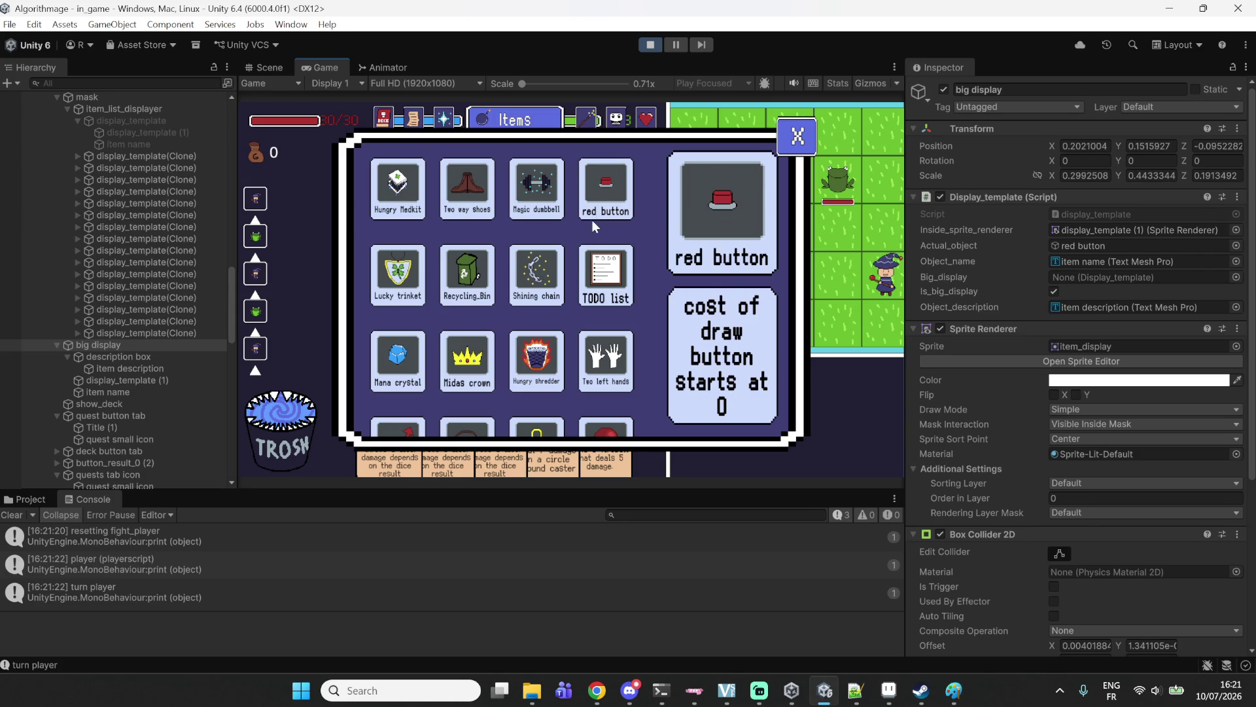
left_click(582, 263)
left_click(532, 263)
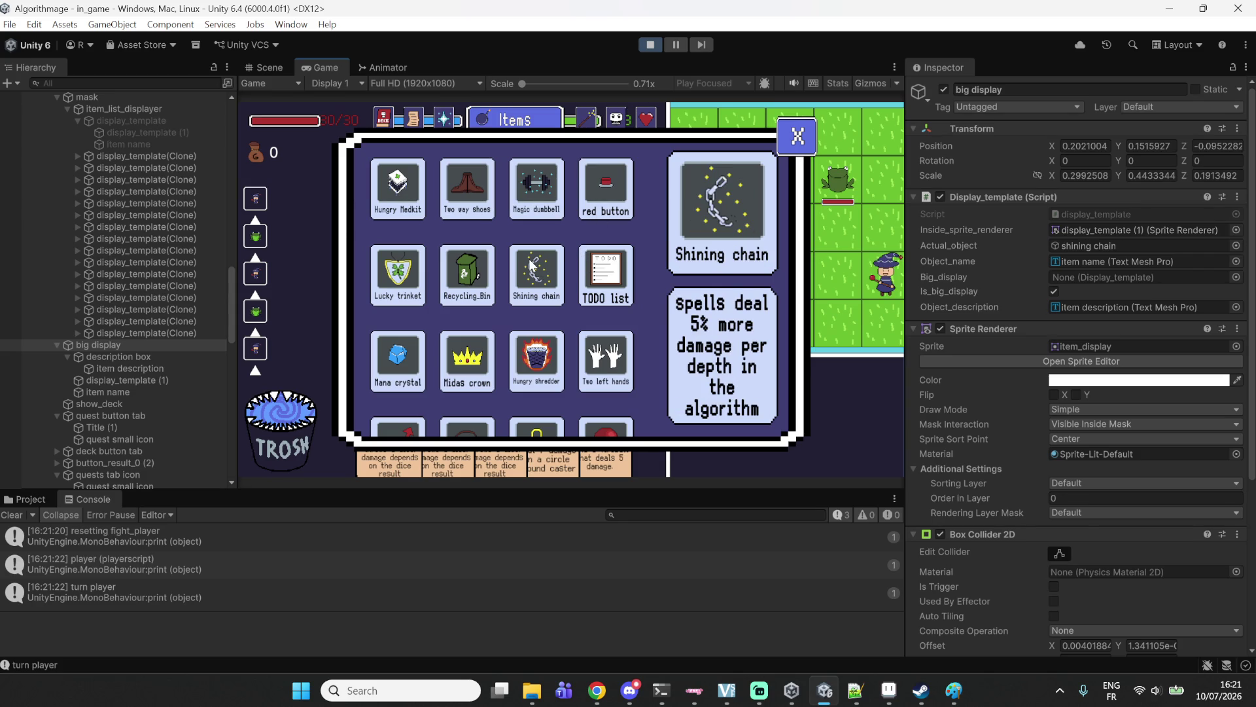
left_click(470, 283)
left_click(416, 277)
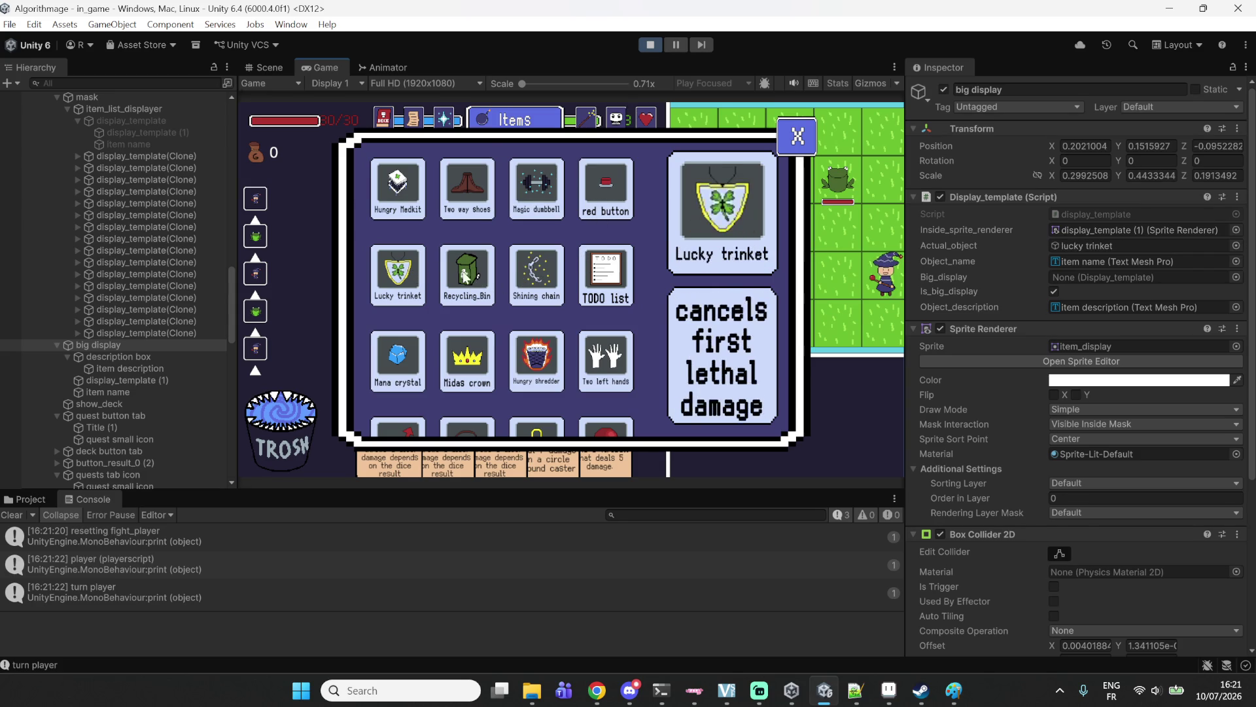
Scroll the grid and view Mana crystal, Midas crown, Blood orb, Ankh, Quick draw, Increasing interrests.
scroll(488, 311, "down", 1)
left_click(397, 288)
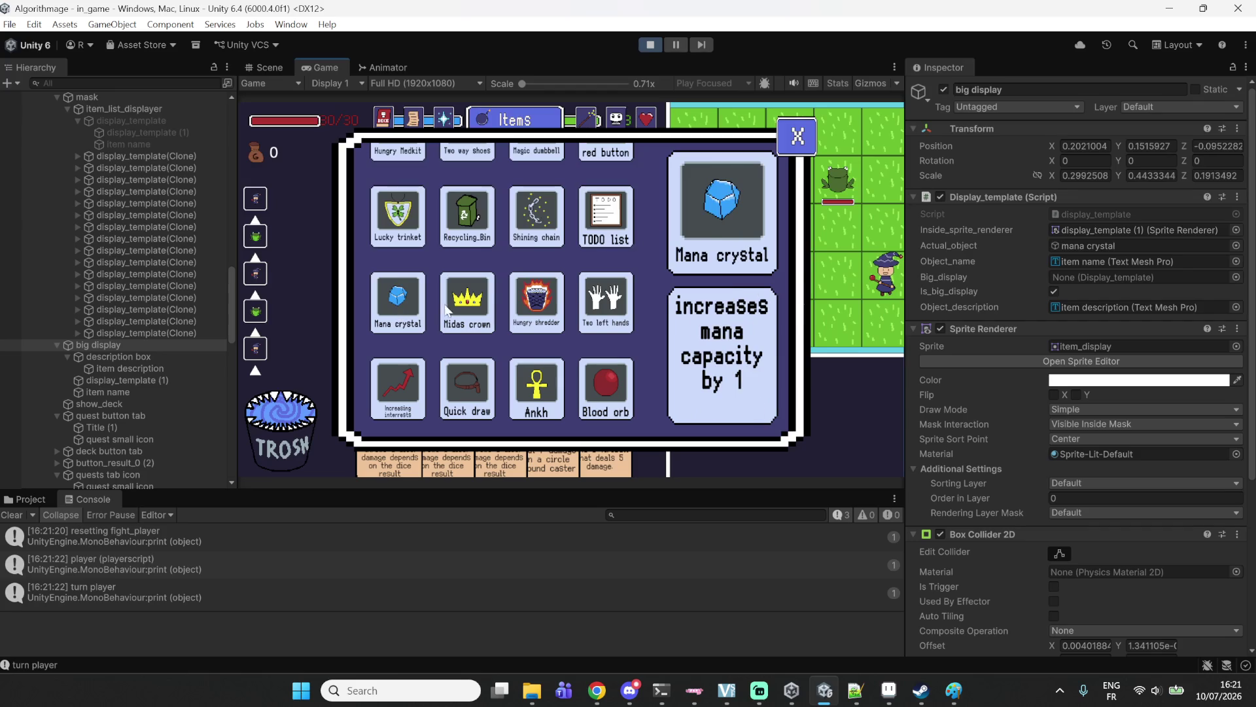
left_click(446, 312)
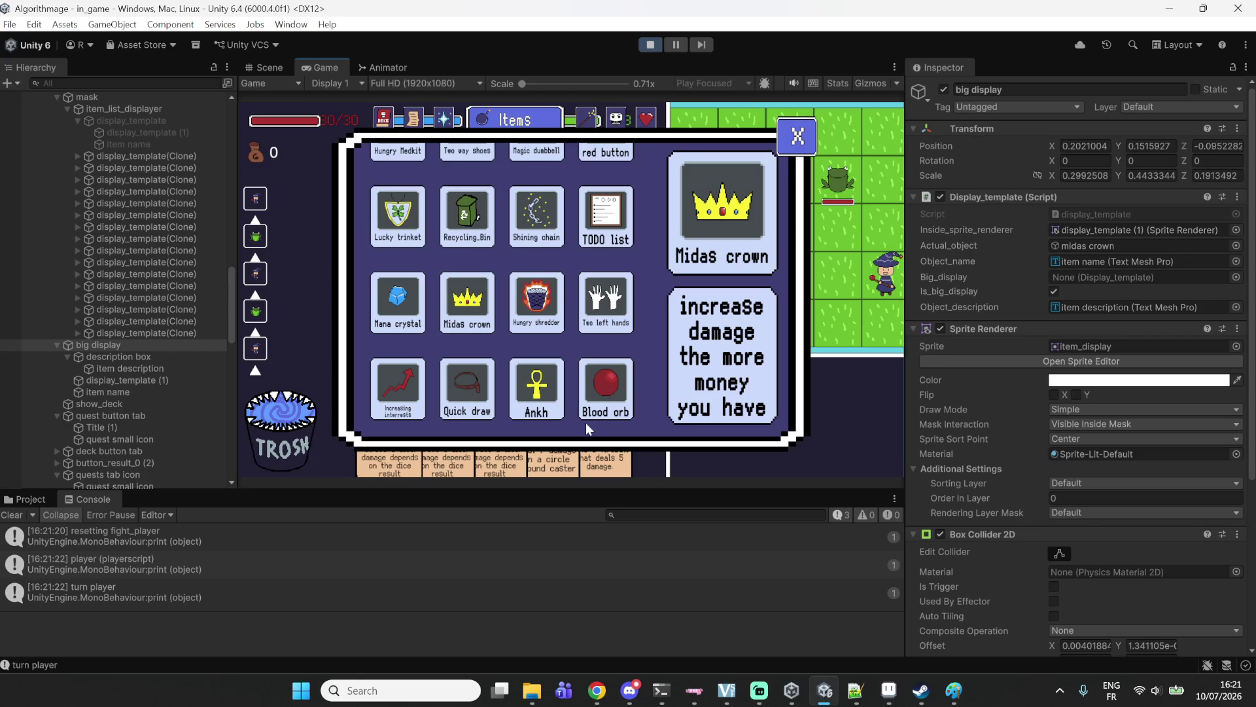
left_click(599, 388)
scroll(567, 390, "down", 1)
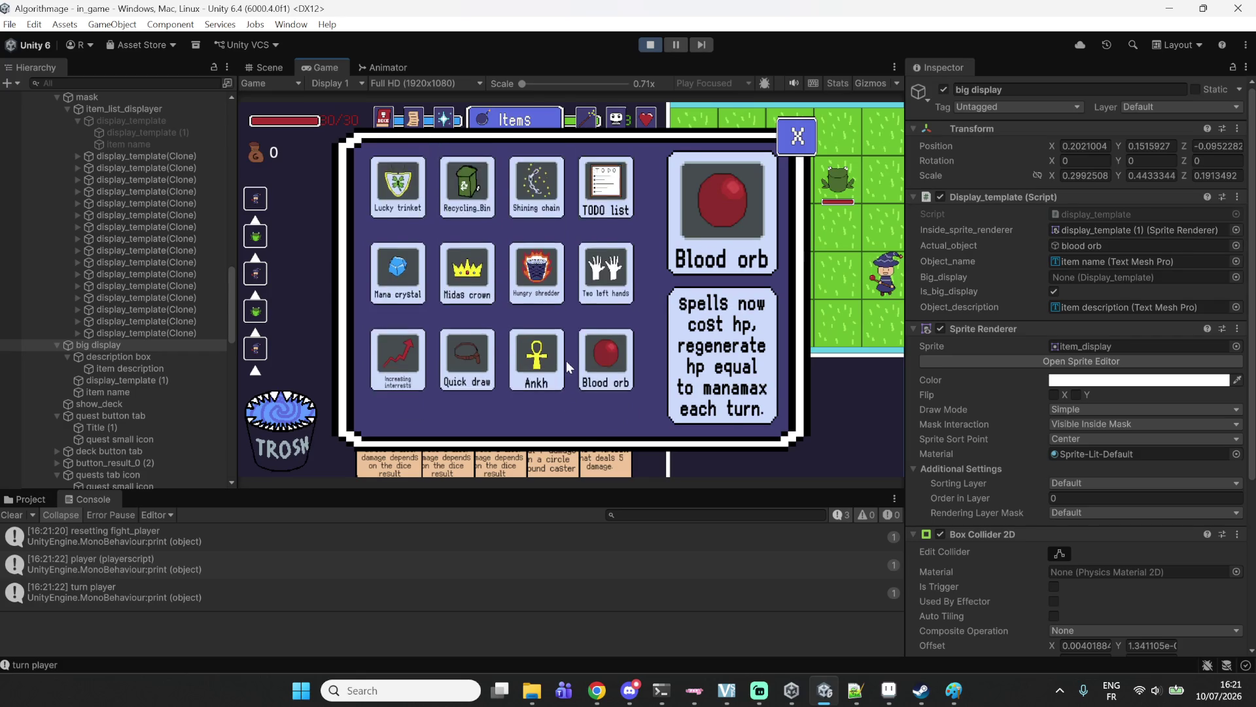
scroll(567, 361, "down", 1)
left_click(538, 357)
left_click(475, 354)
left_click(387, 336)
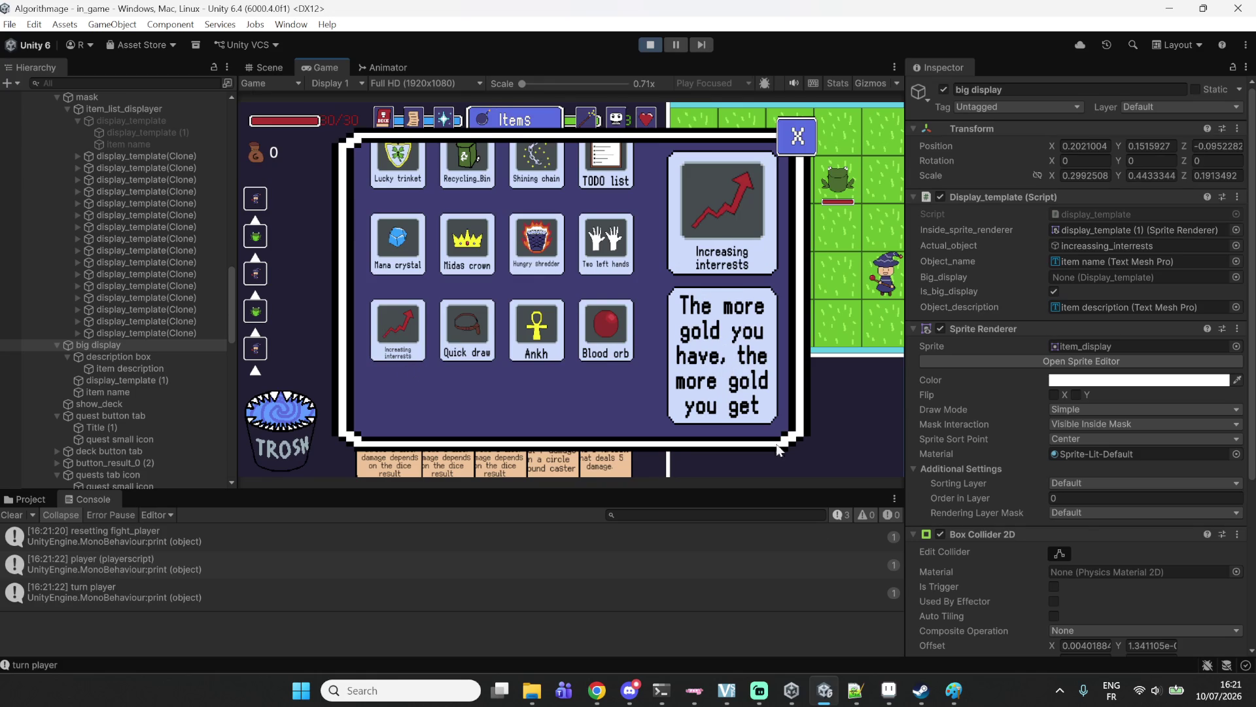
Recheck Hungry shredder, Midas crown, Mana crystal, Shining chain and Lucky trinket descriptions.
left_click(558, 252)
left_click(458, 254)
left_click(394, 273)
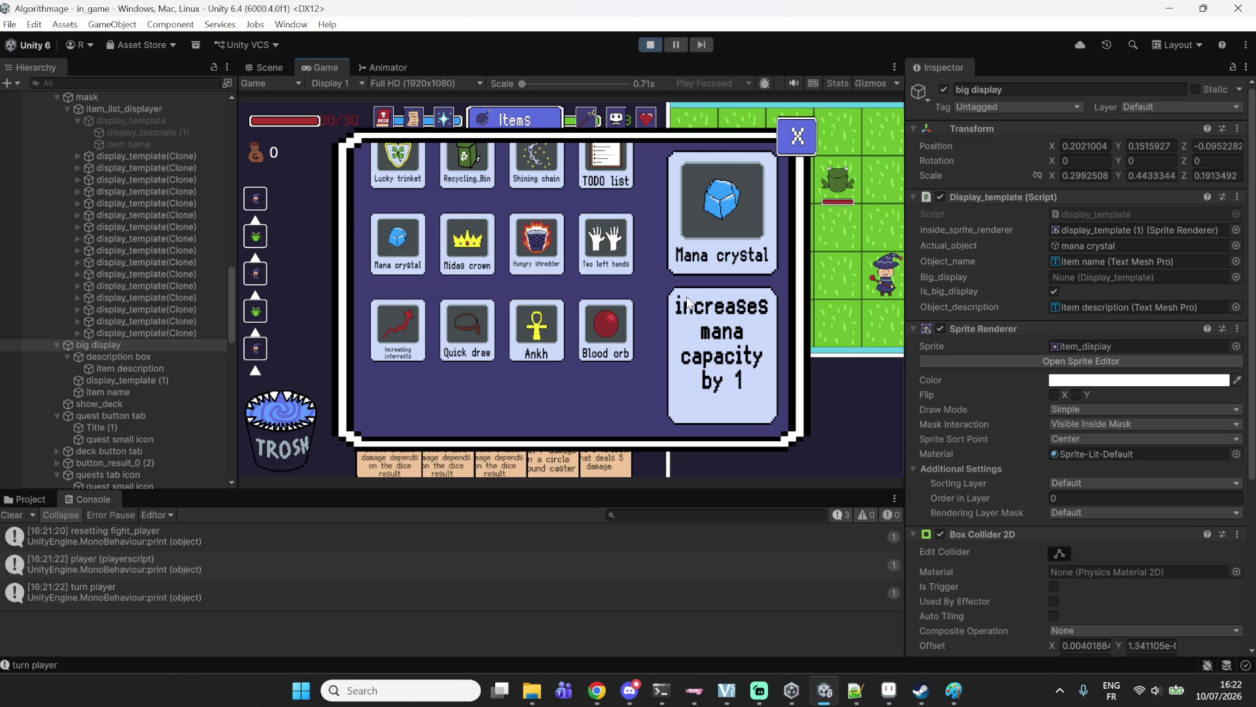
scroll(473, 244, "up", 1)
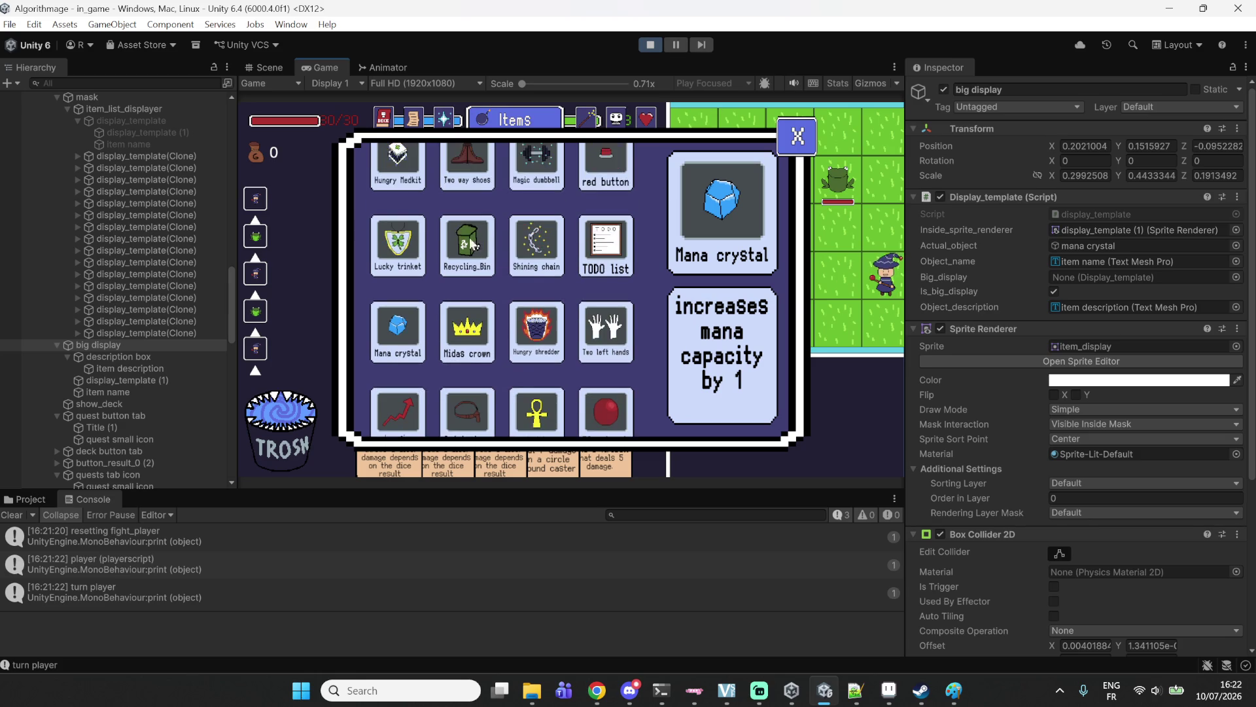
left_click(530, 265)
left_click(413, 256)
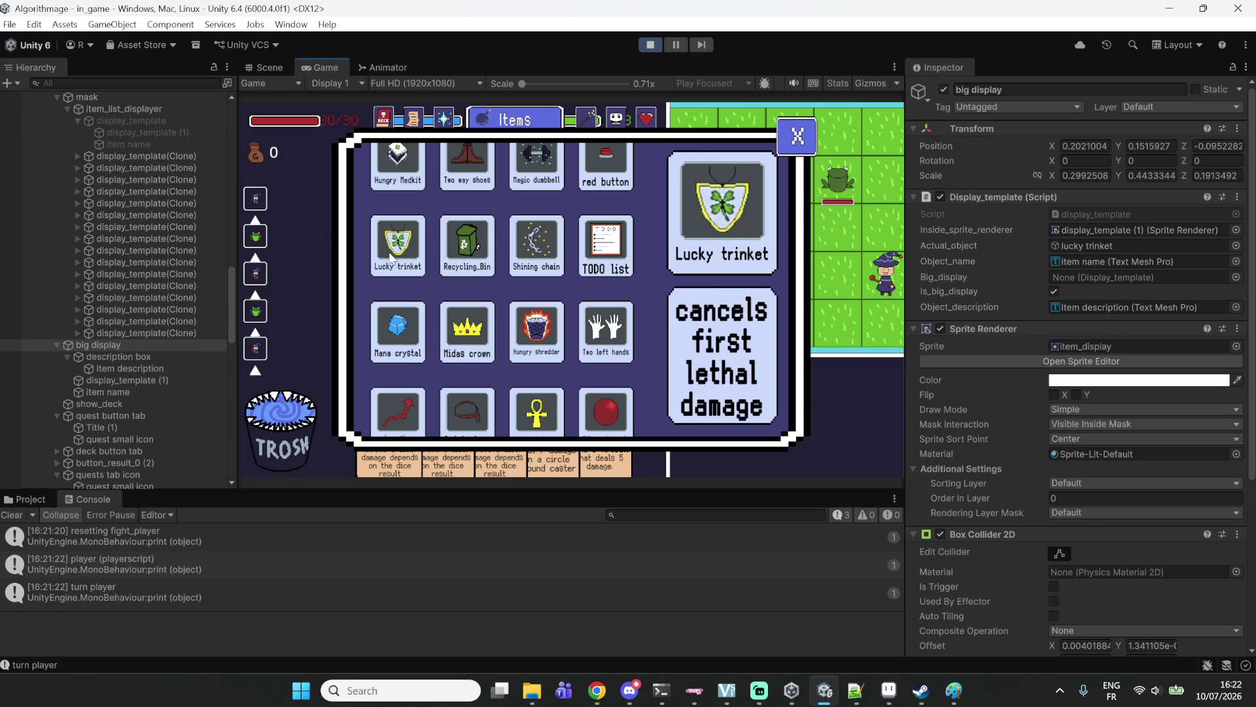
scroll(523, 279, "up", 1)
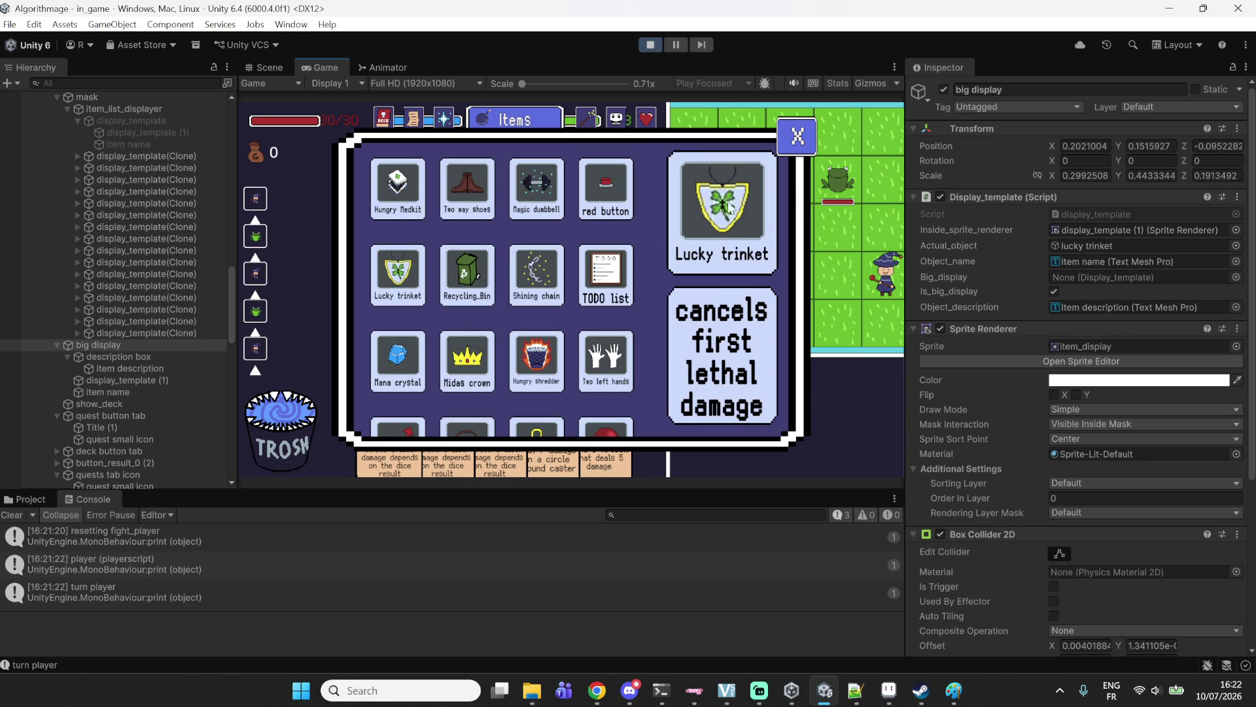
left_click(675, 46)
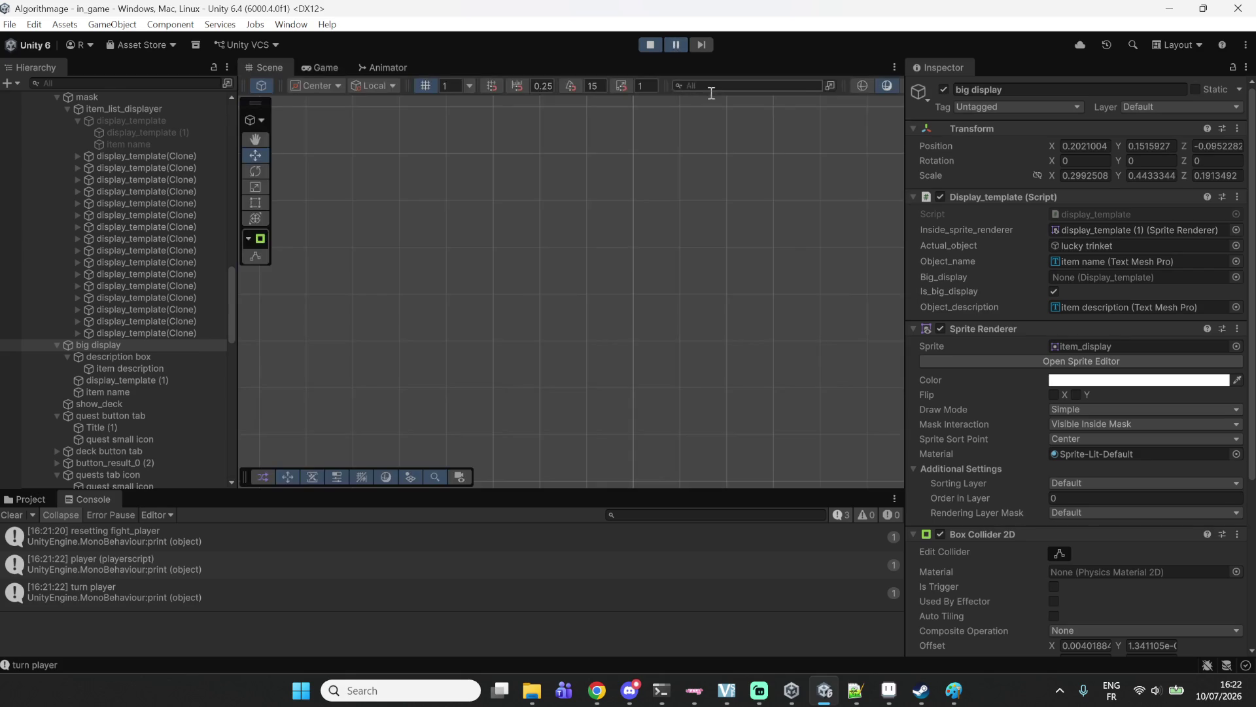
Resume the game, show Lucky trinket in the big display, then pause again.
left_click(673, 47)
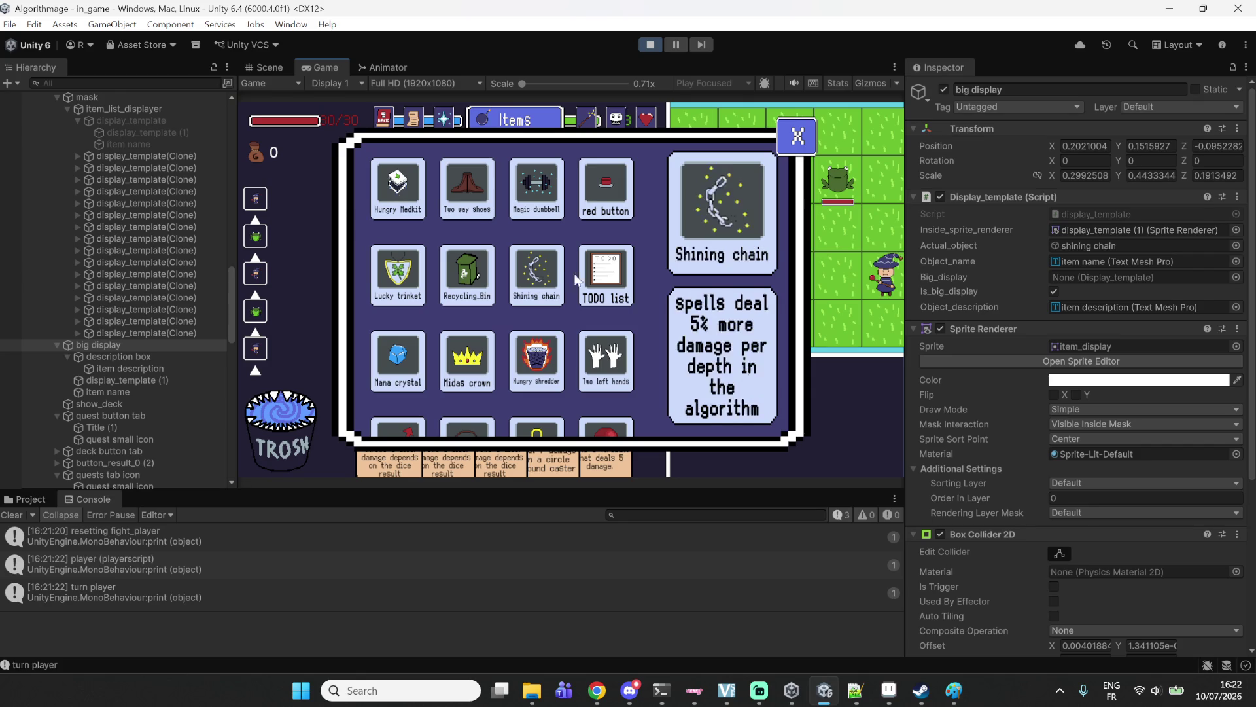
mouse_move(567, 355)
left_click(401, 281)
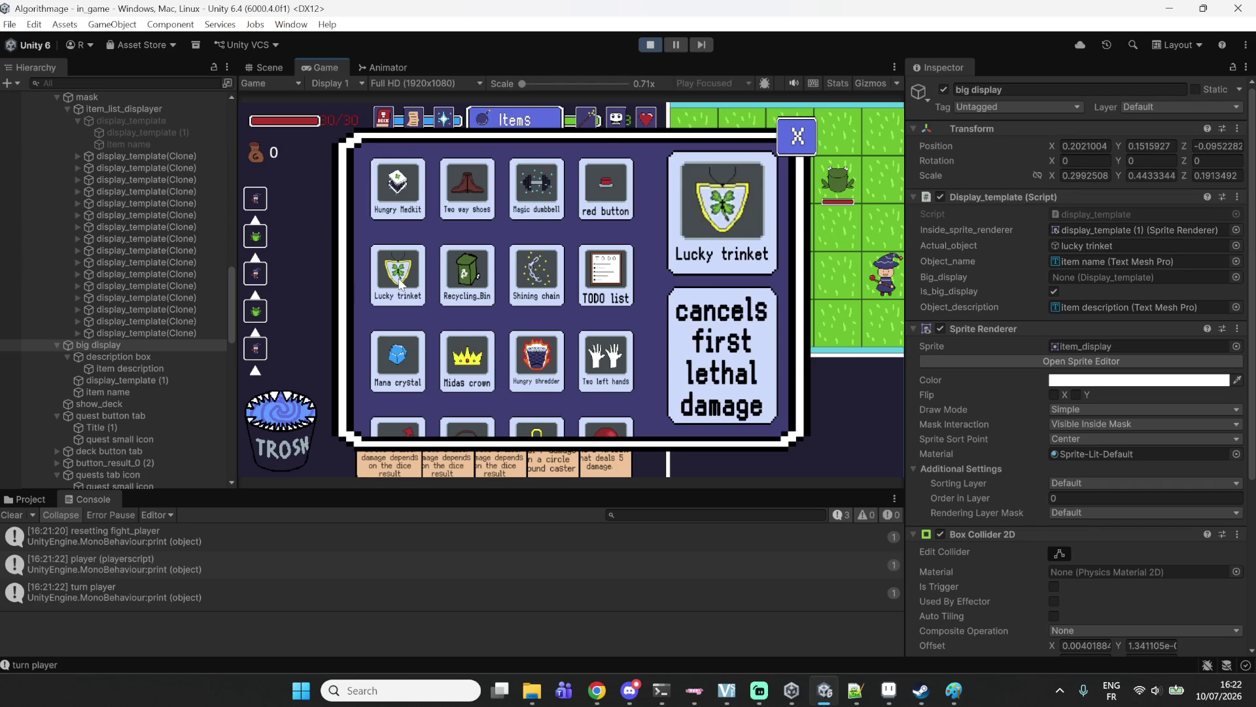
left_click(681, 47)
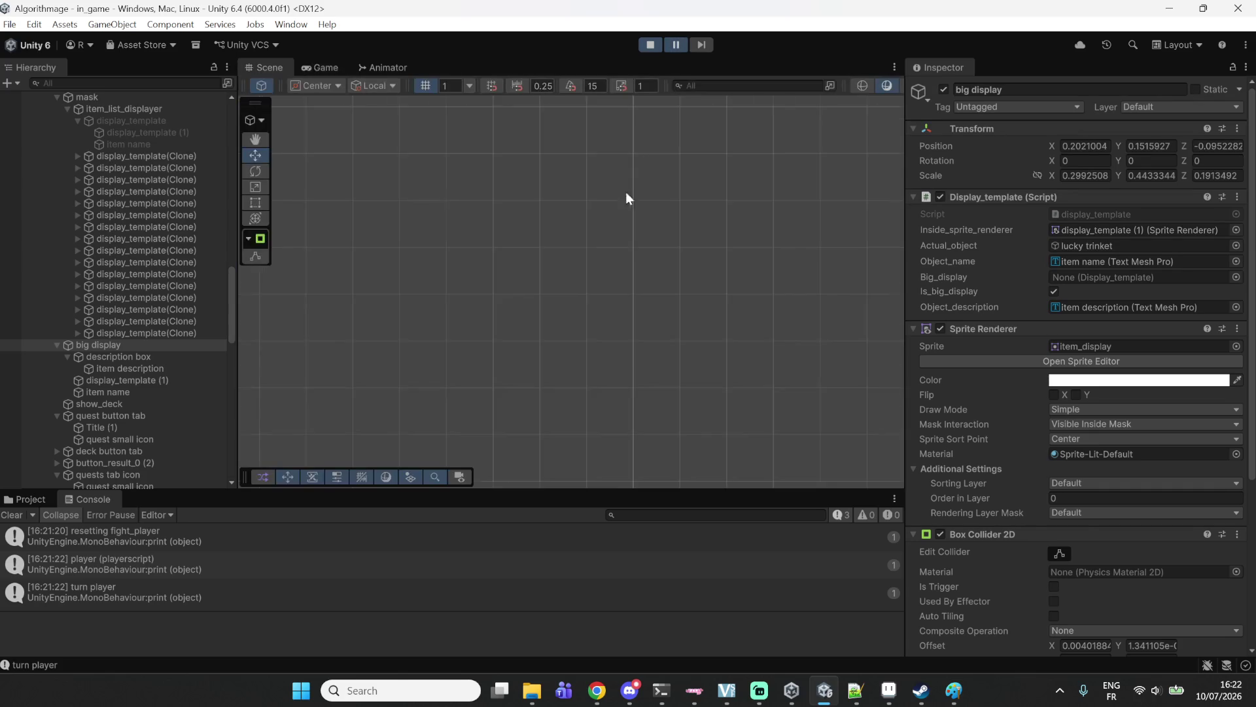
scroll(689, 270, "down", 5)
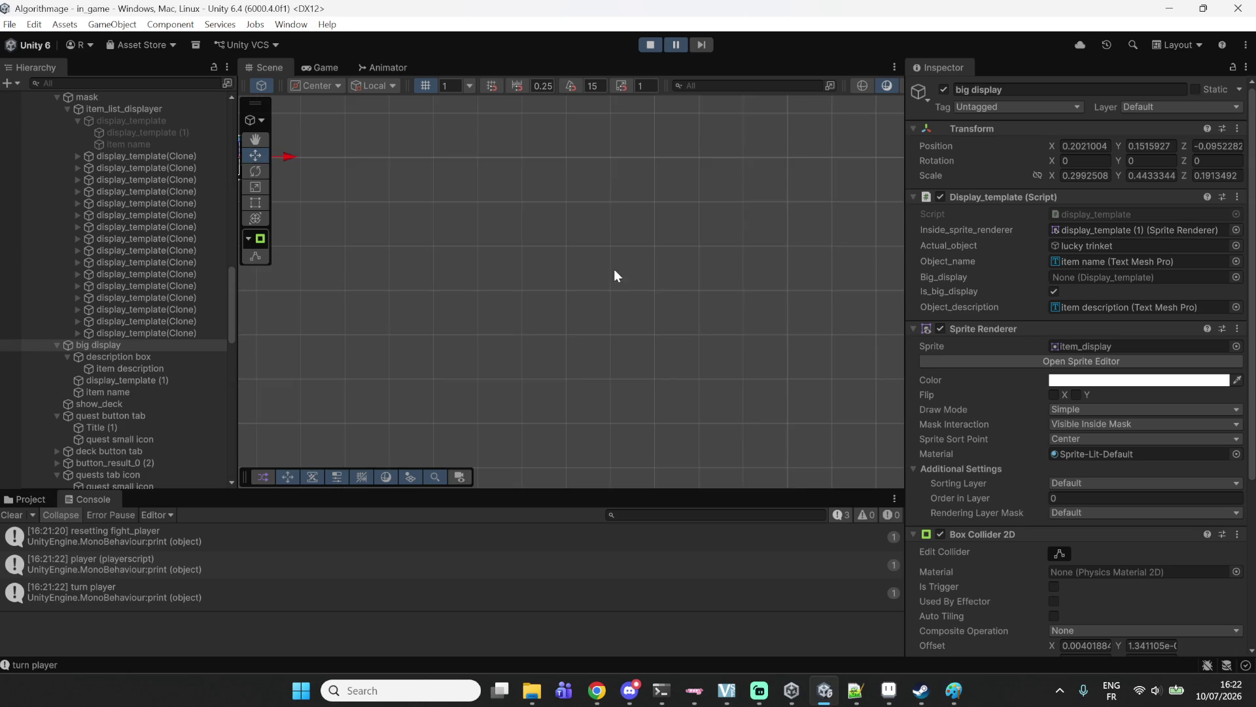
Frame the big display and cycle through overlapping objects to reach the trinket image.
key("f")
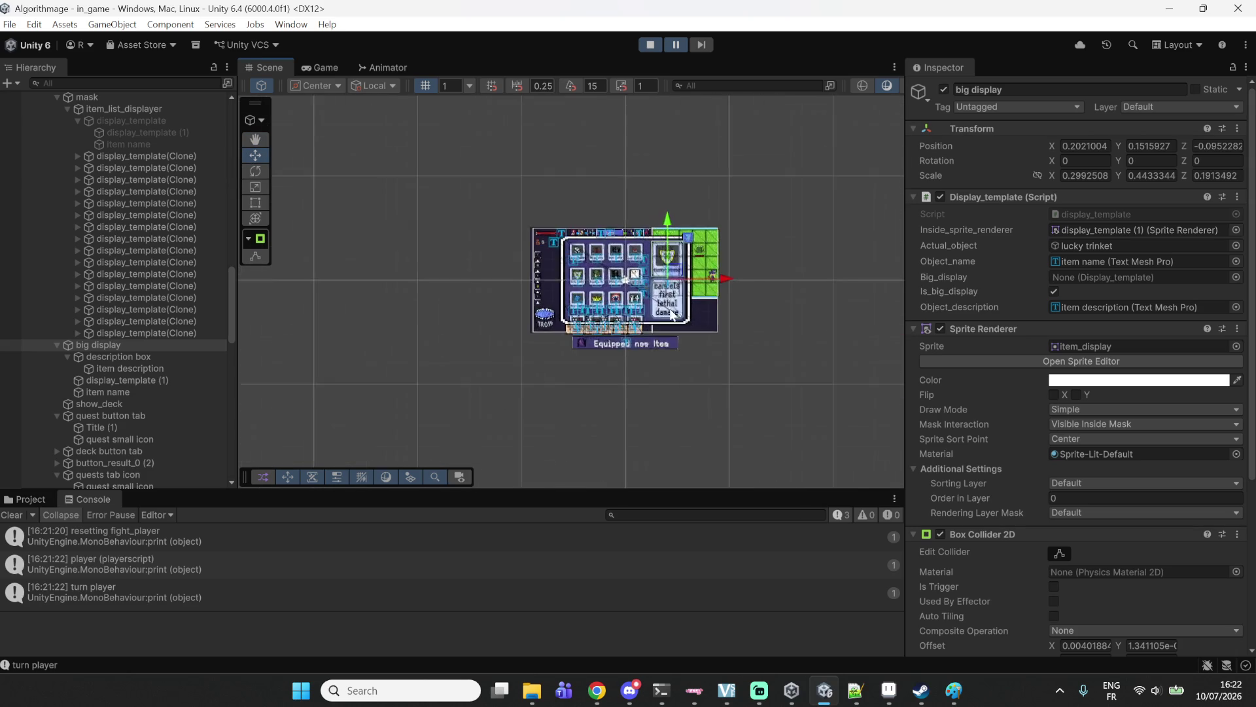
left_click(656, 222)
left_click(656, 222)
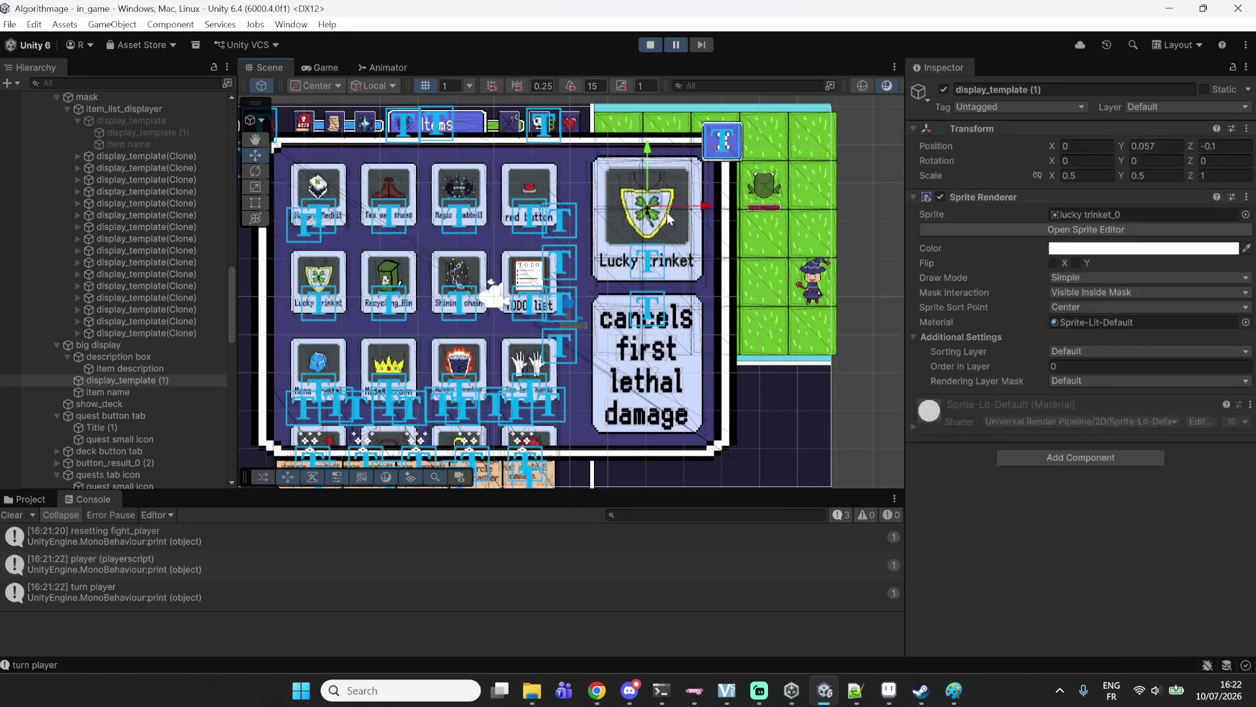
left_click(656, 222)
left_click(657, 222)
left_click(656, 222)
left_click(654, 221)
left_click(643, 212)
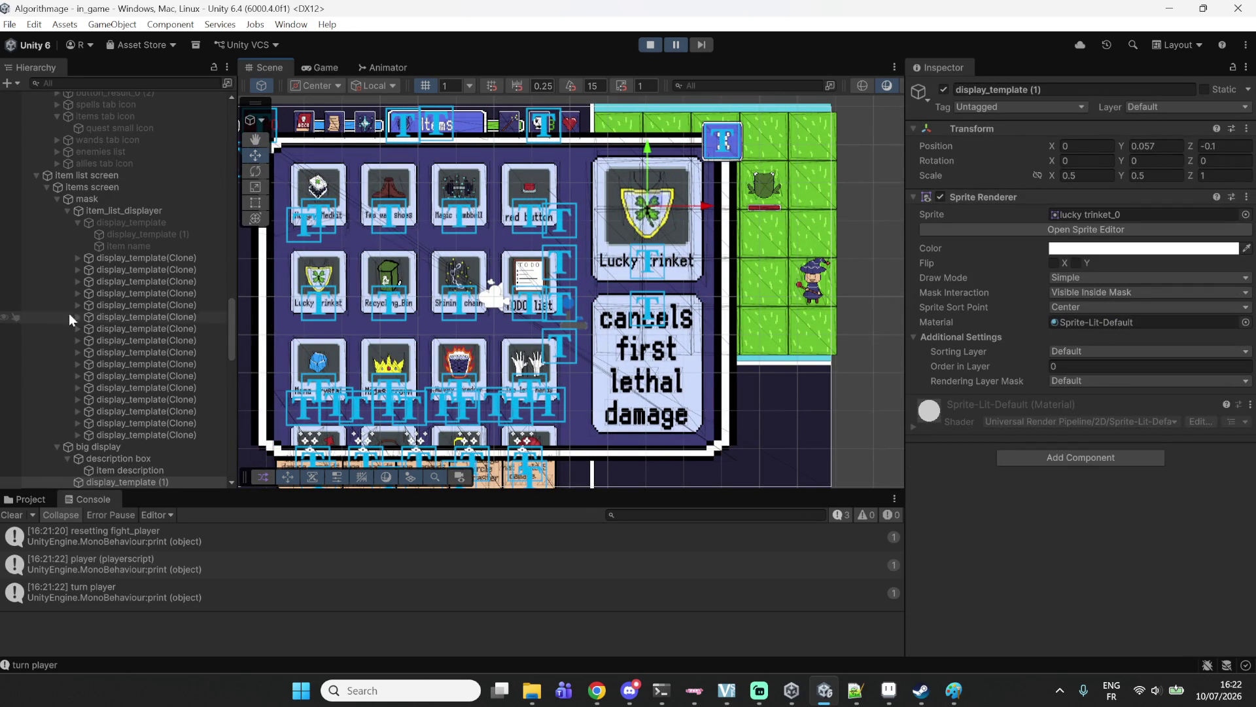
scroll(88, 356, "down", 3)
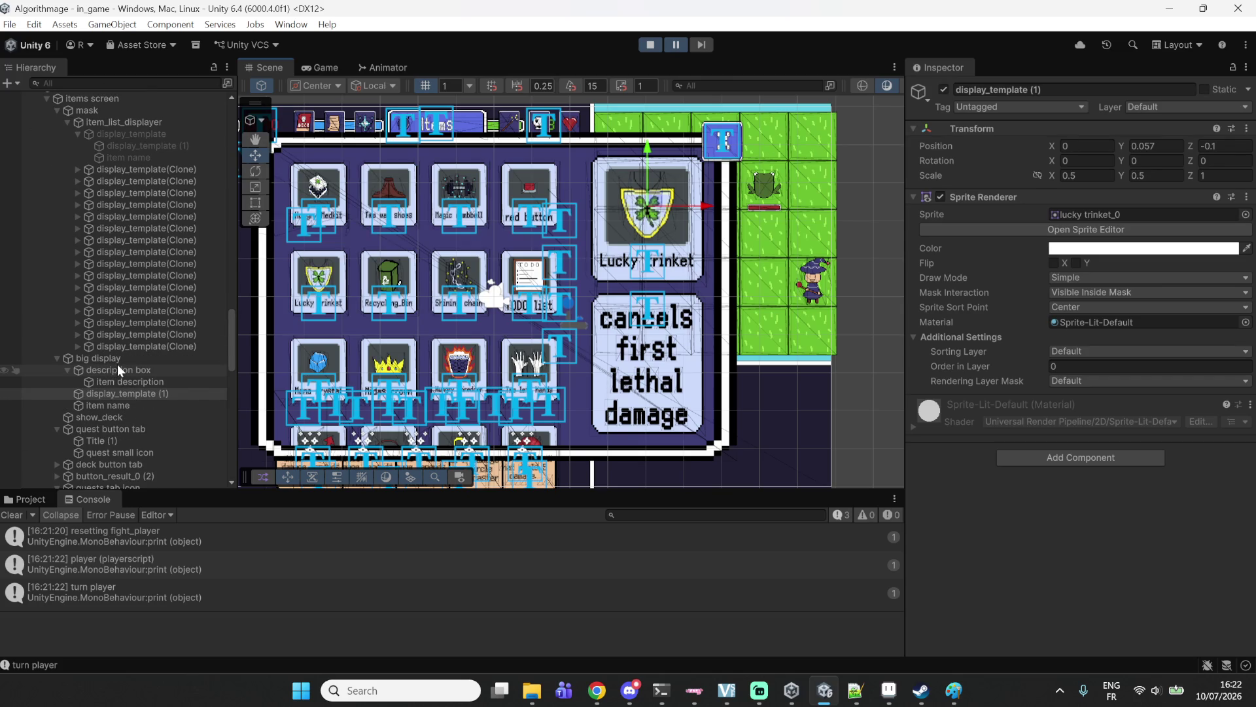
Select the item image object, locate its lucky trinket_0 sprite, and show the Project browser.
left_click(103, 393)
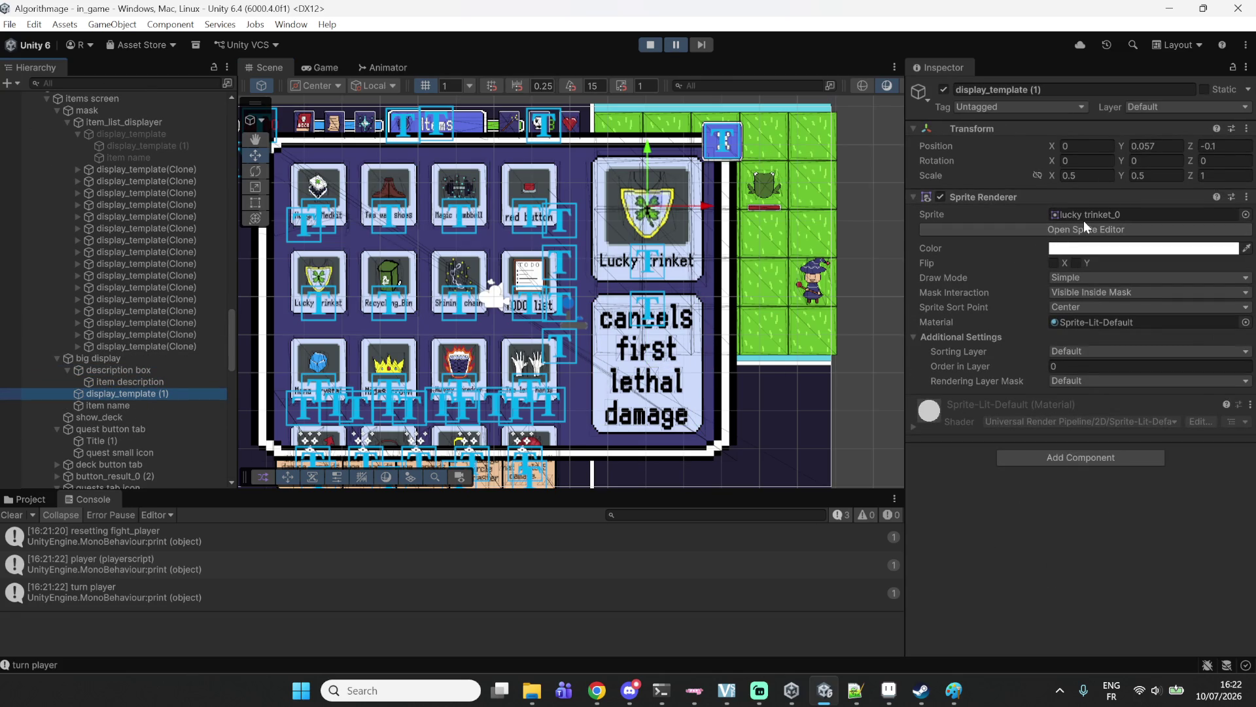
left_click(1137, 218)
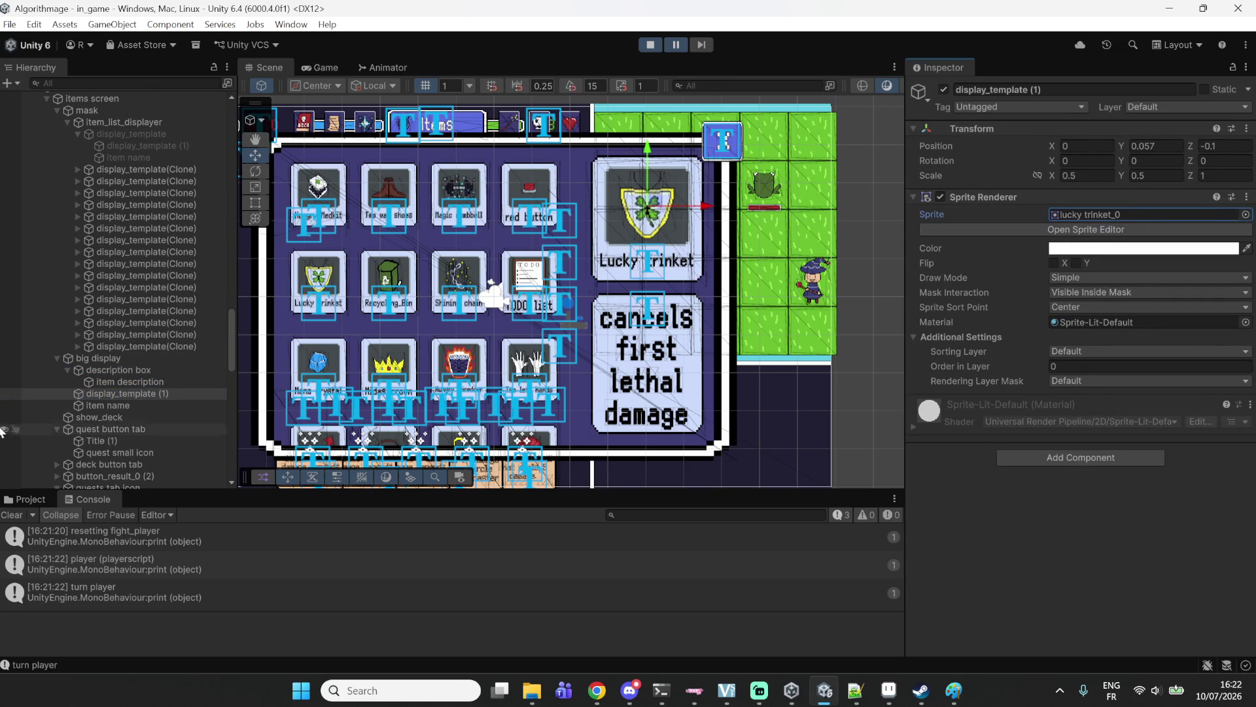
left_click(26, 498)
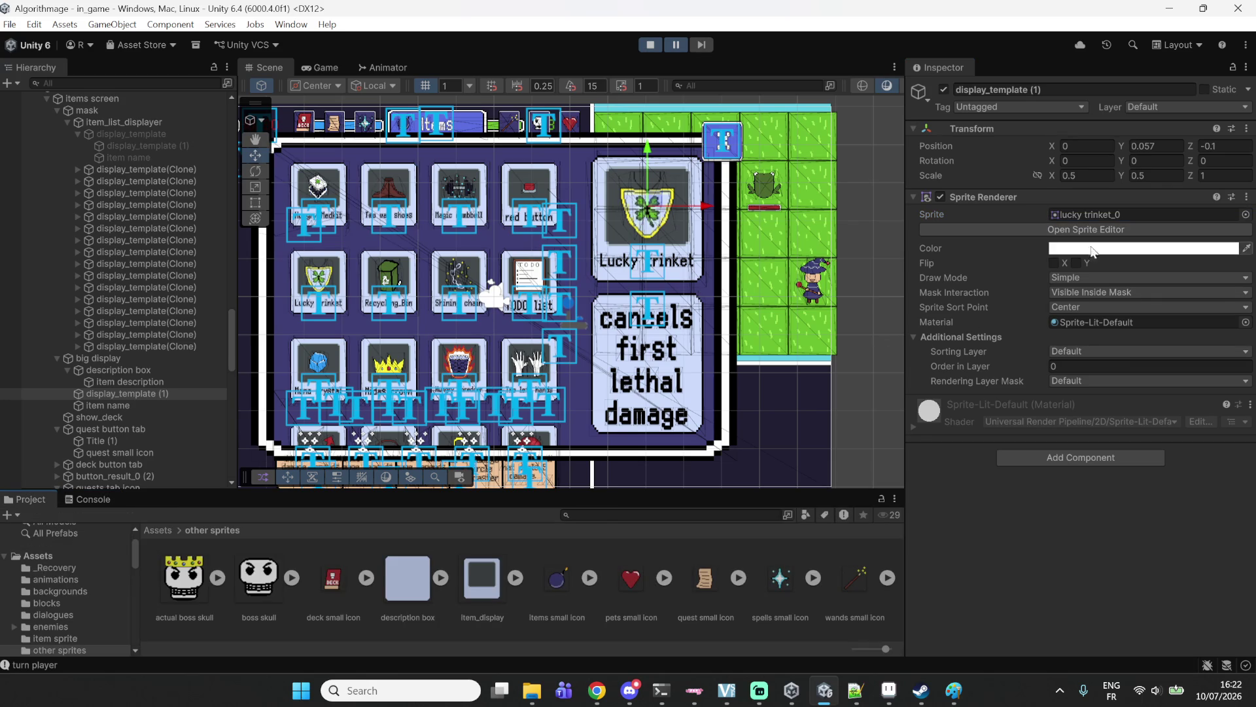
Look over the lucky trinket and shining chain textures' import settings while the game runs.
left_click(1091, 216)
left_click(190, 586)
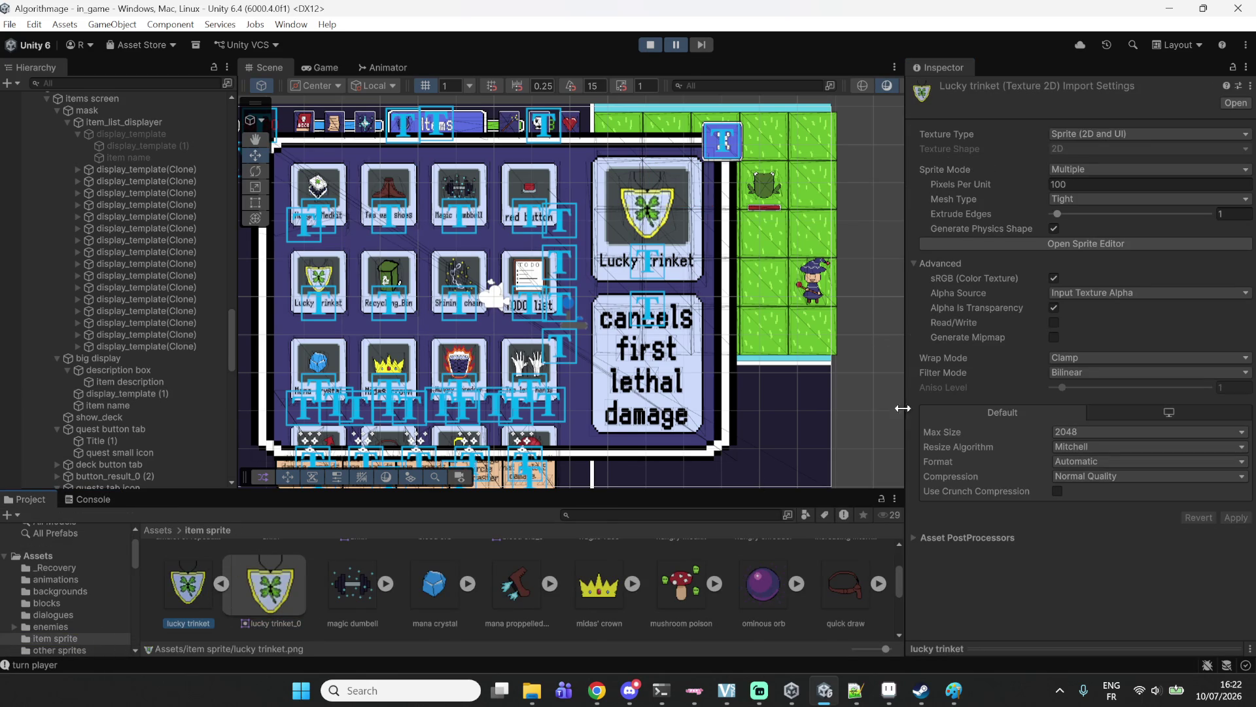
left_click(1072, 171)
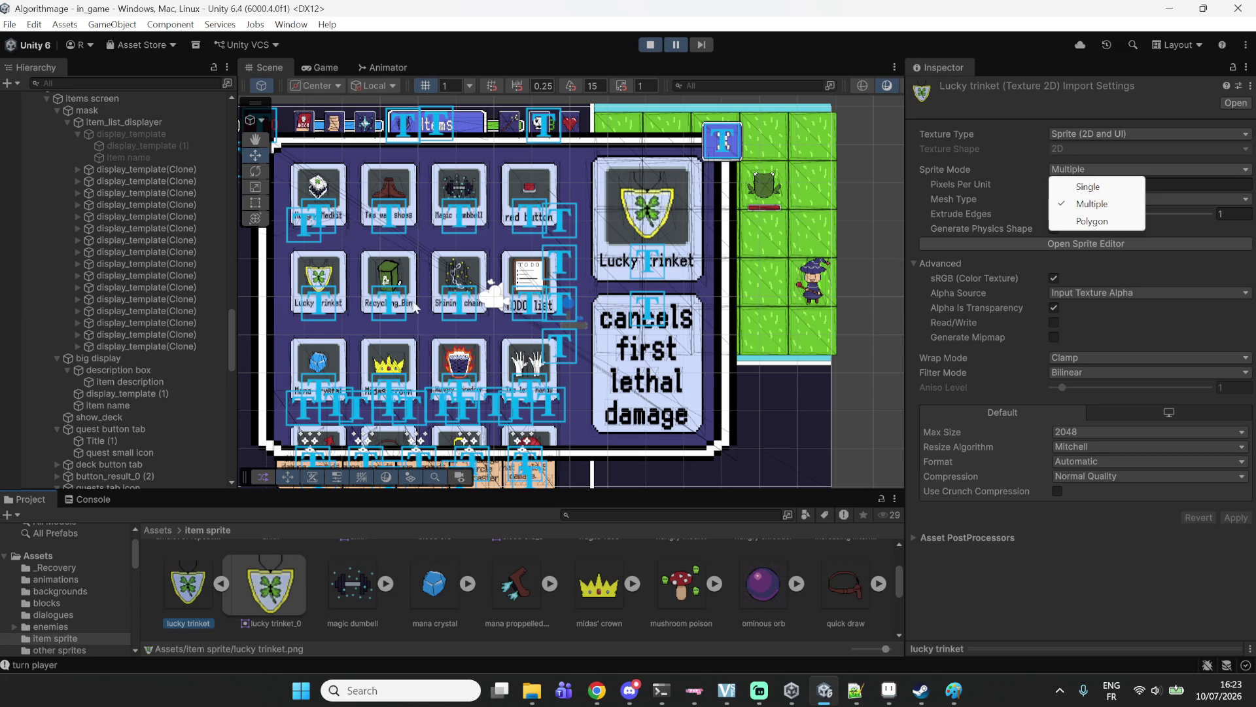
left_click(651, 598)
scroll(650, 599, "down", 2)
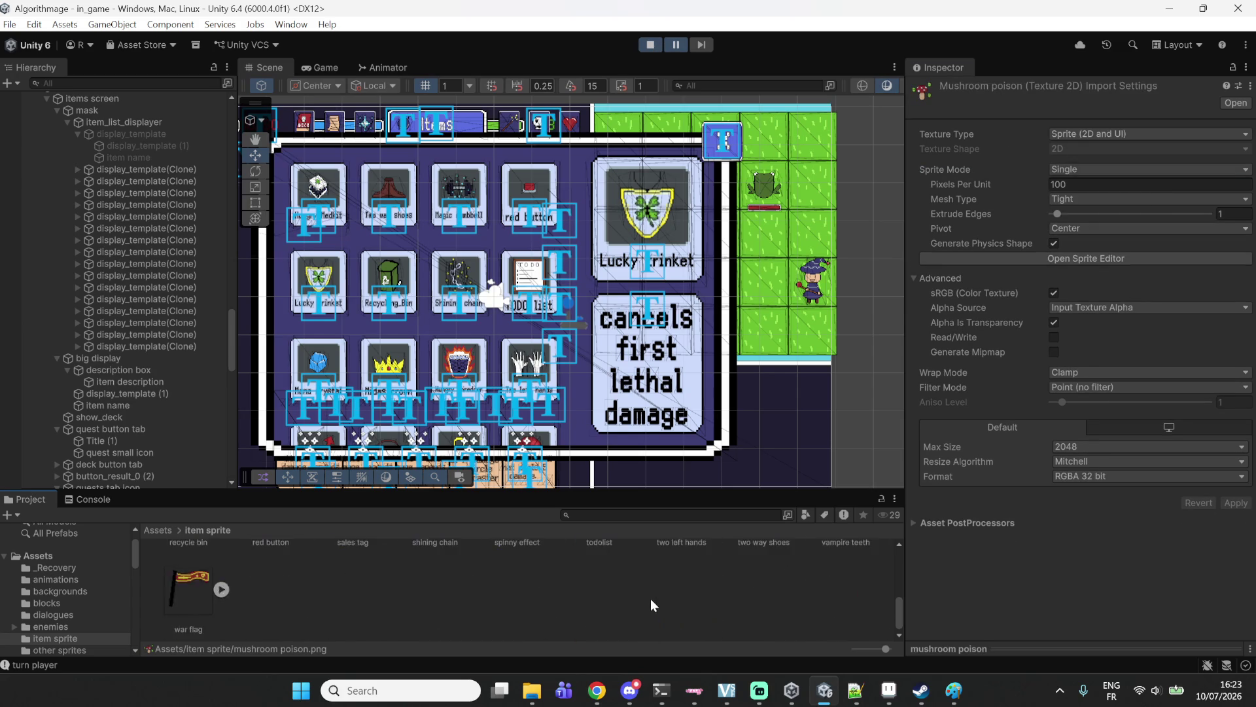
left_click(437, 600)
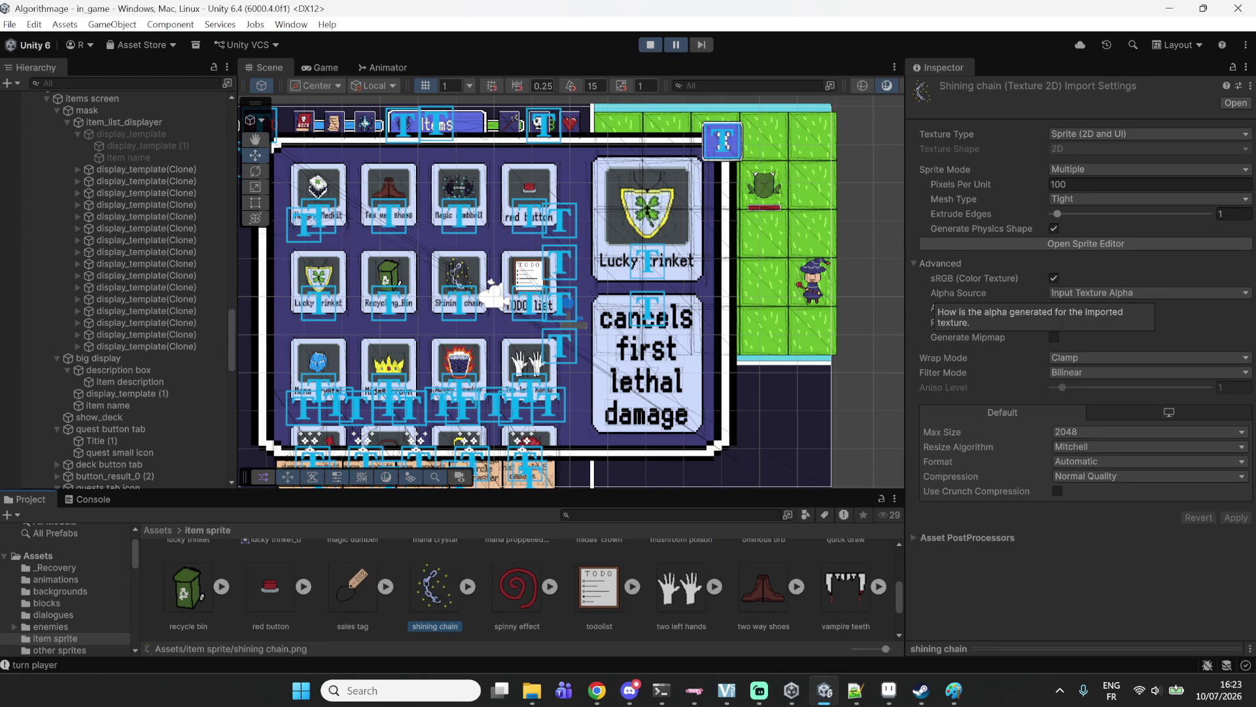
Stop Play mode, then set both lucky trinket textures to Single, Point (no filter), RGBA 32 bit and apply.
left_click(650, 45)
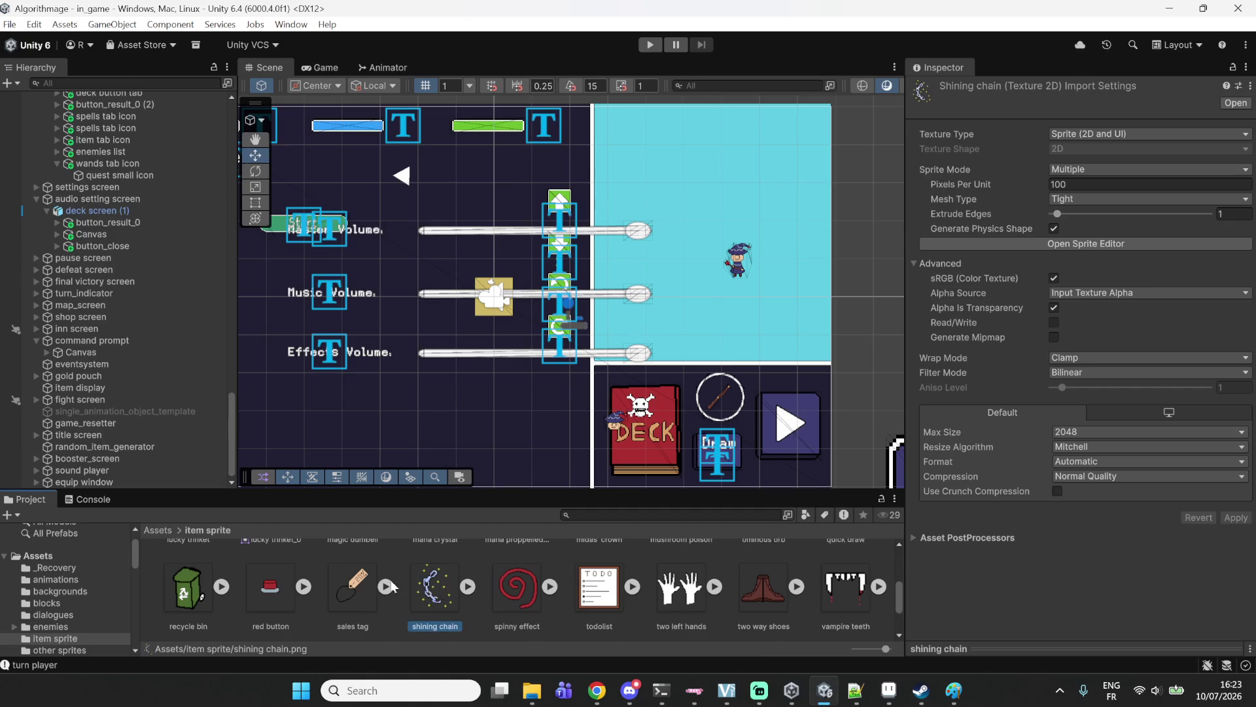
scroll(360, 586, "up", 2)
left_click(192, 599, "ctrl")
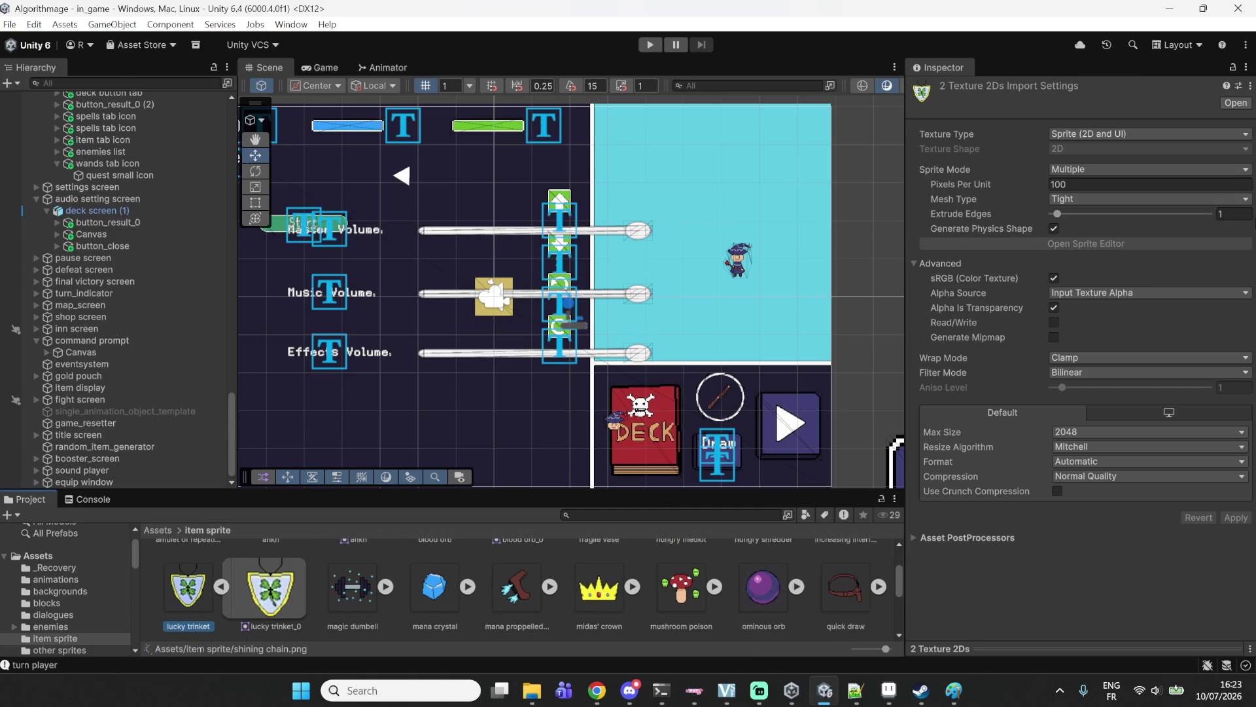
left_click(1125, 169)
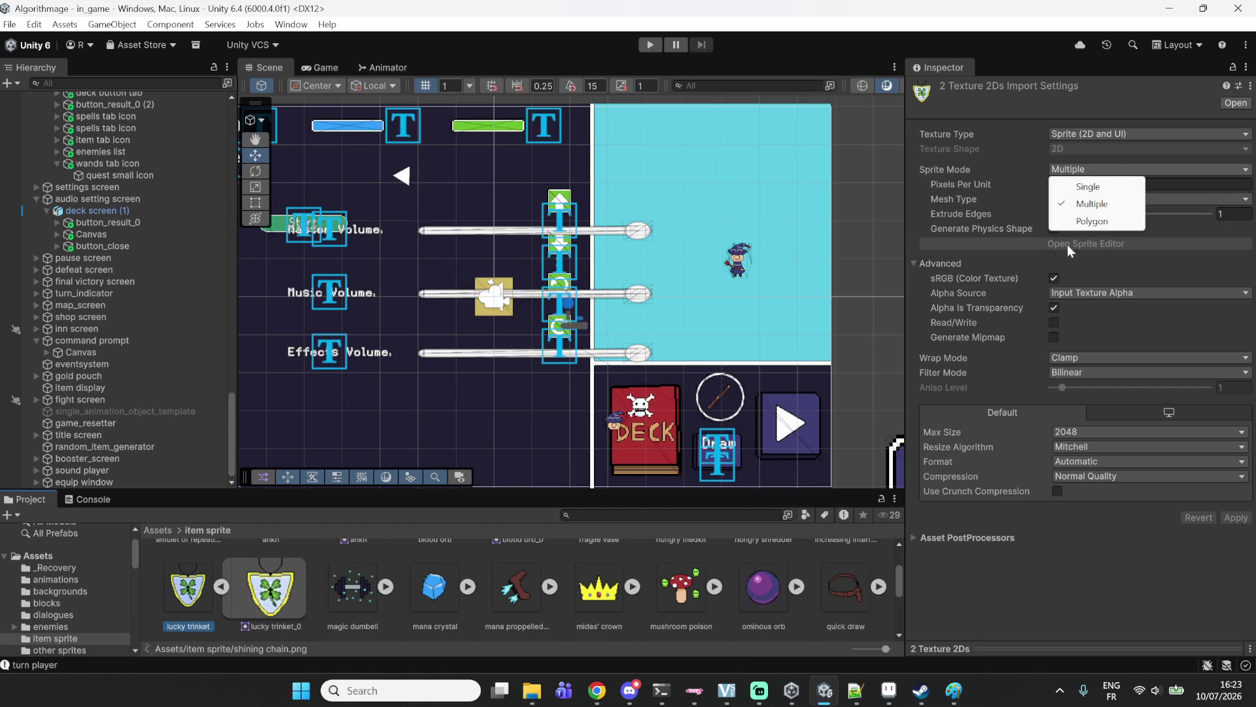
left_click(1087, 187)
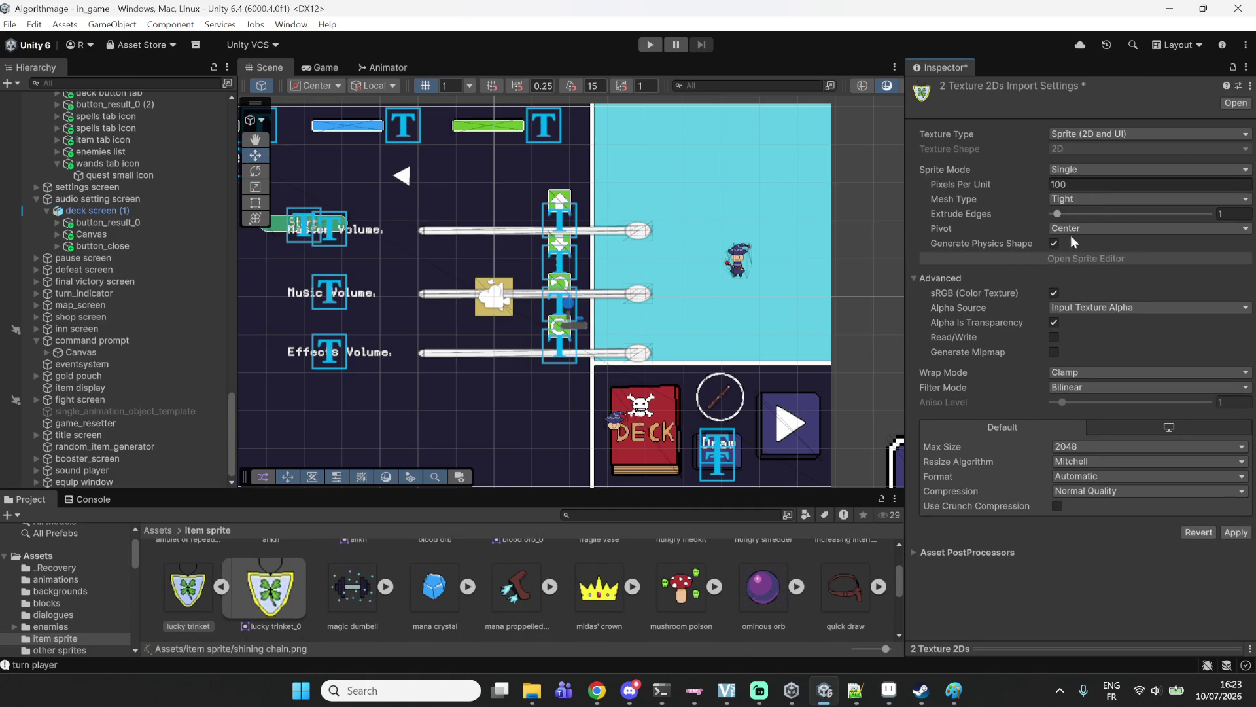
left_click(1066, 387)
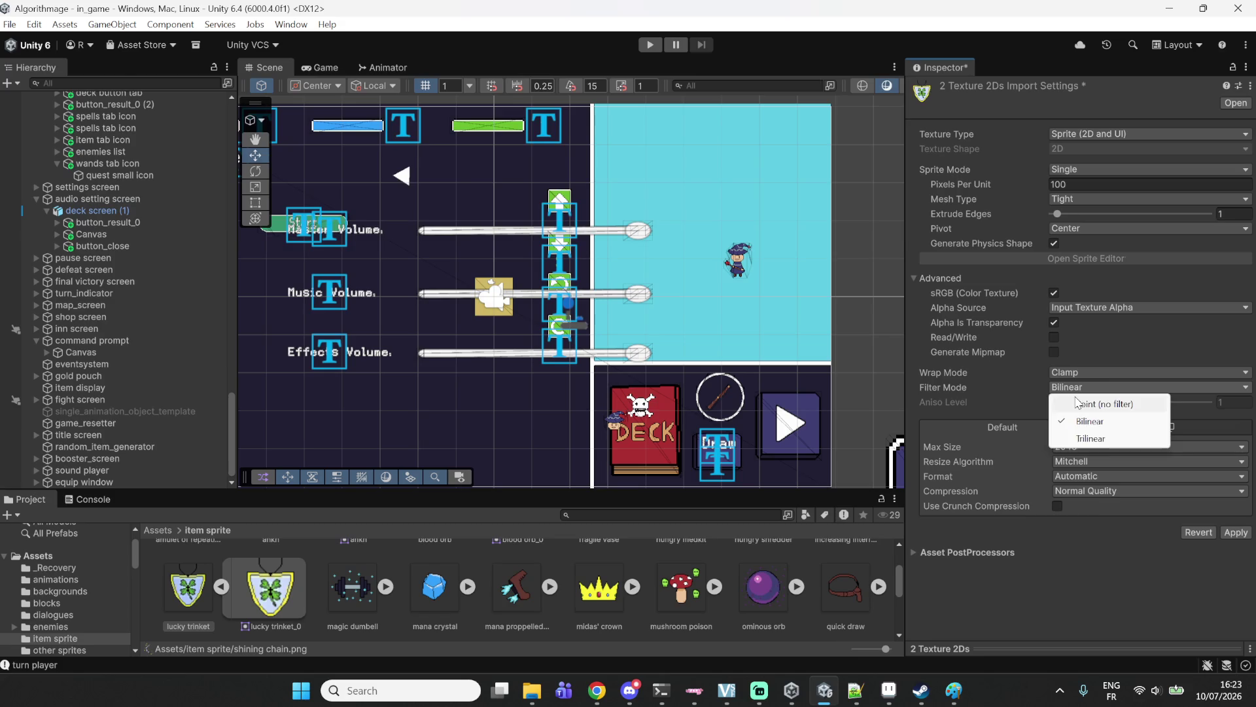
left_click(1077, 402)
left_click(1106, 475)
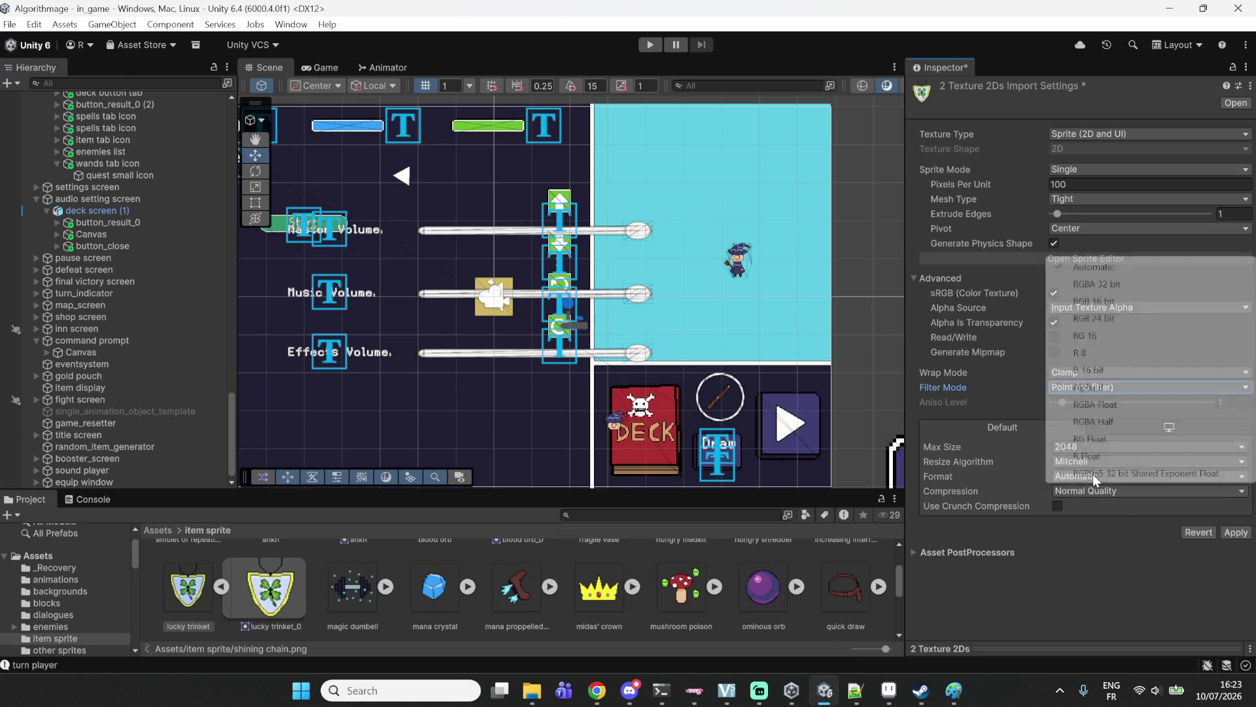
left_click(1099, 283)
left_click(1236, 503)
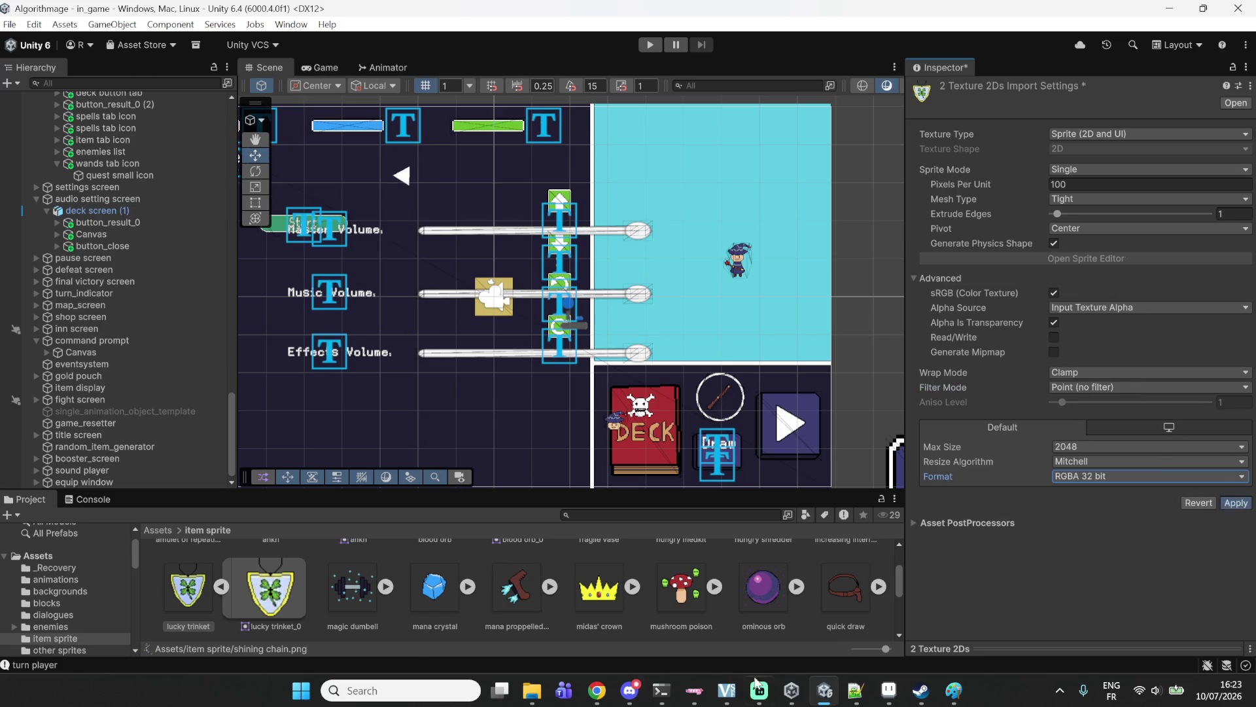
scroll(98, 261, "up", 10)
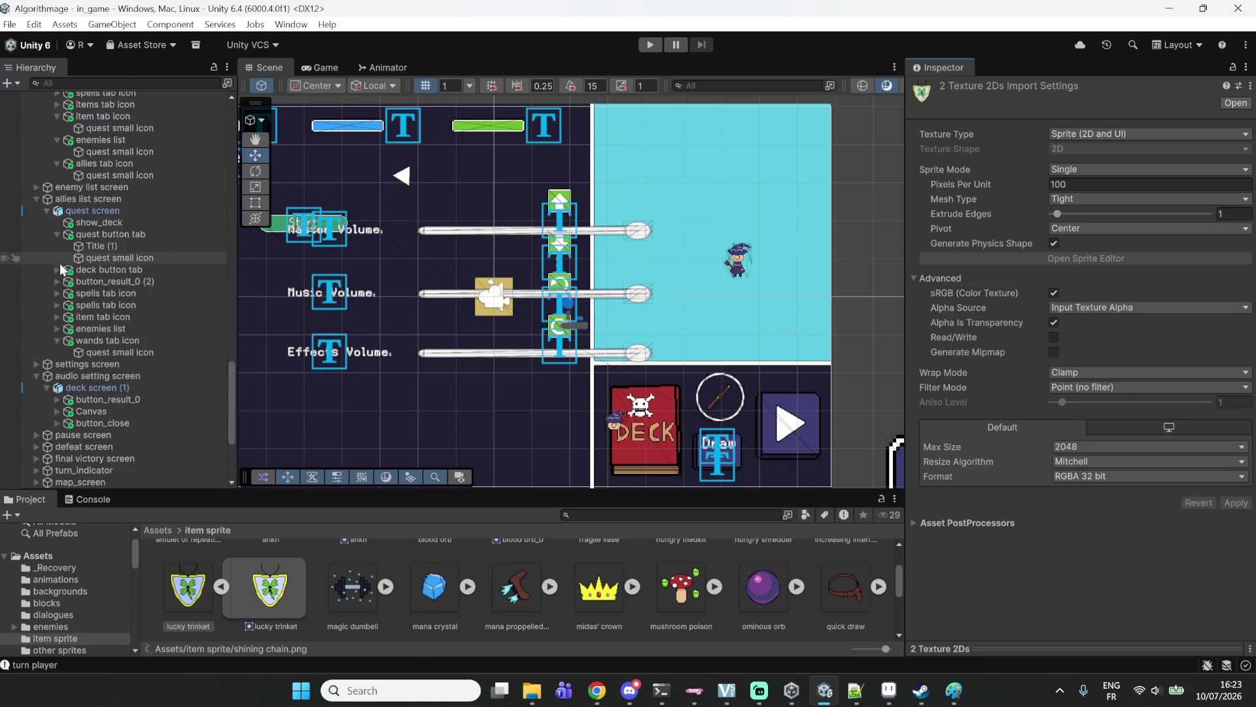
Search the Hierarchy for 'lucky', then drag the lucky trinket sprite into the lucky trinket icon's Sprite field.
type("lucky")
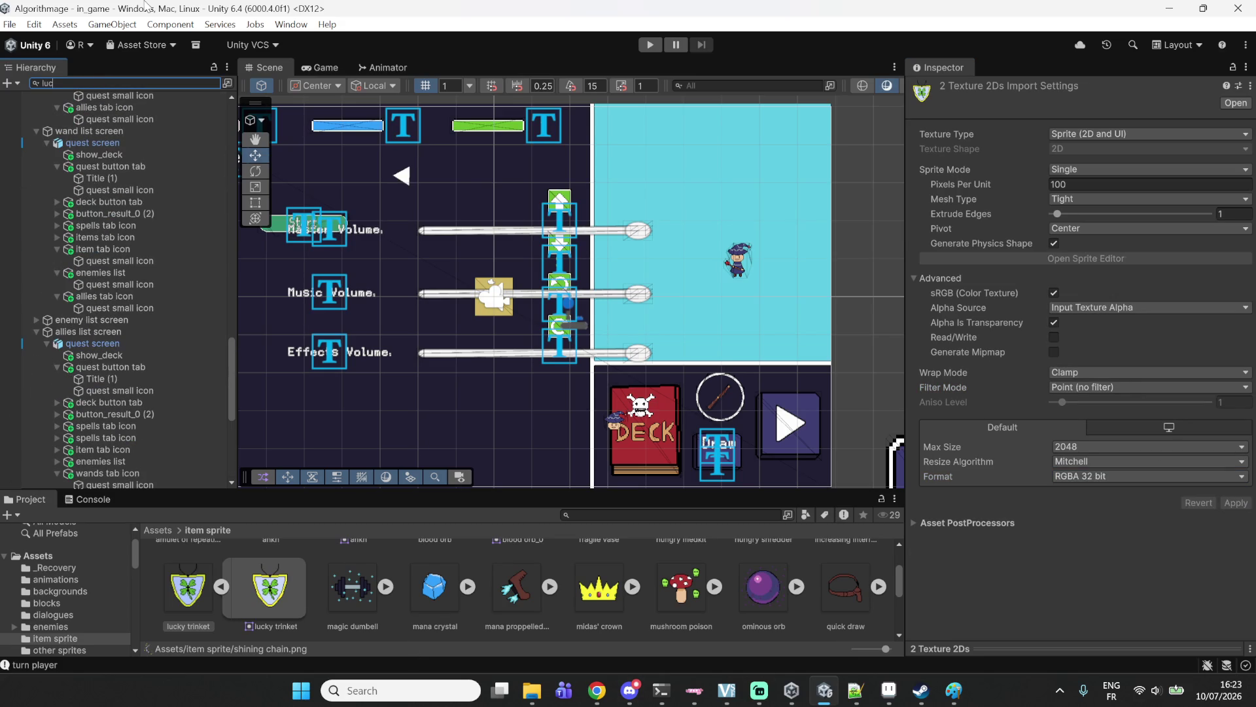
left_click(65, 109)
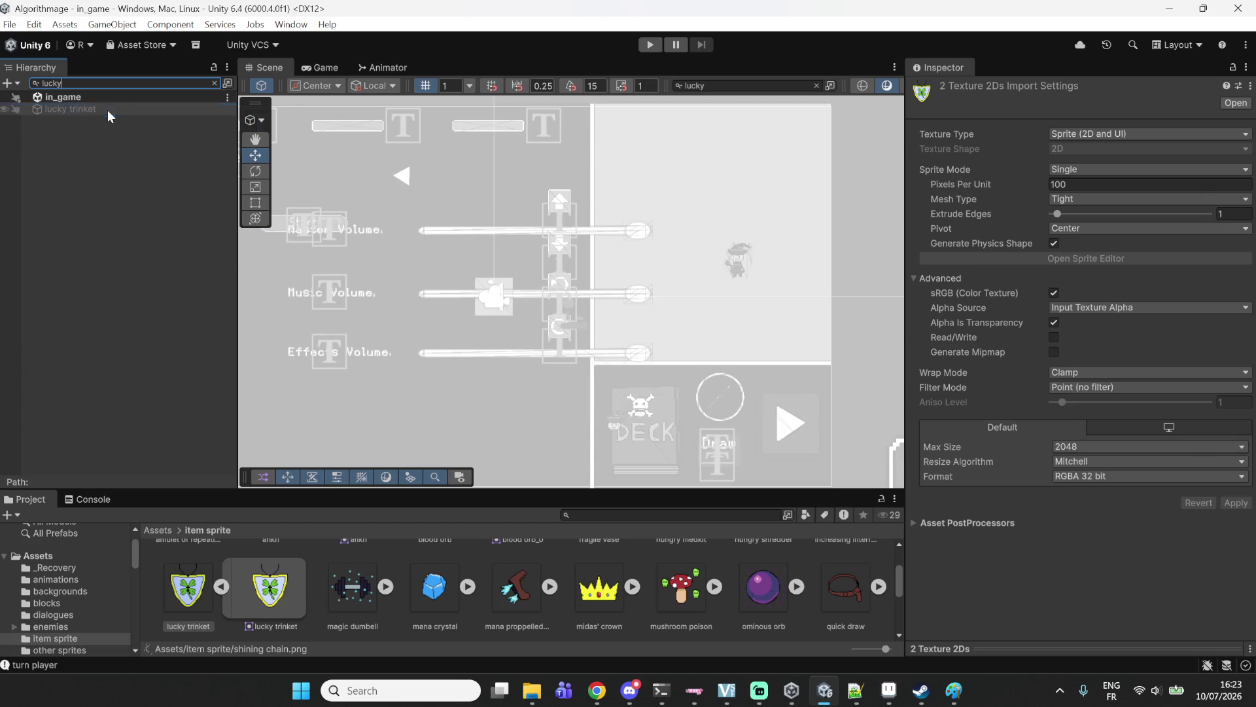
scroll(1163, 339, "down", 1)
scroll(1162, 339, "up", 1)
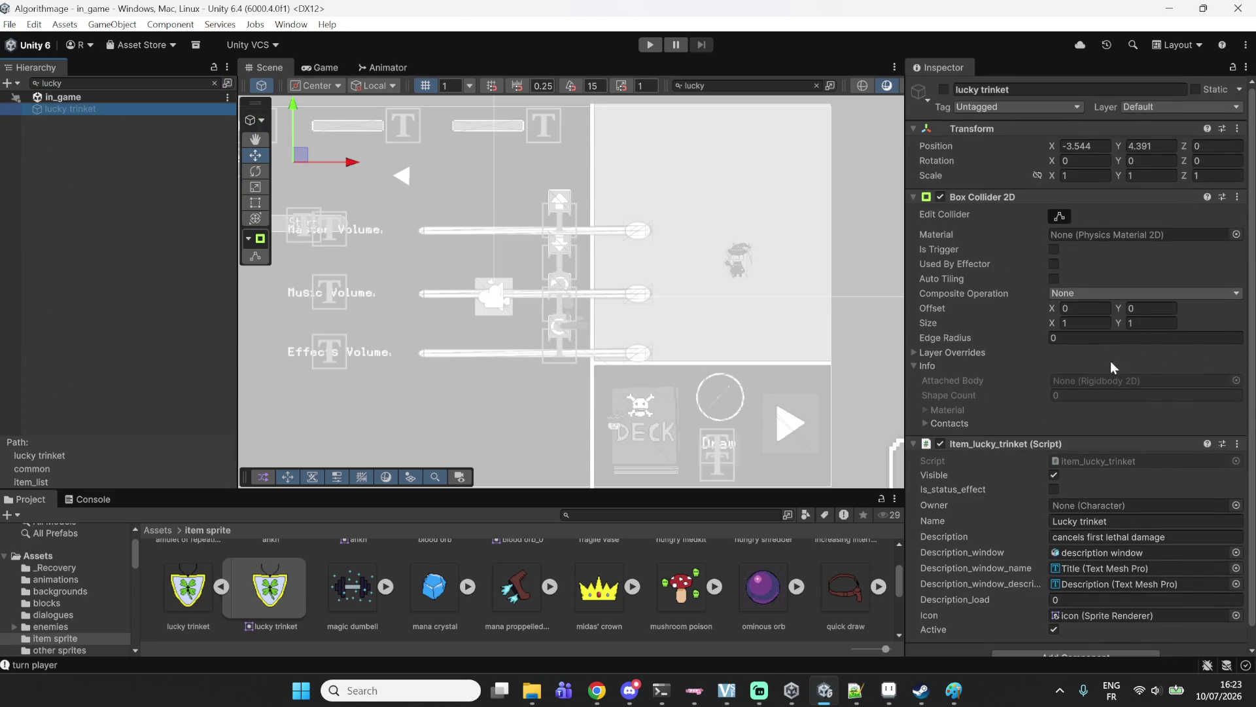
left_click(214, 83)
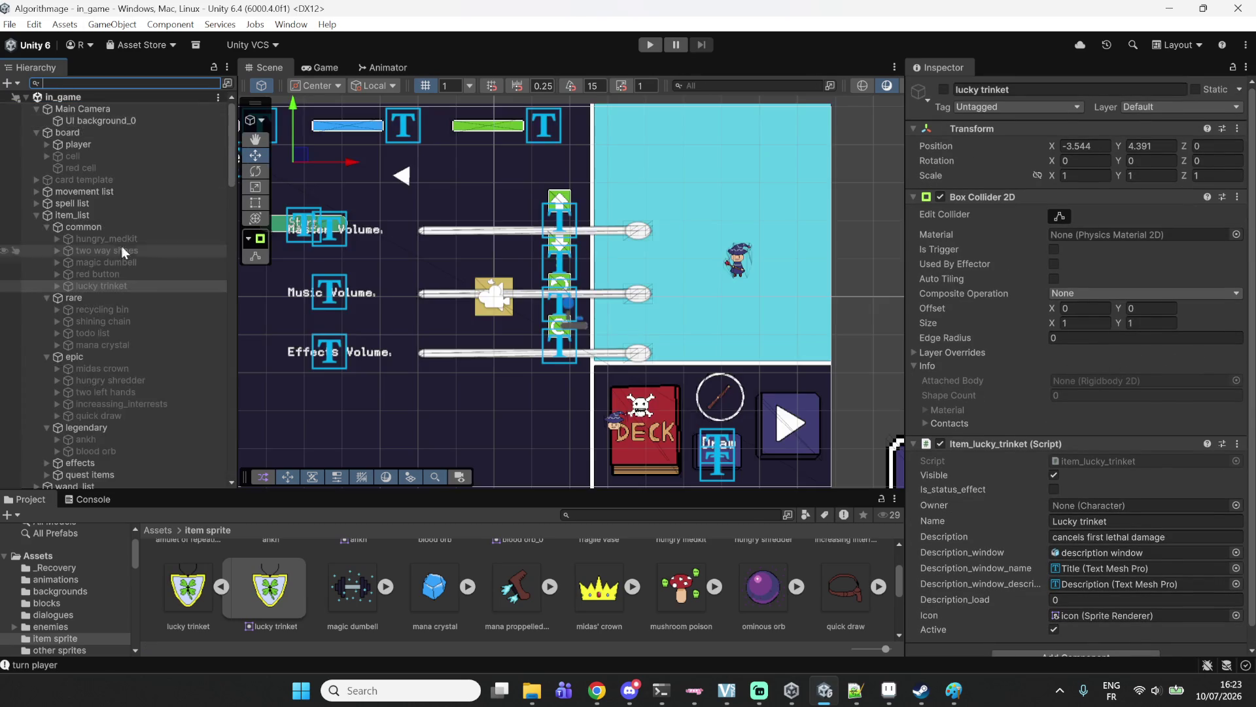
left_click(58, 285)
left_click(118, 310)
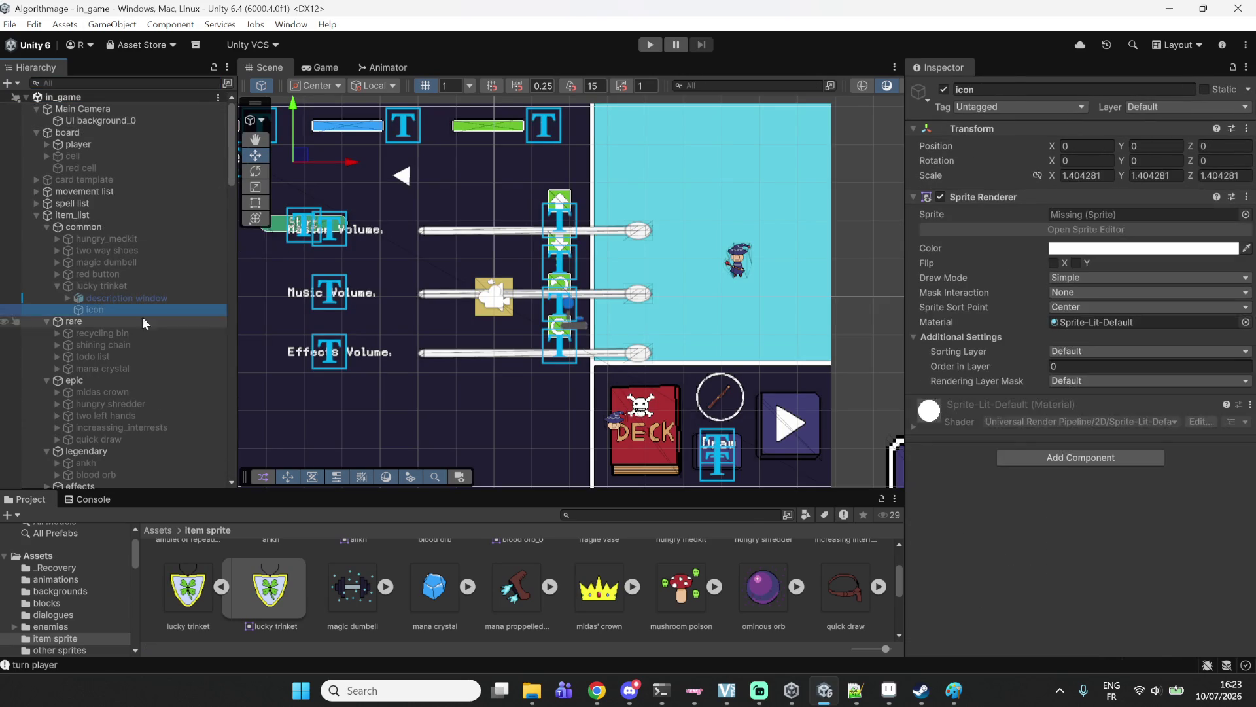
left_click_drag(195, 599, 1139, 214)
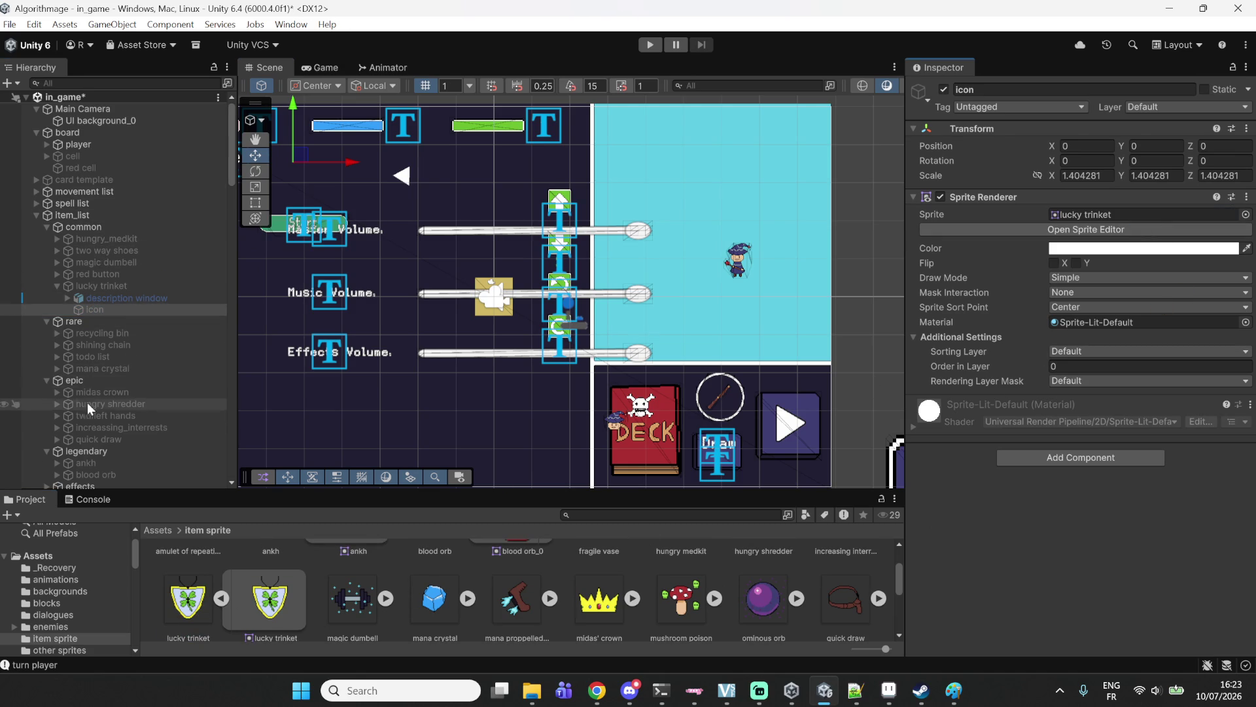
scroll(88, 424, "down", 2)
scroll(88, 420, "down", 2)
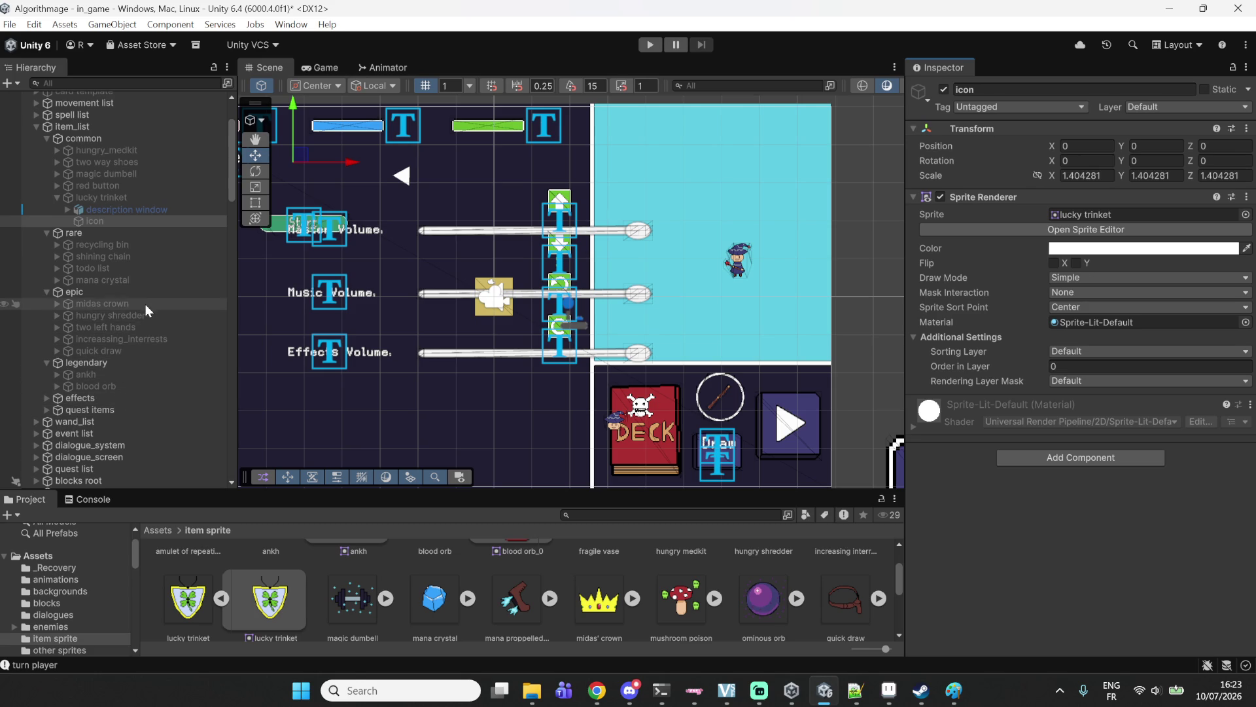
Drag the shining chain sprite into the shining chain icon's Sprite field, then select the mana proppelled boots texture.
left_click(130, 257)
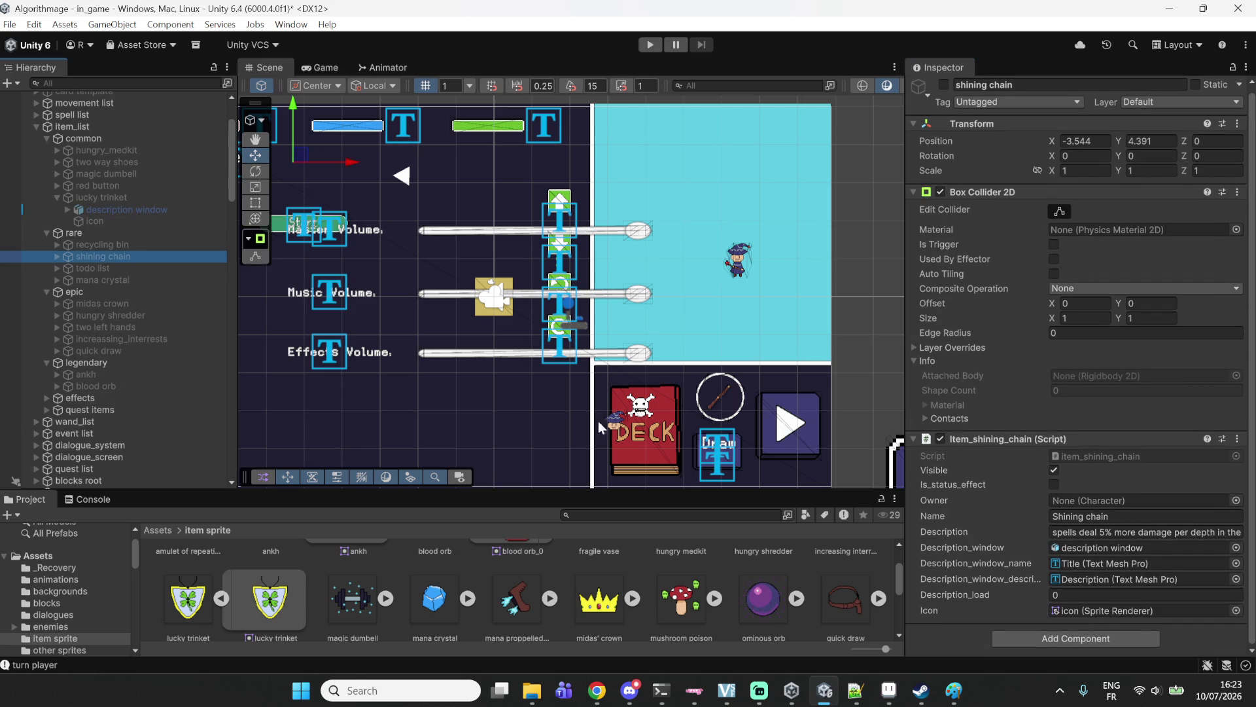
left_click(56, 256)
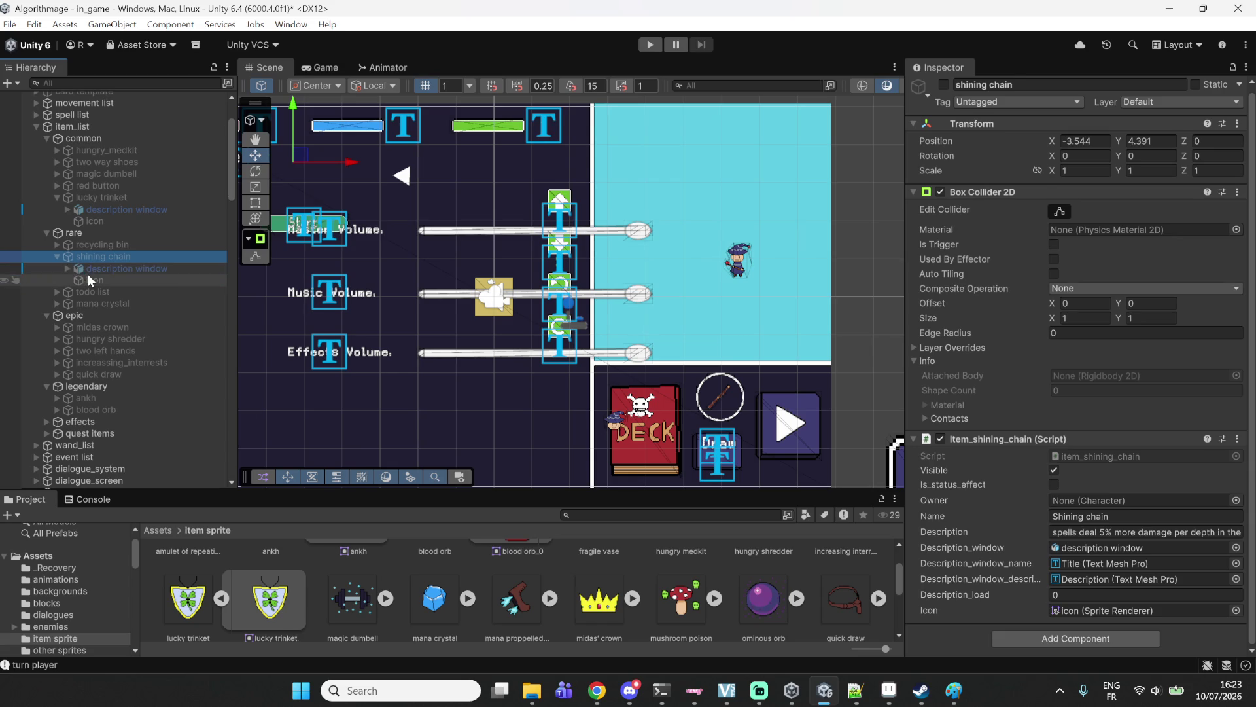
left_click(88, 280)
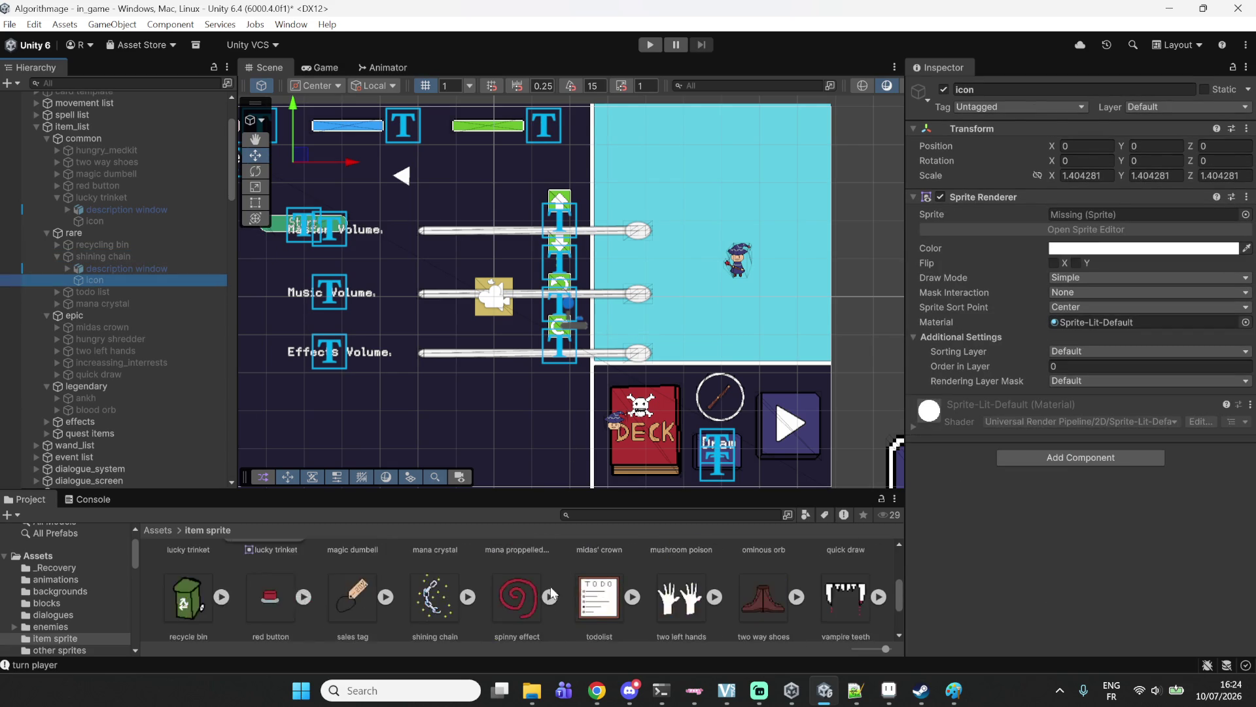
scroll(554, 578, "down", 1)
mouse_move(447, 592)
left_mouse_down()
mouse_move(742, 381)
mouse_move(1088, 220)
left_mouse_up()
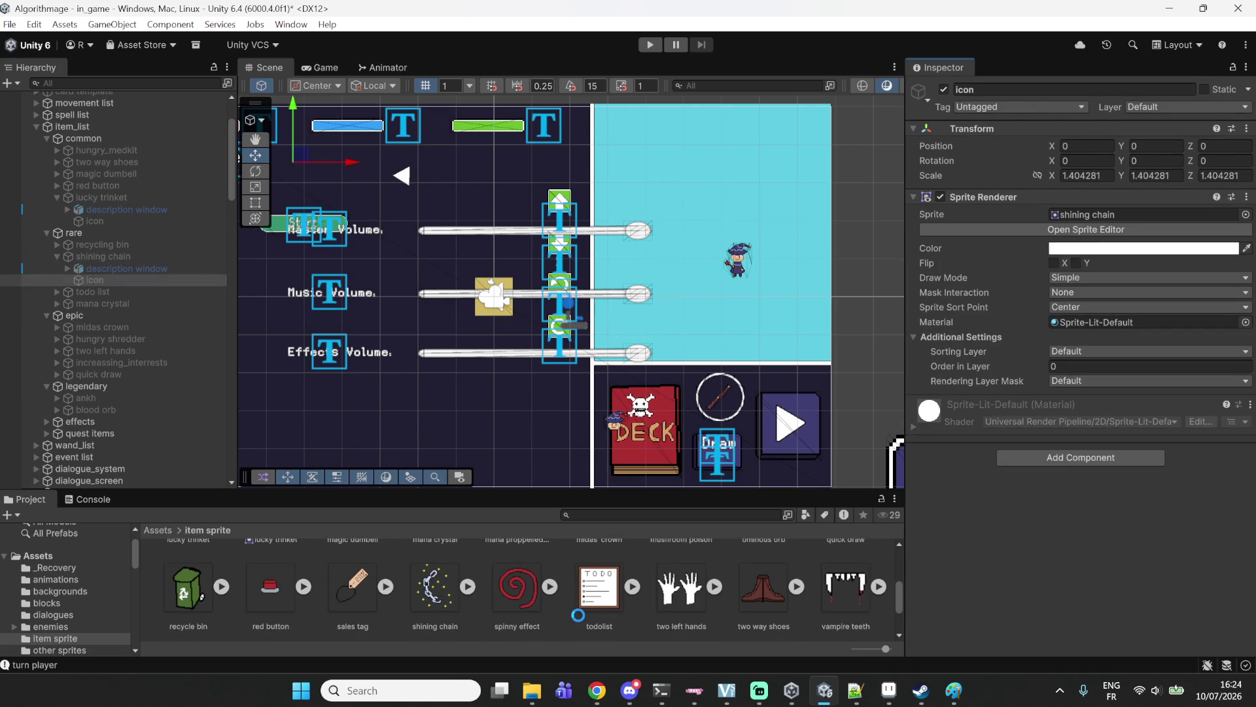
scroll(572, 587, "up", 1)
left_click(531, 589)
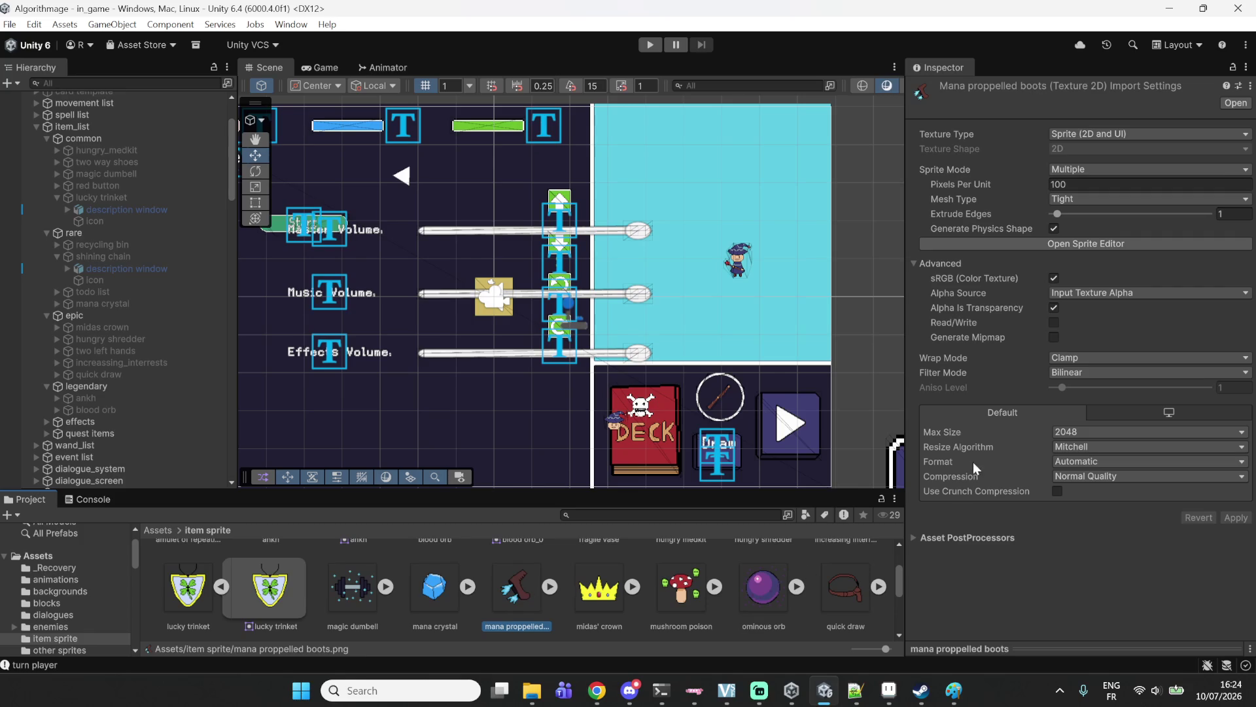
Set the mana proppelled boots texture to Single, Point (no filter), RGBA 32 bit and apply.
left_click(1097, 170)
left_click(1085, 191)
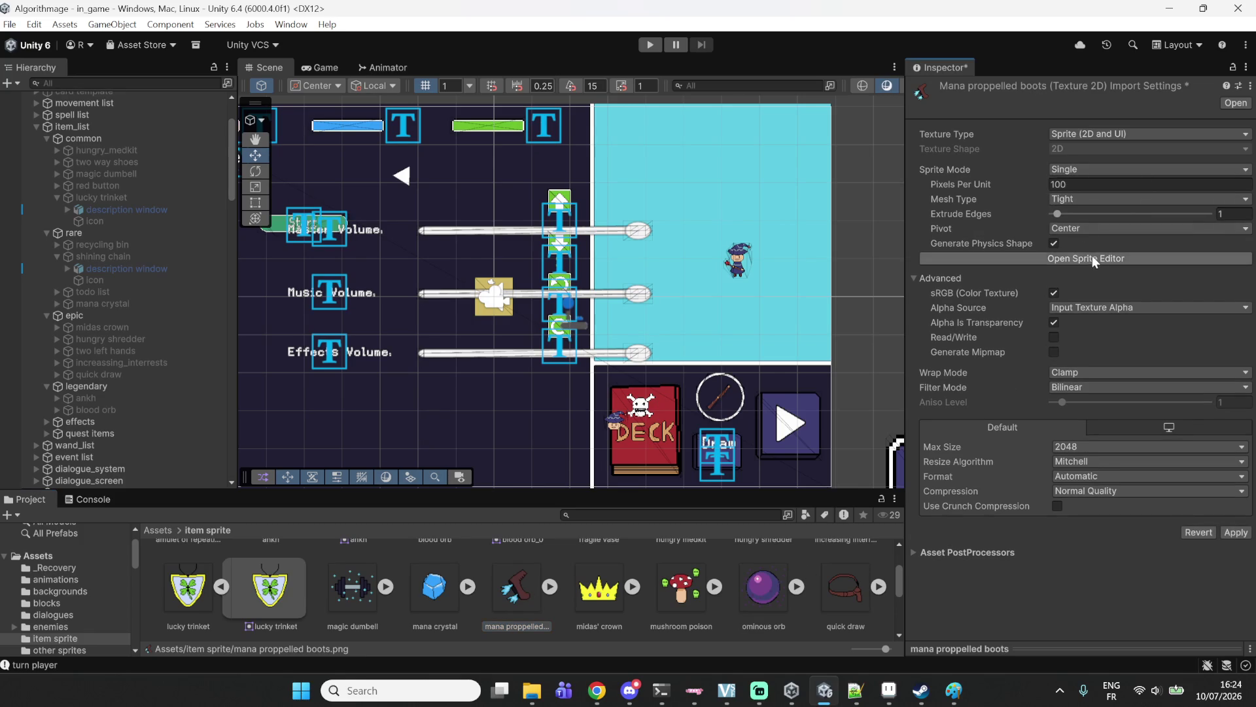
left_click(1083, 389)
left_click(1087, 401)
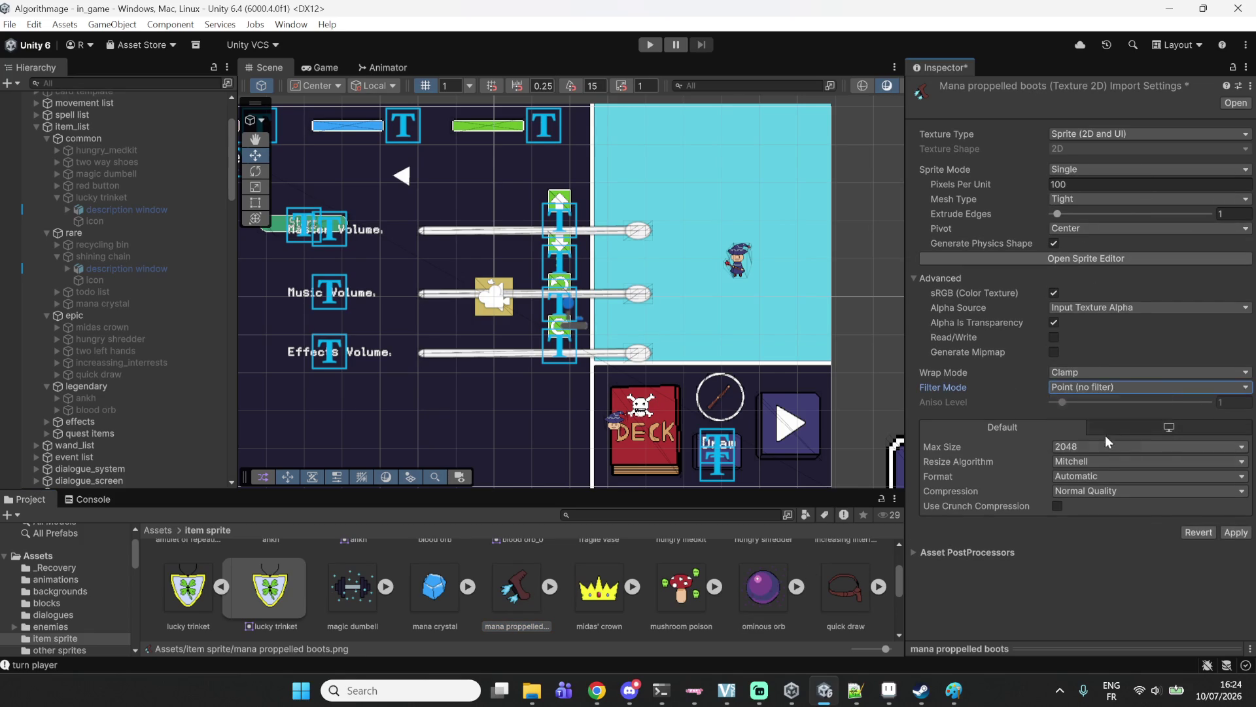
left_click(1102, 477)
left_click(1100, 283)
left_click(1236, 503)
scroll(458, 612, "up", 2)
Browse the amulet of repeating, ankh and blood orb sprites, collapsing their sub-sprites.
left_click(191, 592)
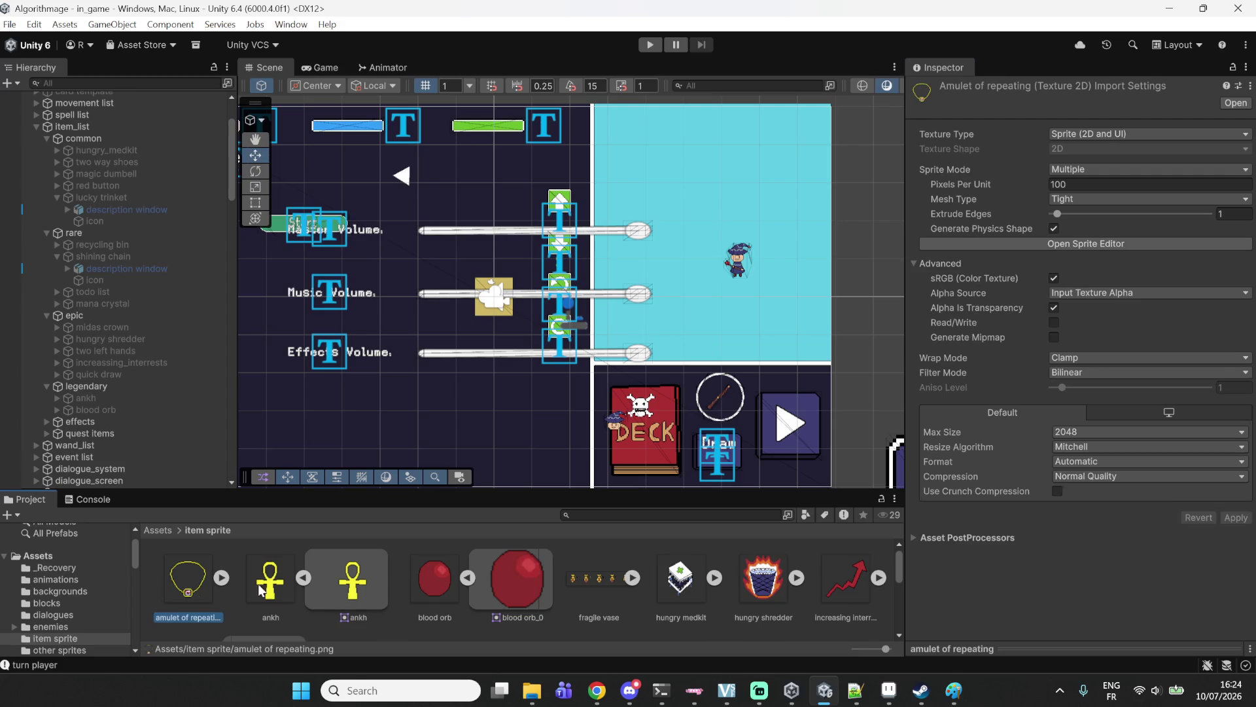
left_click(305, 580)
left_click(264, 581)
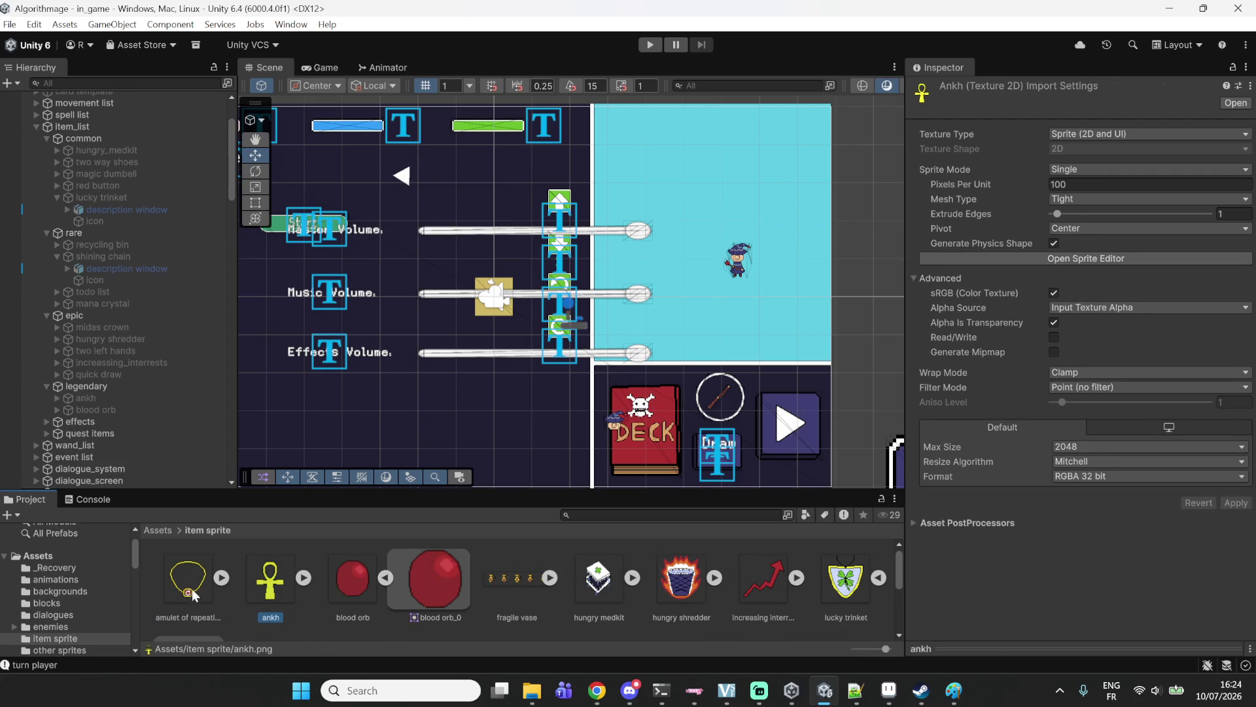
left_click(386, 577)
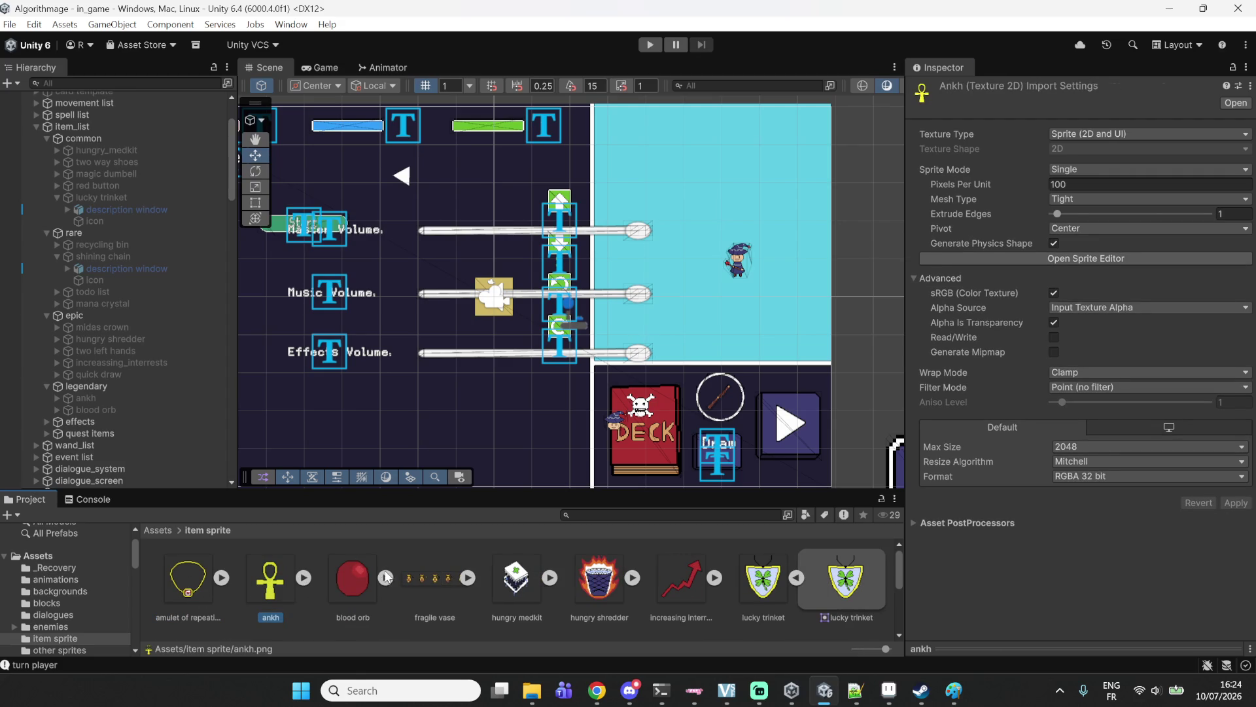
left_click(354, 579)
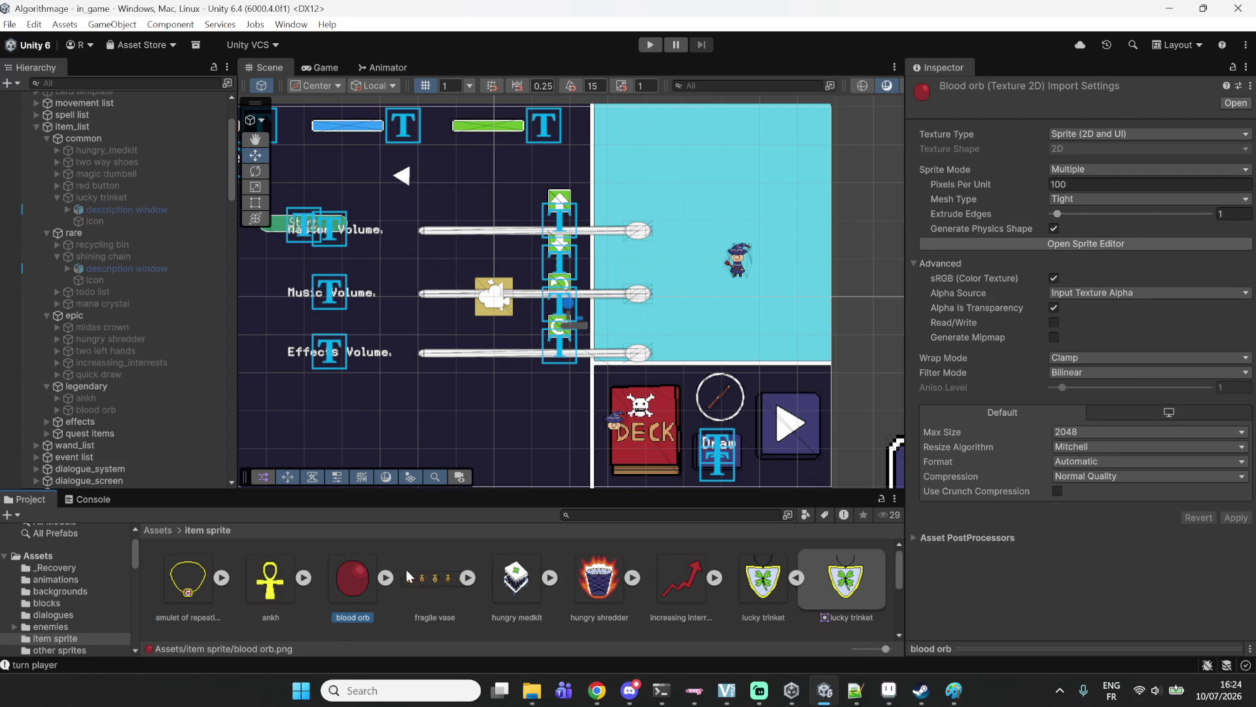
Set the blood orb texture to Single, Point (no filter), RGBA 32 bit, apply, and select the blood orb item.
left_click(1086, 169)
left_click(1081, 185)
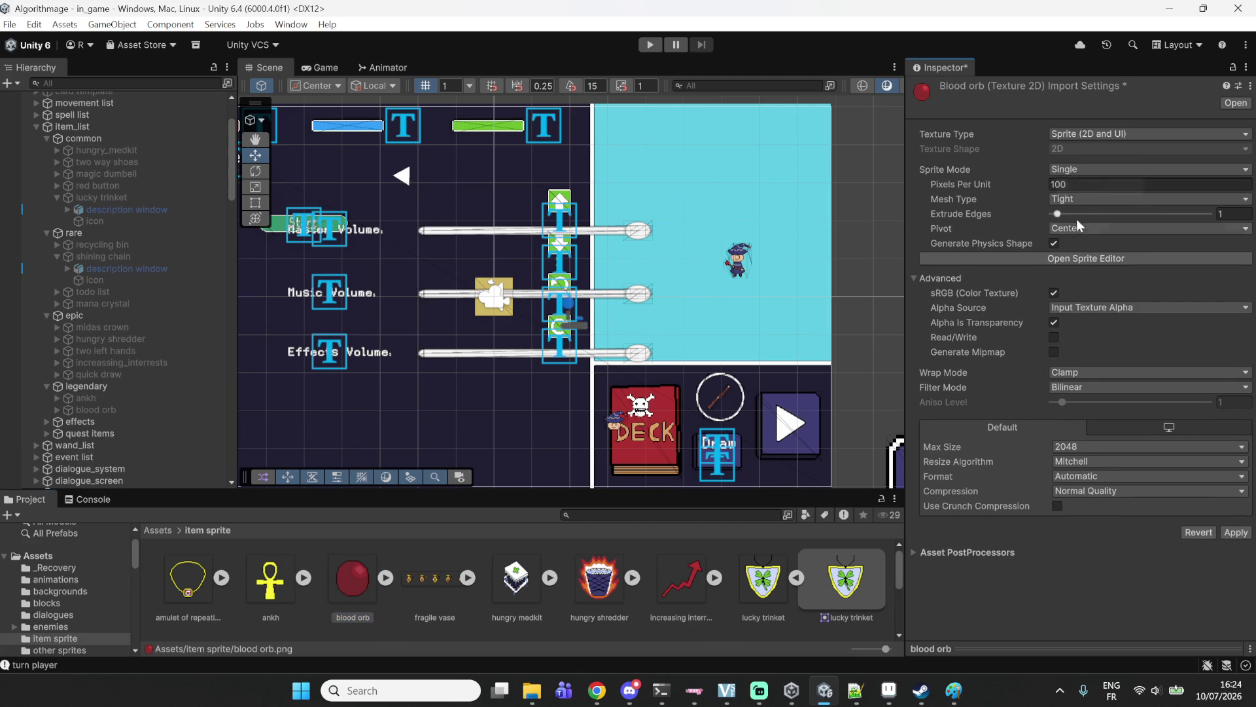
left_click(1078, 386)
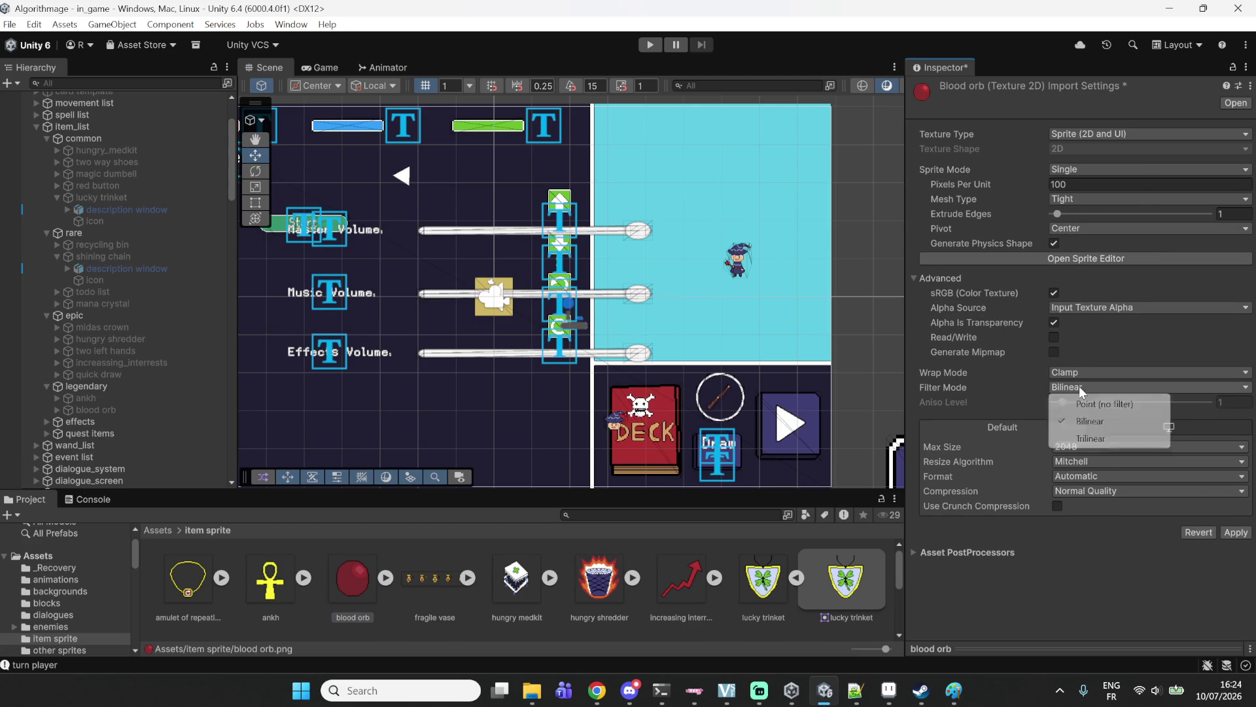
left_click(1083, 402)
left_click(1089, 476)
left_click(1099, 287)
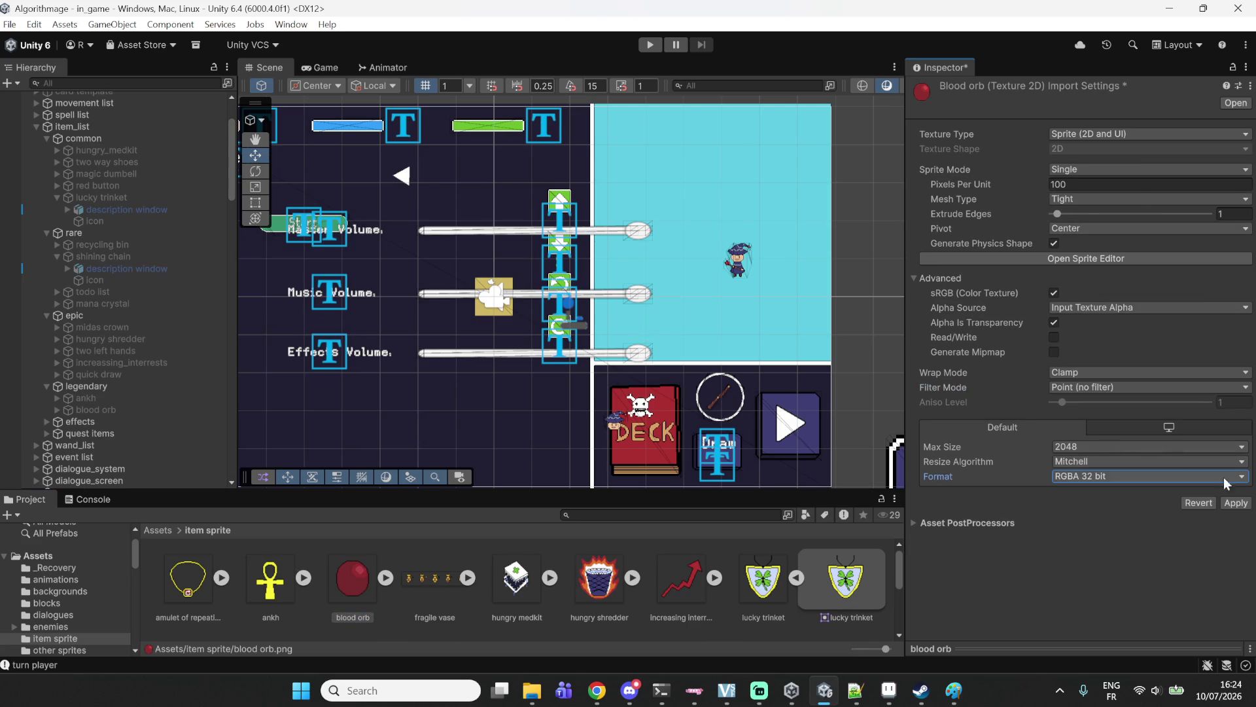
left_click(1236, 503)
left_click(131, 84)
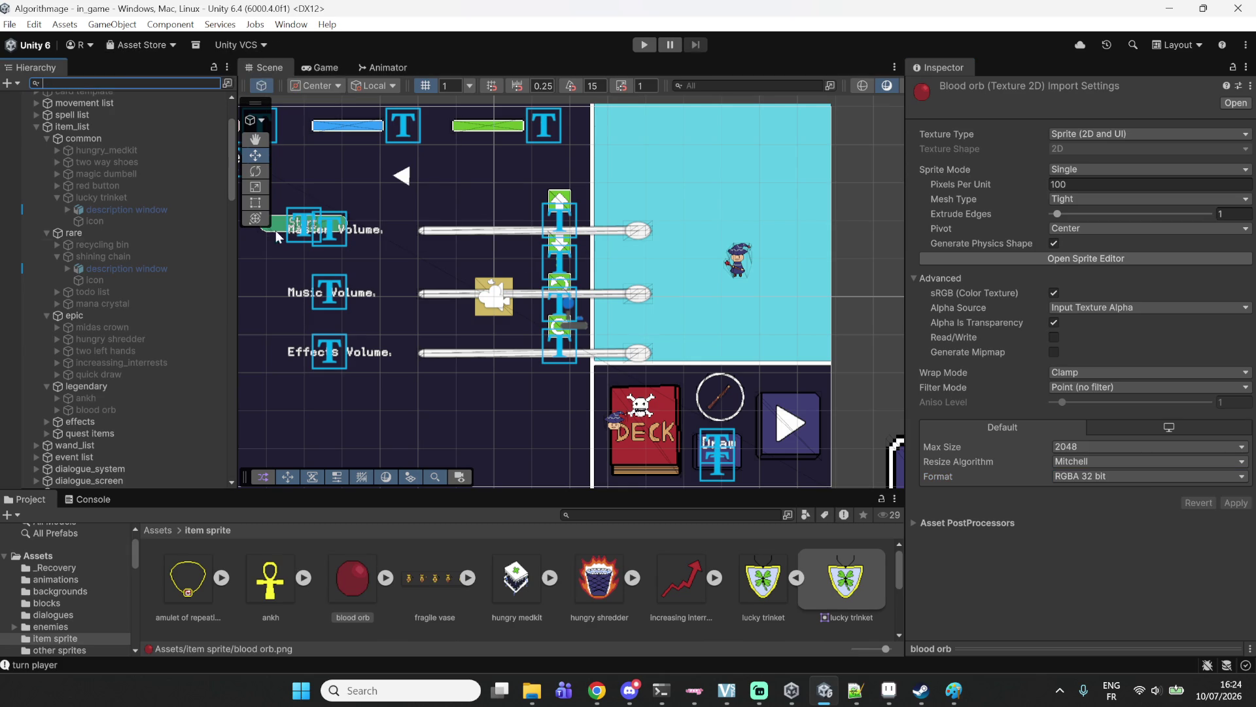
left_click(144, 410)
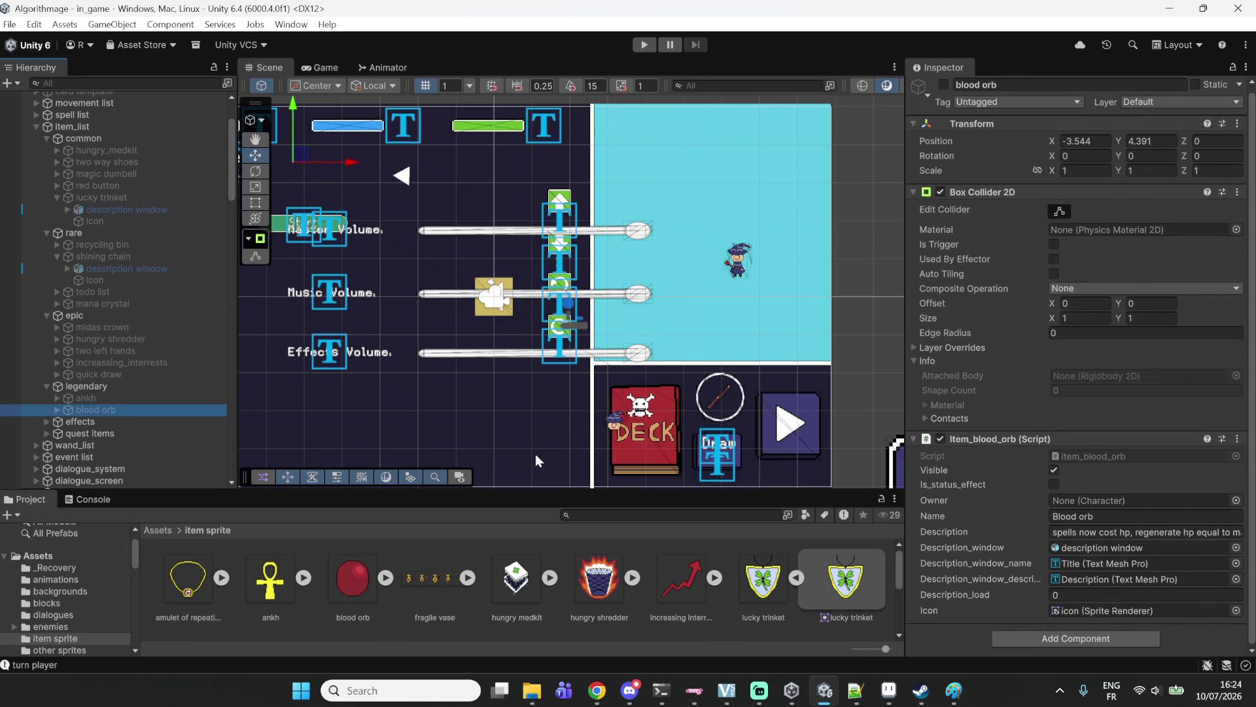
Check the blood orb icon's sprite and review the hungry medkit and hungry shredder import settings.
left_click(57, 410)
mouse_move(88, 433)
left_mouse_down()
mouse_move(172, 458)
mouse_move(1184, 264)
mouse_move(1162, 216)
left_mouse_up()
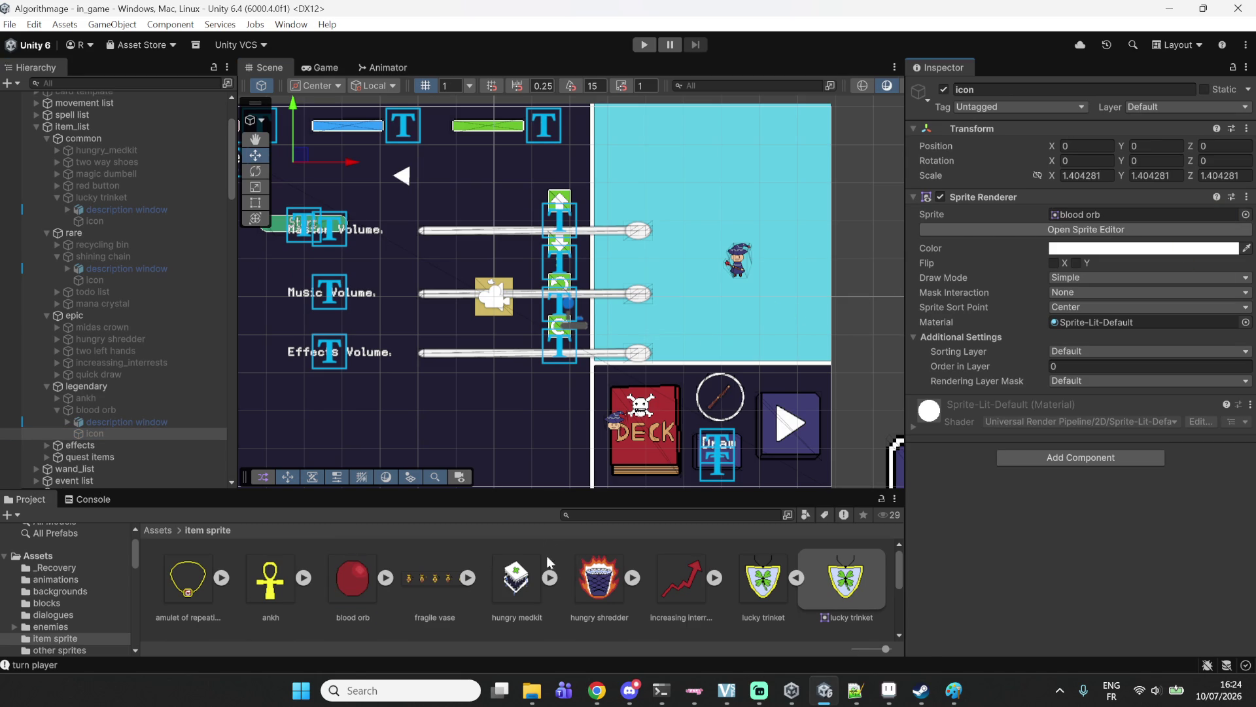
left_click(539, 564)
left_click(601, 593)
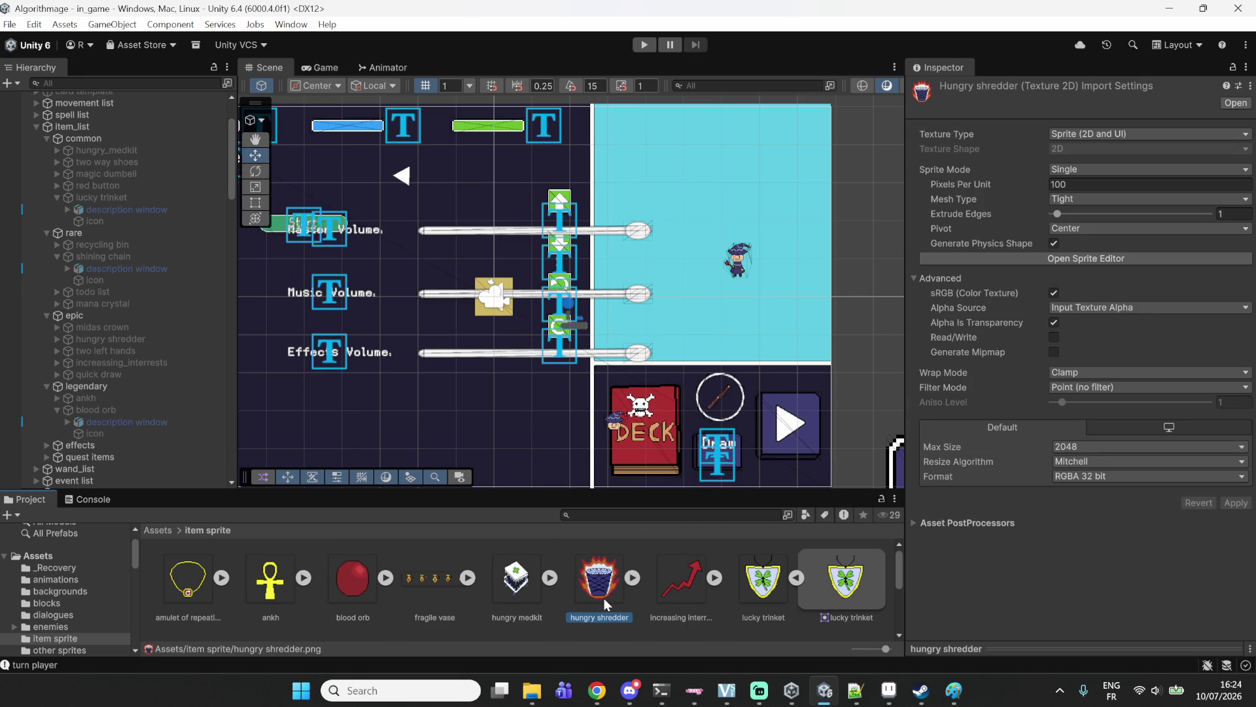
left_click(1104, 388)
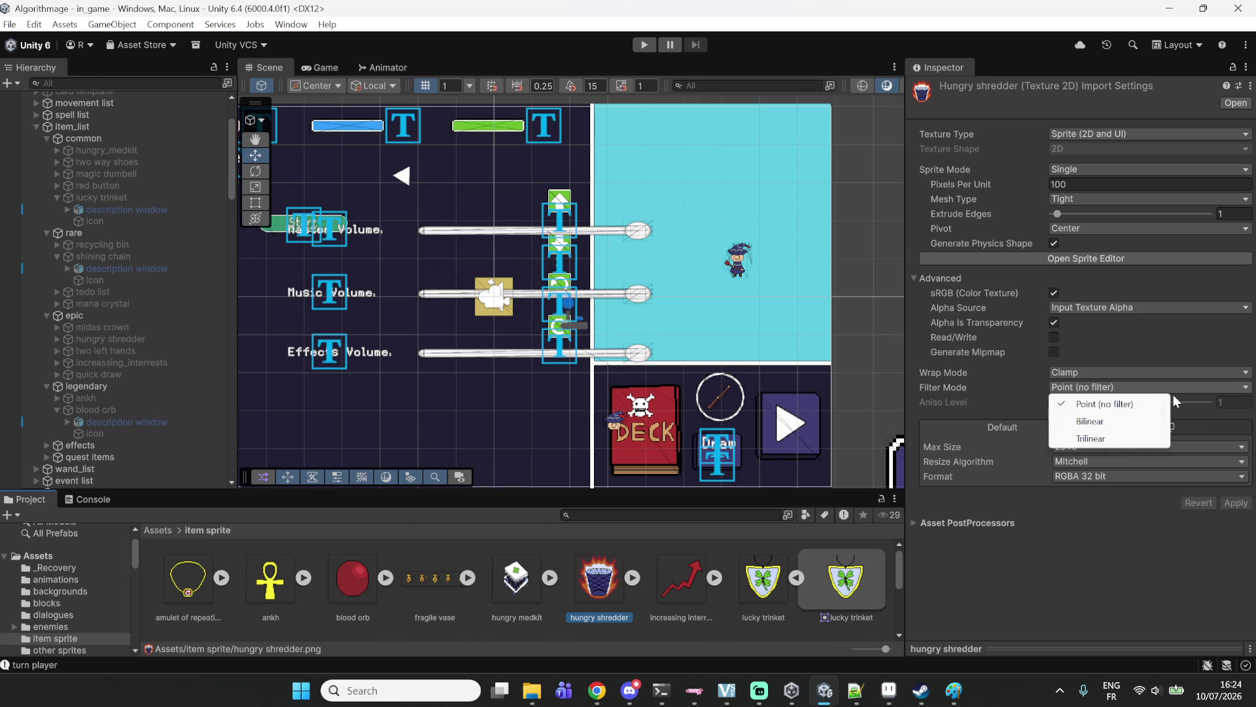
left_click(1071, 551)
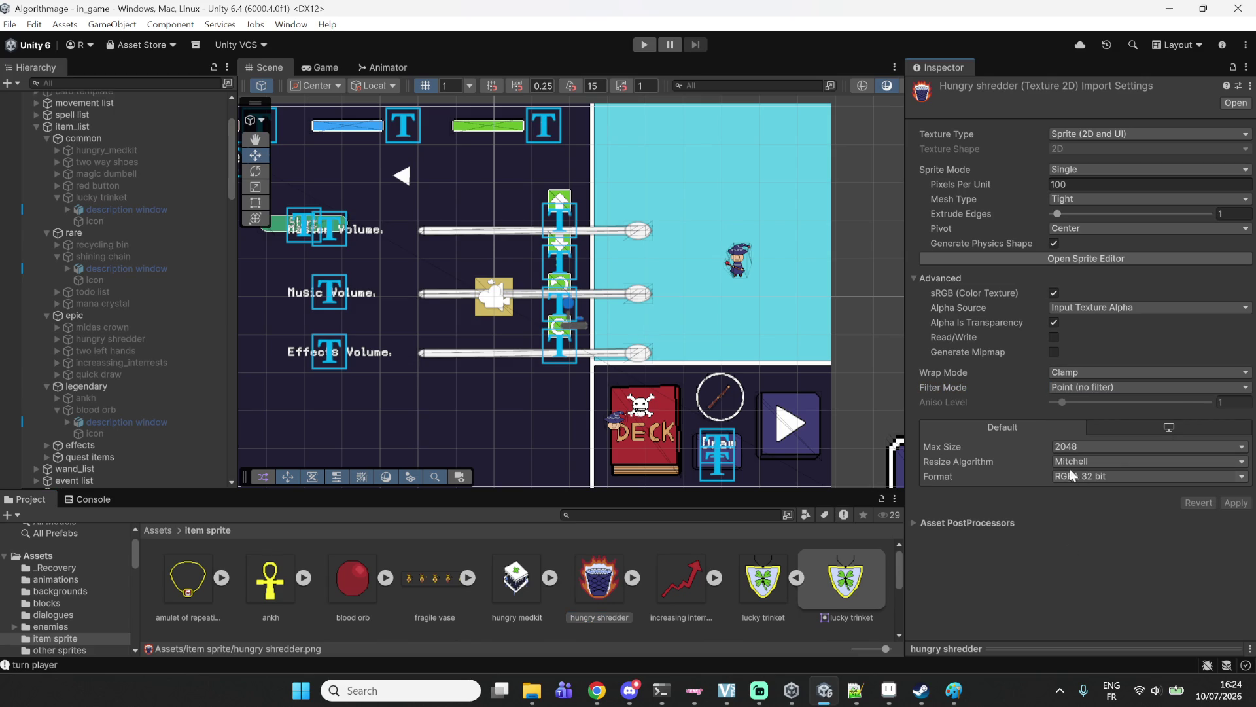
Set the increasing interrest texture to Single, Point (no filter), RGBA 32 bit and apply.
left_click(681, 586)
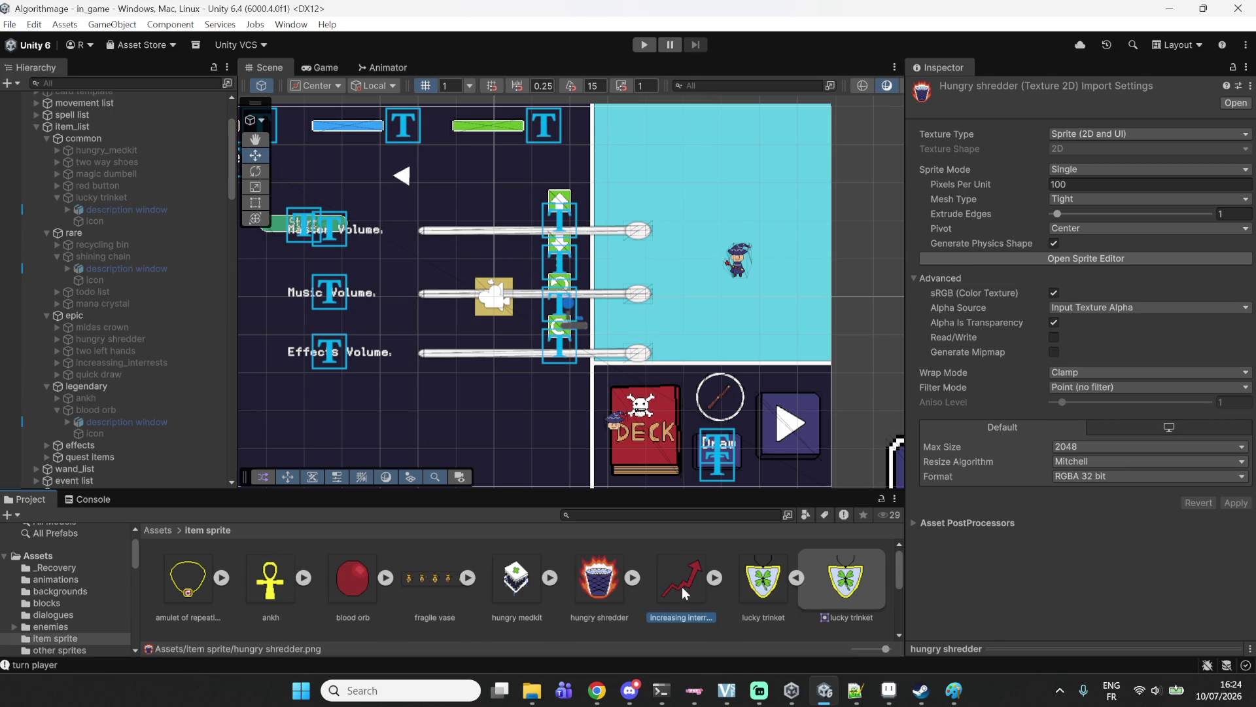
left_click(1076, 168)
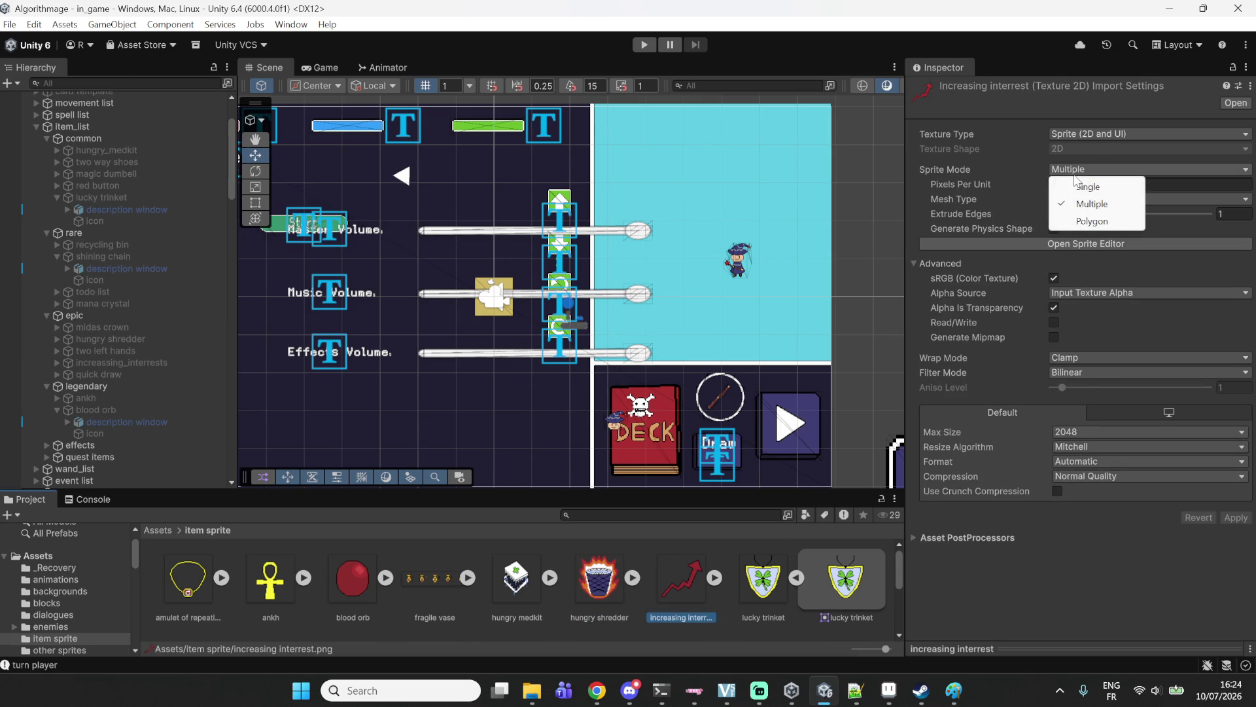
left_click(1083, 175)
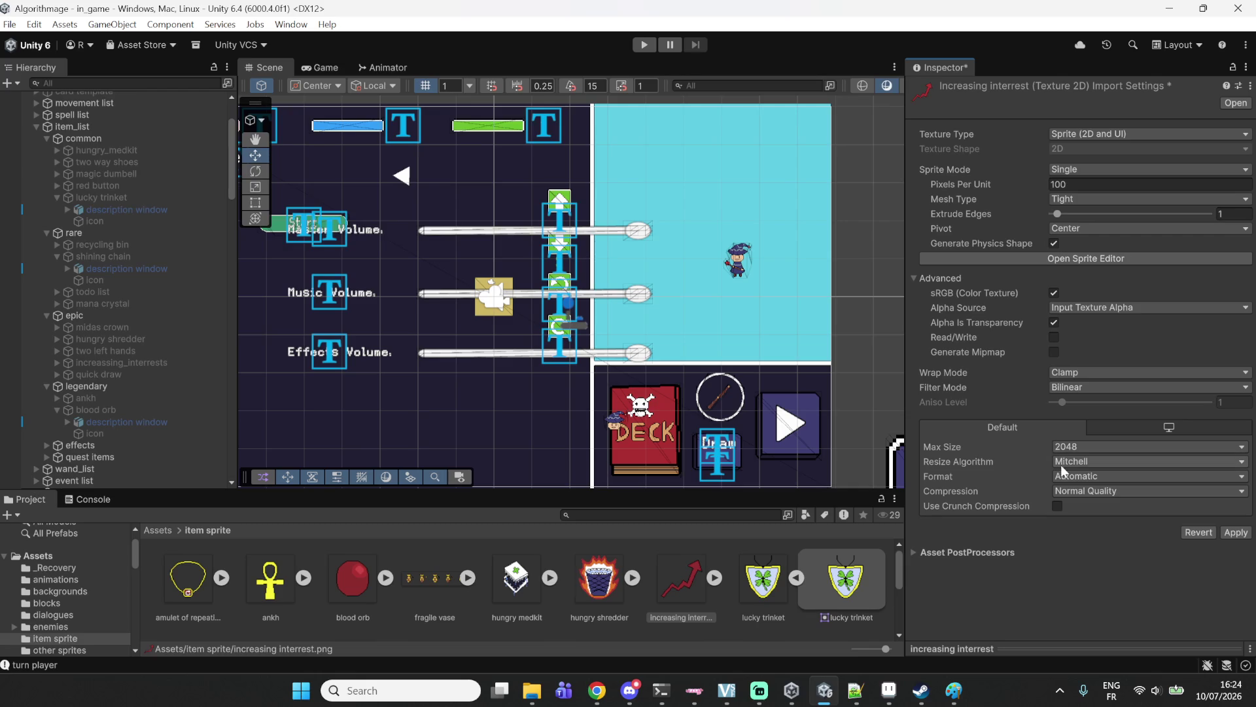
left_click(1078, 386)
left_click(1080, 402)
left_click(1108, 476)
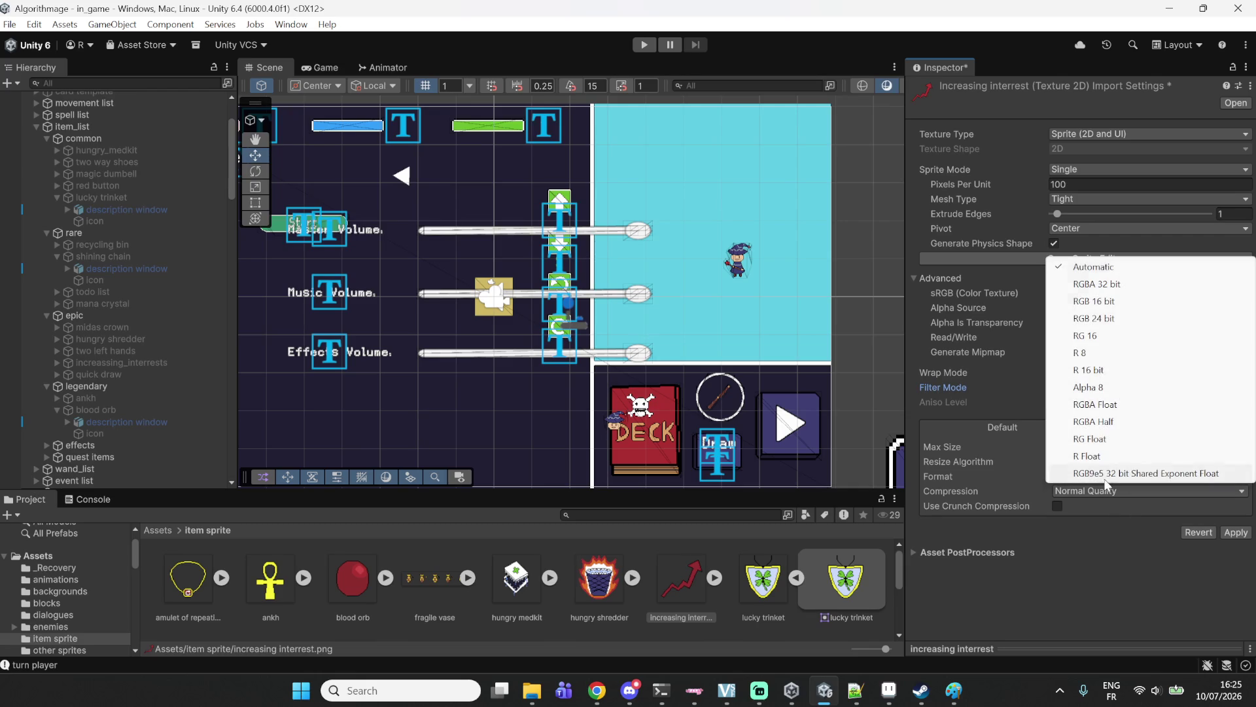
left_click(1112, 283)
left_click(1235, 503)
Review the remaining item sprites' import settings, lucky trinket through ominous orb, then reselect increasing interrest.
left_click(752, 585)
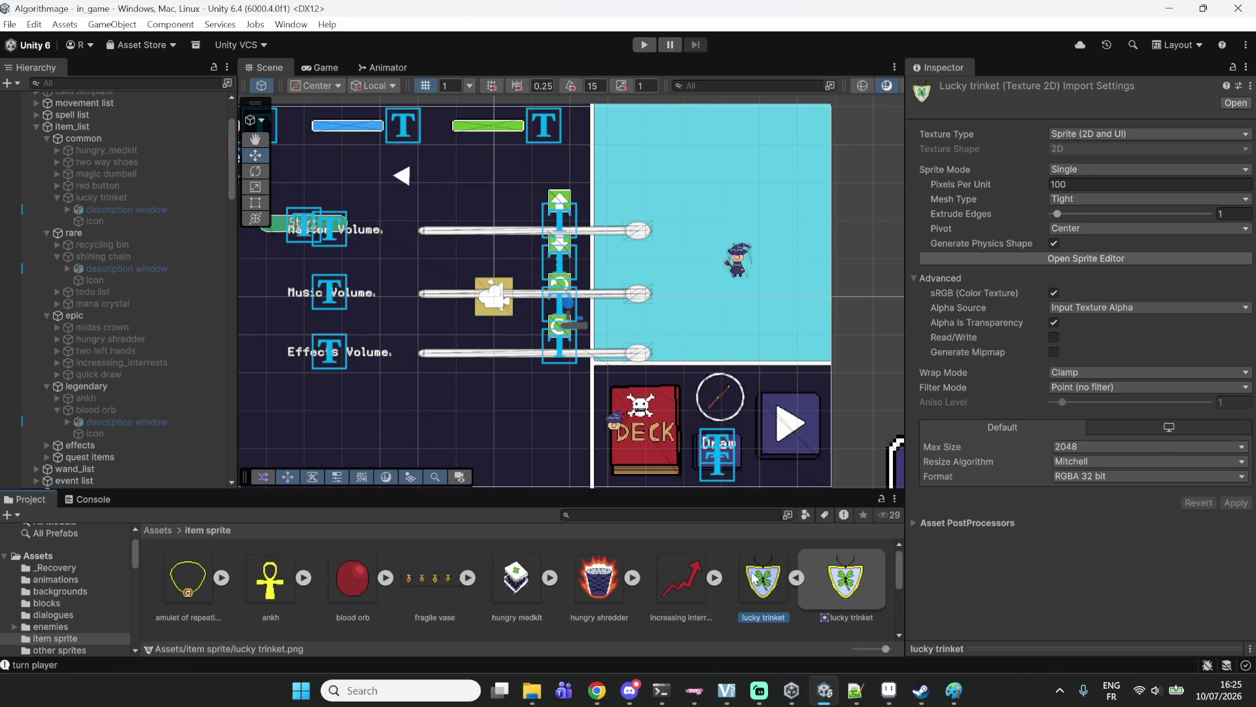
scroll(407, 578, "down", 1)
left_click(199, 623)
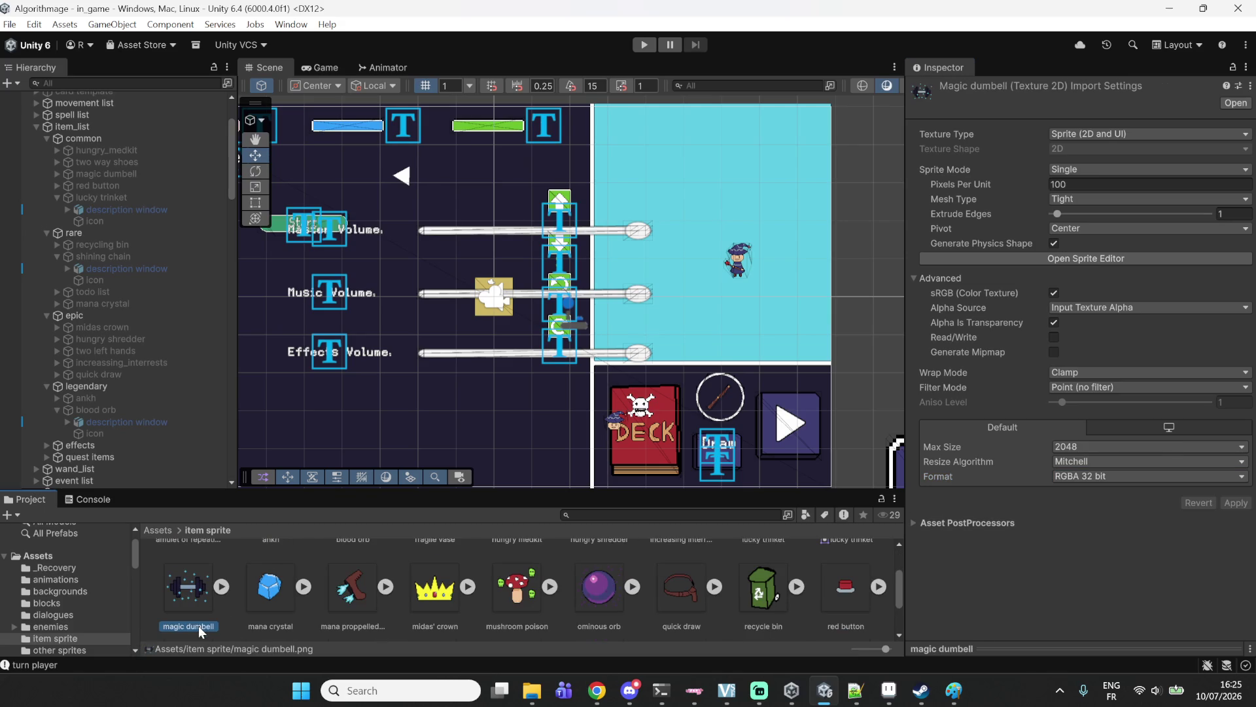
left_click(263, 621)
left_click(324, 618)
left_click(430, 609)
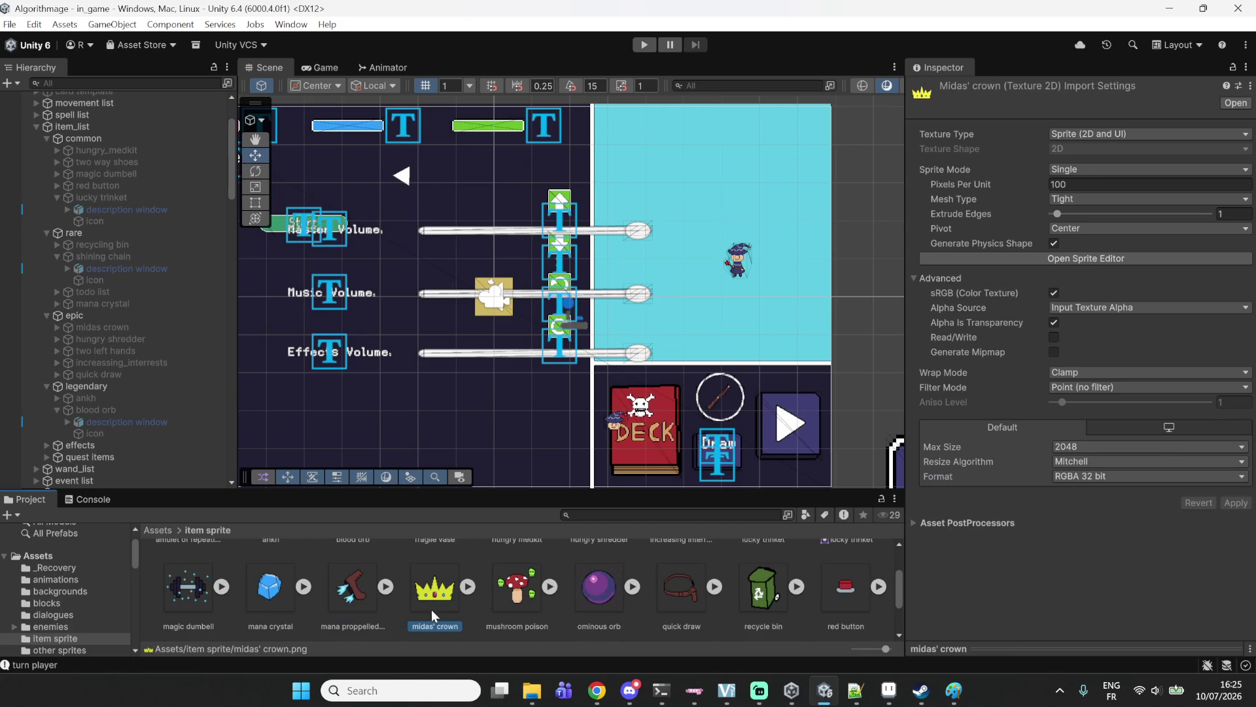
left_click(504, 598)
left_click(608, 587)
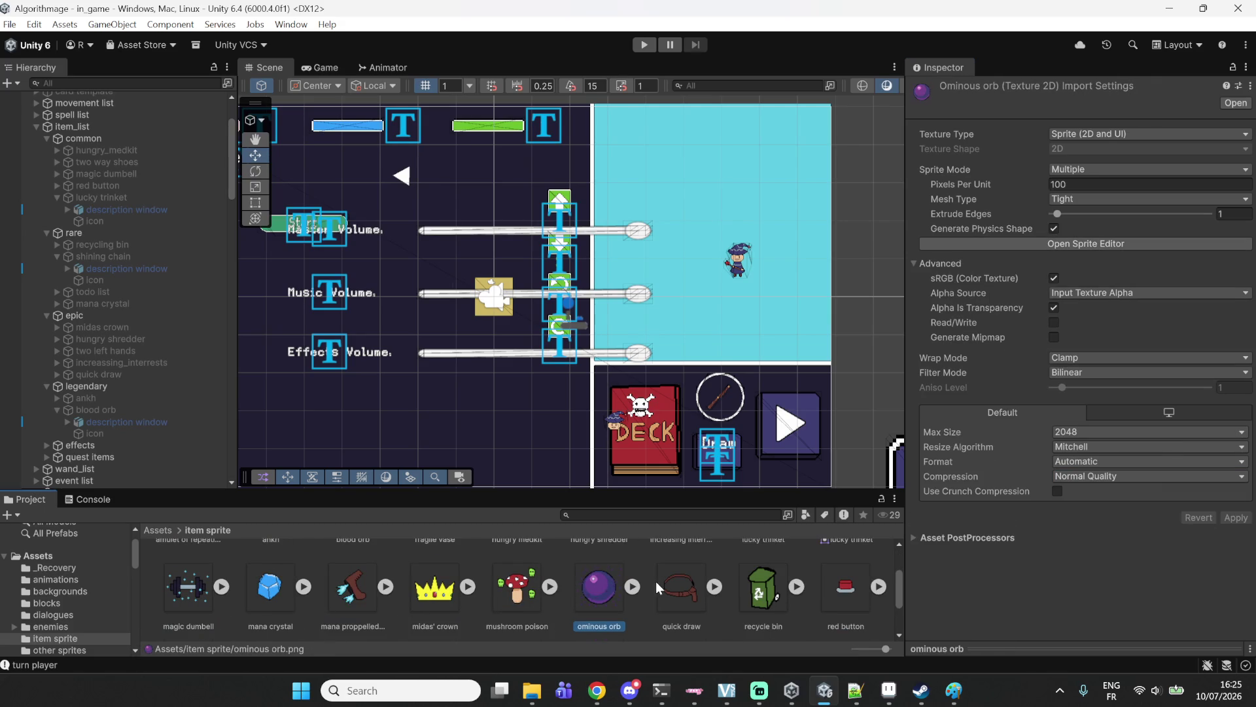
scroll(654, 583, "up", 2)
left_click(690, 583)
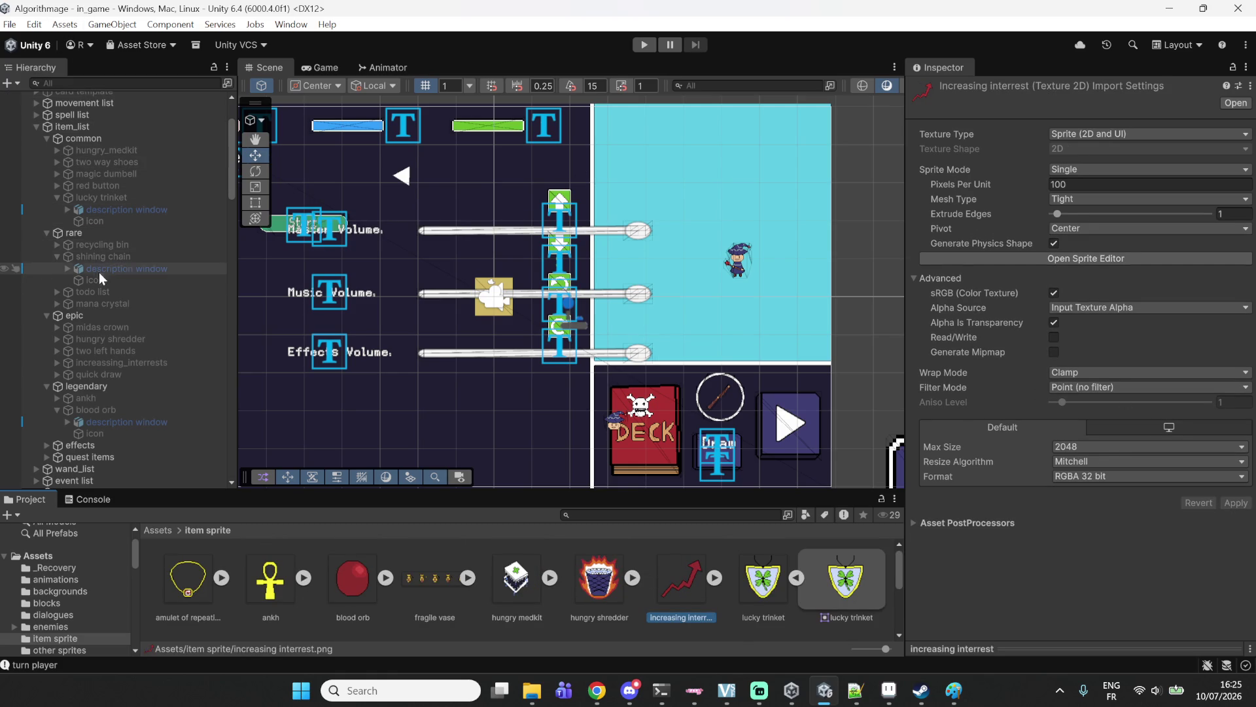
Drag the increasing interrest sprite into the increasing_interrests item icon's Sprite field.
left_click(133, 365)
left_click(57, 363)
left_click(88, 386)
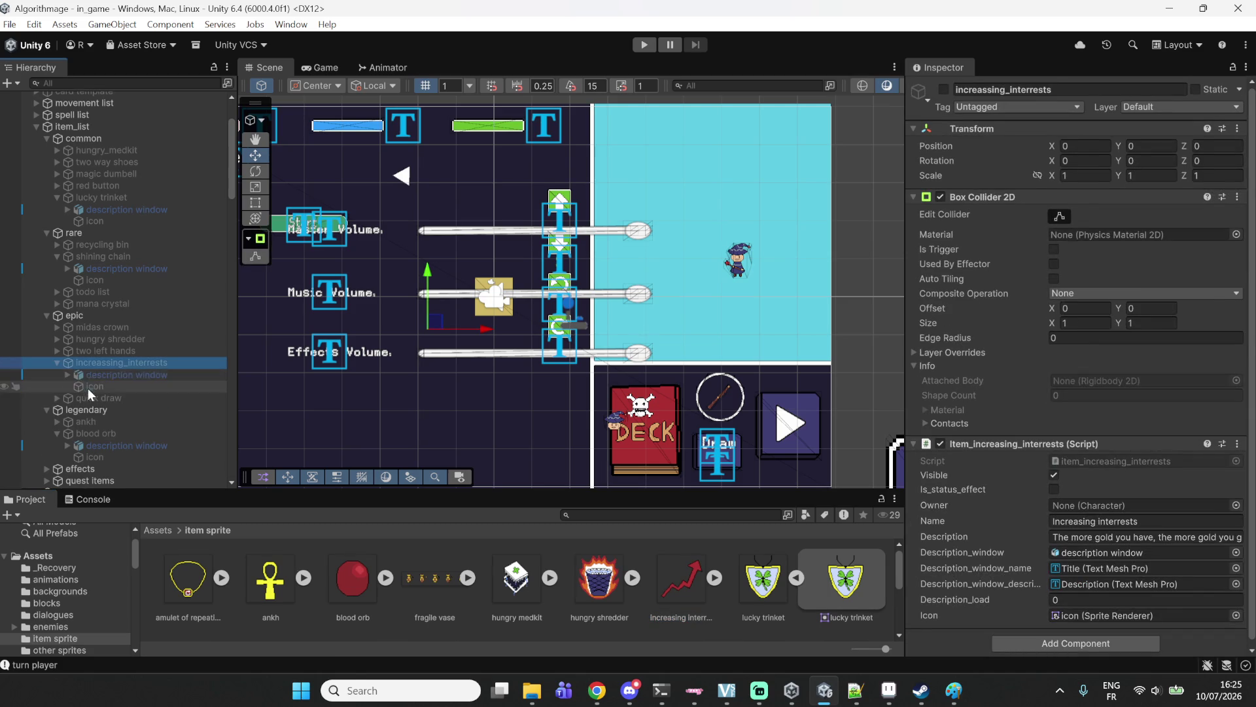
mouse_move(650, 591)
left_mouse_down()
mouse_move(1151, 233)
mouse_move(1144, 216)
left_mouse_up()
scroll(303, 260, "down", 1)
scroll(551, 563, "down", 3)
scroll(551, 563, "up", 2)
Check the midas' crown, mana proppelled boots, mana crystal, mushroom poison and ominous orb settings.
left_click(430, 636)
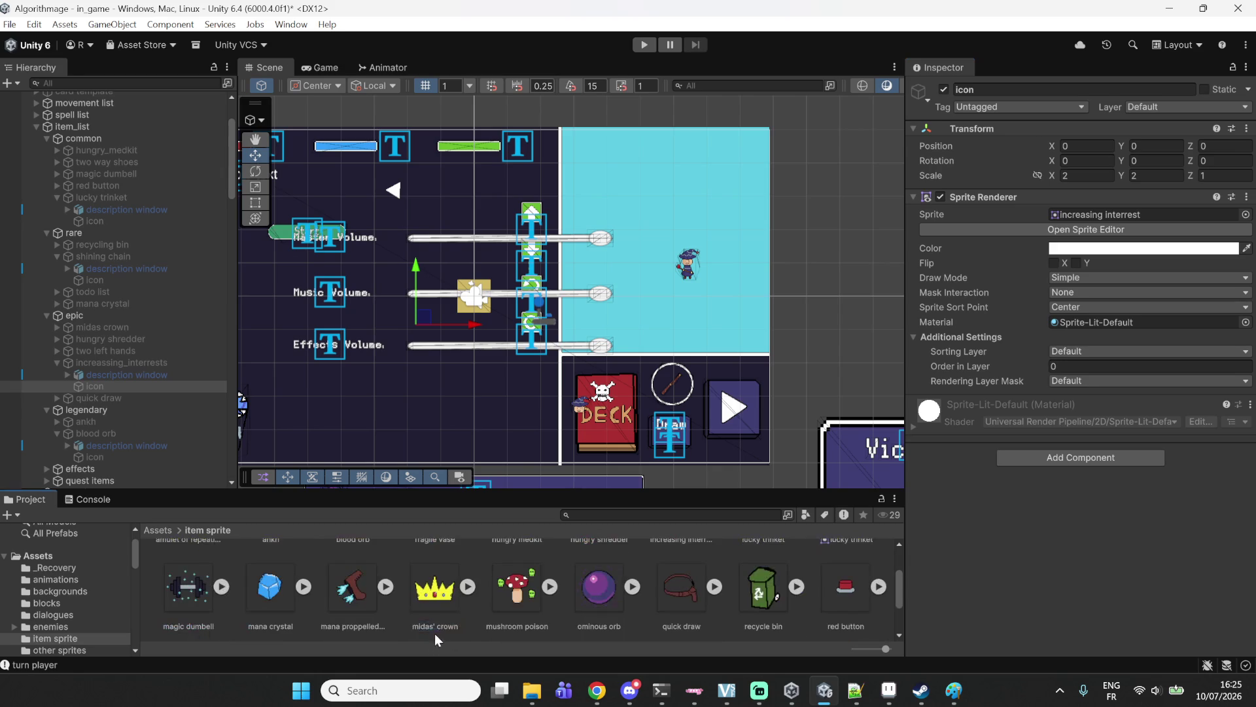
left_click(329, 595)
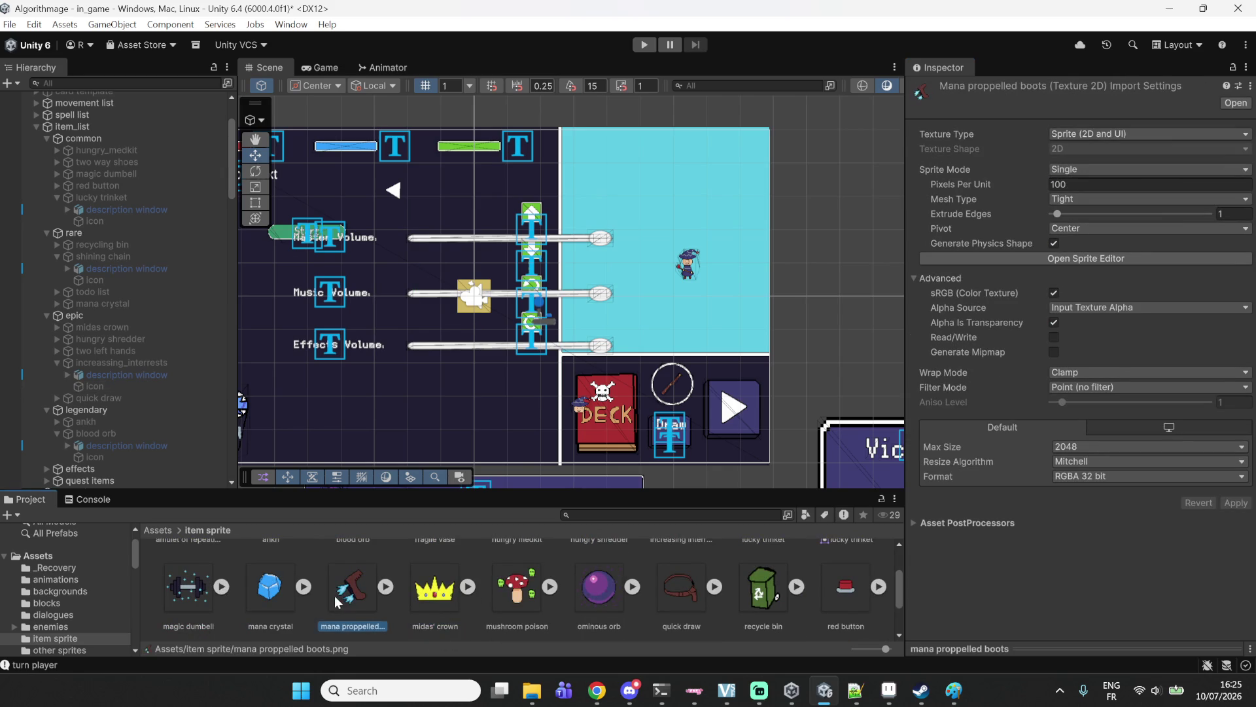
left_click(267, 598)
left_click(503, 594)
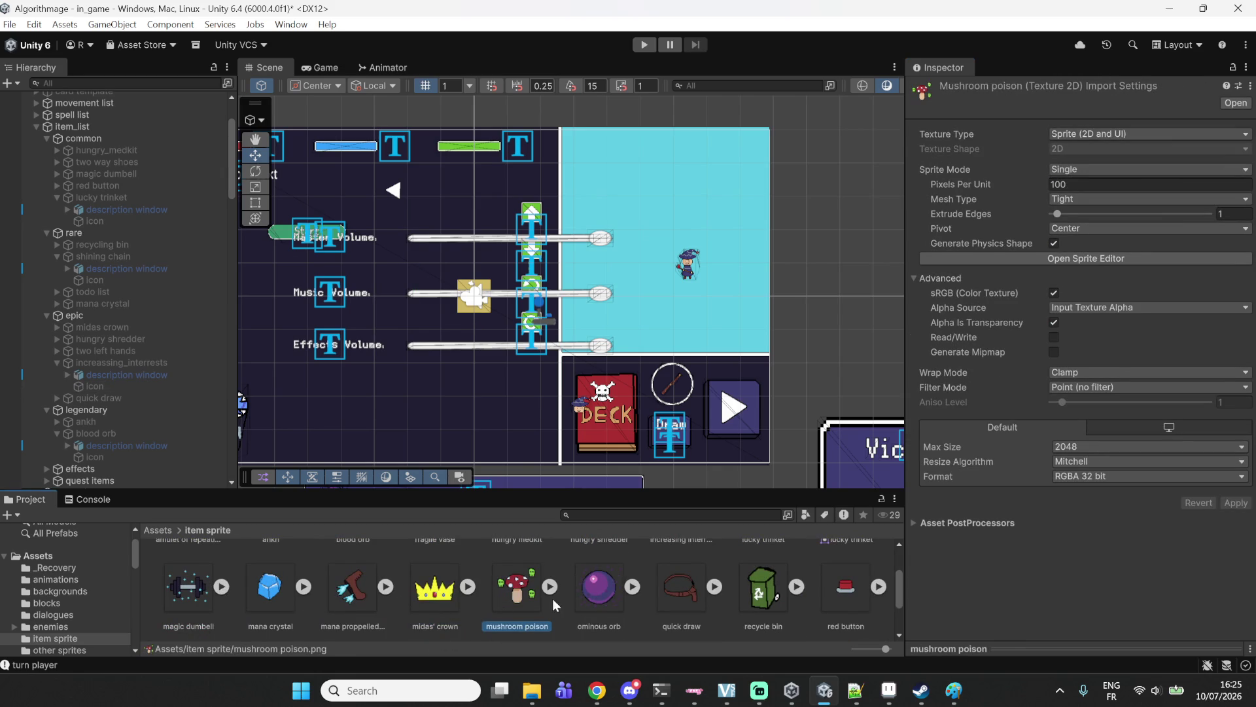
left_click(583, 599)
Set the ominous orb texture to Single, Point (no filter), RGBA 32 bit and apply.
left_click(1080, 171)
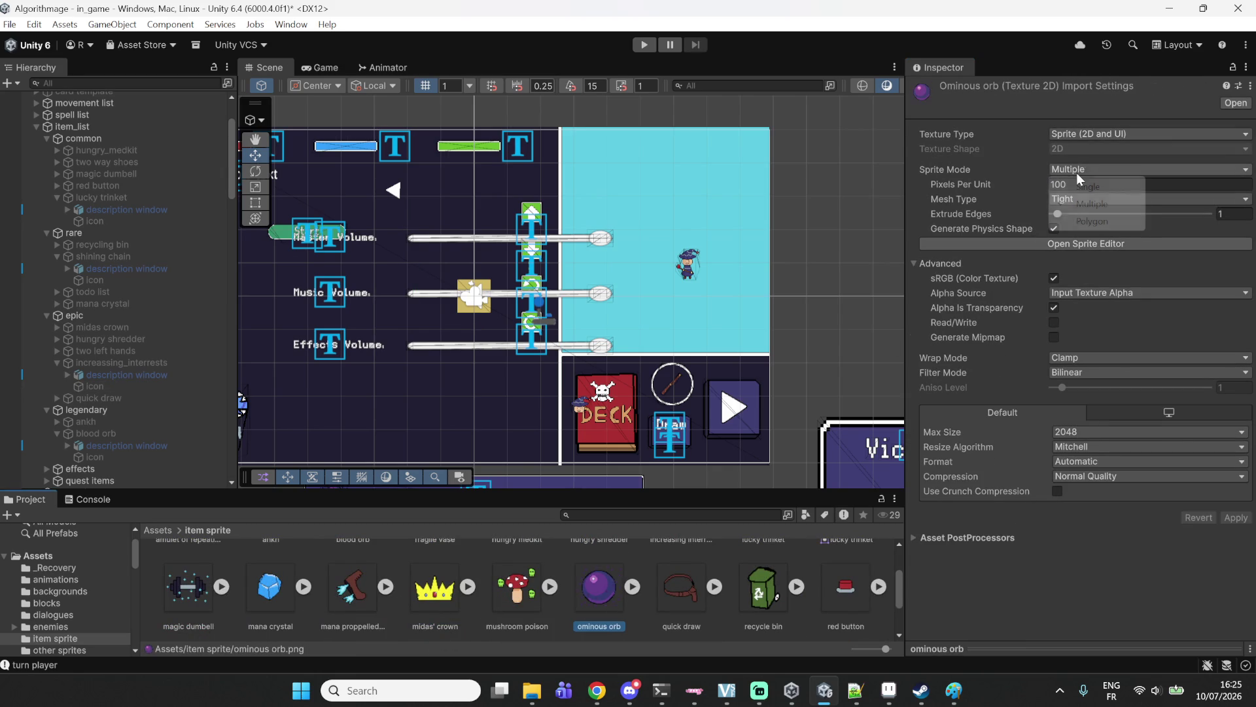
left_click(1080, 189)
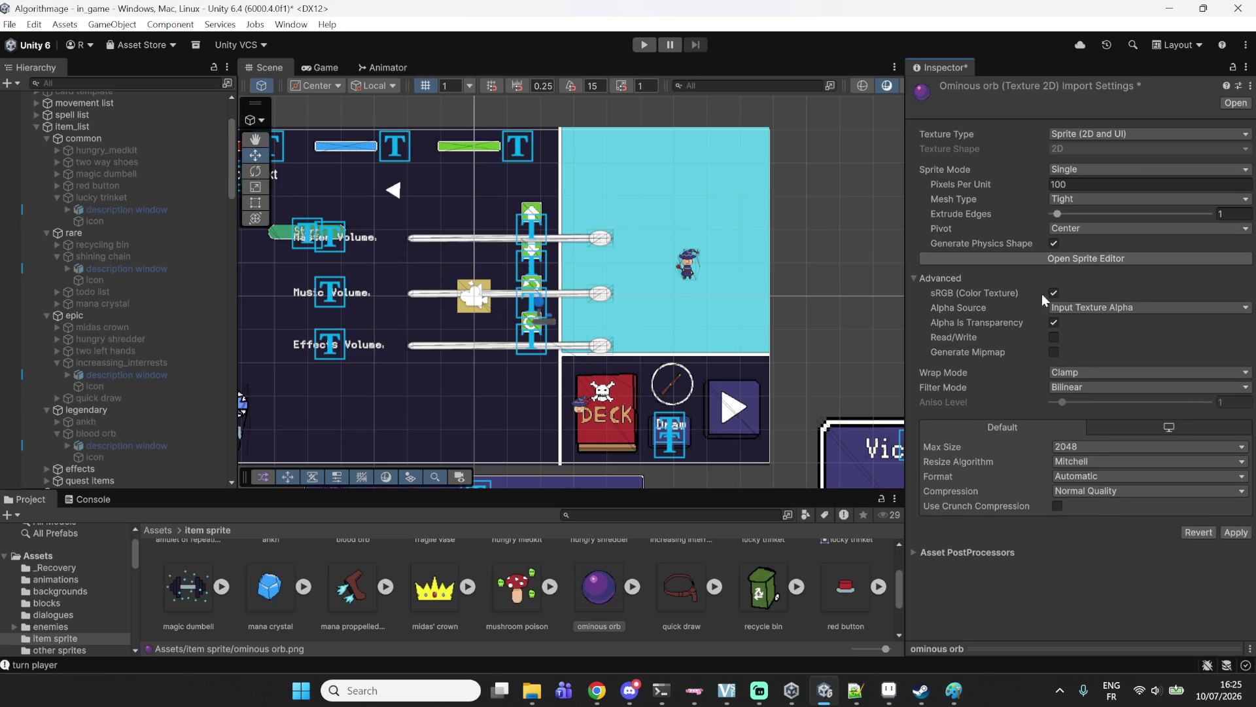
left_click(1082, 387)
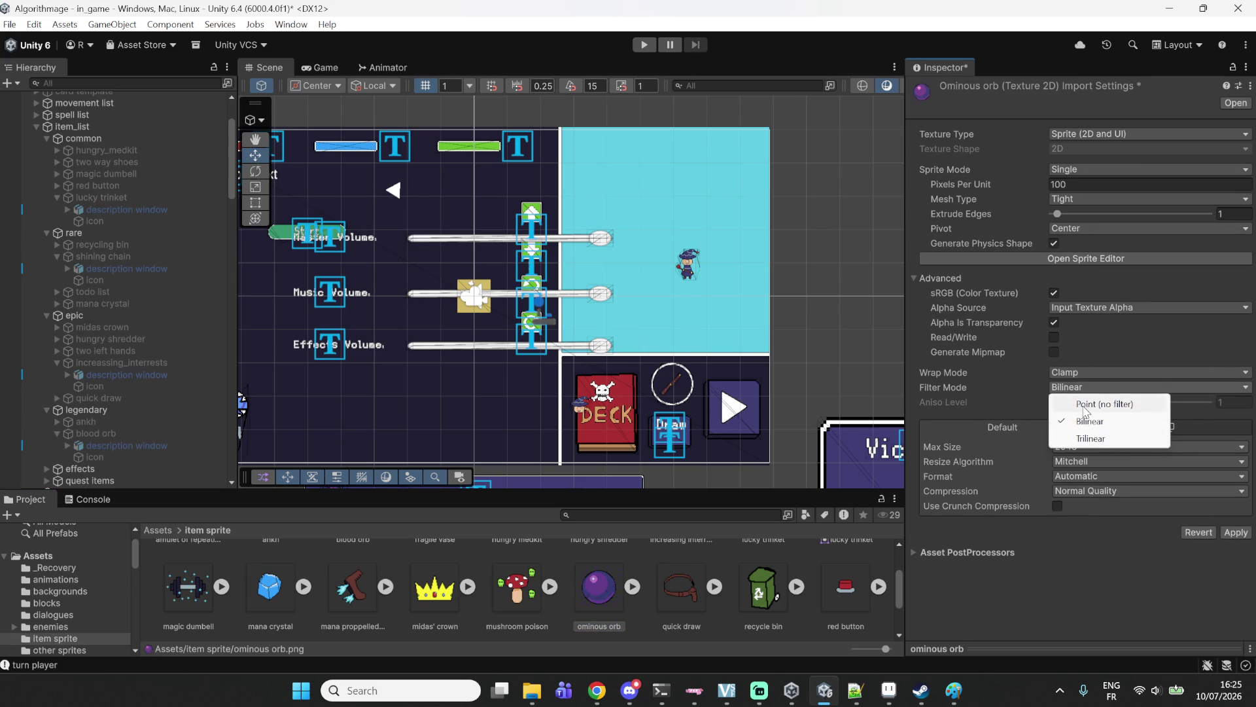
left_click(1086, 405)
left_click(1115, 472)
left_click(1100, 283)
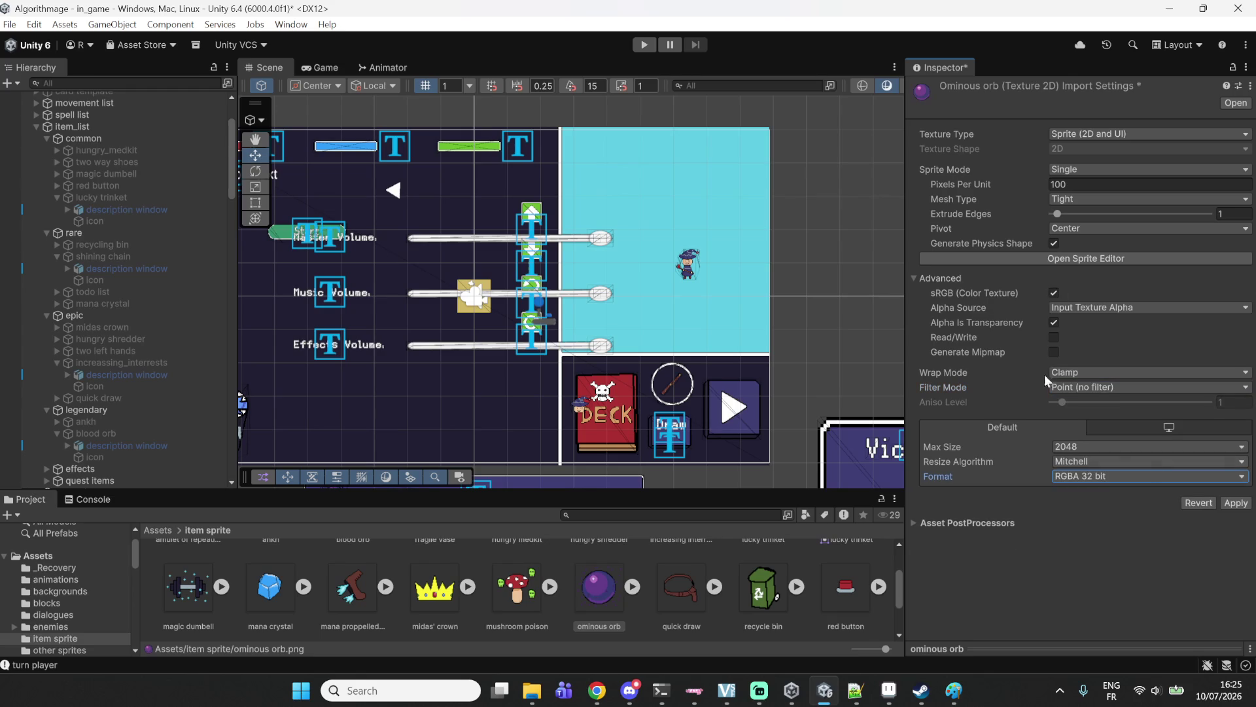
left_click(1236, 503)
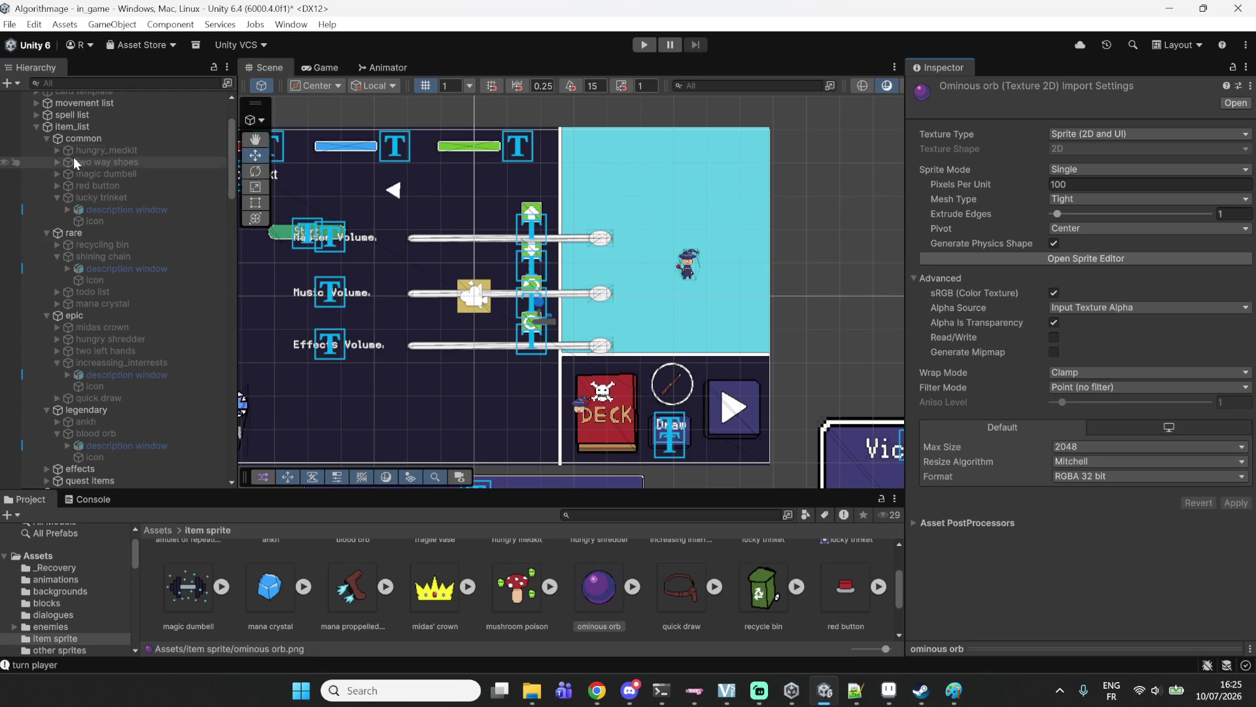
left_click(77, 83)
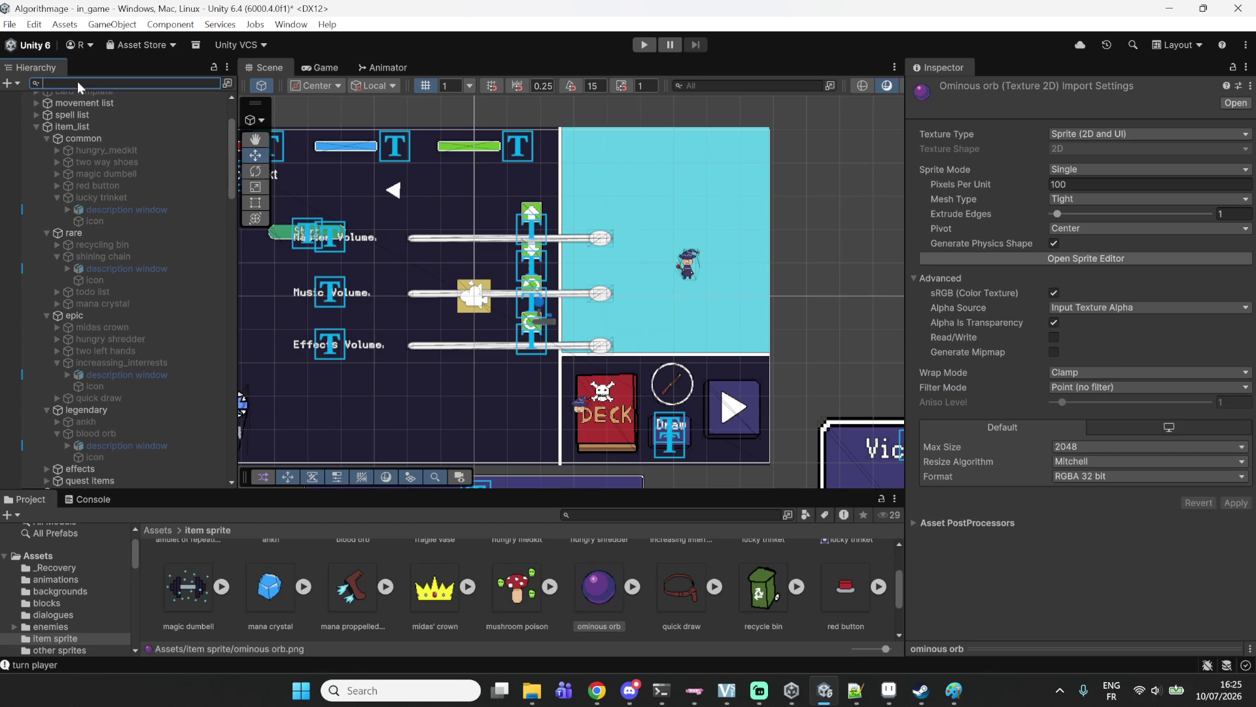
Find ominous orb in the Hierarchy and drag the ominous orb sprite into its icon's Sprite field.
type("orb")
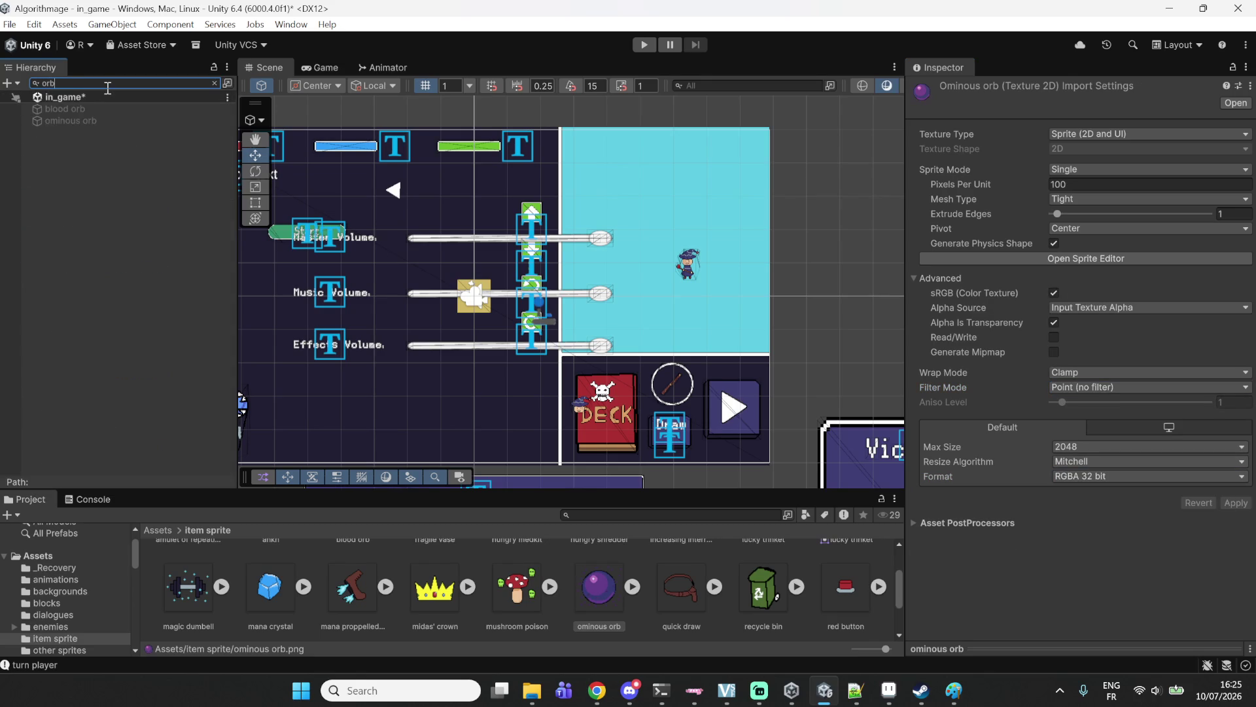
key("Down")
key("Down")
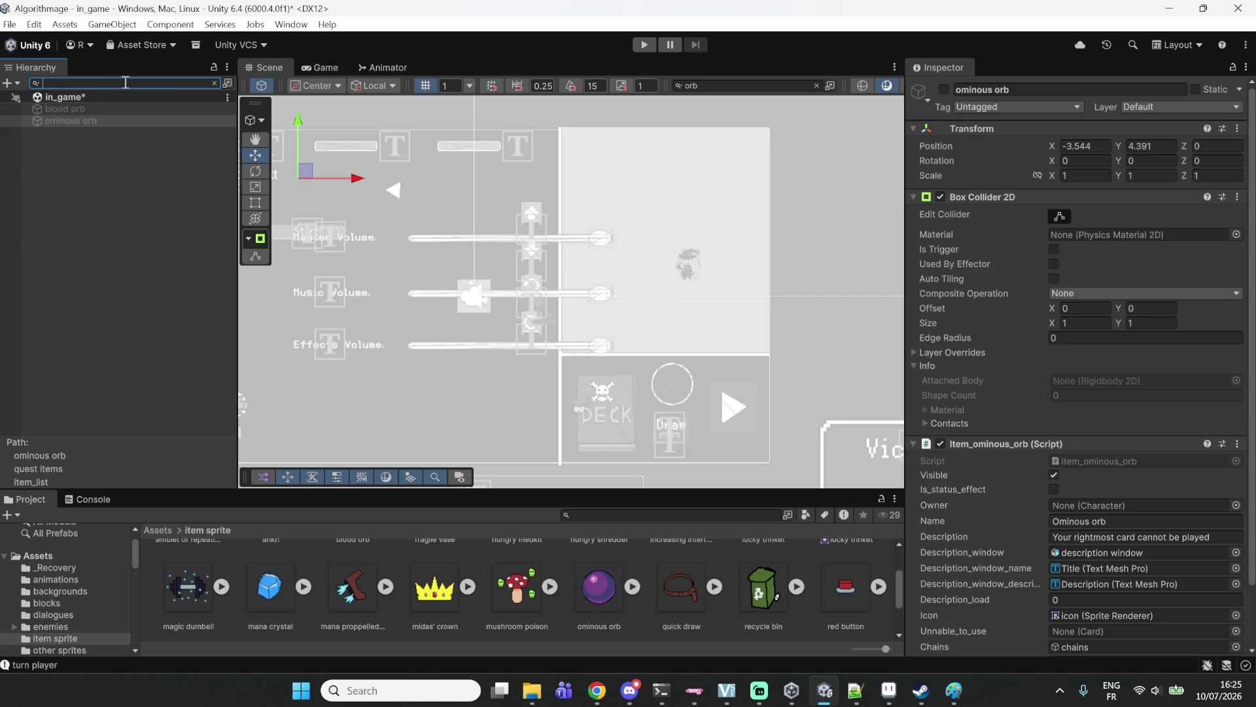
left_click(214, 82)
left_click(57, 429)
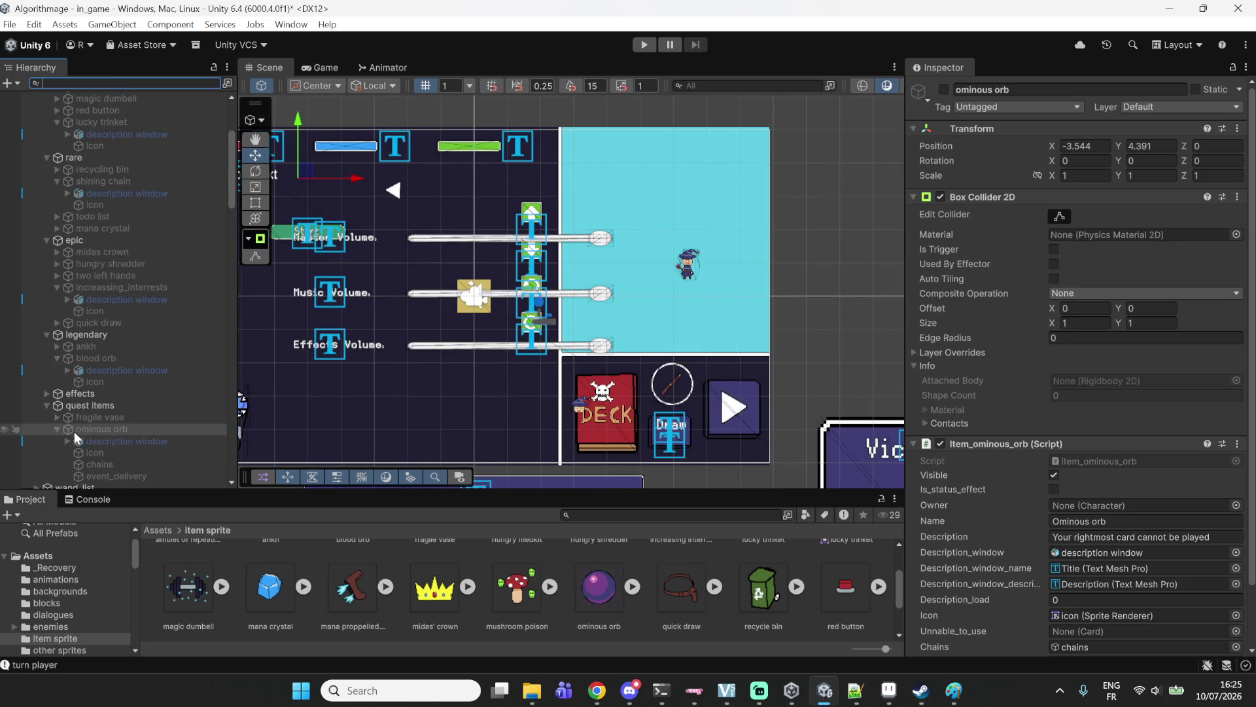
left_click(105, 453)
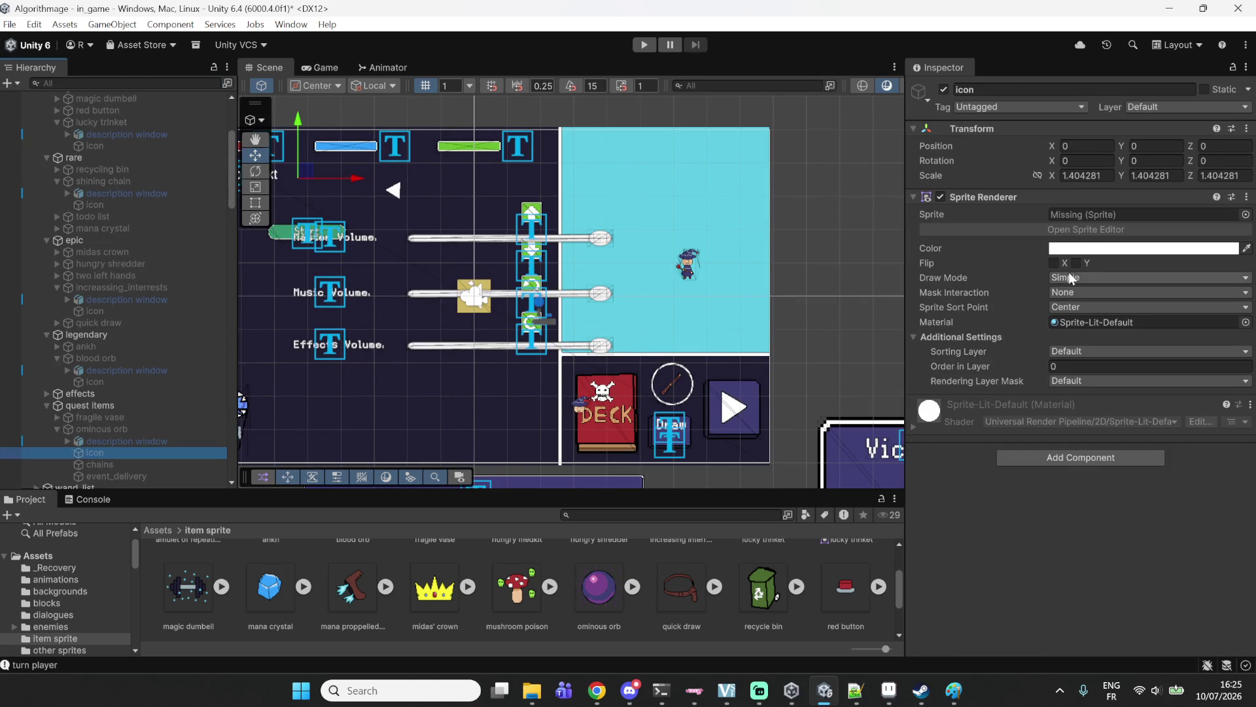
mouse_move(614, 592)
left_mouse_down()
mouse_move(1030, 260)
mouse_move(1064, 216)
left_mouse_up()
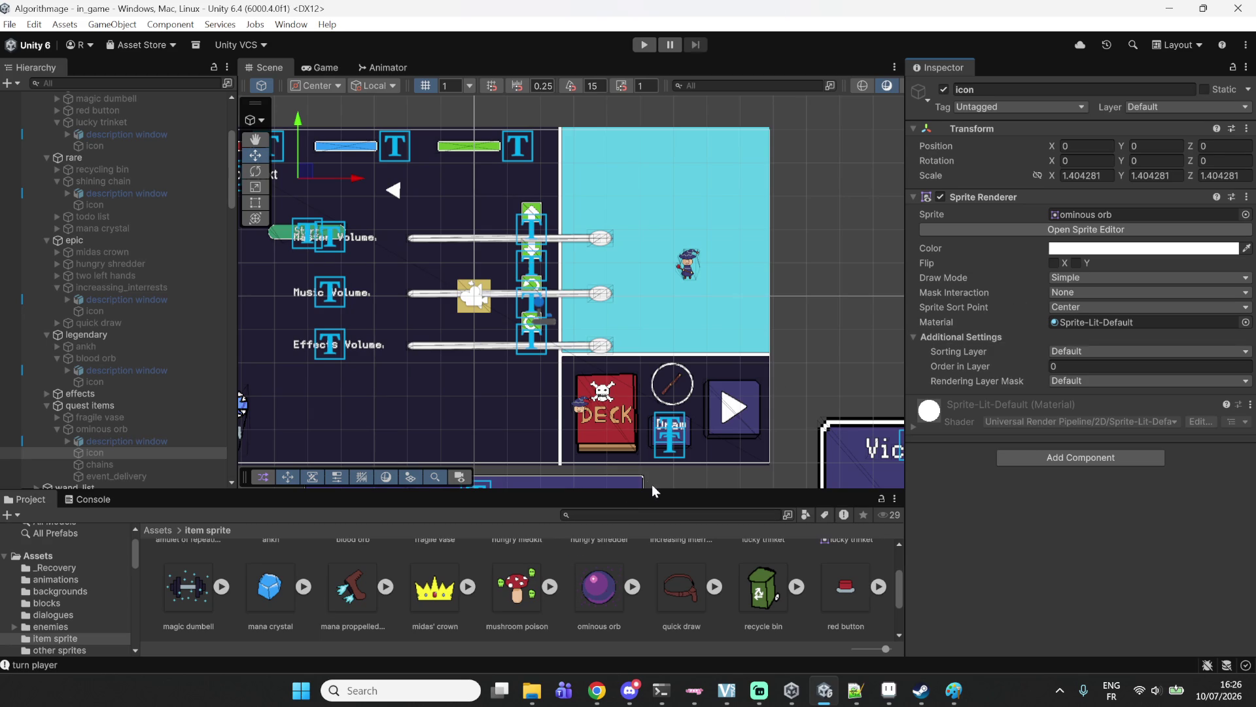
Set the quick draw texture to Single, Point (no filter), RGBA 32 bit and apply.
left_click(669, 592)
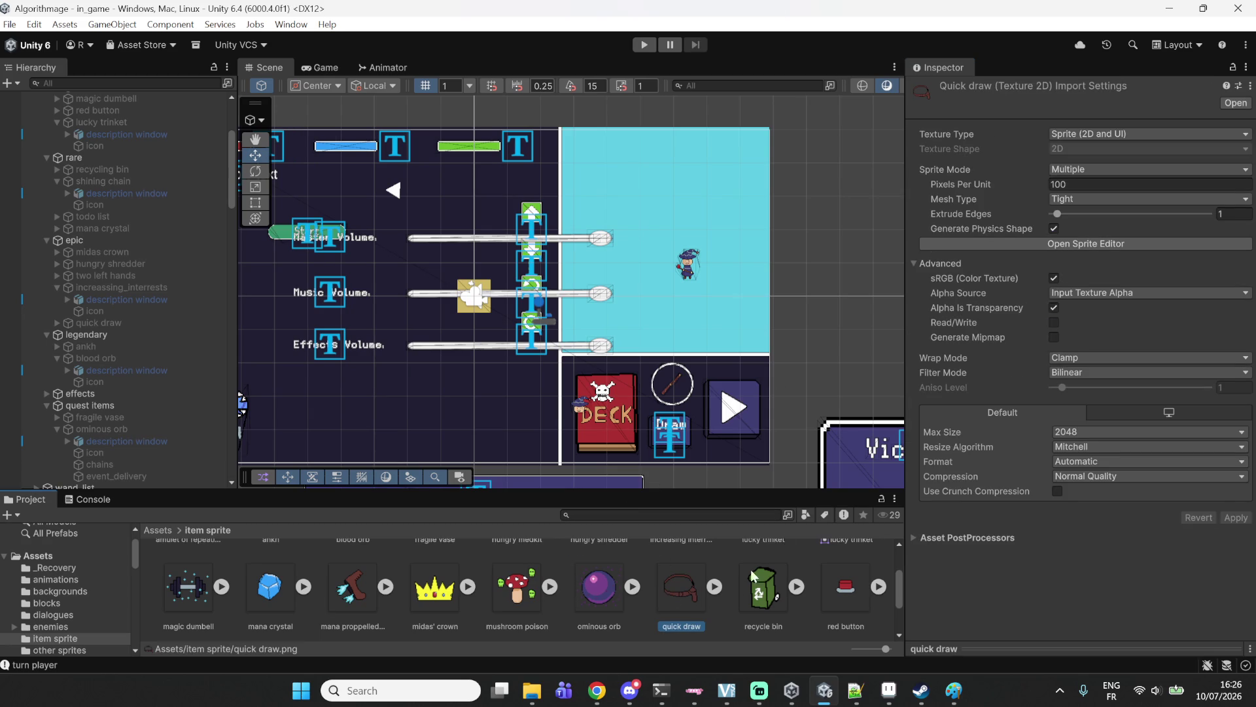
left_click(767, 589)
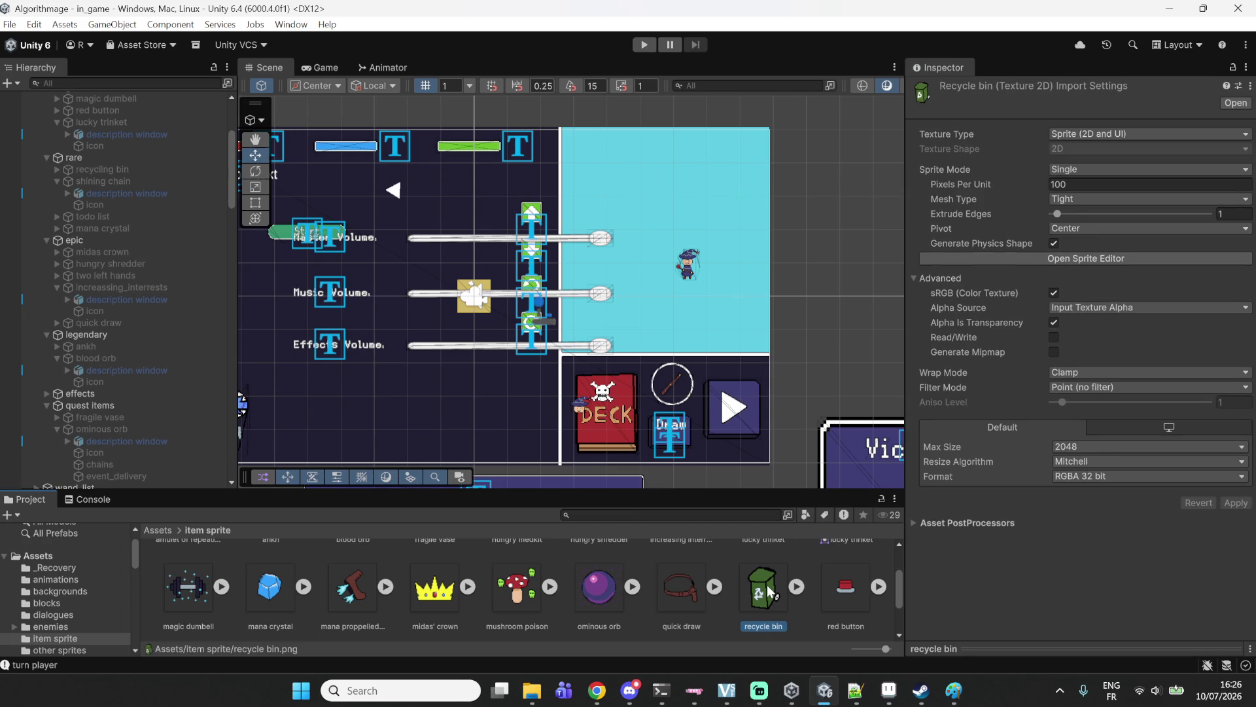
left_click(696, 602)
left_click(1089, 168)
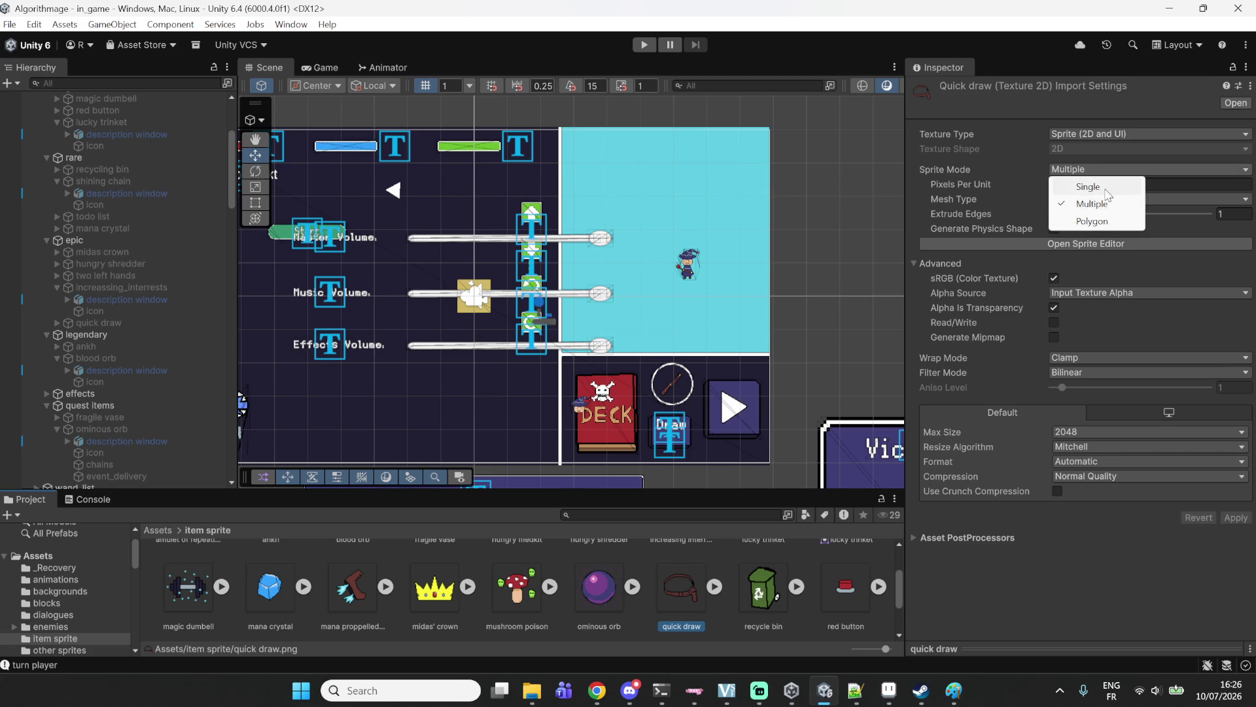
left_click(1090, 187)
left_click(1081, 386)
left_click(1092, 401)
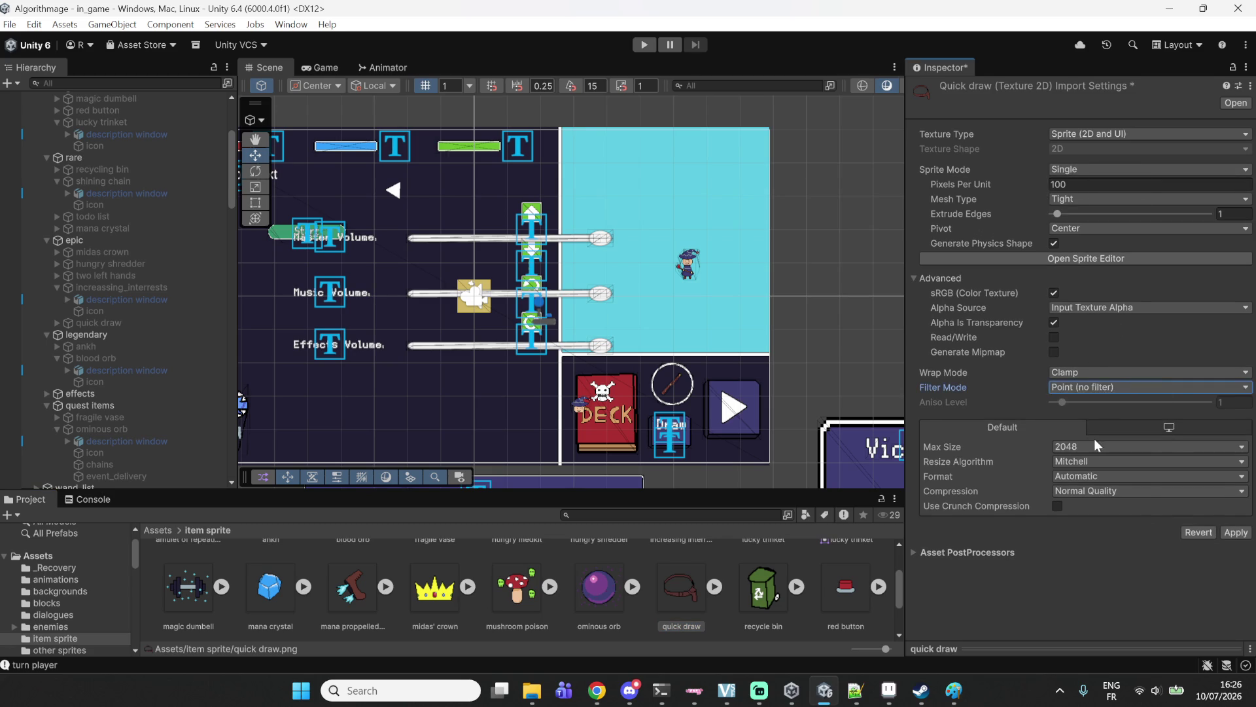
left_click(1084, 476)
left_click(1113, 283)
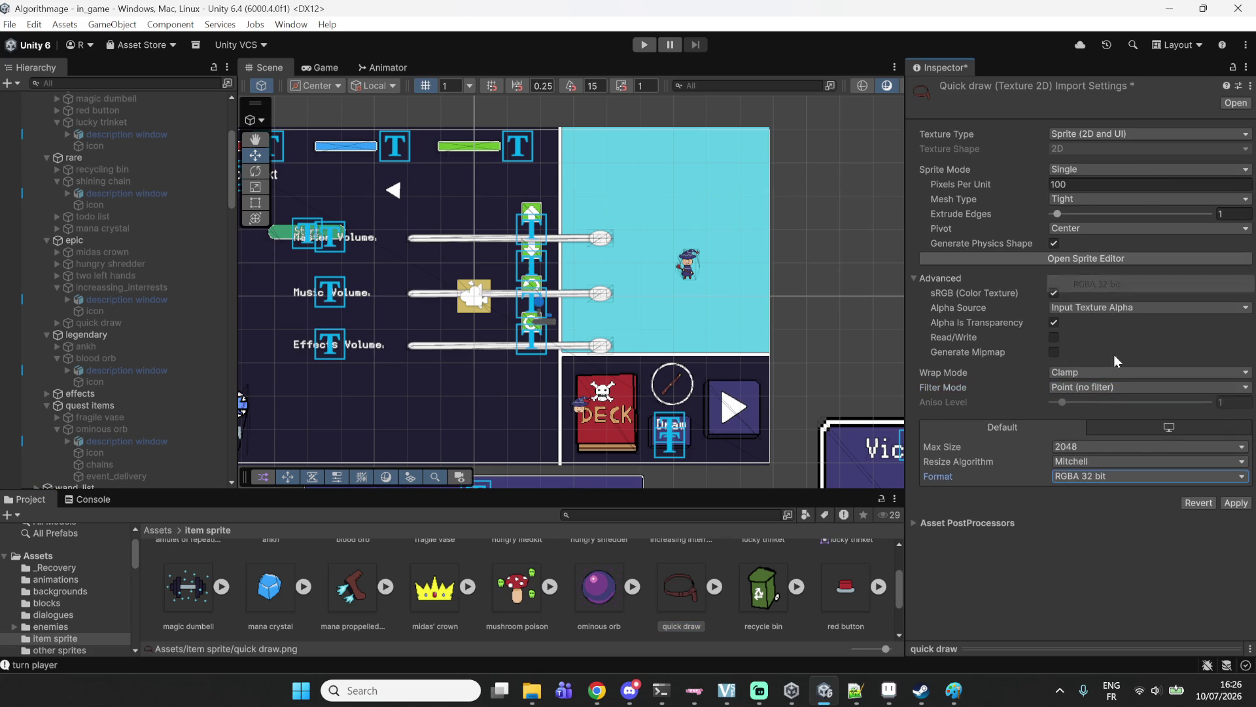
left_click(1235, 504)
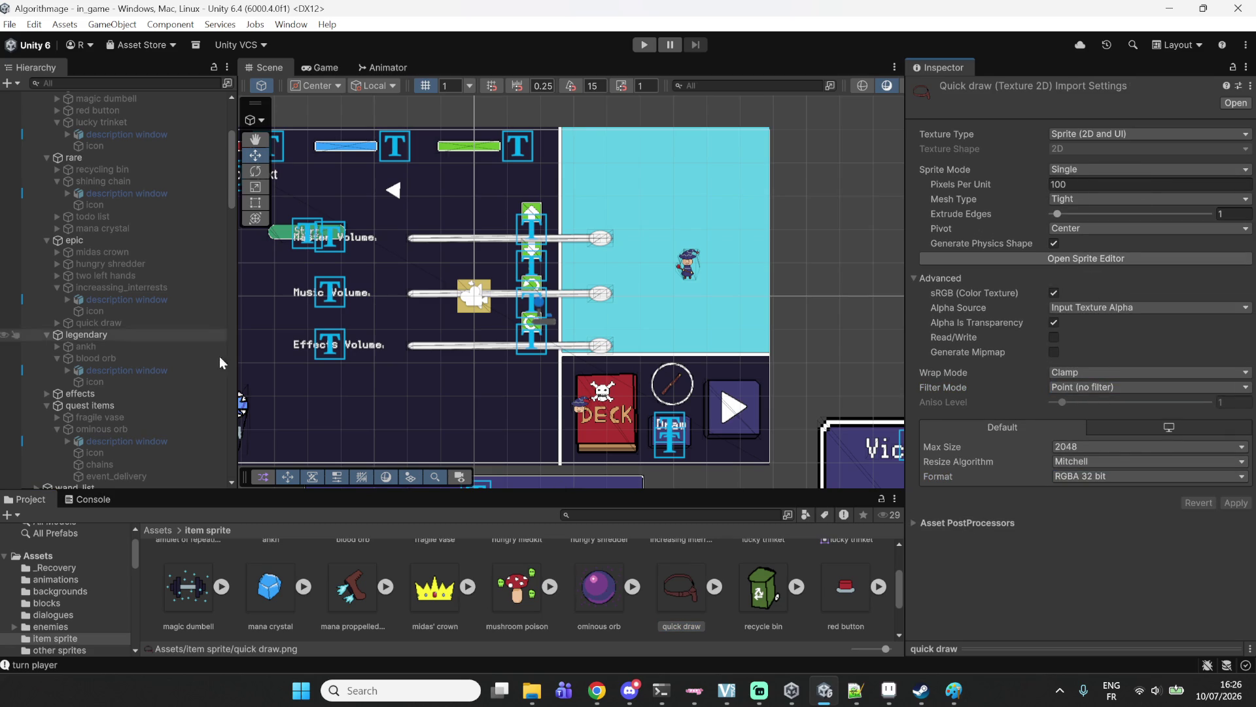
Drag the quick draw sprite into the quick draw item icon's Sprite field.
left_click(111, 324)
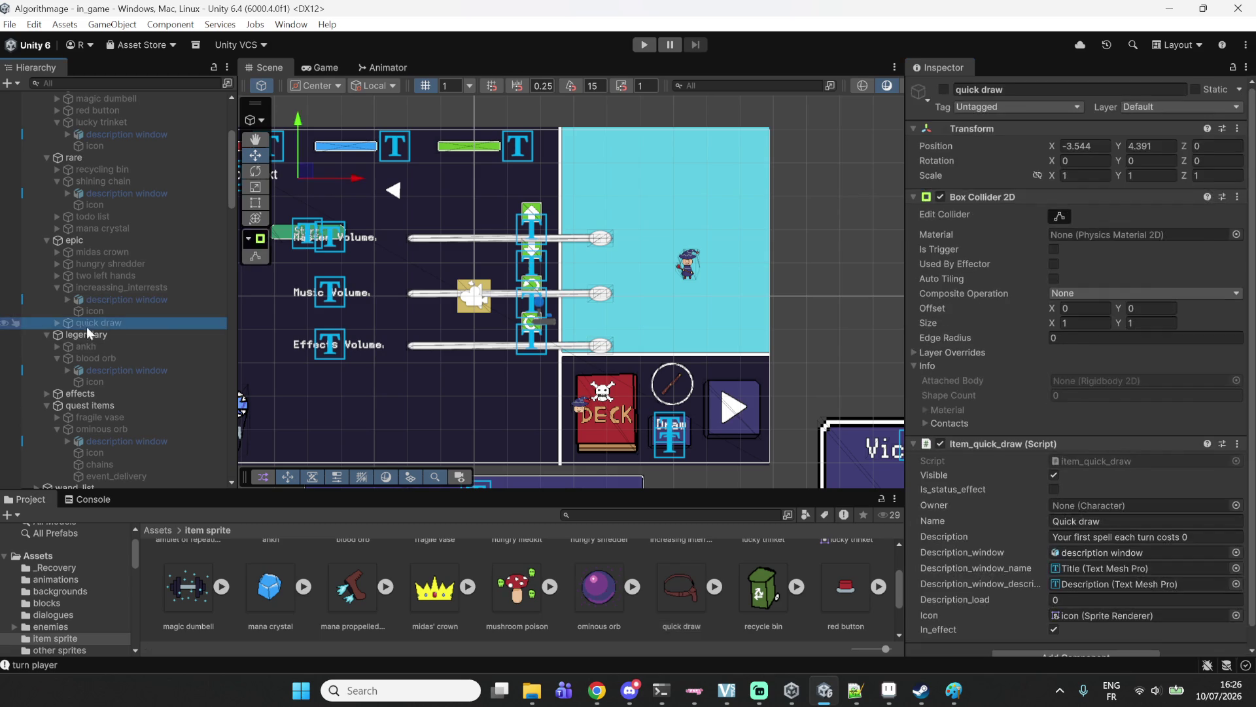
left_click(57, 324)
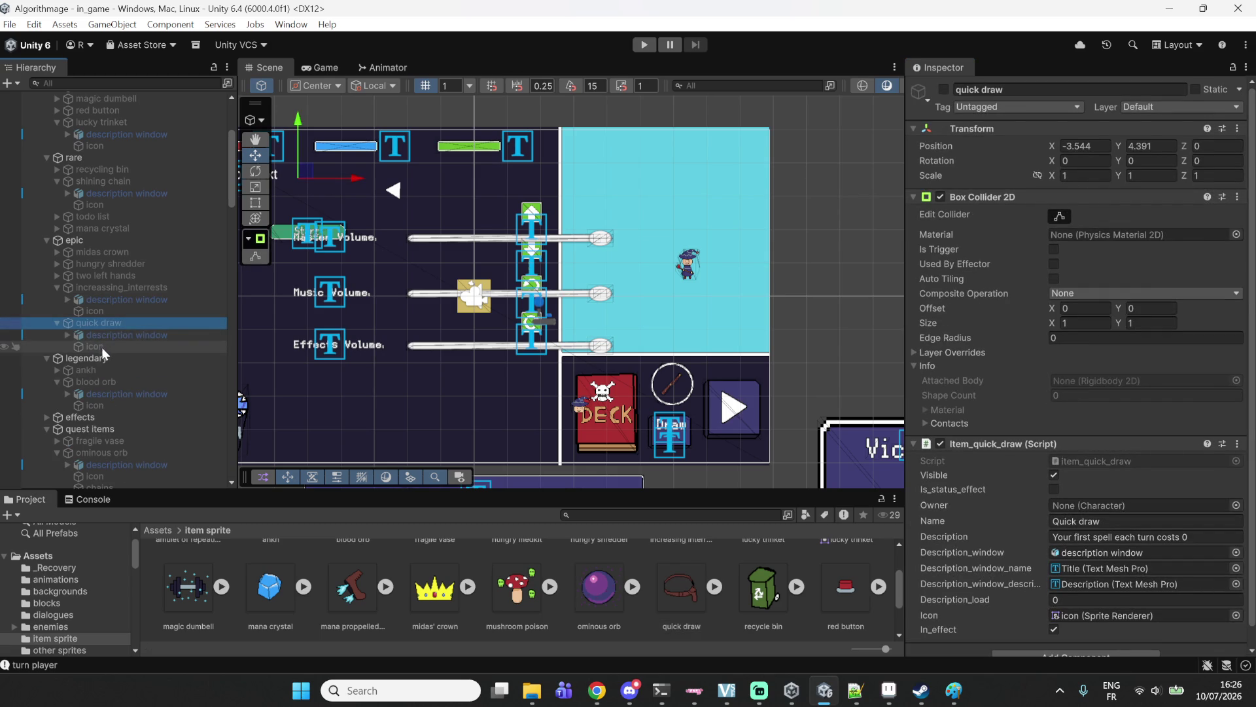
left_click(111, 345)
left_click(690, 592)
left_click_drag(691, 592, 1121, 224)
Switch the red button texture's Sprite Mode from Multiple to Single, leaving it unapplied.
scroll(736, 571, "down", 2)
left_click(772, 568)
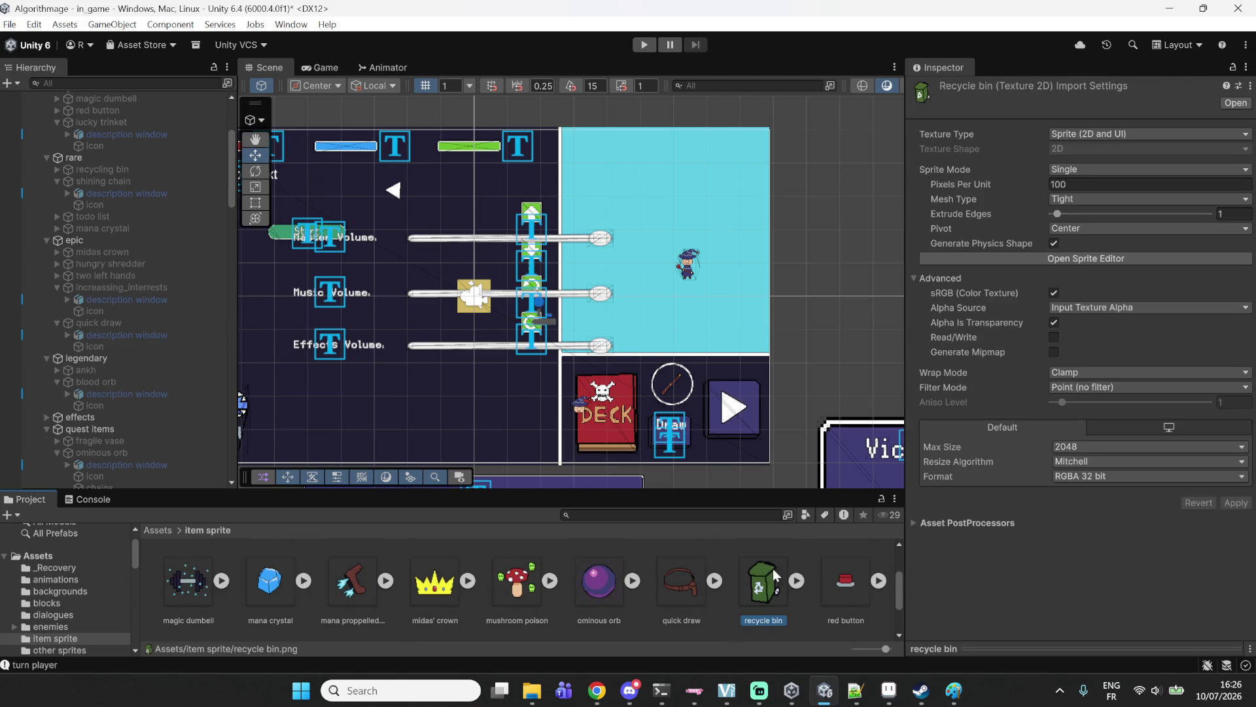
left_click(850, 598)
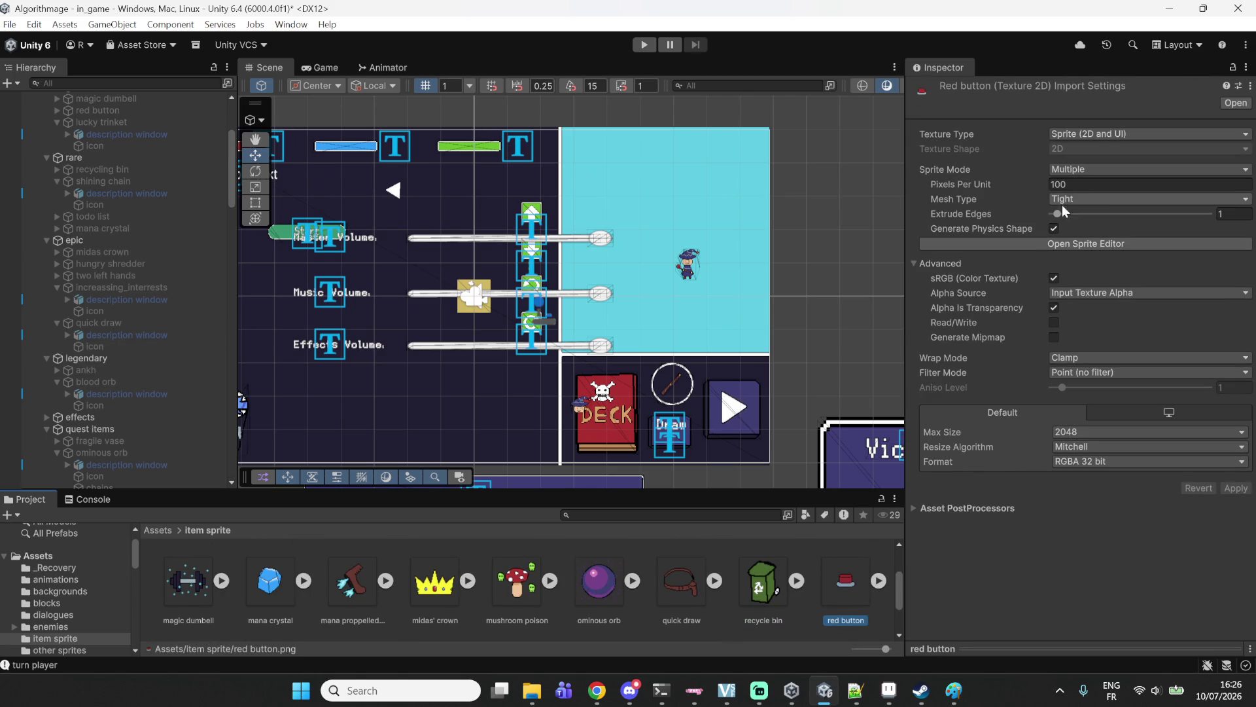
left_click(1113, 170)
left_click(1073, 185)
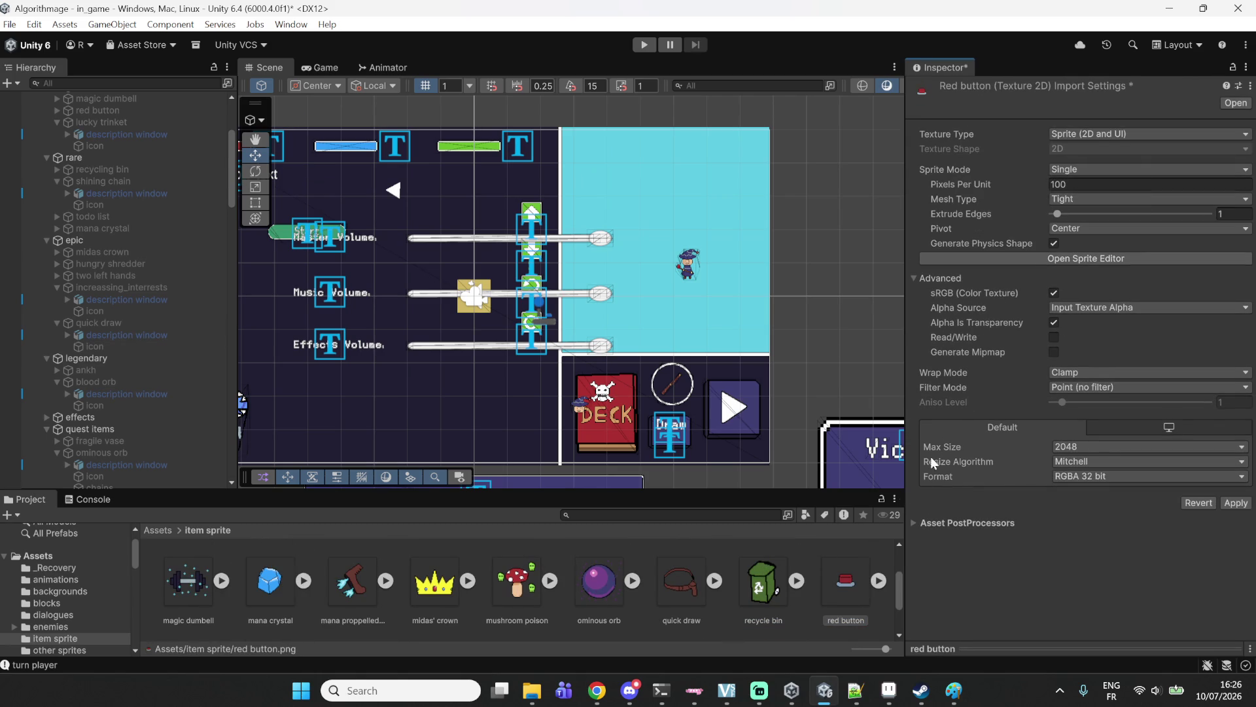
scroll(155, 355, "down", 5)
scroll(280, 393, "up", 1)
Search the Hierarchy for 'red' and save the pending red button sprite import settings.
left_click(72, 83)
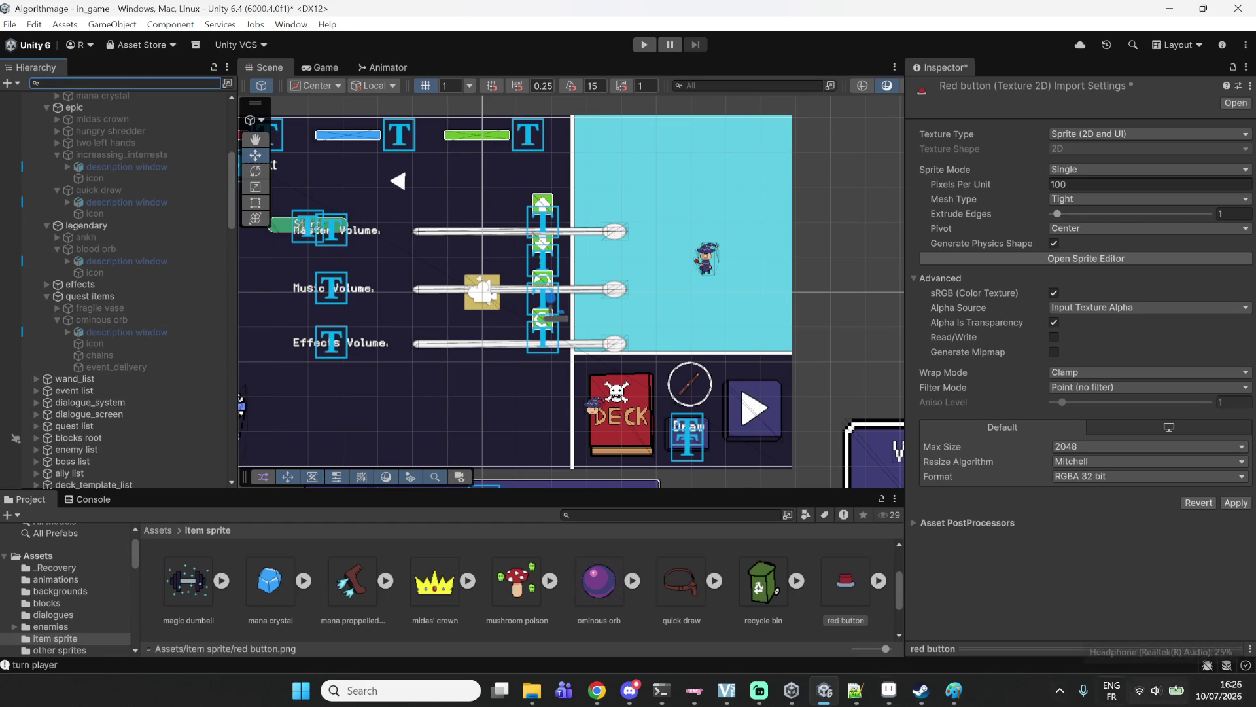
type("red")
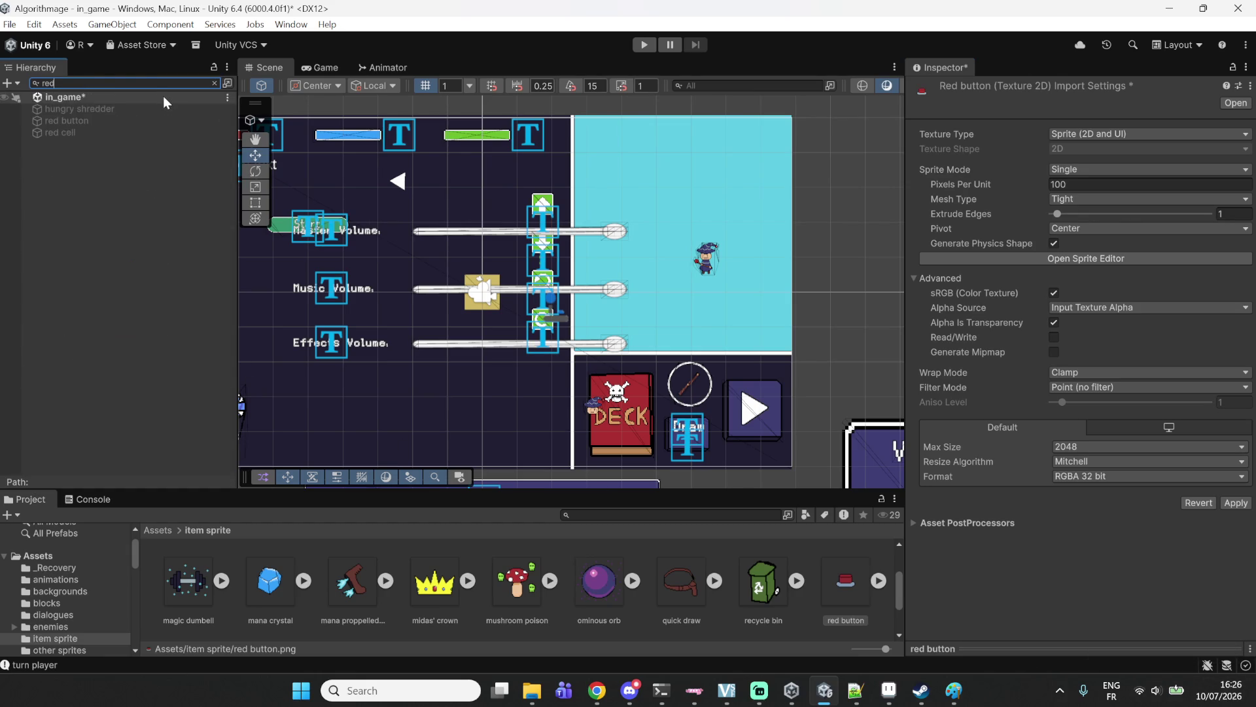
left_click(74, 125)
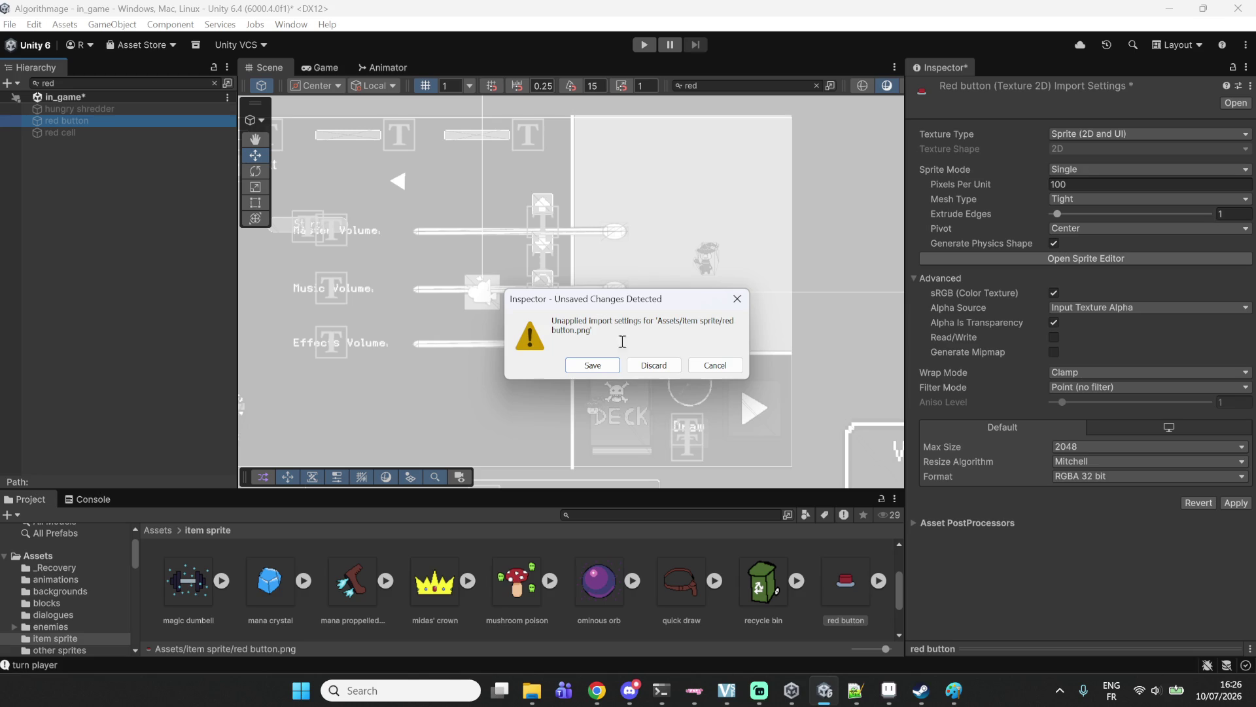
left_click(593, 365)
left_click(831, 617)
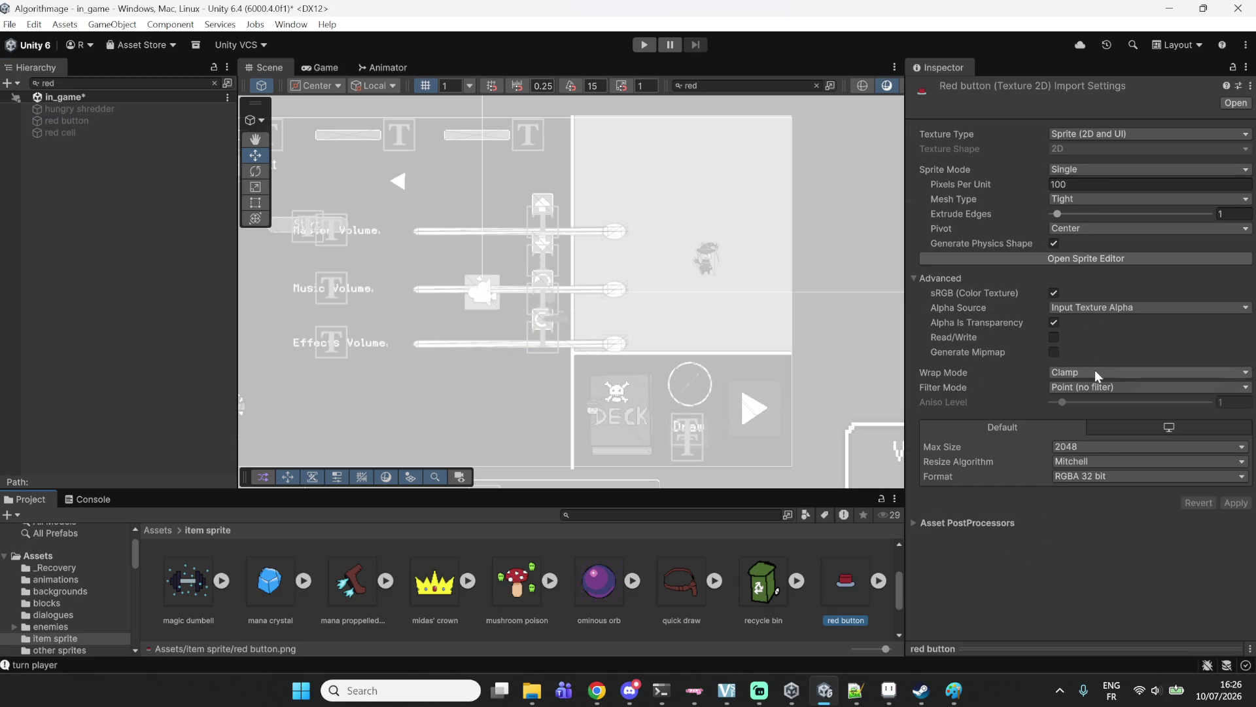
Assign the red button sprite to the Sprite field of the red button item's icon child.
left_click(98, 83)
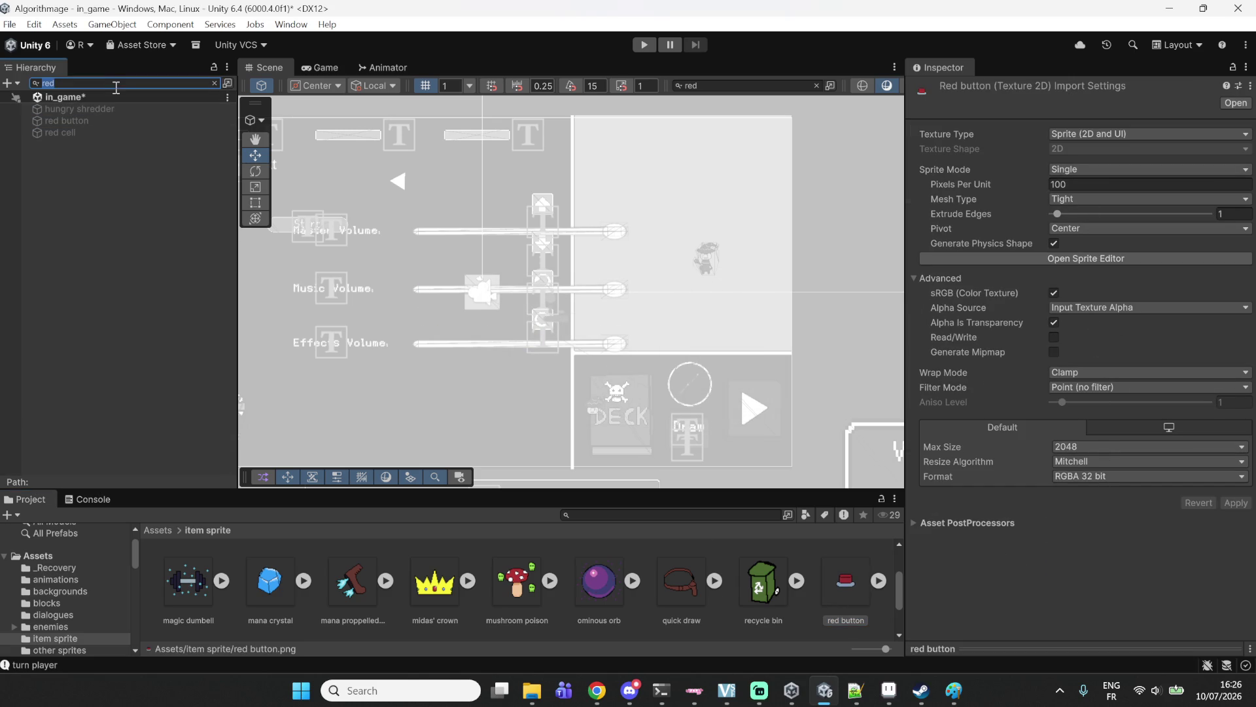
left_click(65, 120)
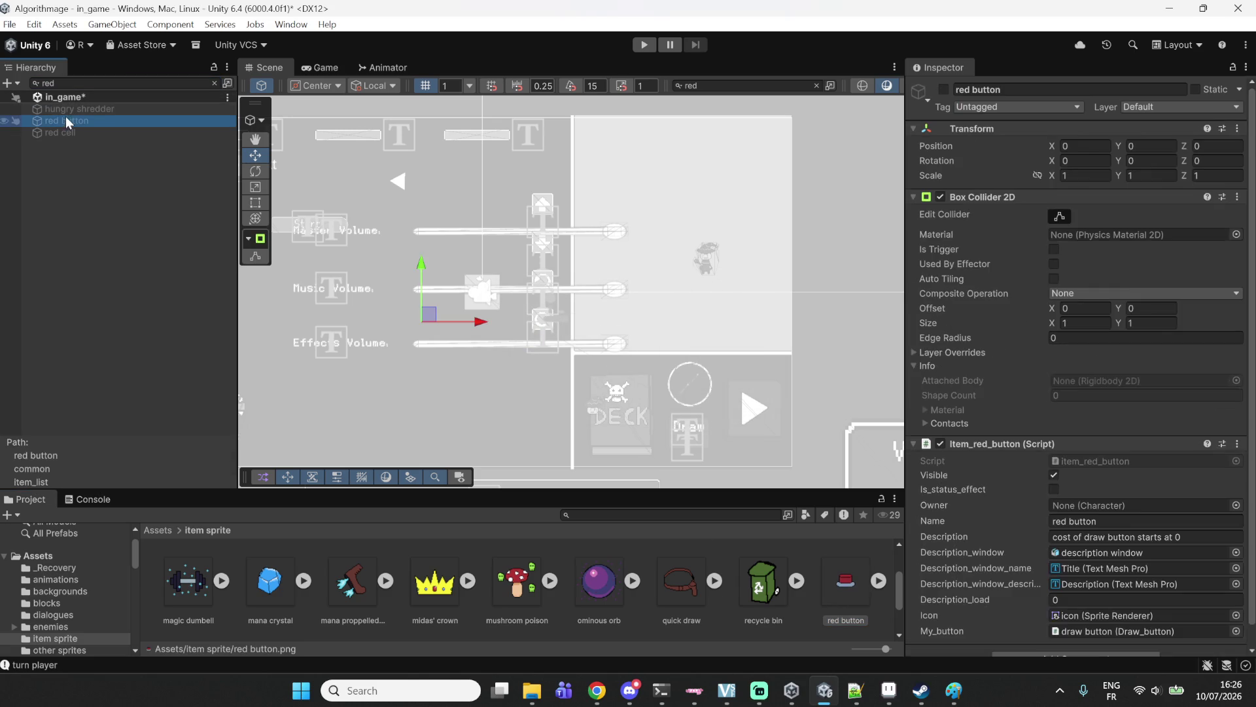
scroll(1079, 292, "down", 1)
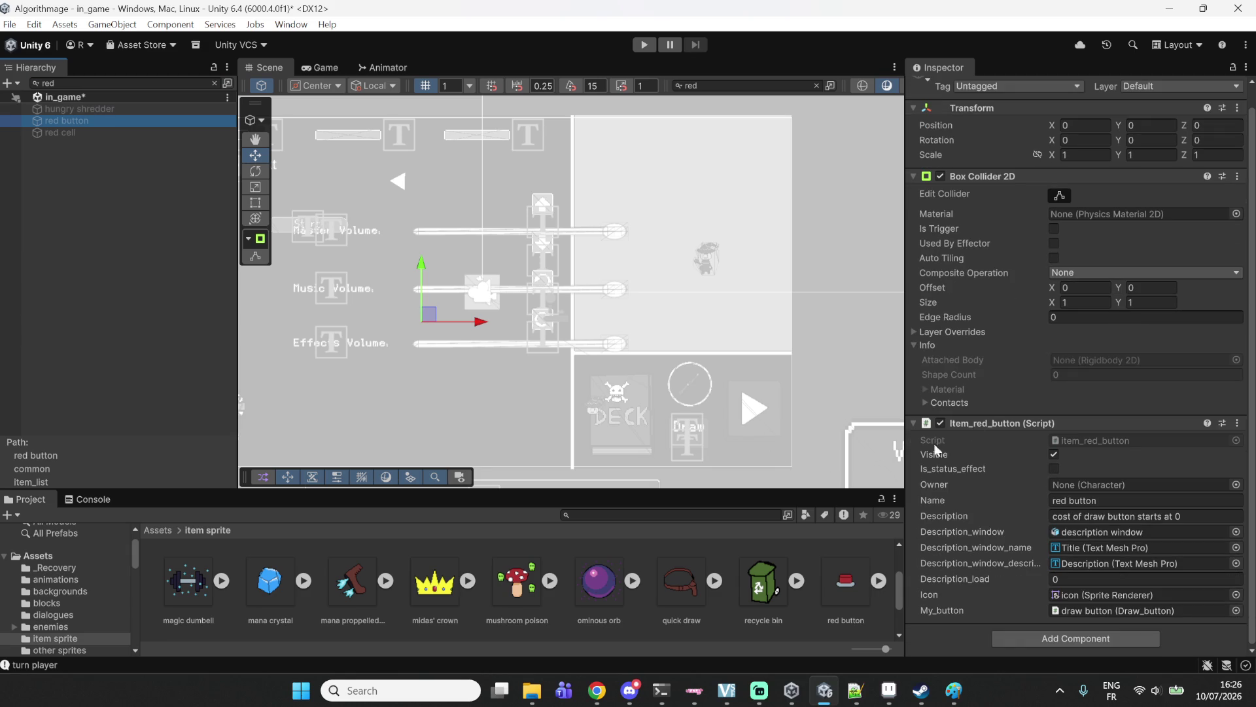
left_click(72, 83)
key("BackSpace")
scroll(93, 377, "down", 3)
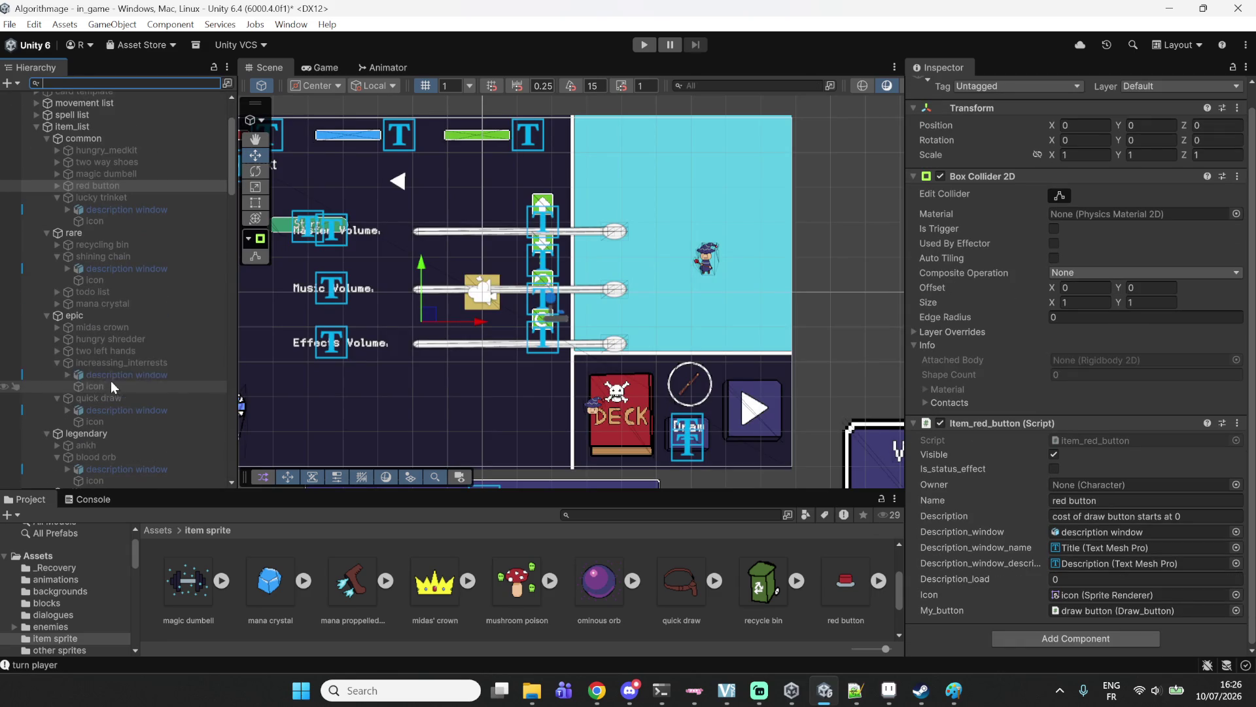
left_click(56, 185)
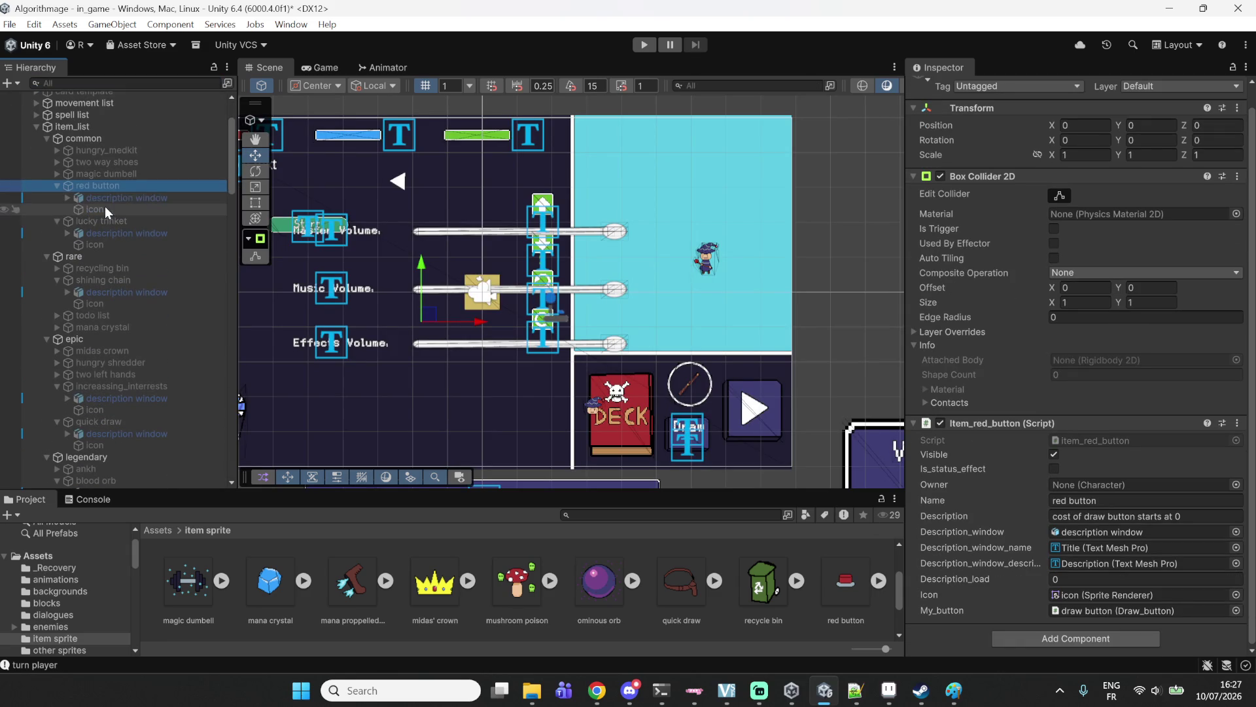
left_click(116, 211)
mouse_move(838, 587)
left_mouse_down()
mouse_move(1202, 229)
mouse_move(1152, 216)
left_mouse_up()
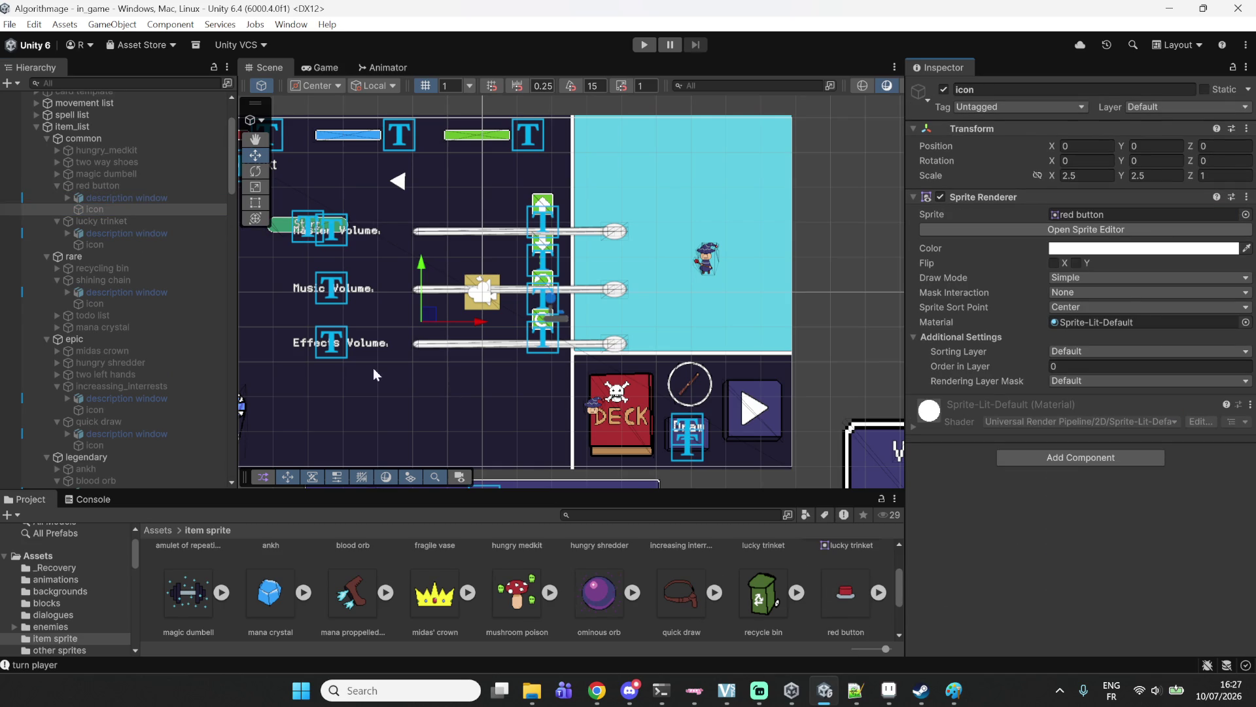
scroll(719, 597, "down", 2)
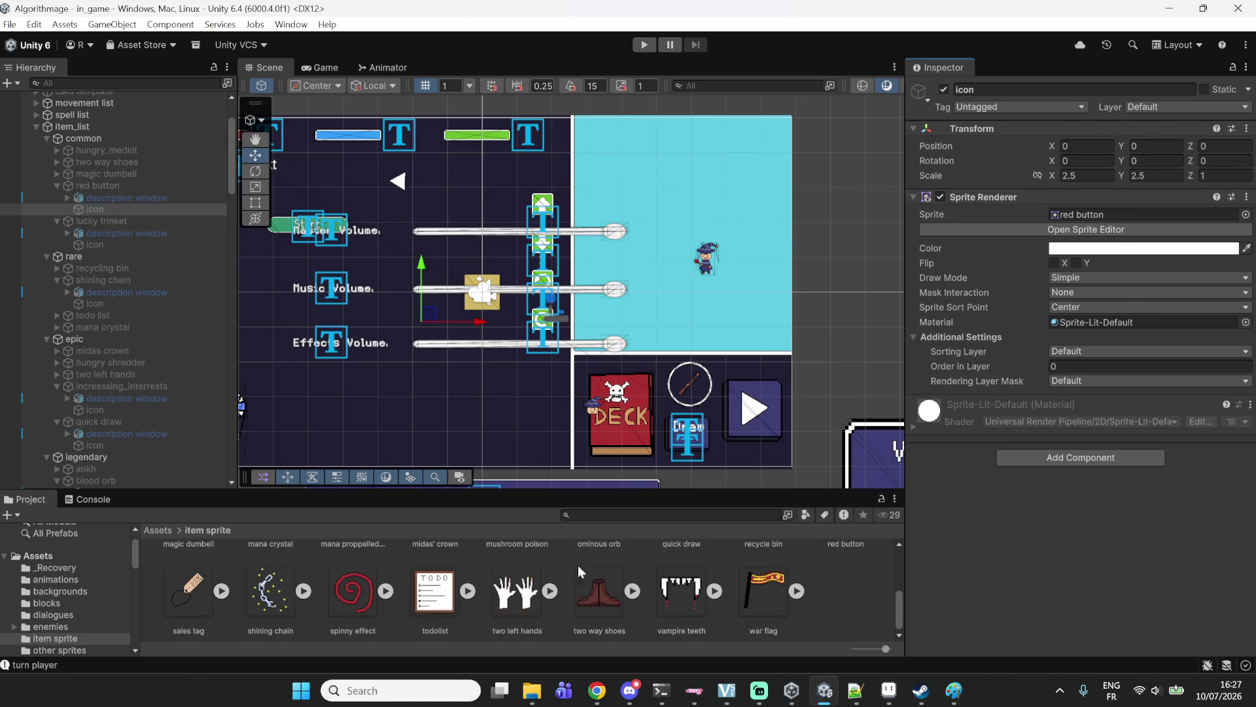
Multi-select the sales tag, two way shoes, vampire teeth and war flag sprites in the Project panel.
left_click(177, 596)
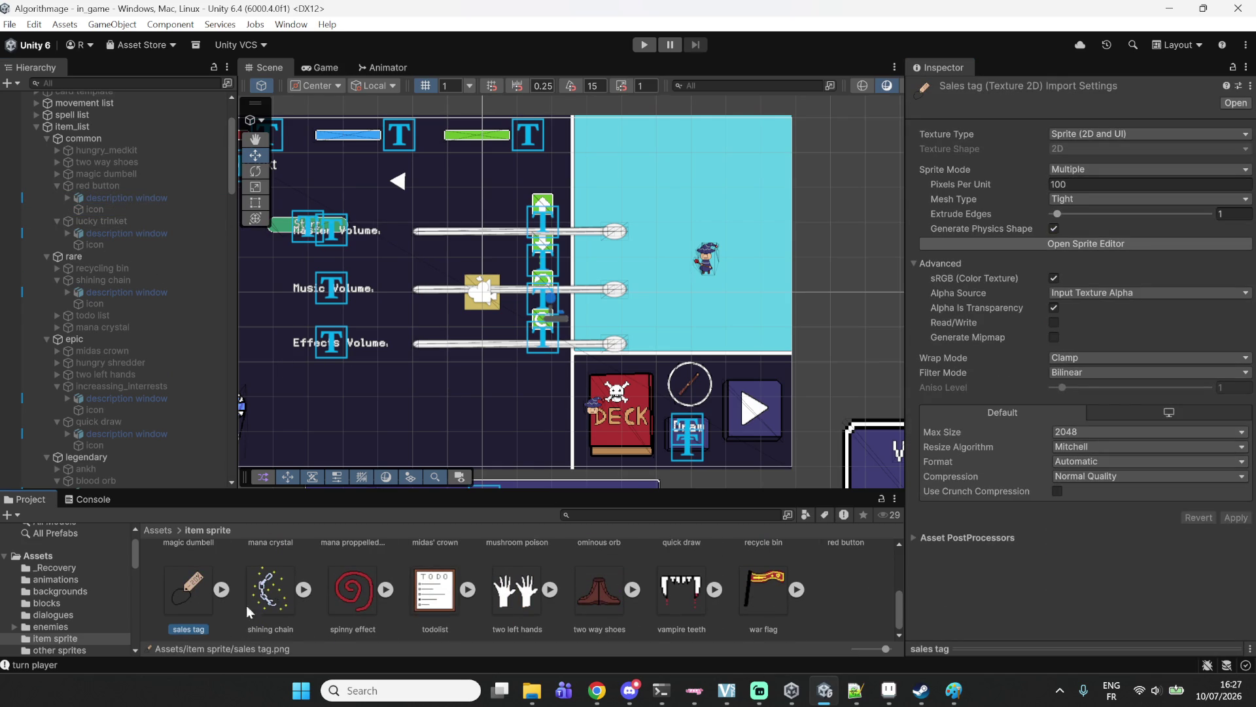
left_click(288, 599)
left_click(356, 611)
left_click(415, 604)
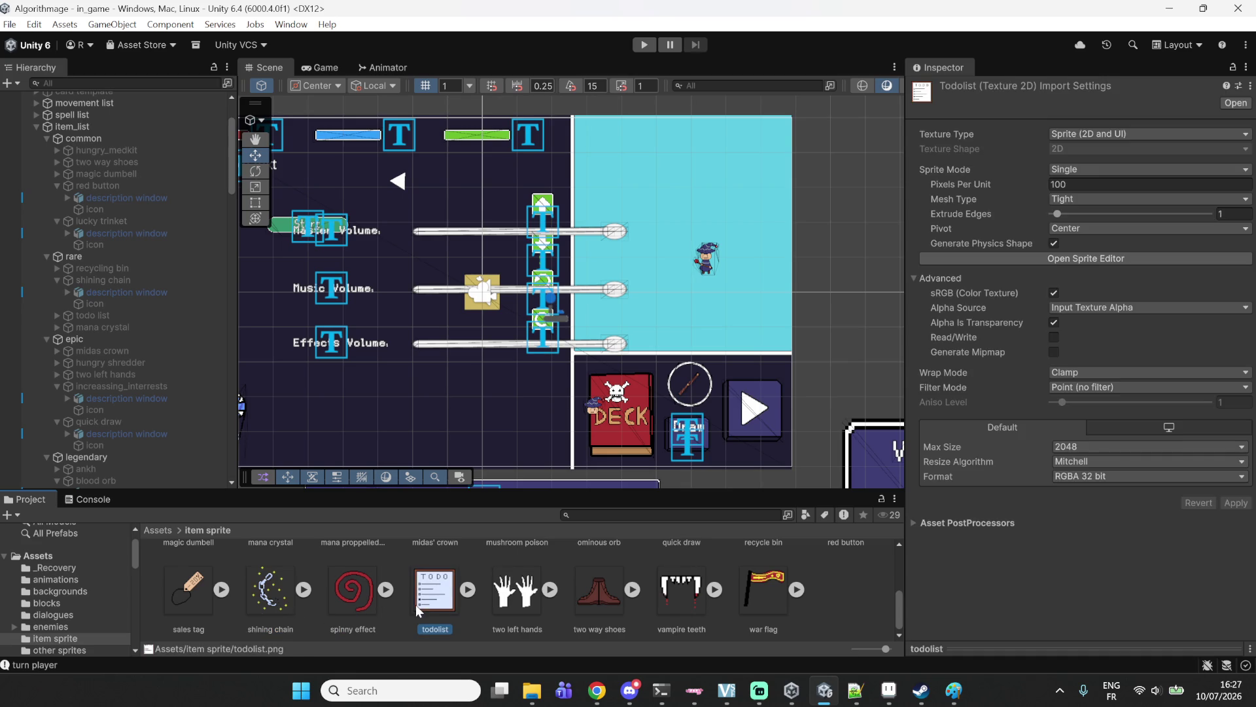
left_click(525, 599)
left_click(586, 599)
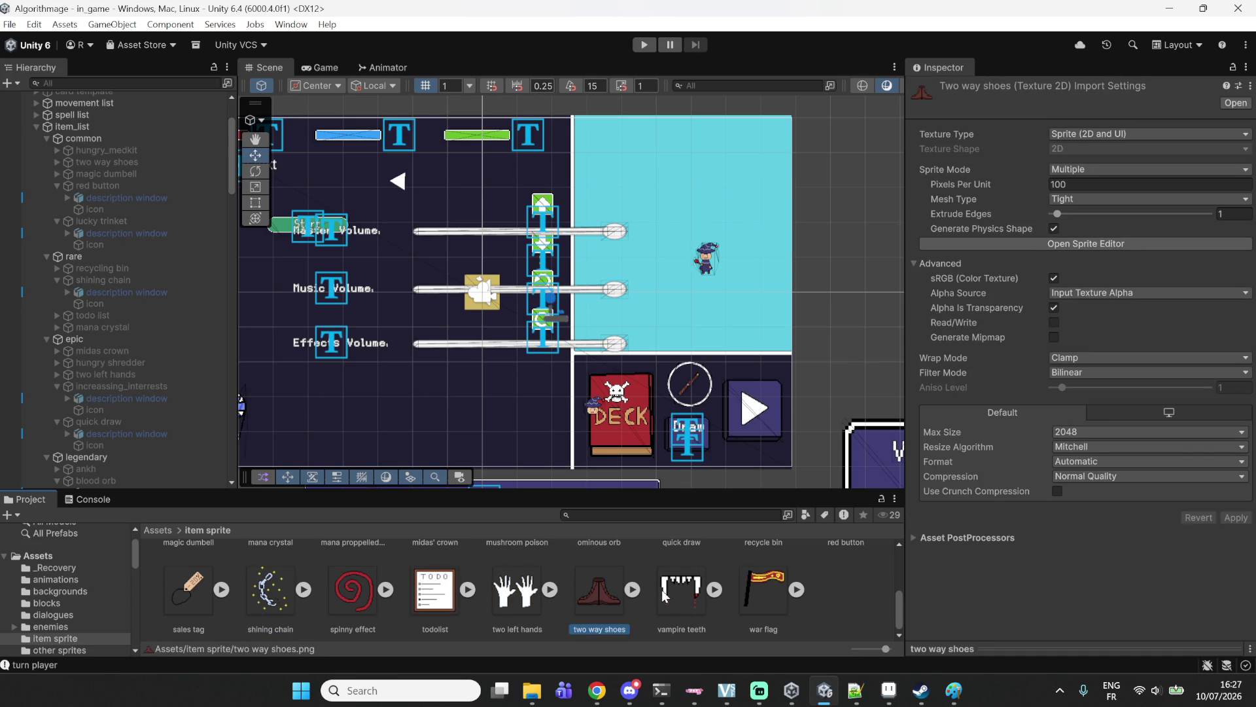
left_click(664, 594)
left_click(747, 596)
left_click(629, 596)
left_click(657, 596)
left_click(634, 591)
left_click(655, 600)
left_click(584, 599)
left_click(748, 589)
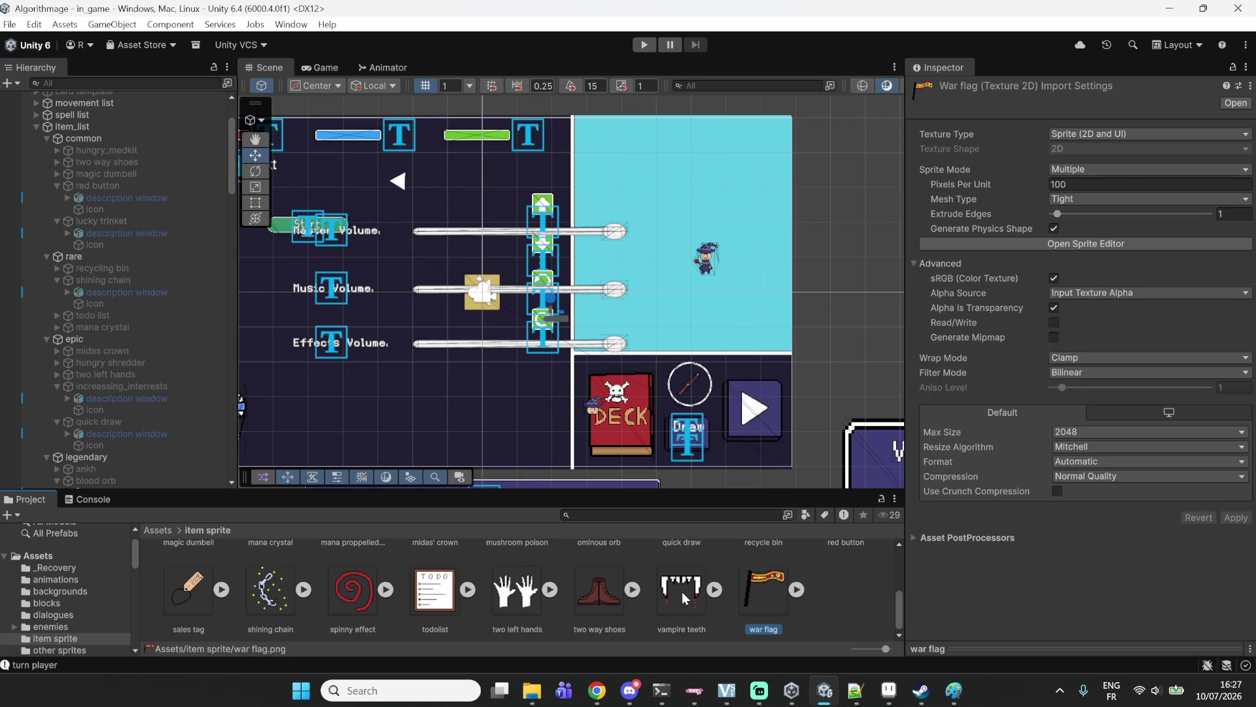
left_click(682, 592, "ctrl")
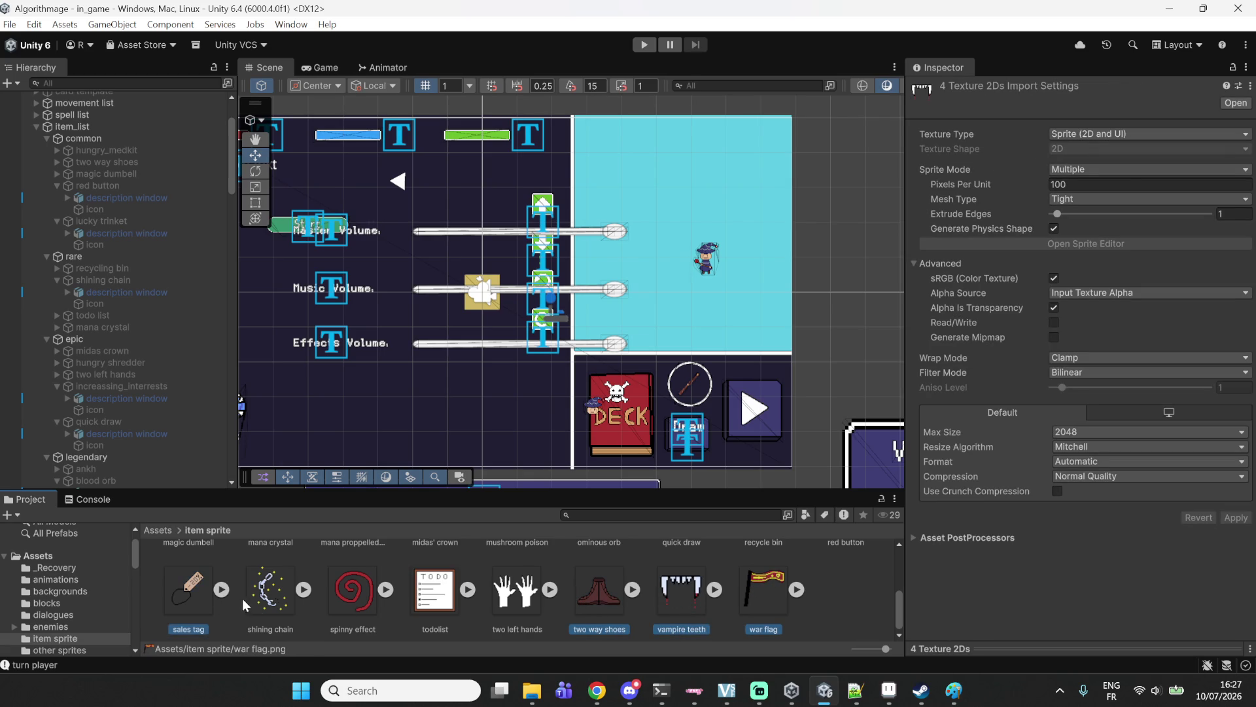
Set their Sprite Mode to Single, Filter Mode to Point (no filter) and Format to RGBA 32 bit.
left_click(1073, 170)
left_click(1083, 186)
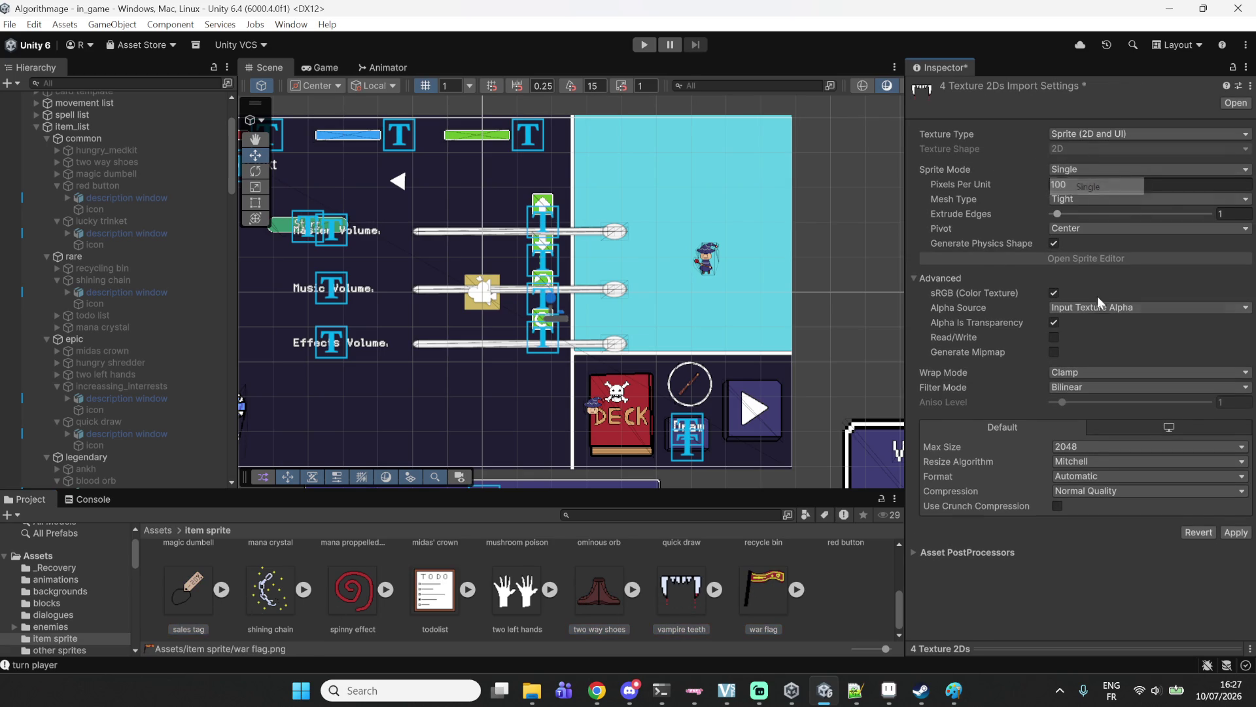
left_click(1073, 387)
left_click(1081, 400)
left_click(1102, 481)
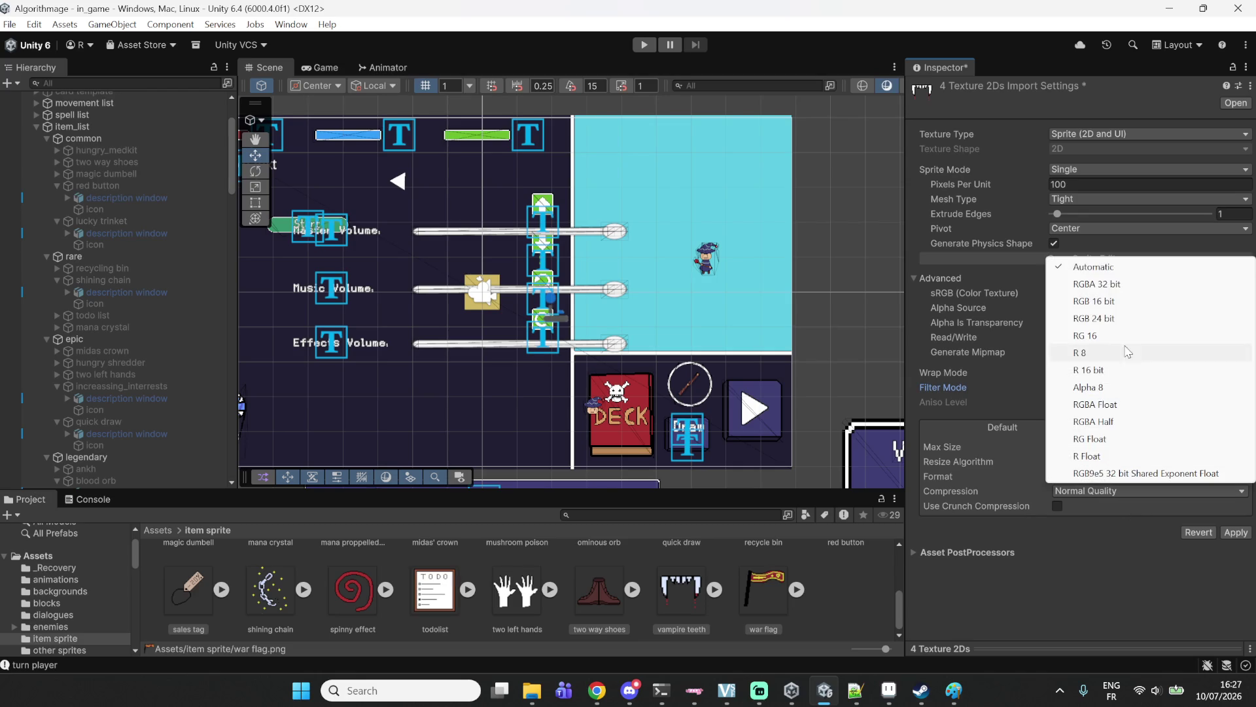
left_click(1108, 283)
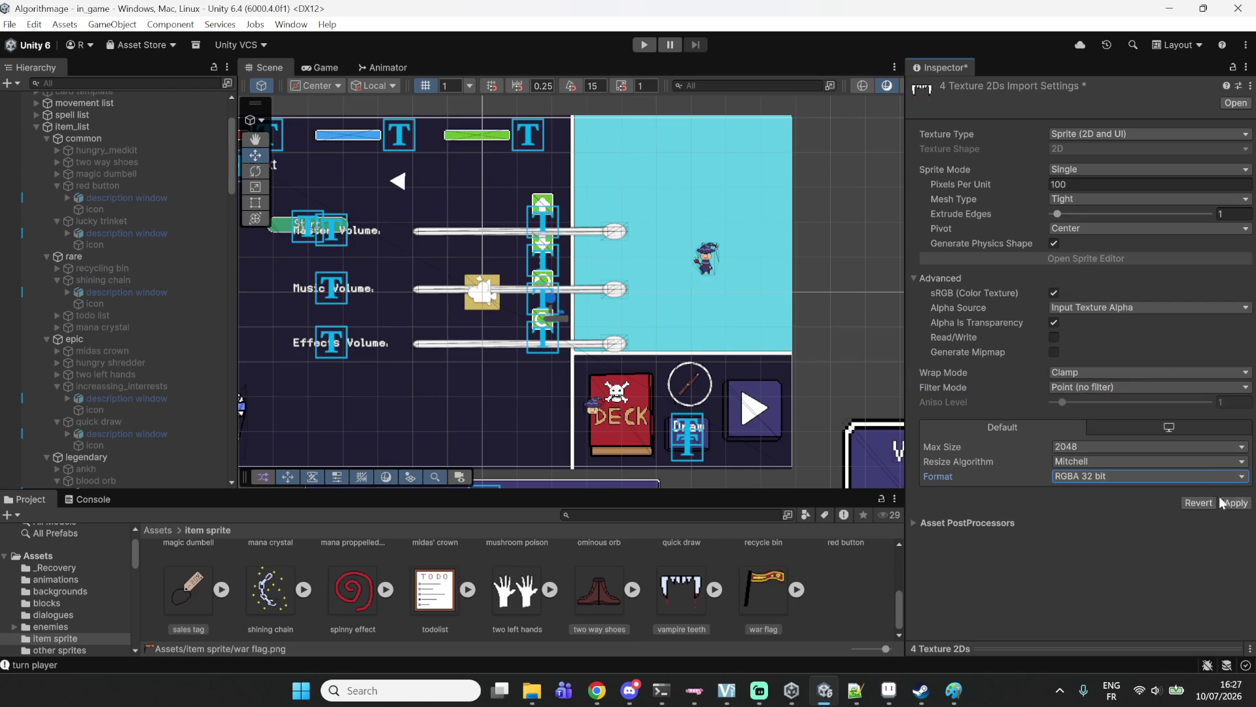
left_click(599, 617)
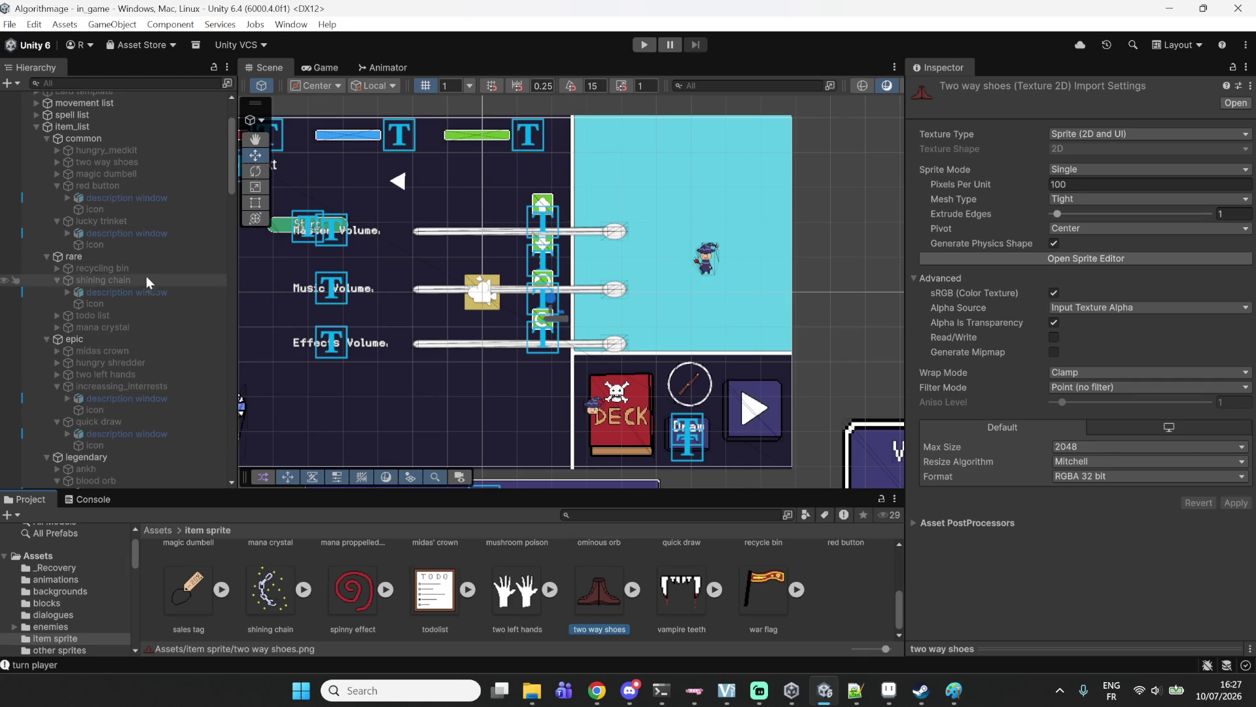
Make the two way shoes sprite the icon of the two way shoes item.
left_click(111, 84)
type("tw")
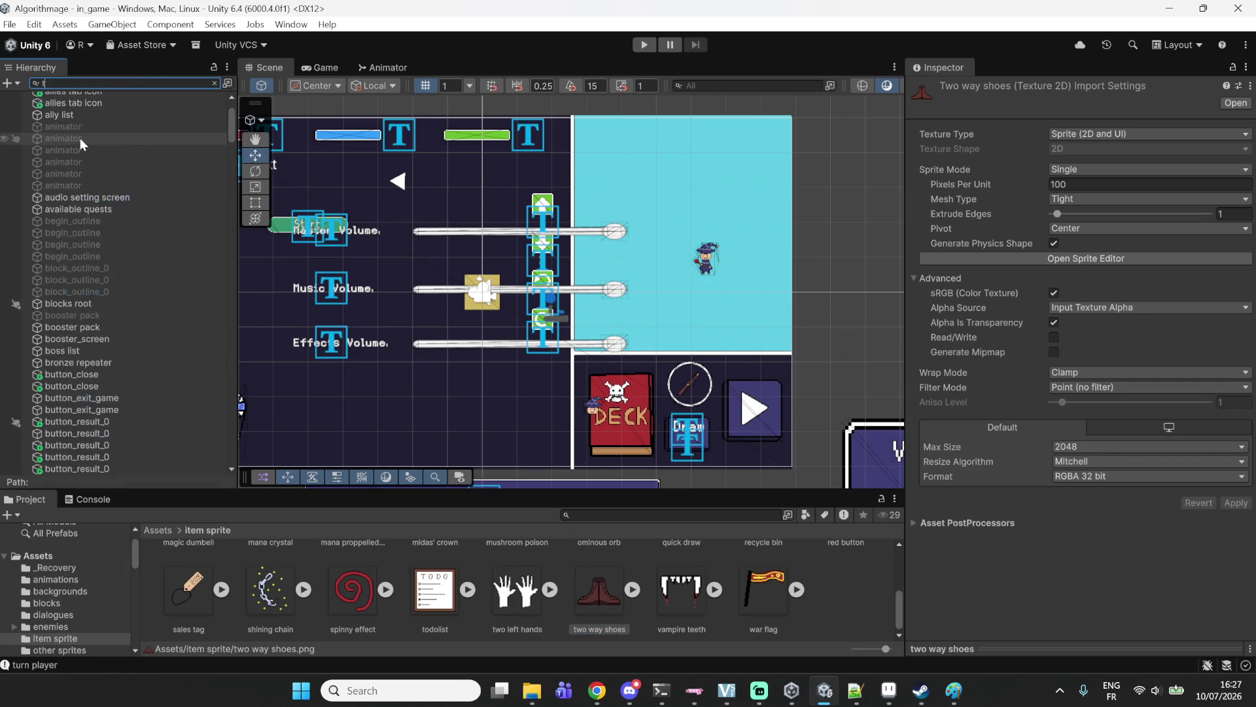
left_click(90, 125)
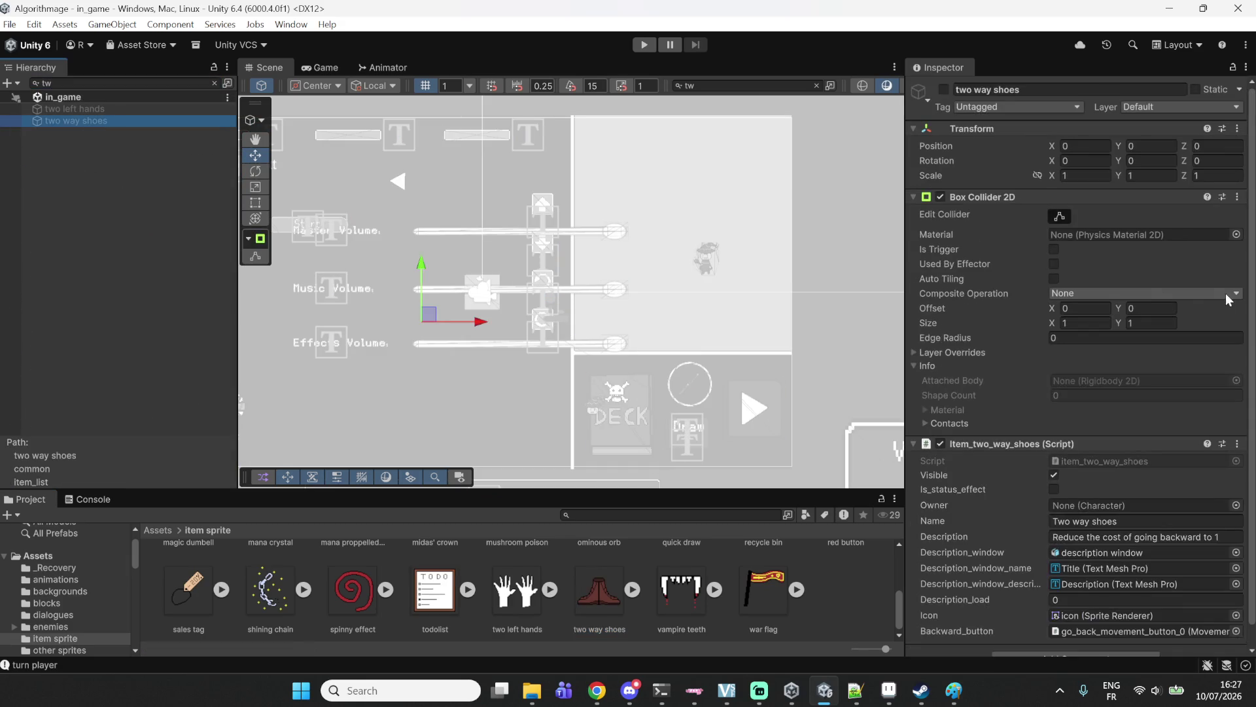
scroll(1011, 377, "down", 1)
left_click(98, 83)
key("BackSpace")
key("BackSpace")
scroll(123, 378, "down", 2)
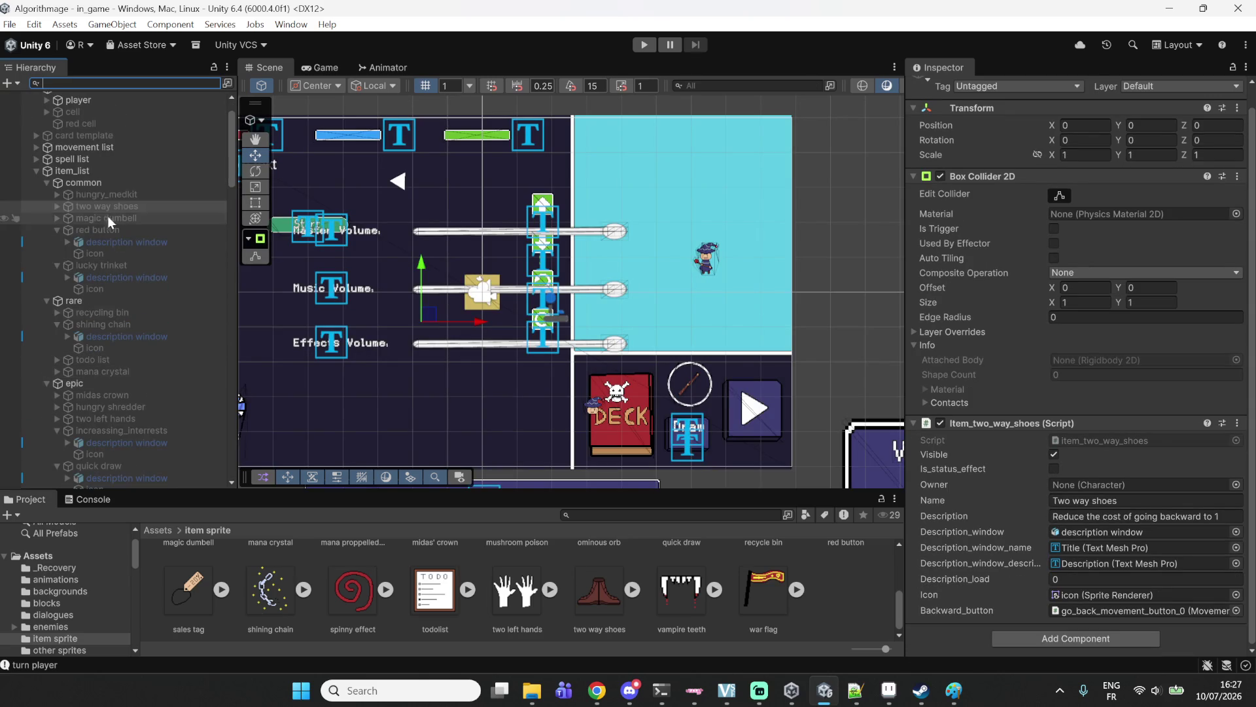
left_click(58, 206)
left_click(119, 231)
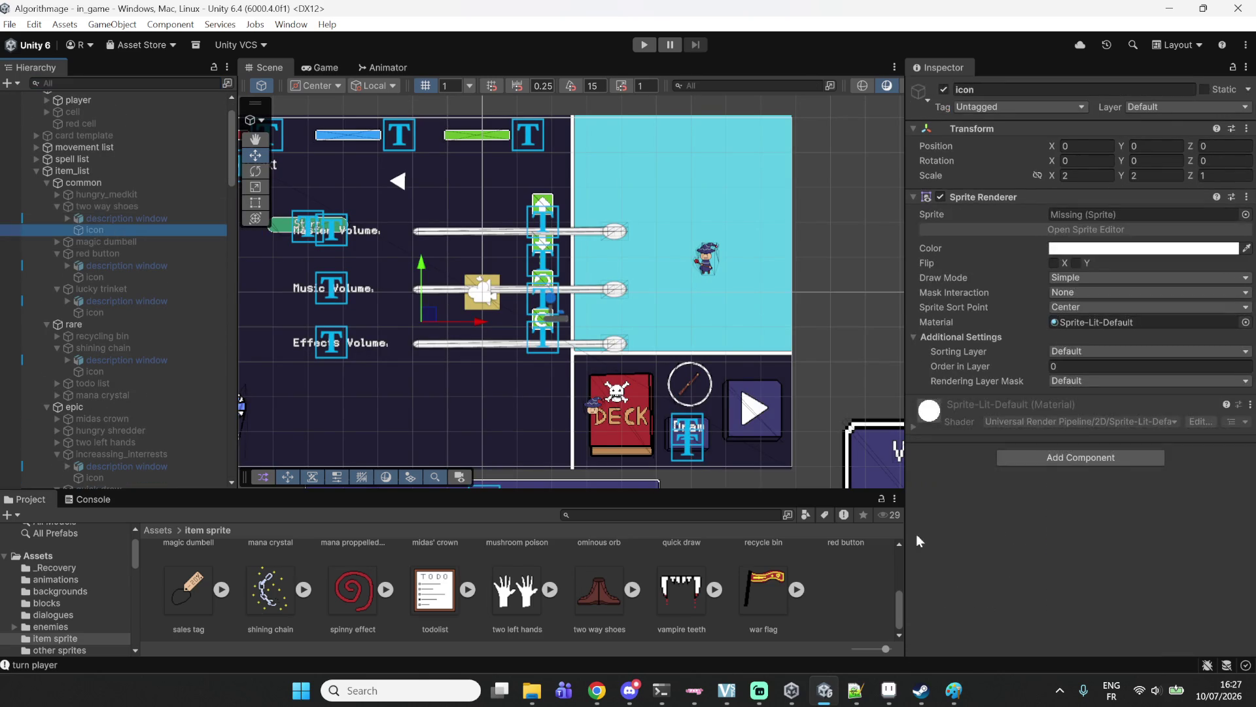
left_click_drag(605, 591, 1106, 216)
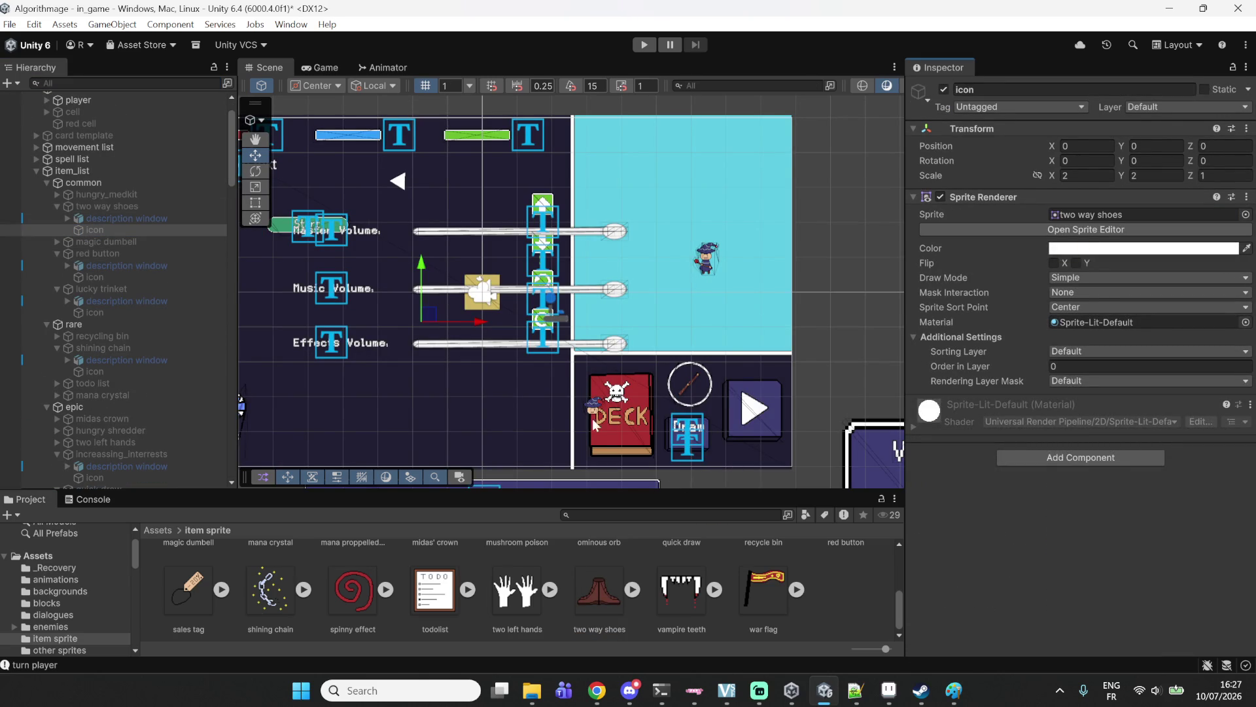
Make the vampire teeth sprite the icon of the vampire teeth item.
left_click(125, 83)
type("va")
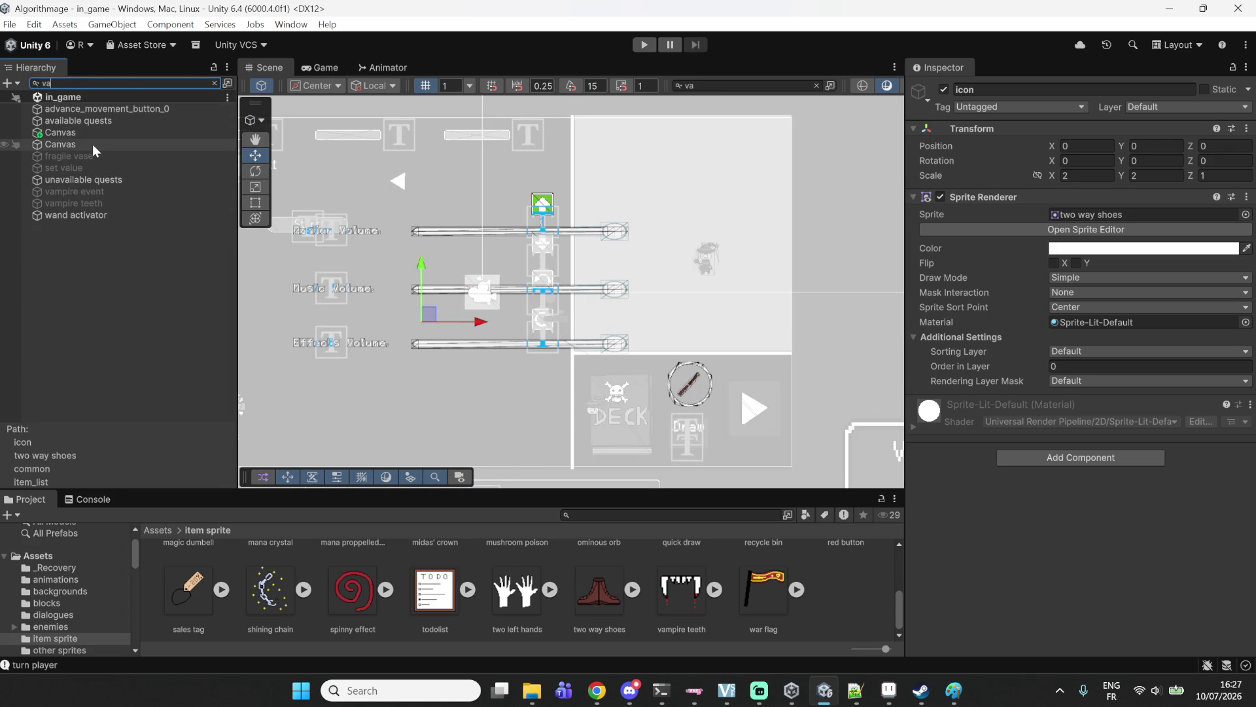
left_click(88, 203)
left_click(92, 86)
key("BackSpace")
key("BackSpace")
left_click(69, 415)
left_click(105, 439)
mouse_move(684, 598)
left_mouse_down()
mouse_move(998, 353)
mouse_move(1113, 216)
left_mouse_up()
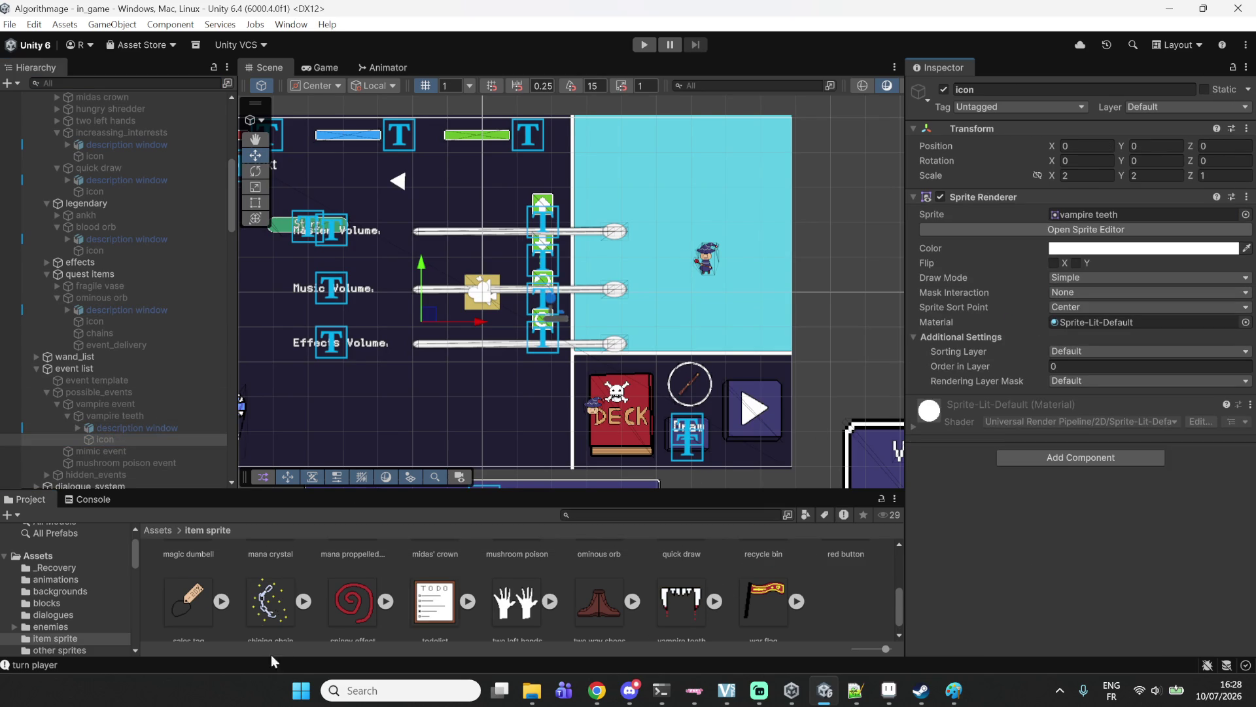
scroll(352, 609, "up", 5)
left_click(166, 583)
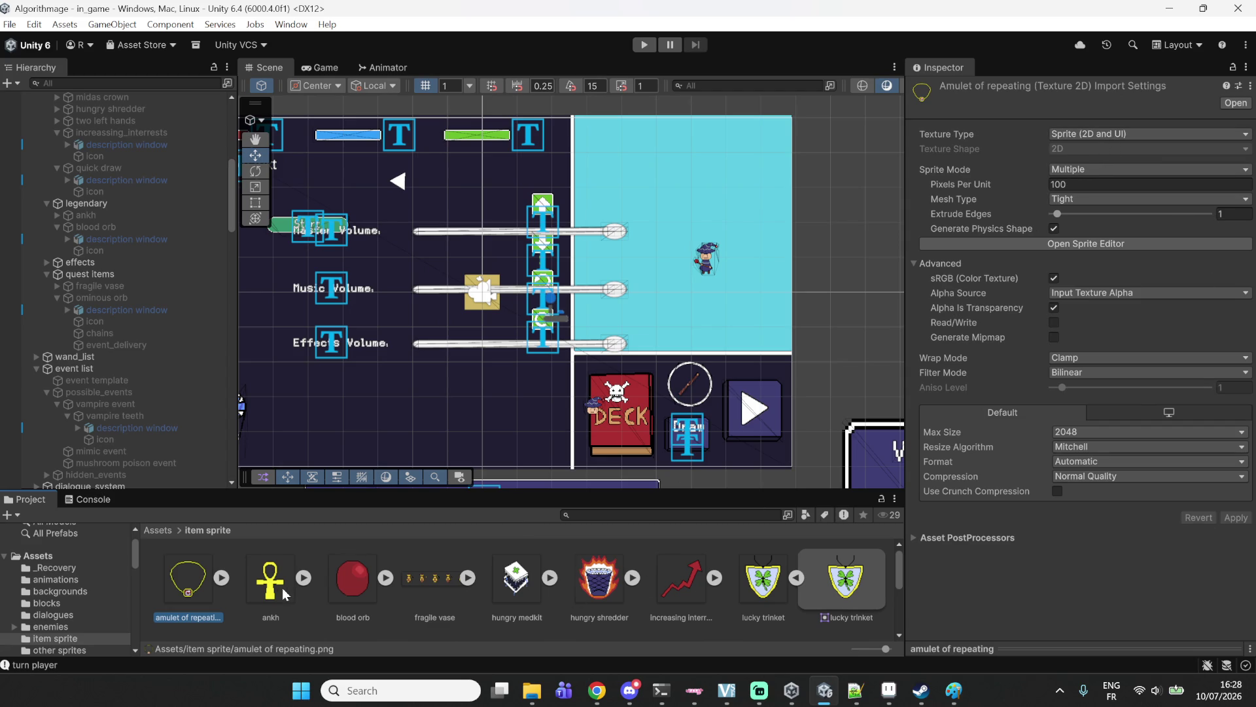
Give amulet of repeating Single sprite mode, Point (no filter) filtering and RGBA 32 bit format, and apply.
scroll(413, 574, "down", 2)
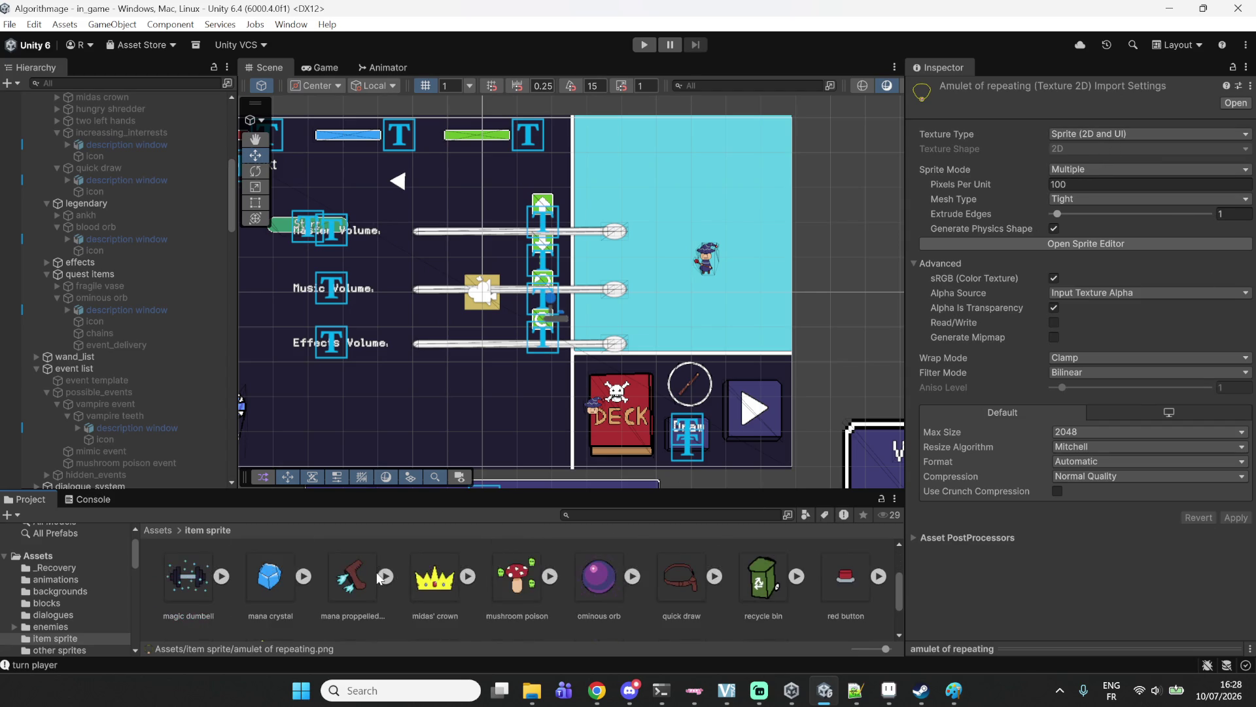
scroll(500, 581, "down", 2)
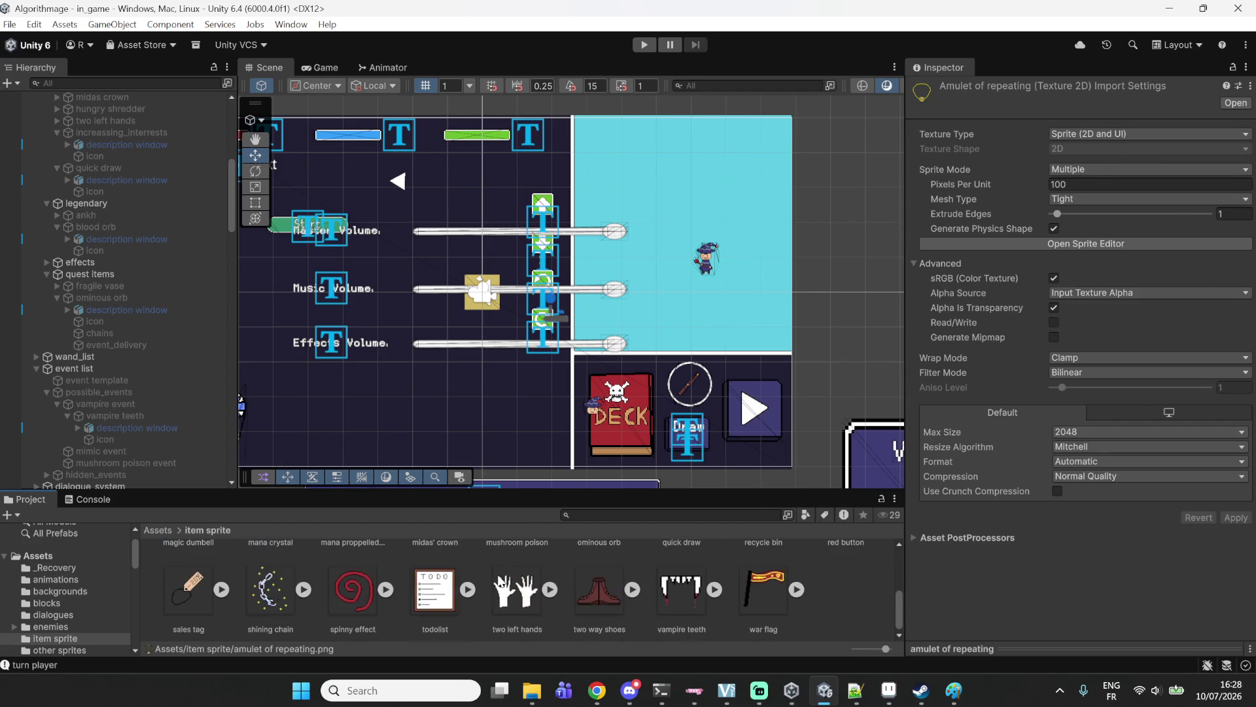
scroll(688, 600, "up", 4)
left_click(1113, 170)
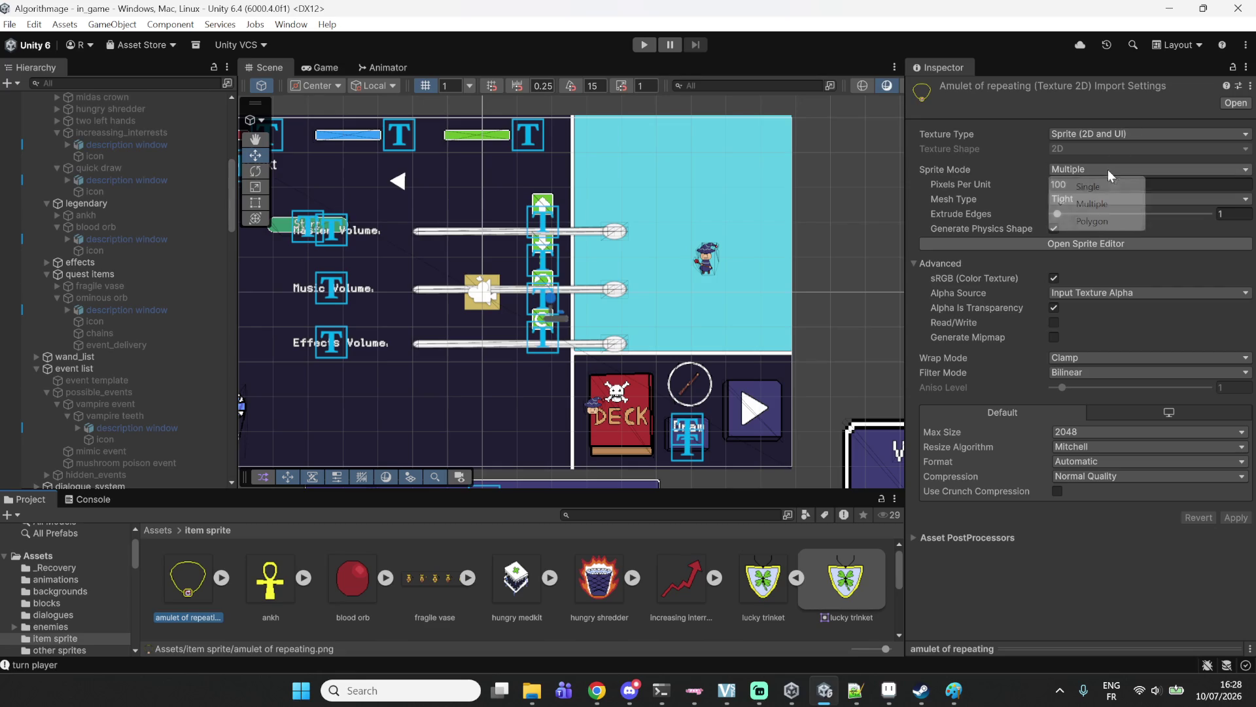
left_click(1106, 178)
left_click(1080, 387)
left_click(1086, 402)
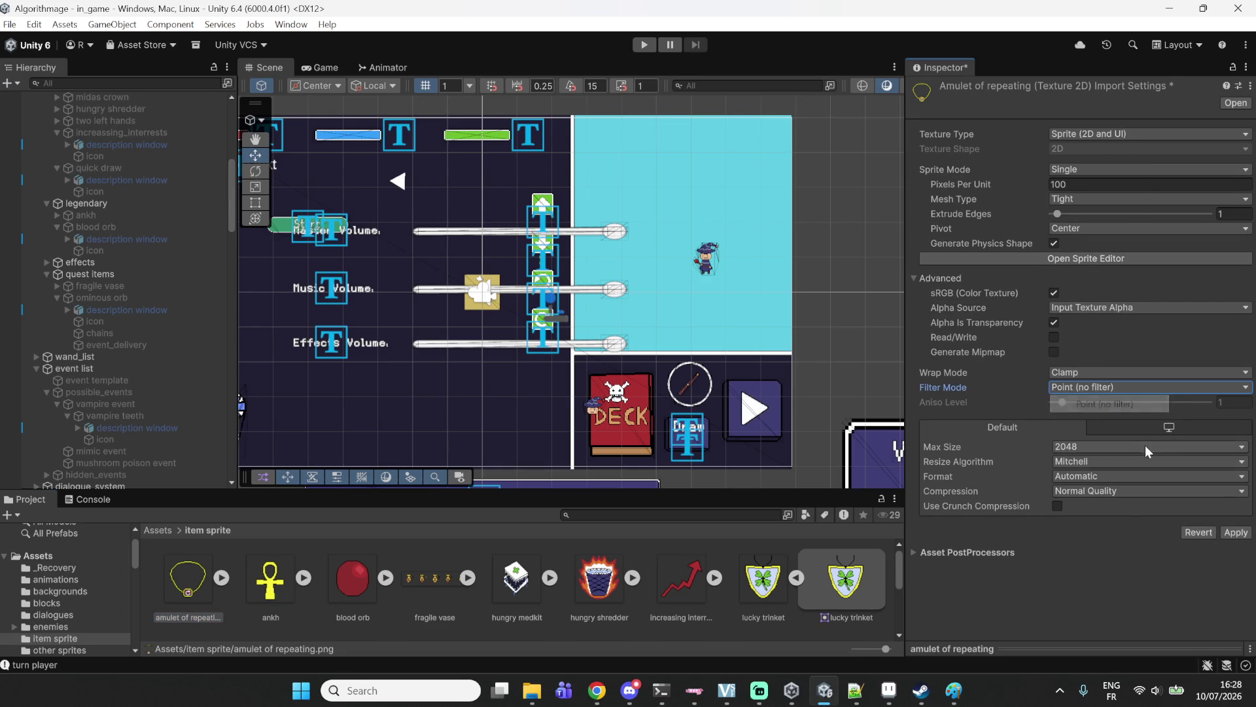
left_click(1097, 476)
left_click(1096, 284)
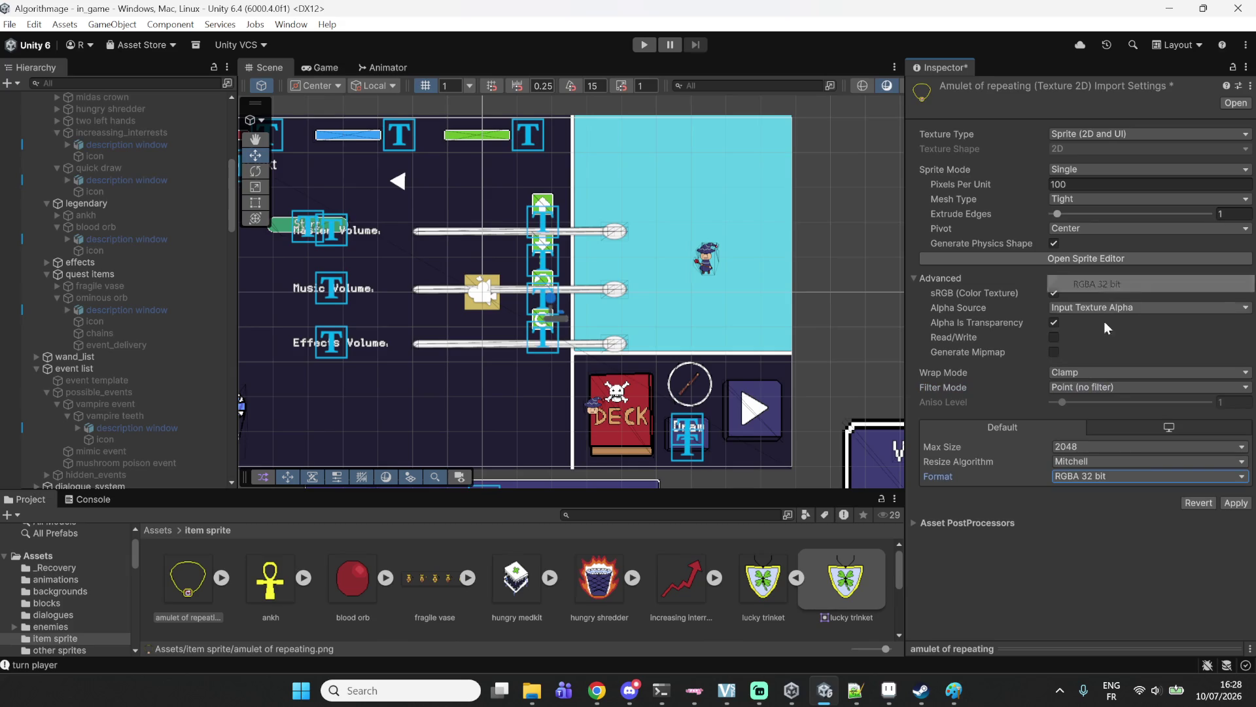
left_click(1236, 503)
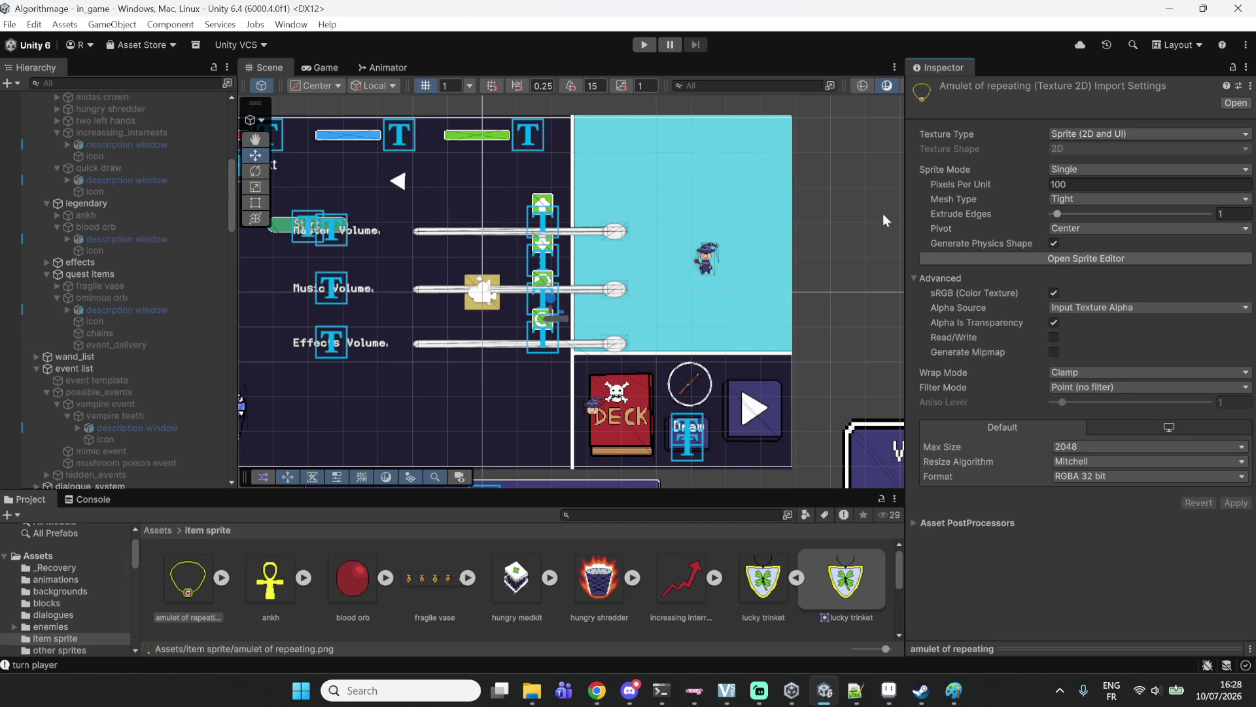
left_click(644, 44)
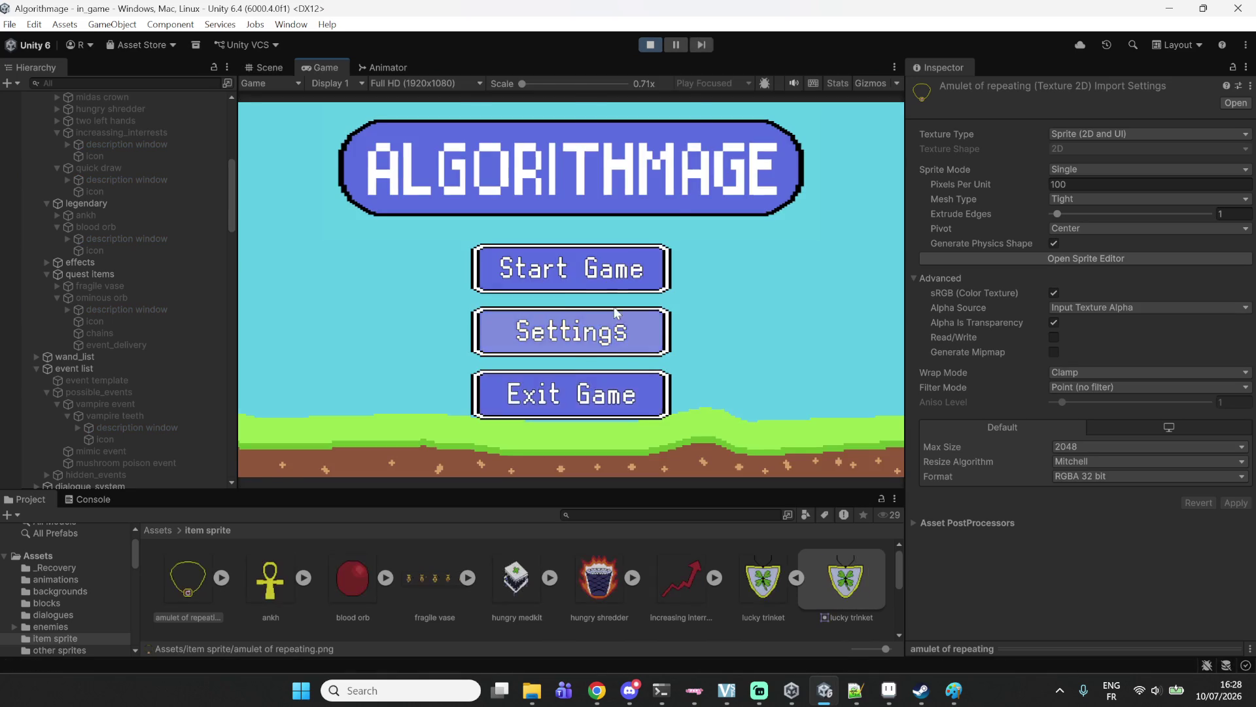
Start a game, switch to the Items list and inspect item icons, including Recycling_Bin's details.
left_click(589, 270)
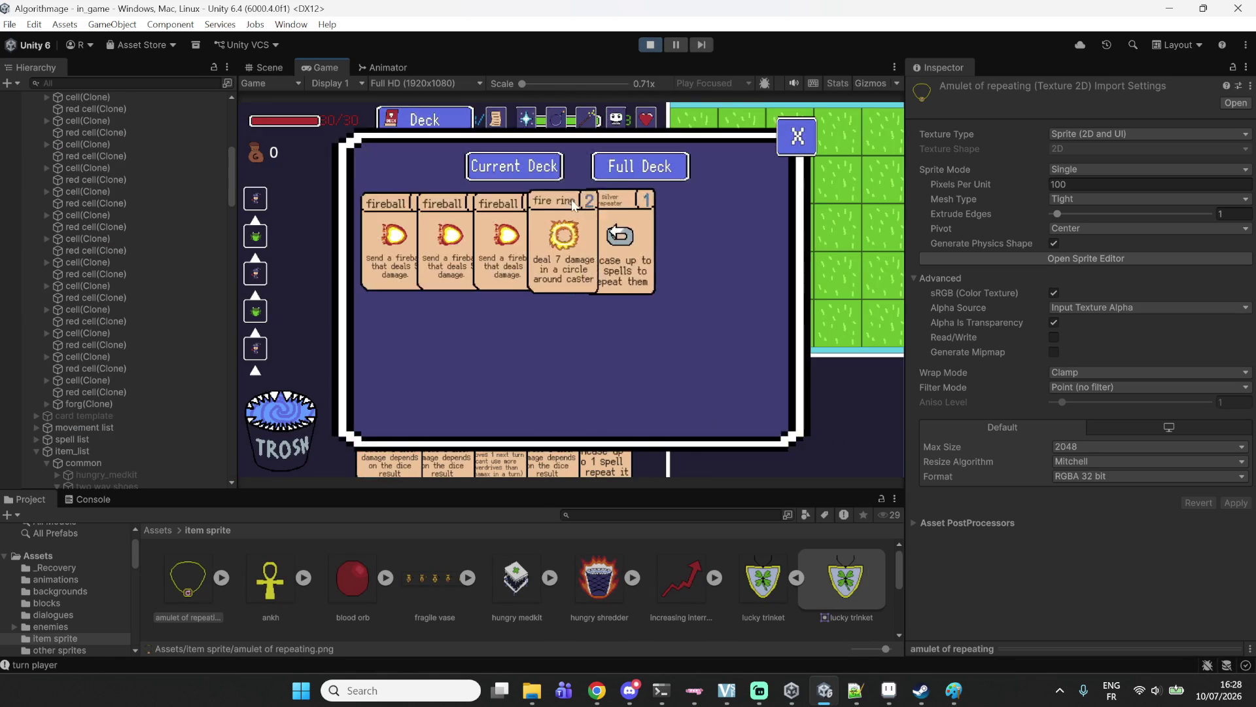
left_click(556, 119)
scroll(553, 242, "down", 2)
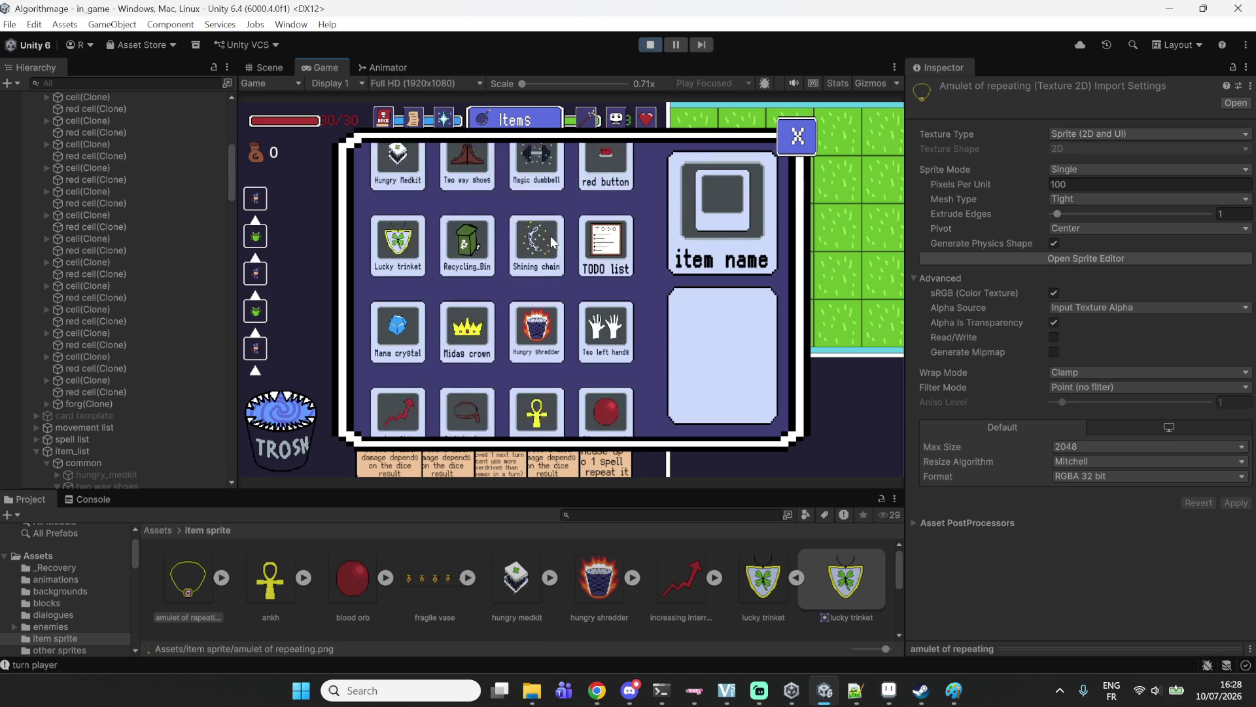
scroll(553, 242, "down", 3)
mouse_move(541, 280)
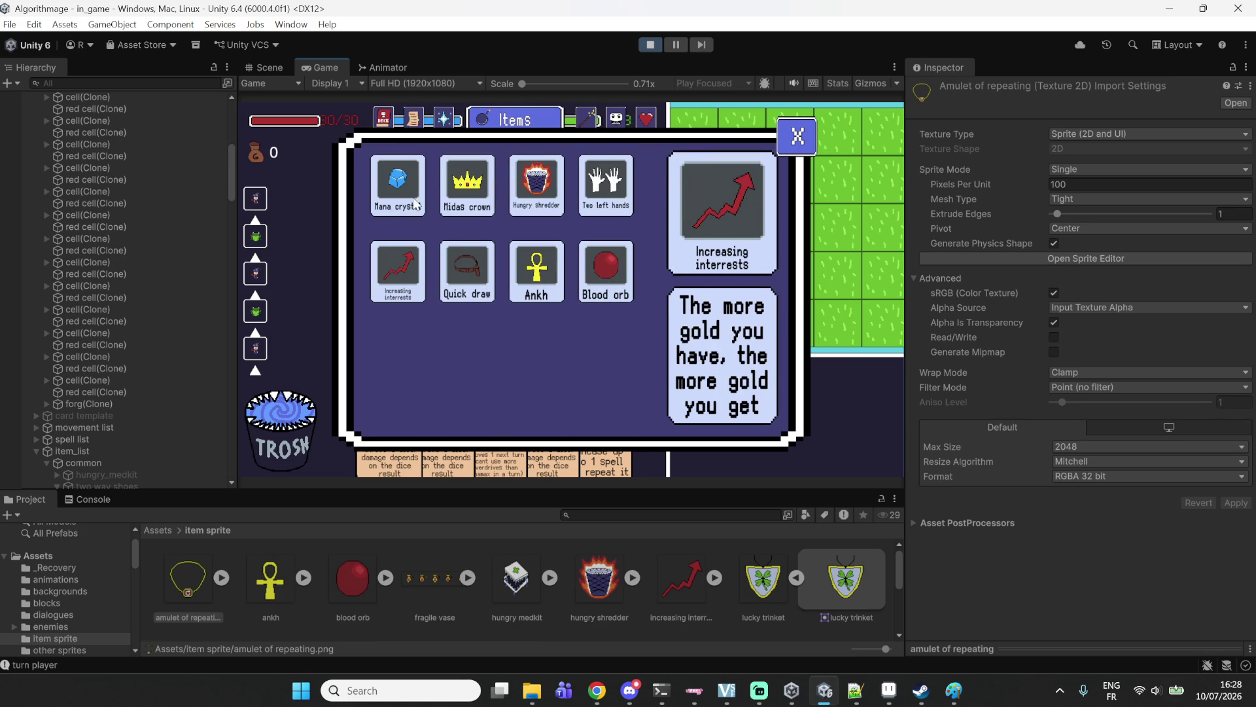
mouse_move(414, 199)
mouse_move(603, 187)
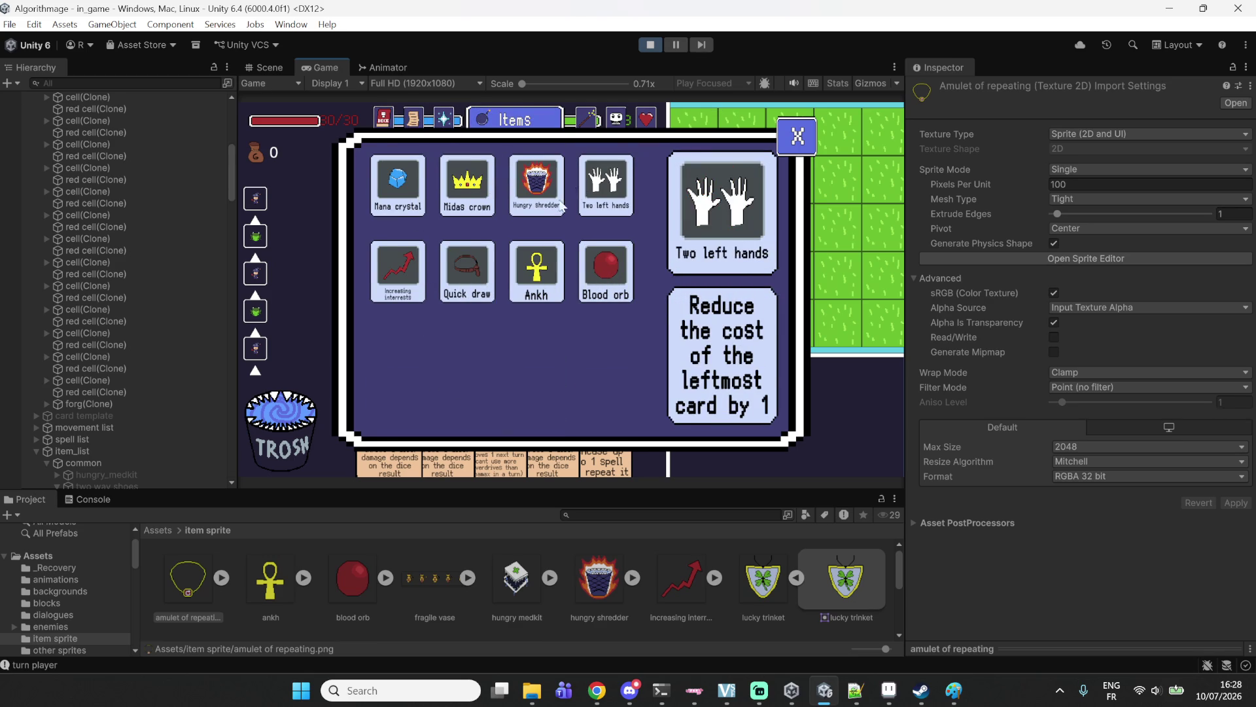
scroll(557, 218, "up", 3)
mouse_move(557, 196)
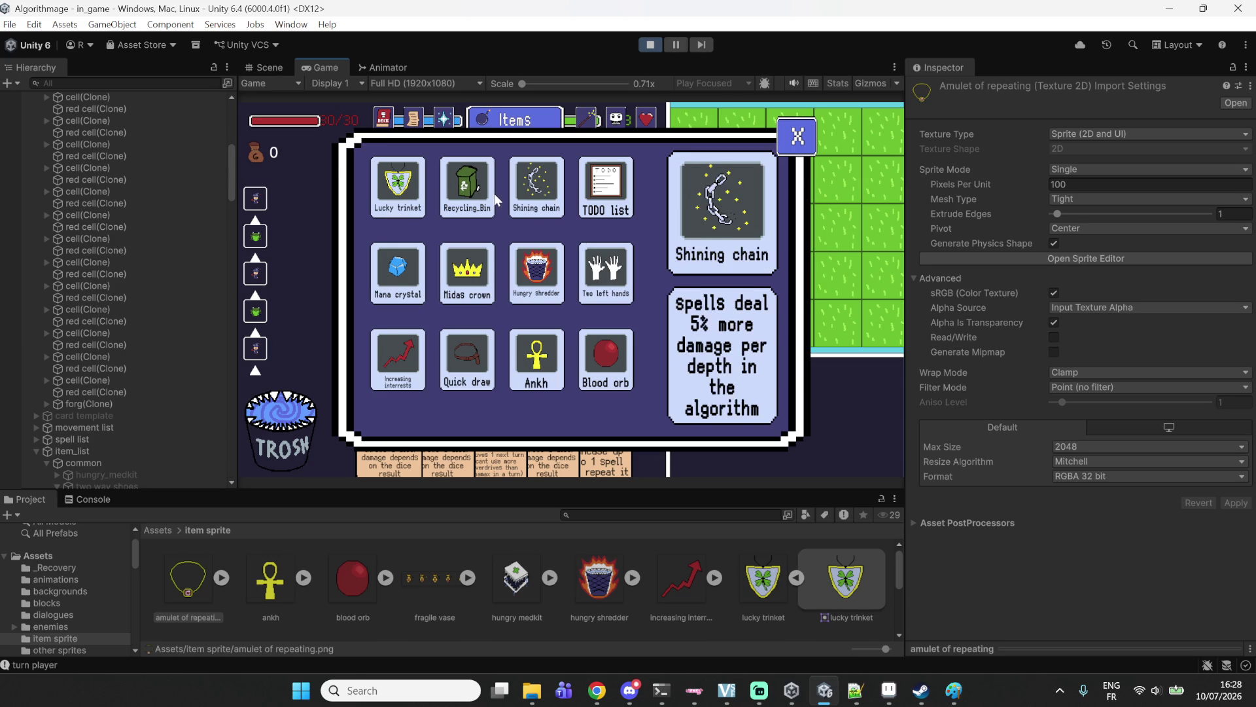
mouse_move(493, 200)
scroll(566, 226, "up", 1)
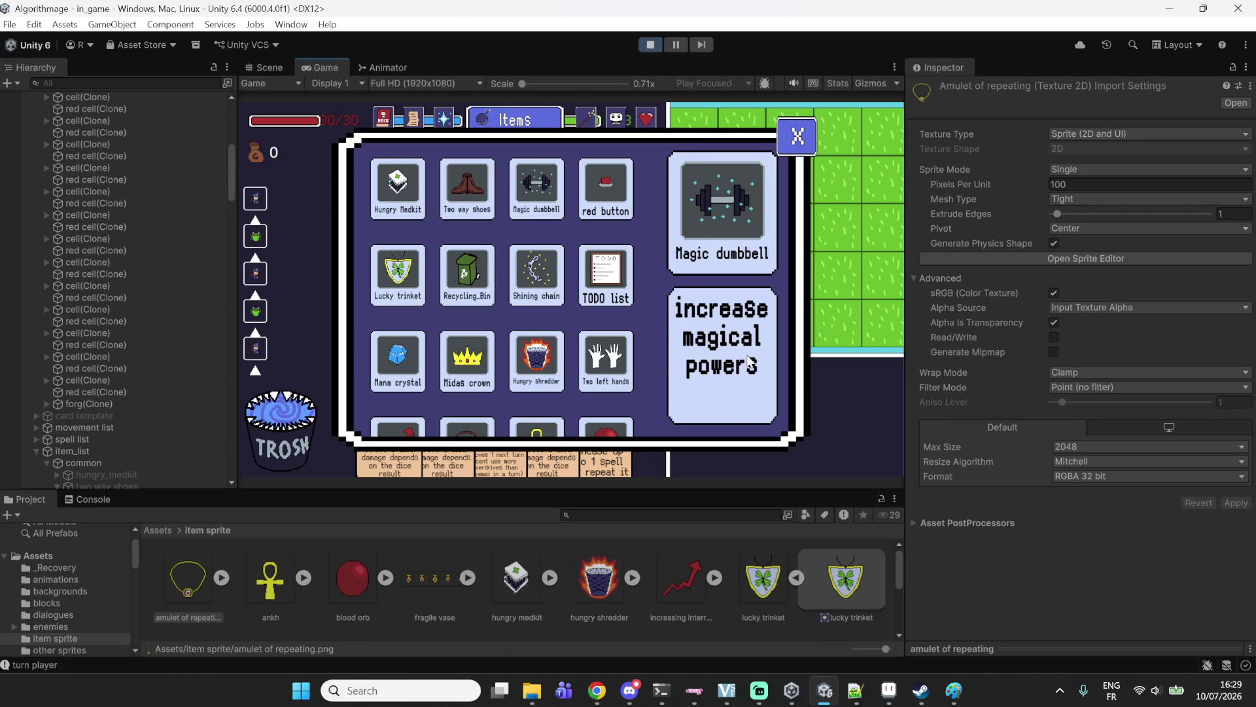
left_click(475, 303)
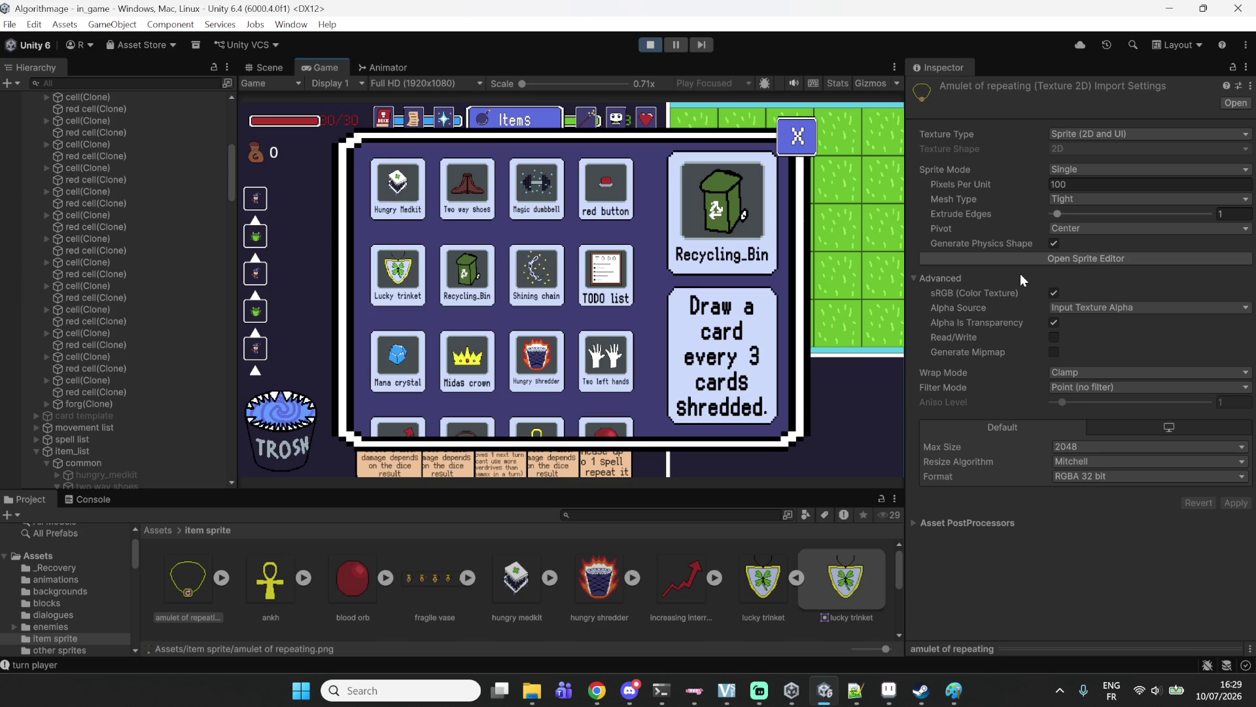
Exit play mode and select the Victory screen's Title text under reward display.
left_click(652, 44)
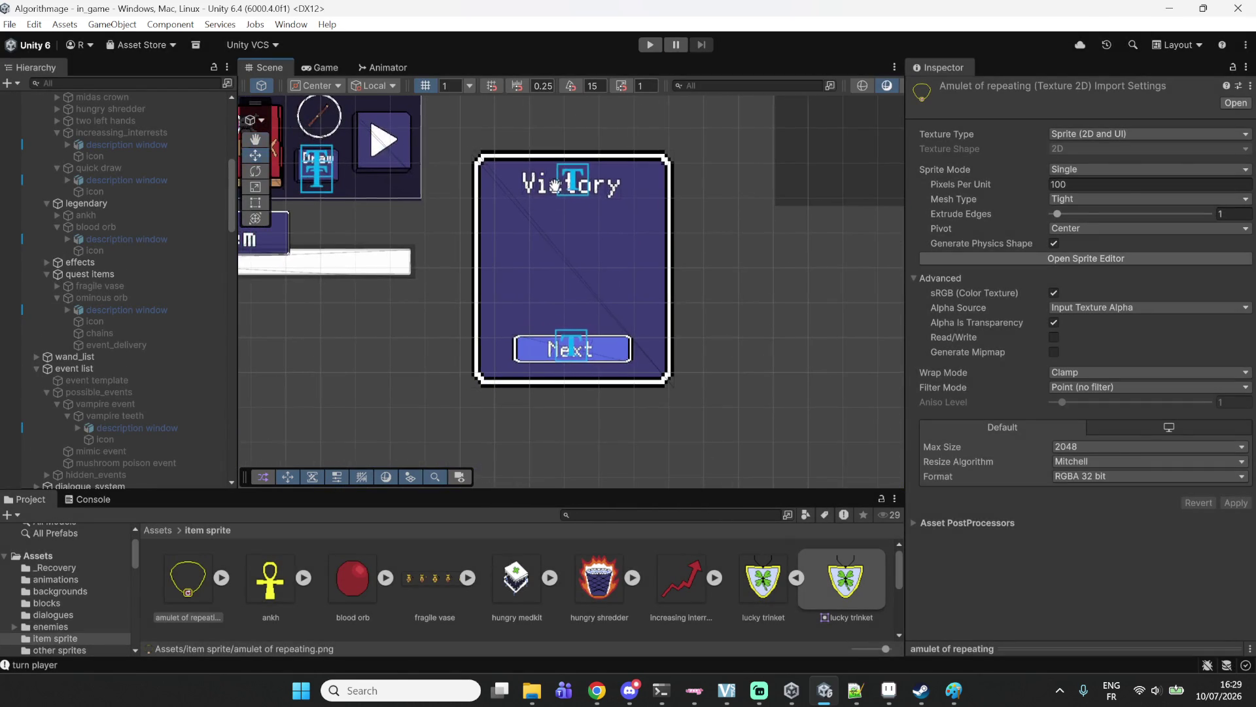
left_click(555, 188)
scroll(639, 213, "down", 5)
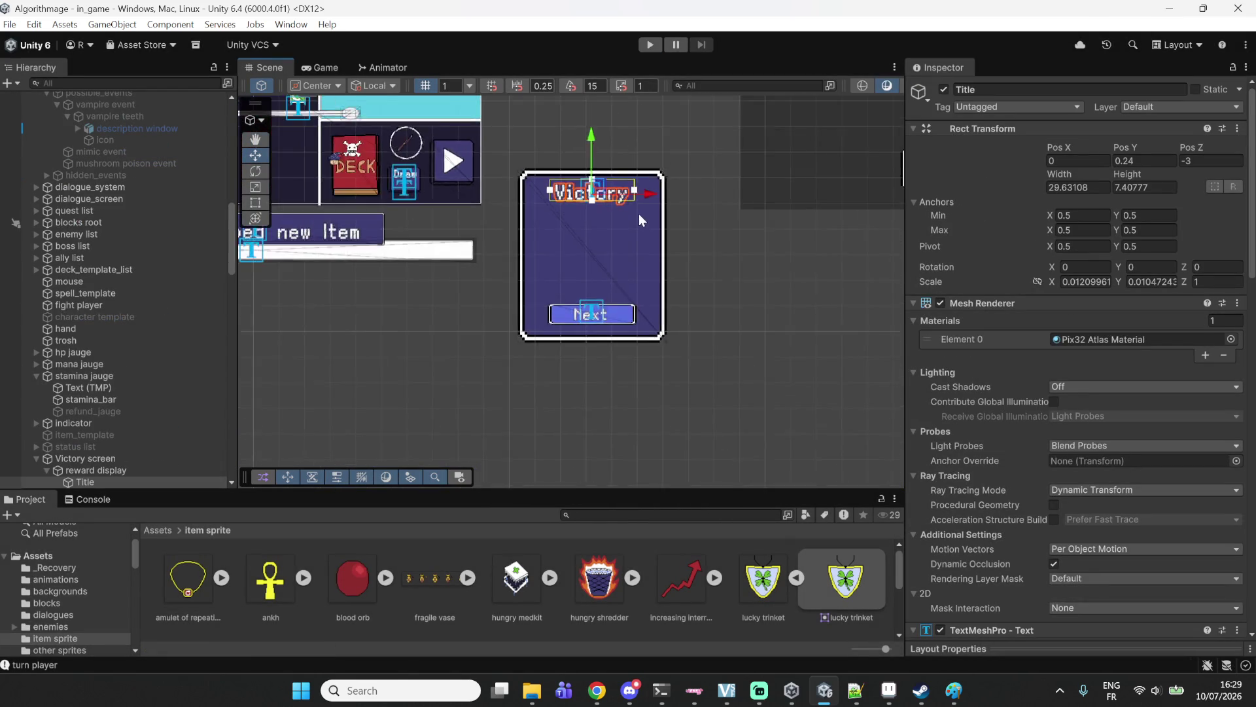
scroll(649, 190, "down", 5)
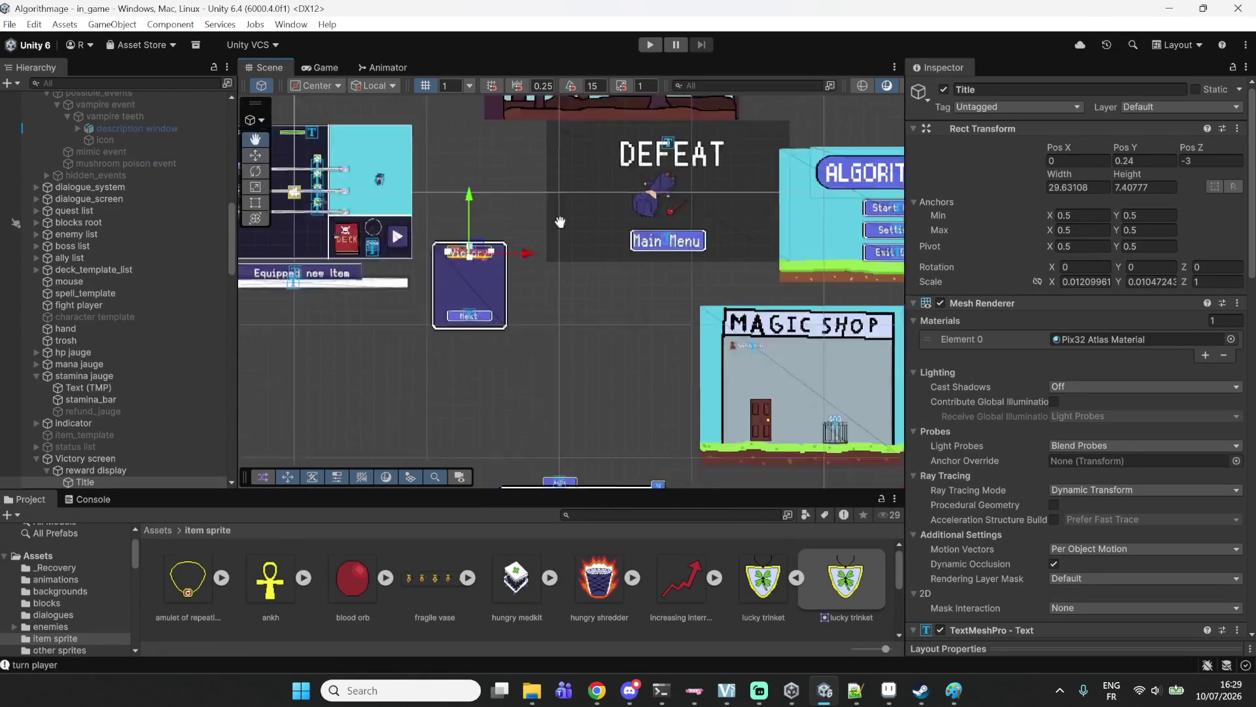
scroll(631, 299, "up", 10)
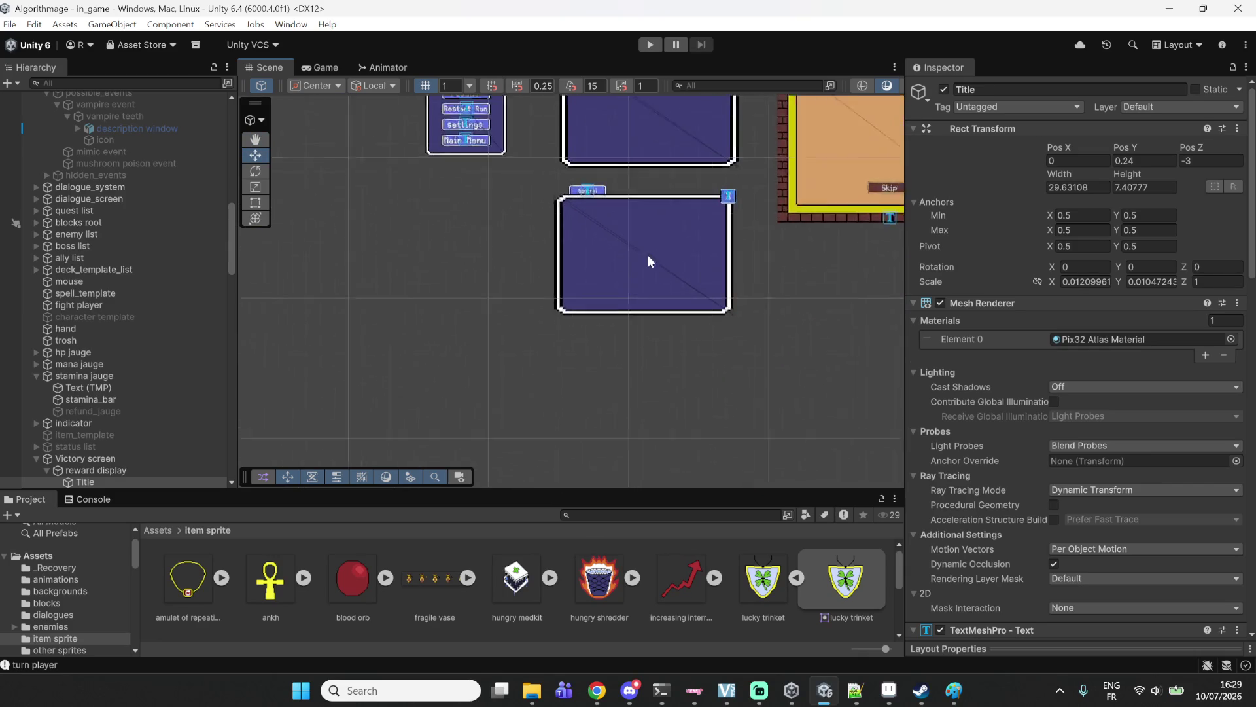
scroll(623, 275, "up", 2)
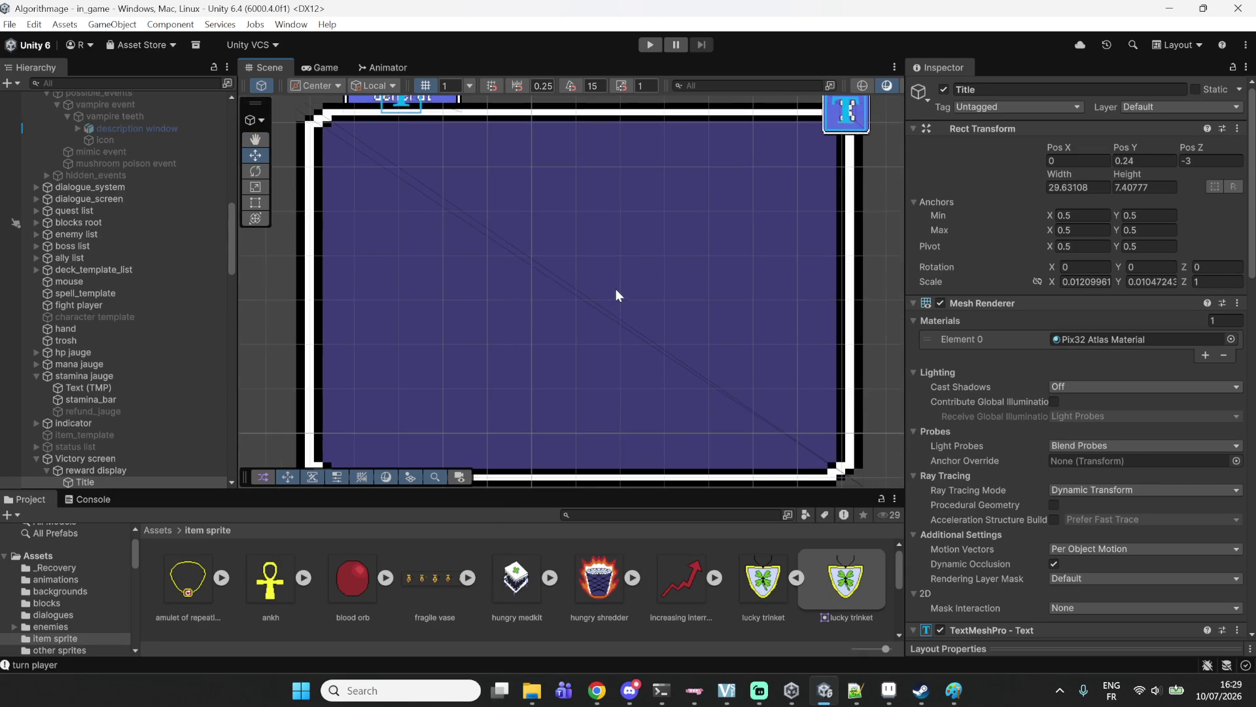
Duplicate the Title text and select the new Title (1) copy.
key("ctrl+d")
left_click(115, 479)
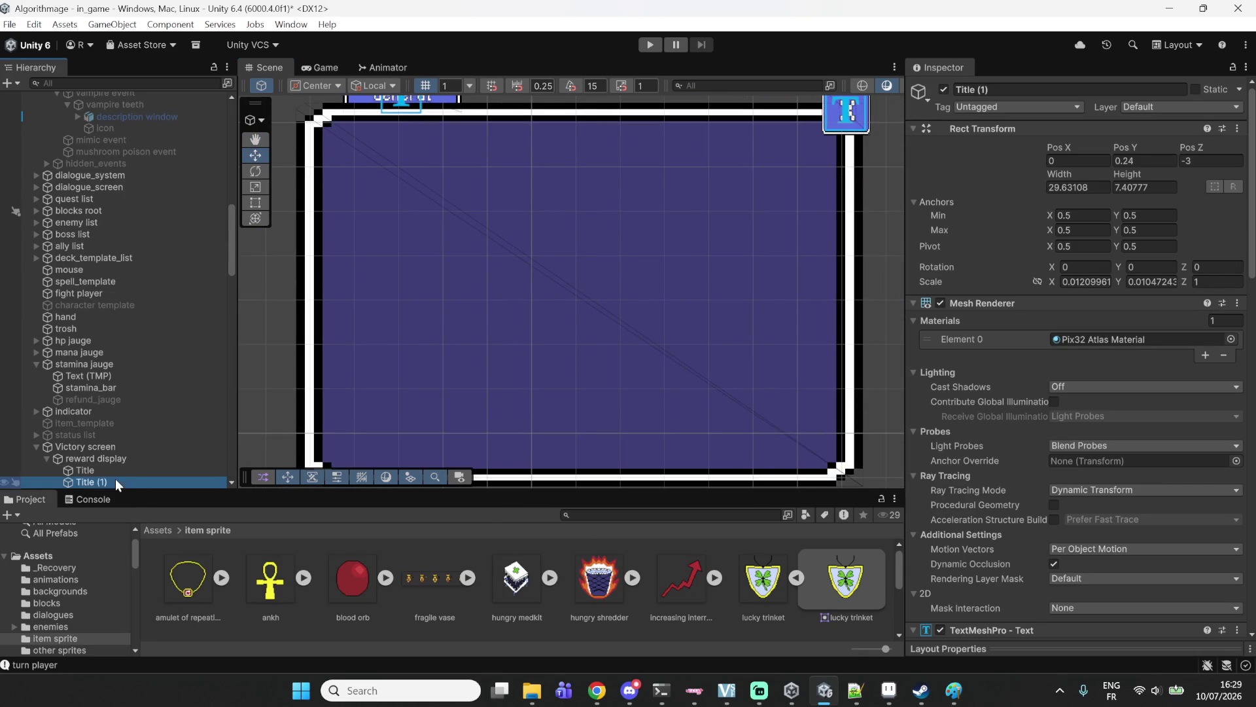
scroll(425, 179, "down", 8)
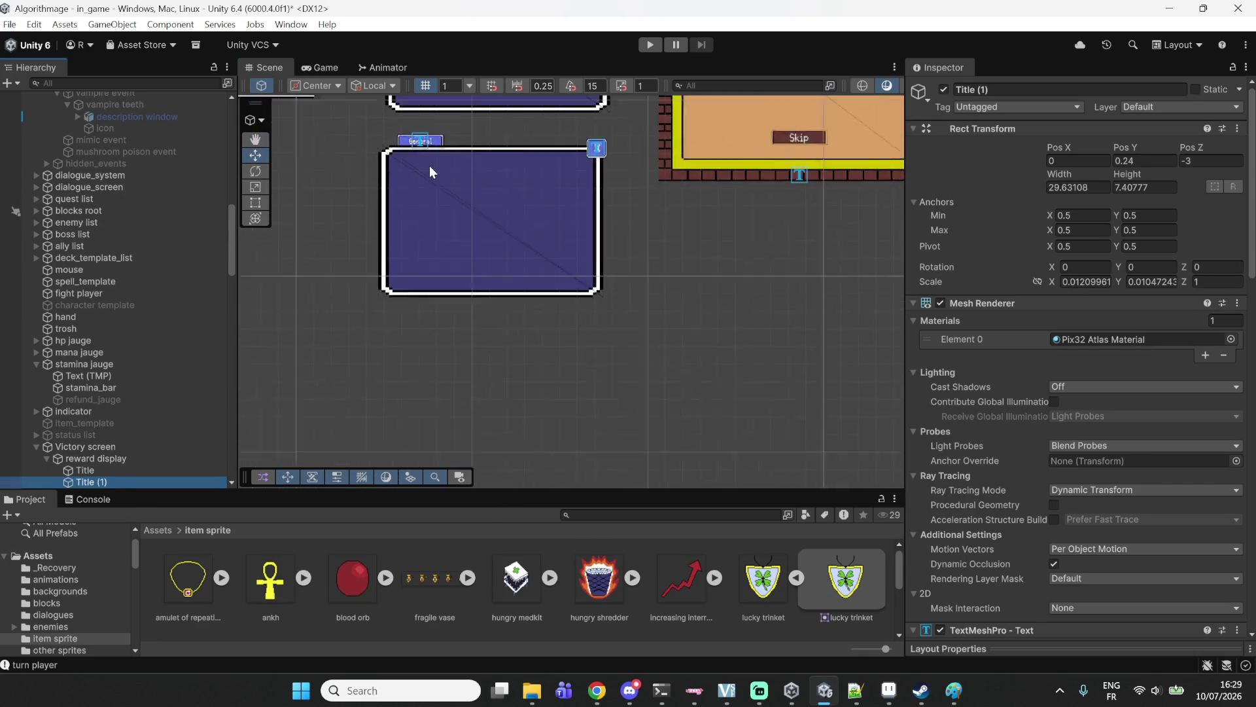
scroll(494, 256, "down", 6)
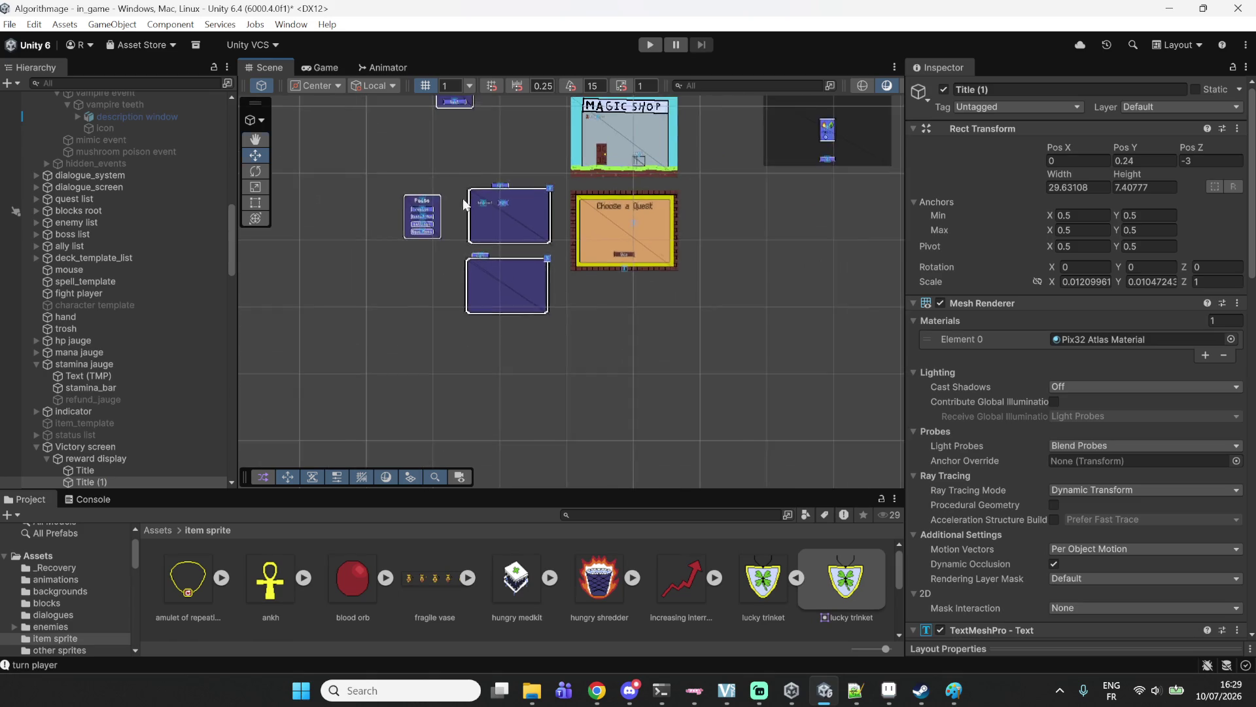
Move Title (1) onto the lower blue panel at roughly Pos X 0.88, Pos Y -2.604.
mouse_move(460, 116)
left_mouse_down()
mouse_move(476, 273)
mouse_move(461, 330)
mouse_move(562, 351)
mouse_move(560, 332)
left_mouse_up()
scroll(517, 366, "up", 8)
scroll(516, 349, "up", 1)
left_click_drag(509, 297, 510, 239)
left_click_drag(586, 272, 689, 268)
Widen and heighten the Title (1) text box to fill most of the panel.
left_click_drag(465, 270, 434, 273)
left_click(103, 481)
left_click_drag(530, 283, 531, 437)
left_click_drag(530, 255, 532, 240)
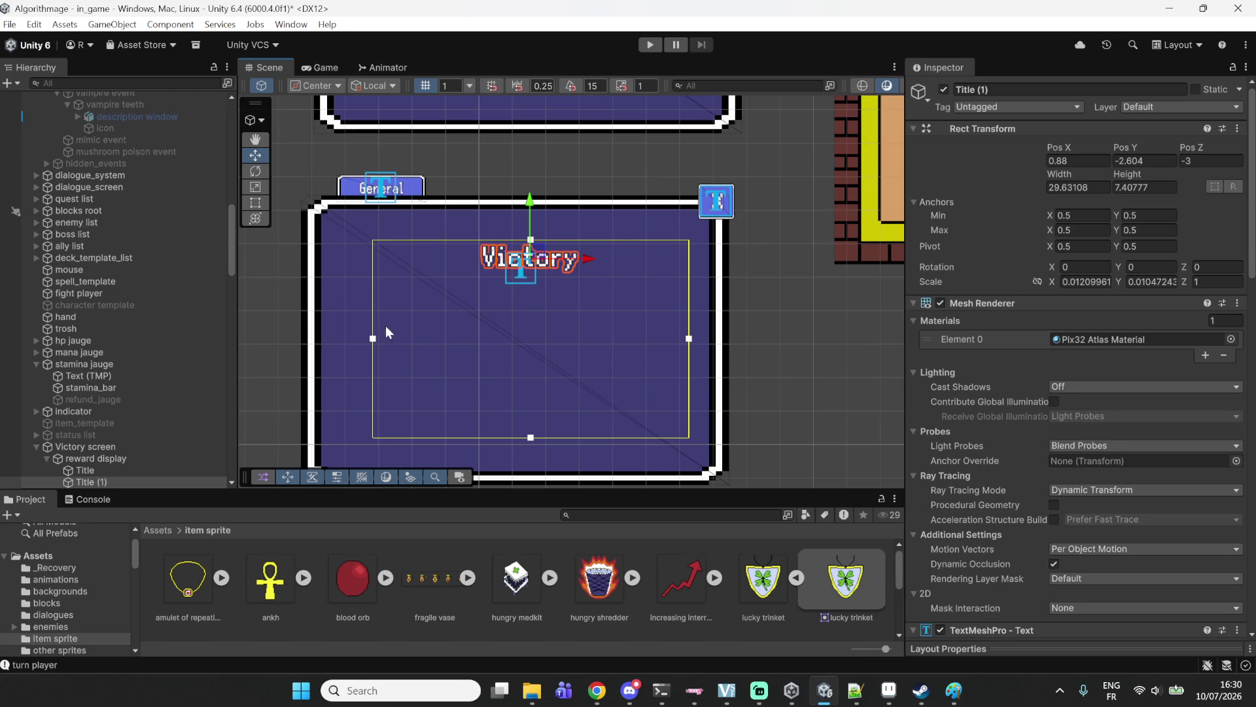
left_click_drag(373, 338, 348, 338)
Bring up Title (1)'s TextMeshPro text input showing the Victory wording.
left_click(93, 483)
scroll(1126, 380, "down", 5)
left_click(974, 528)
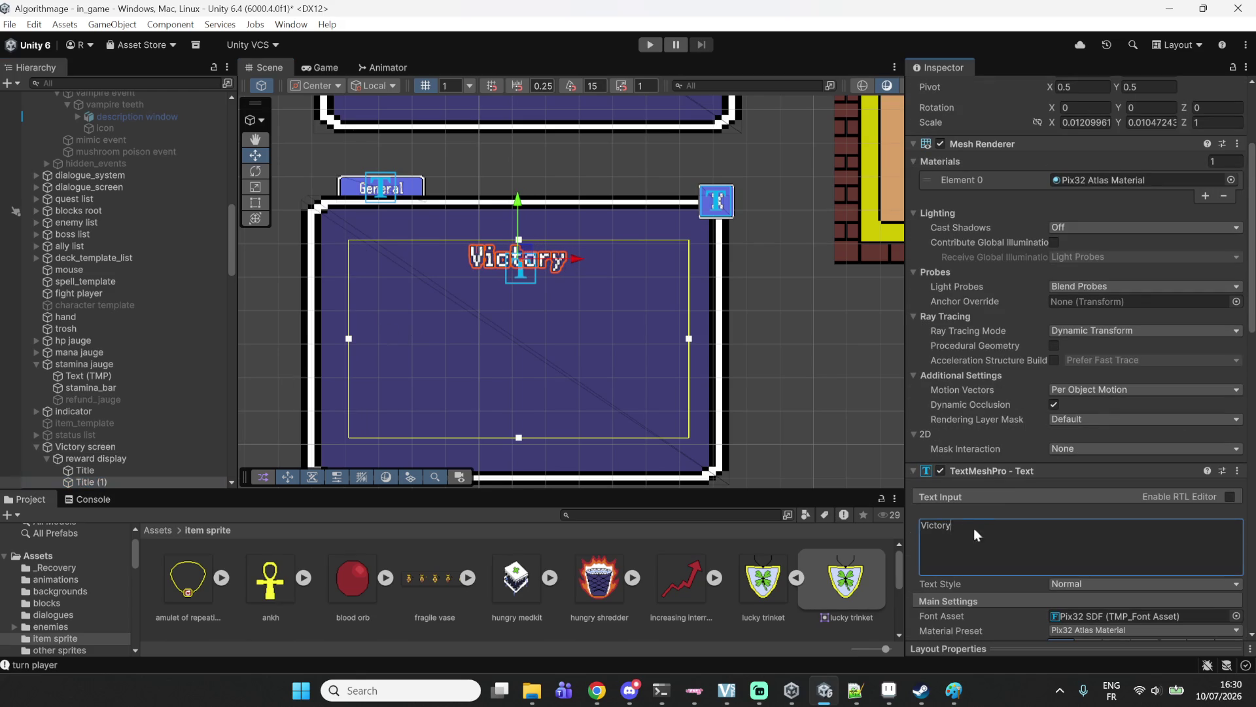
Change the text to 'Snack break brb in 15 mins' and turn off Auto Size.
type("Snack break")
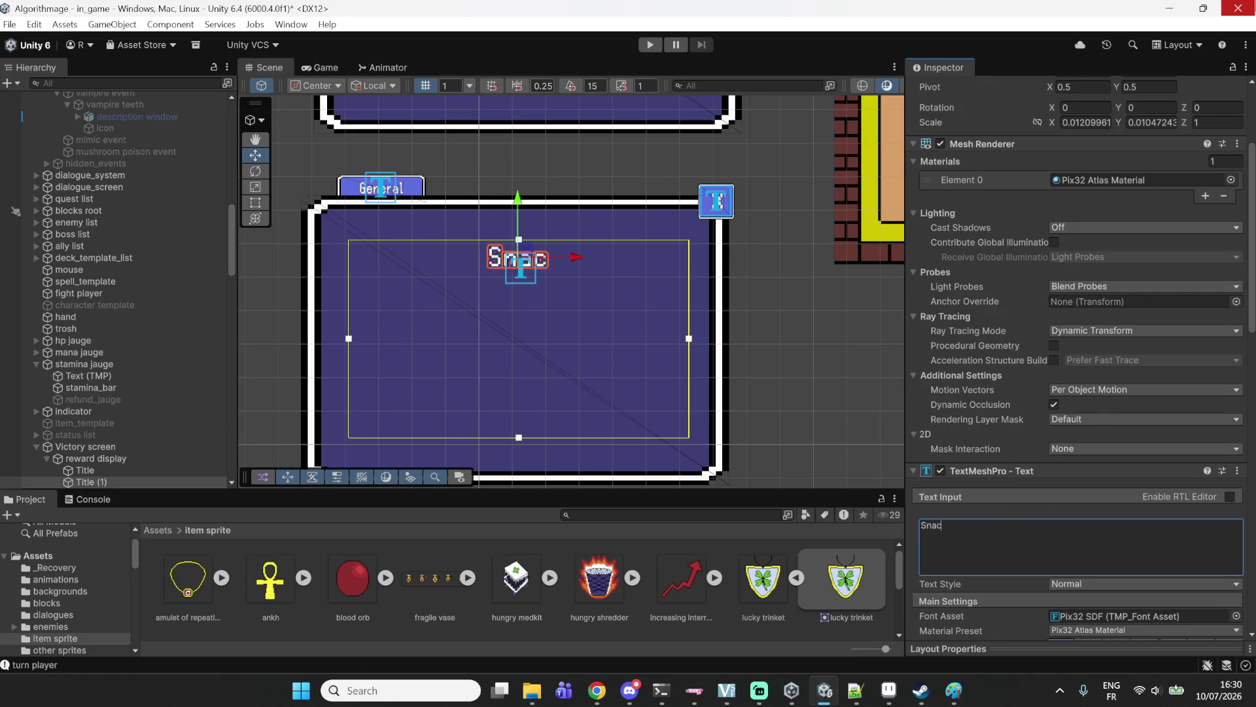
type(" brb ")
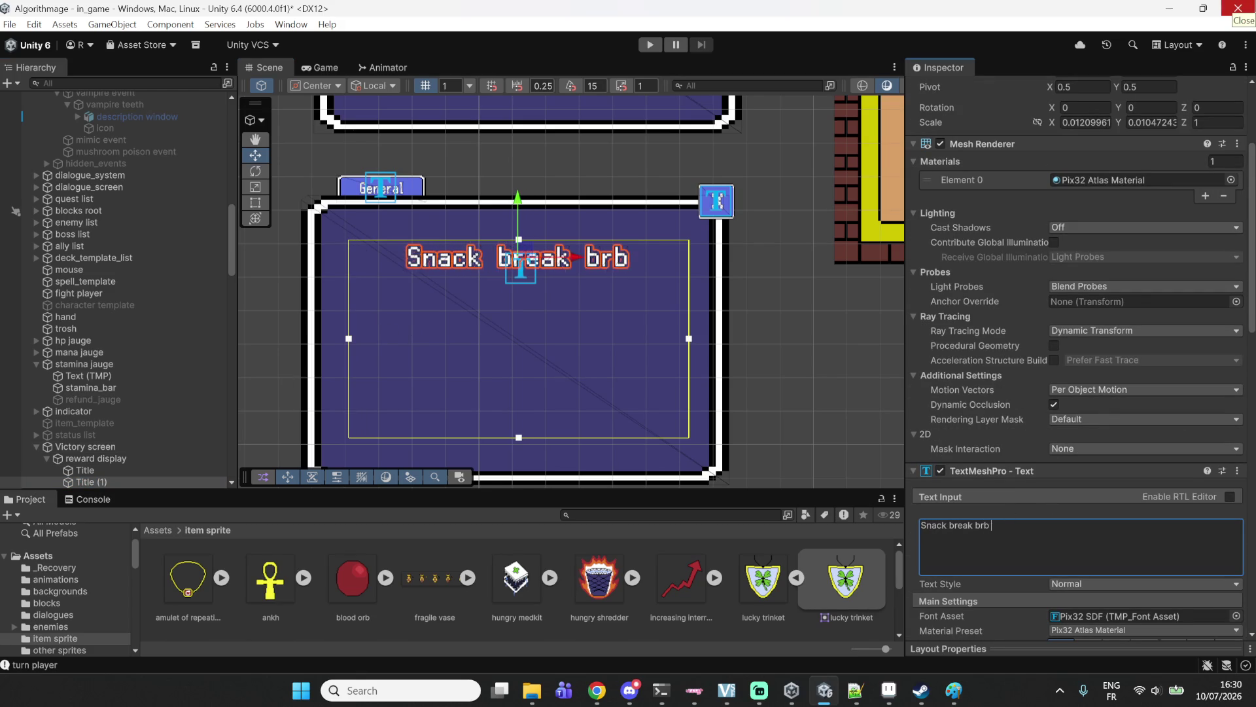
type("in 15 mins")
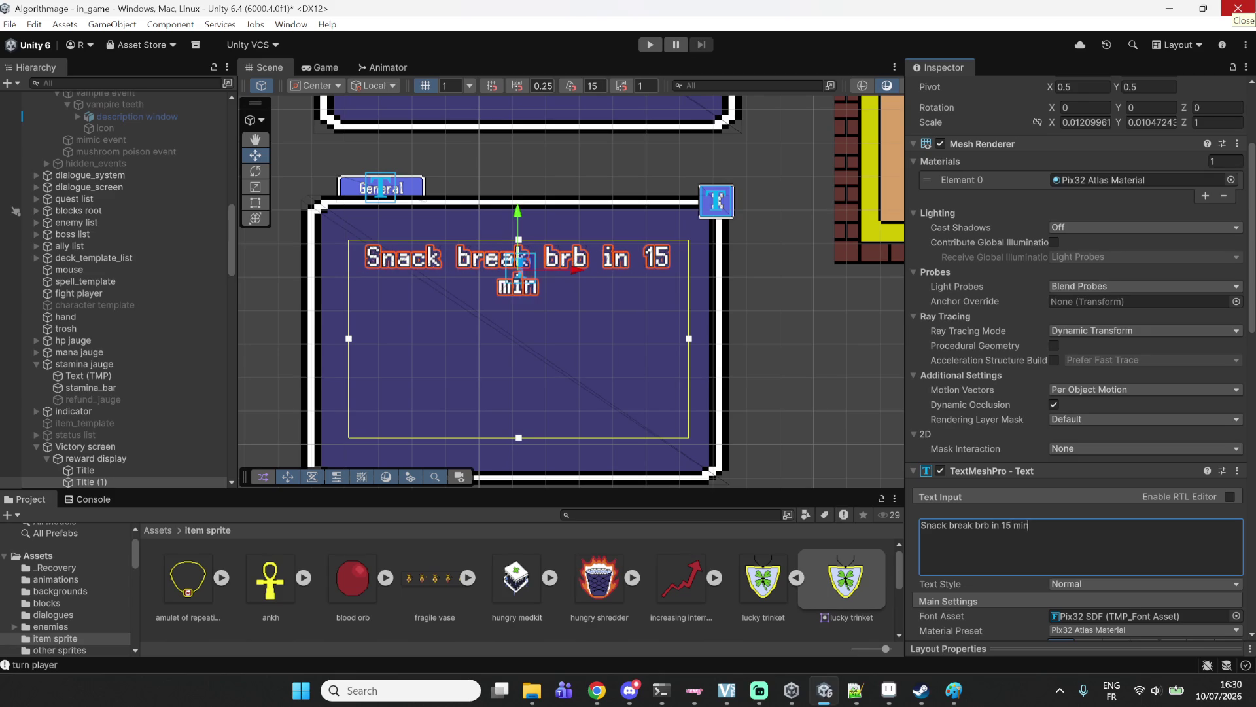
scroll(1018, 513, "down", 5)
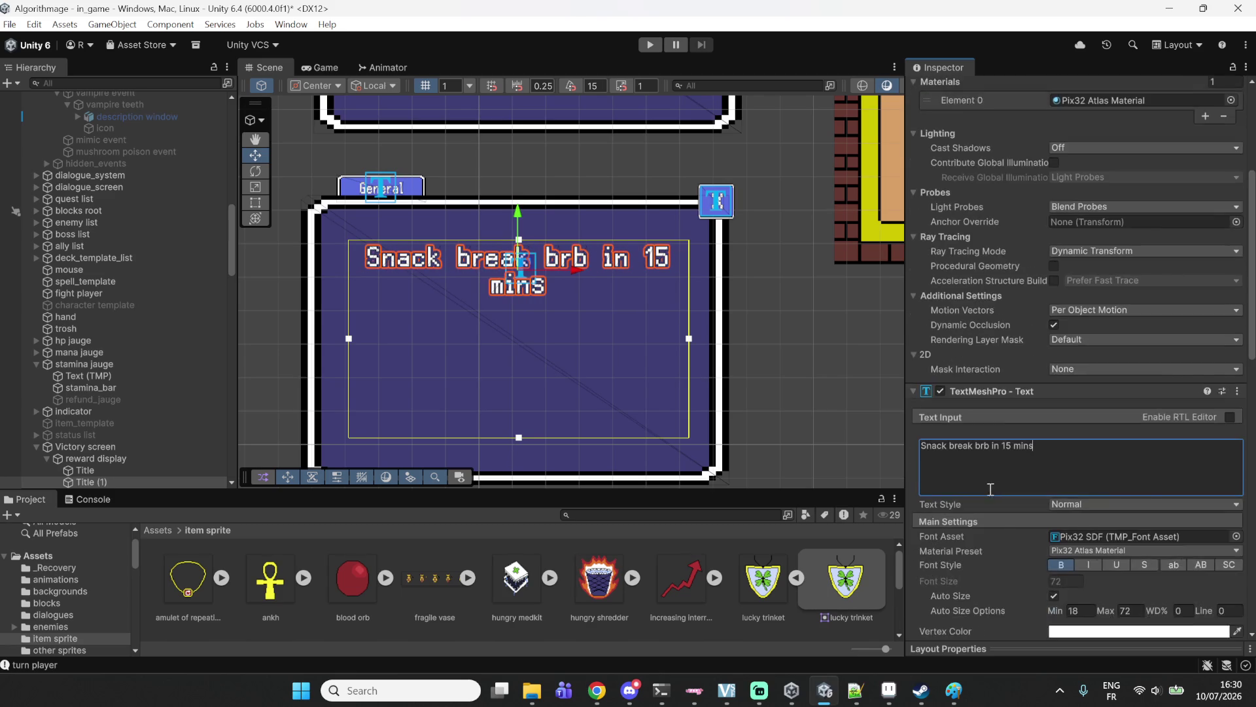
left_click(1054, 477)
Set the font size to 150 and centre the view on the text panel.
left_click(1071, 464)
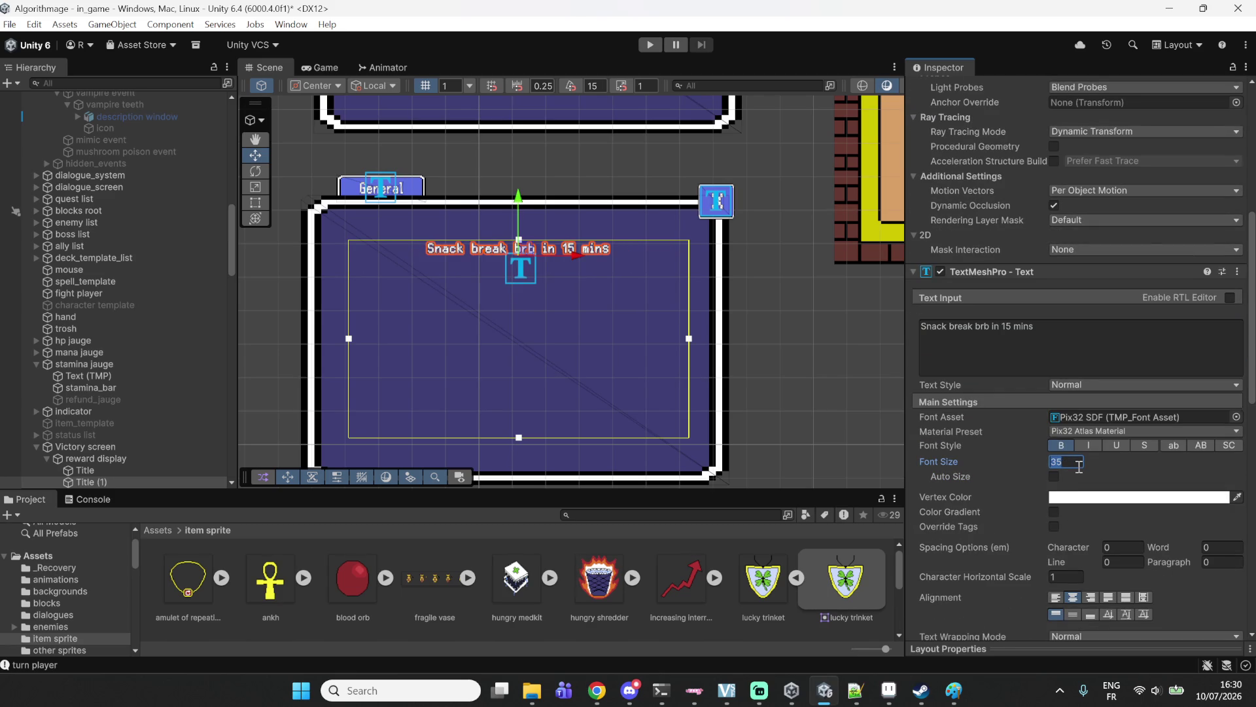
type("200")
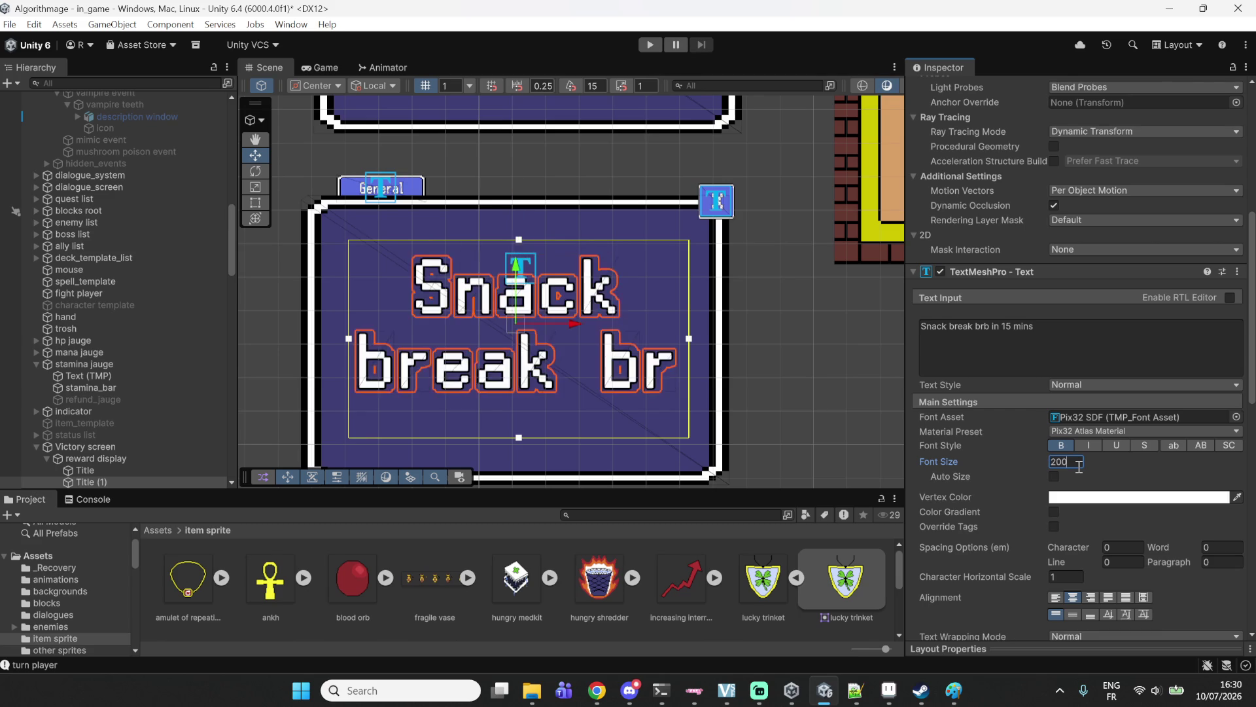
key("BackSpace")
key("BackSpace")
key("BackSpace")
type("0")
key("BackSpace")
type("1")
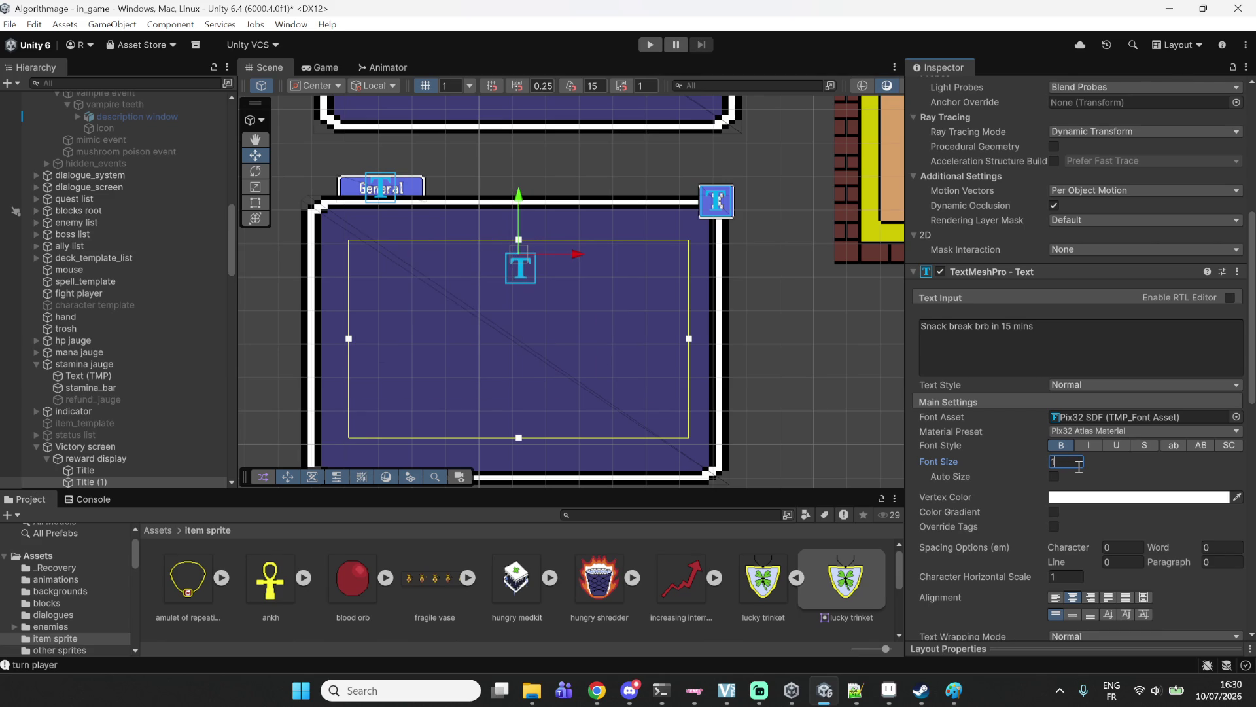
type("50")
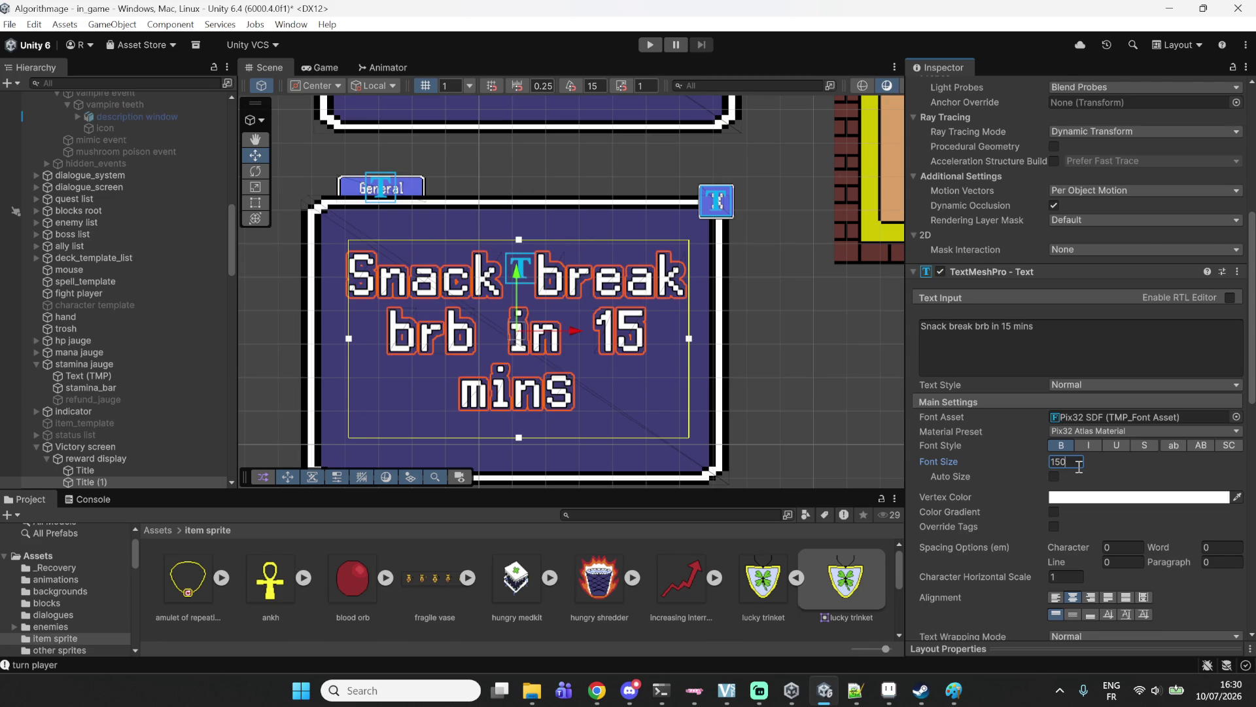
scroll(459, 280, "up", 2)
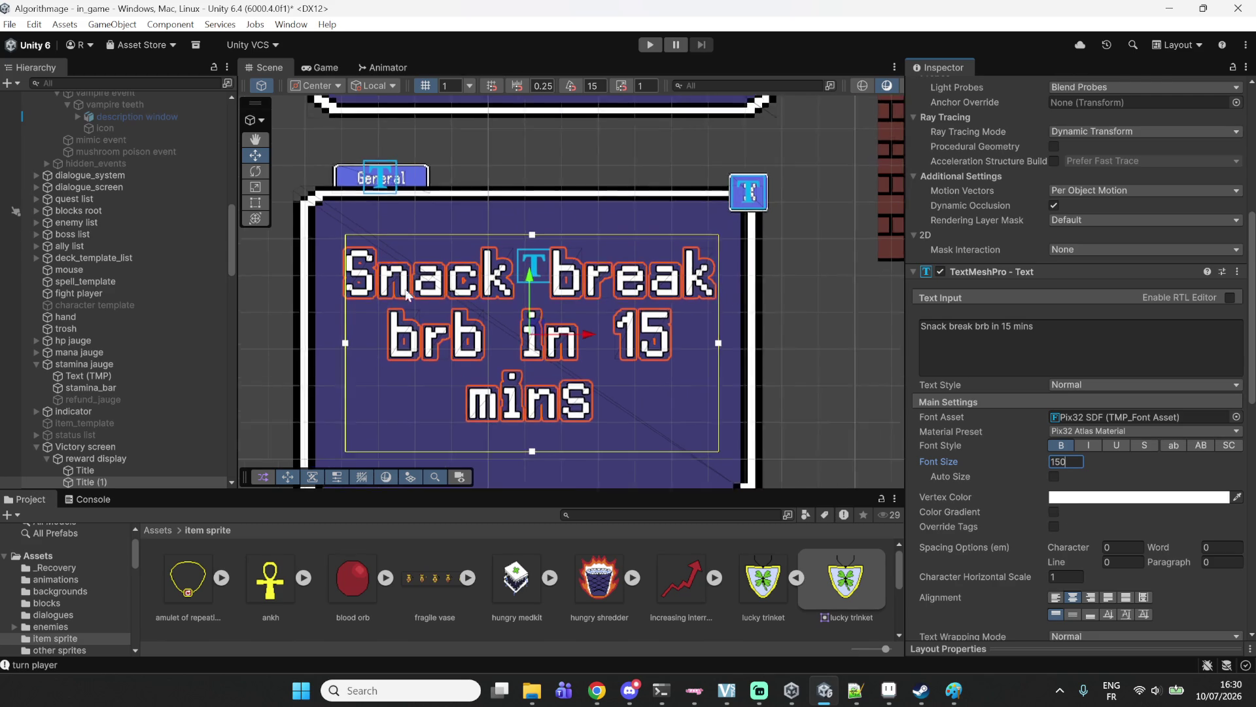
left_click_drag(458, 280, 515, 241)
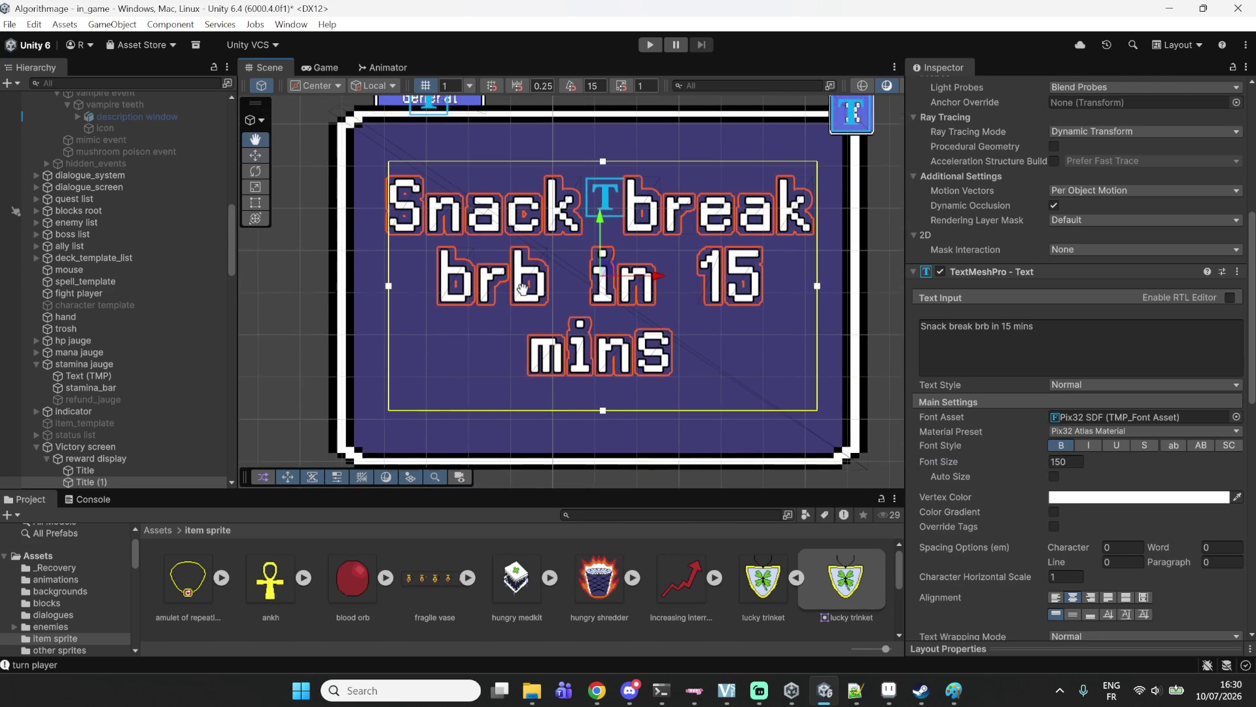
left_click(759, 690)
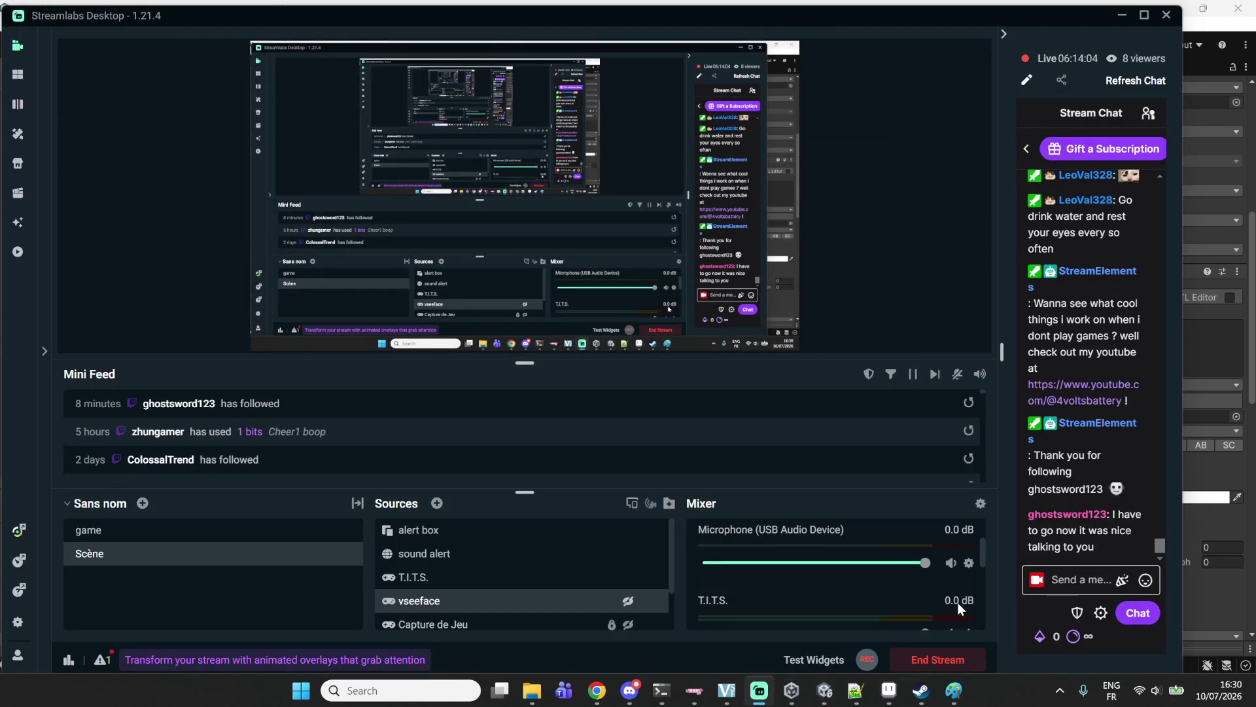
scroll(945, 583, "up", 3)
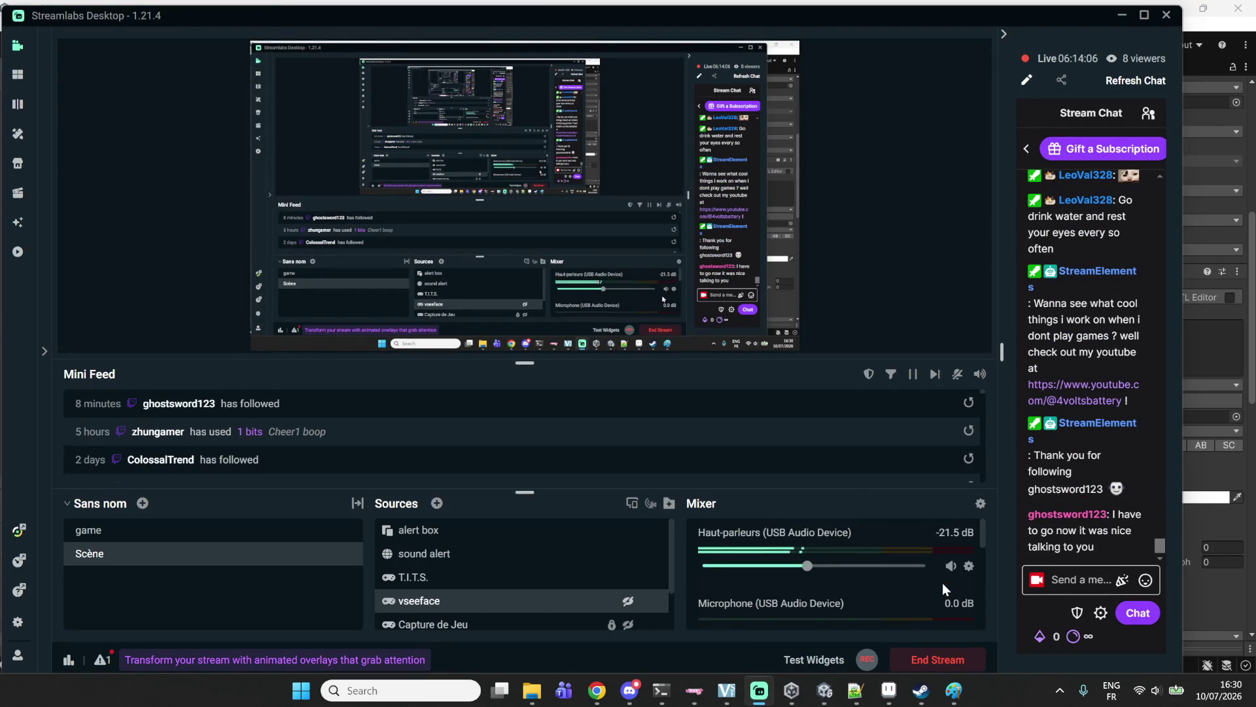
scroll(945, 583, "down", 1)
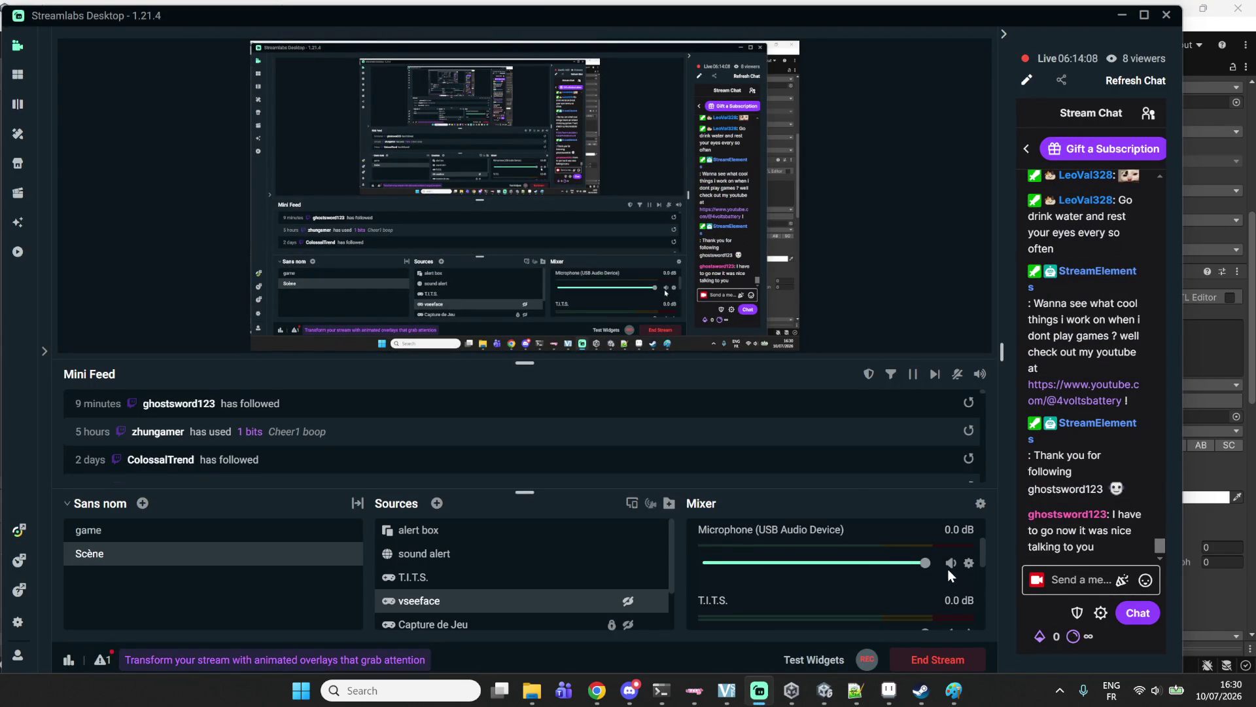
left_click(1252, 369)
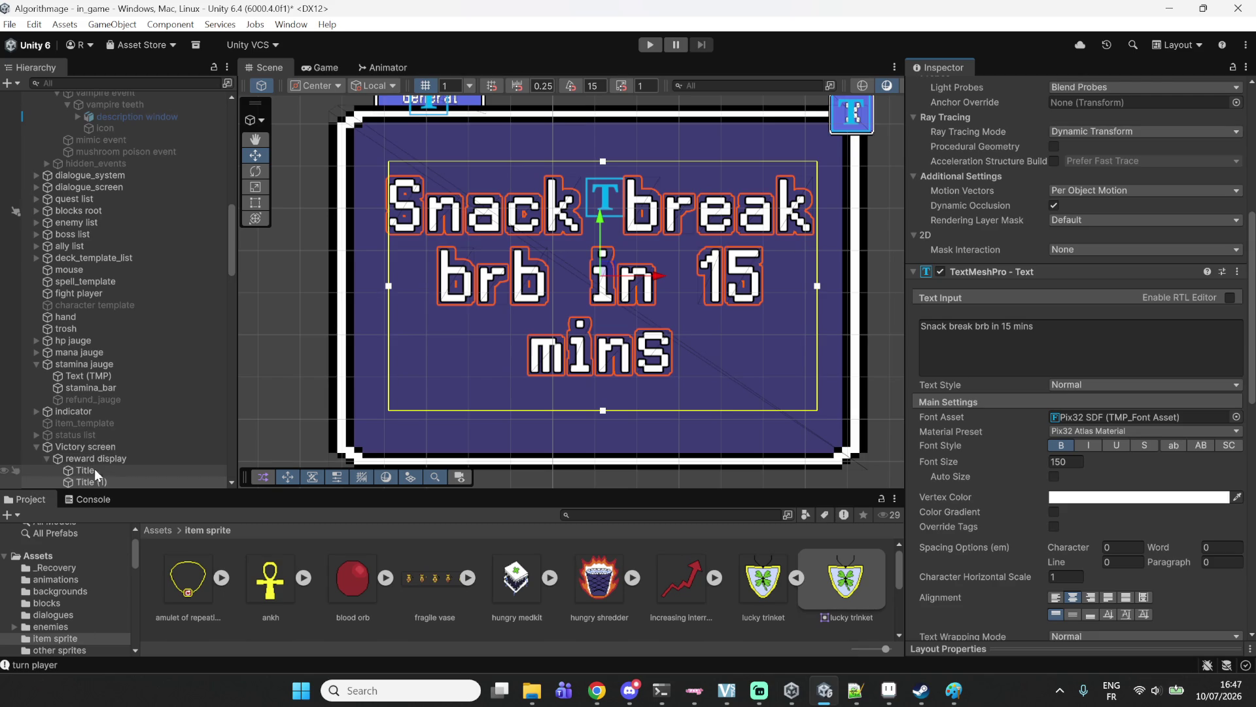
Delete the Title (1) snack-break text object, check Streamlabs, and return to Unity.
left_click(121, 484)
key("Delete")
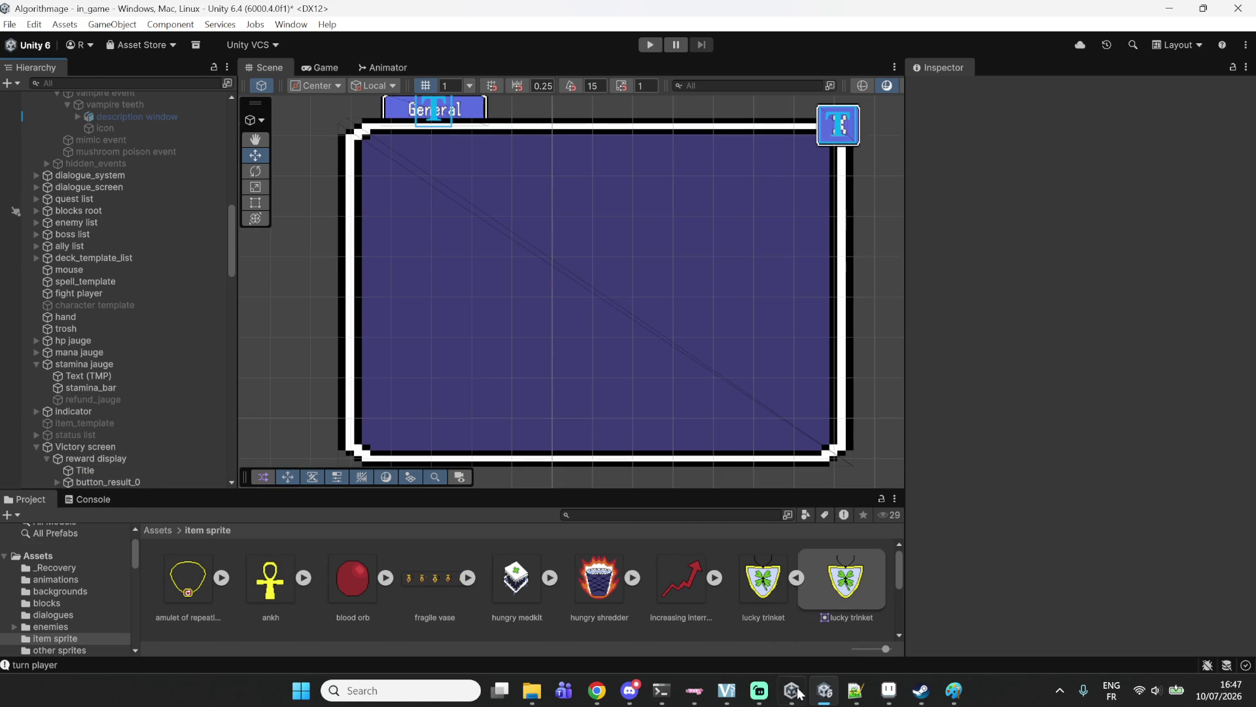
left_click(759, 690)
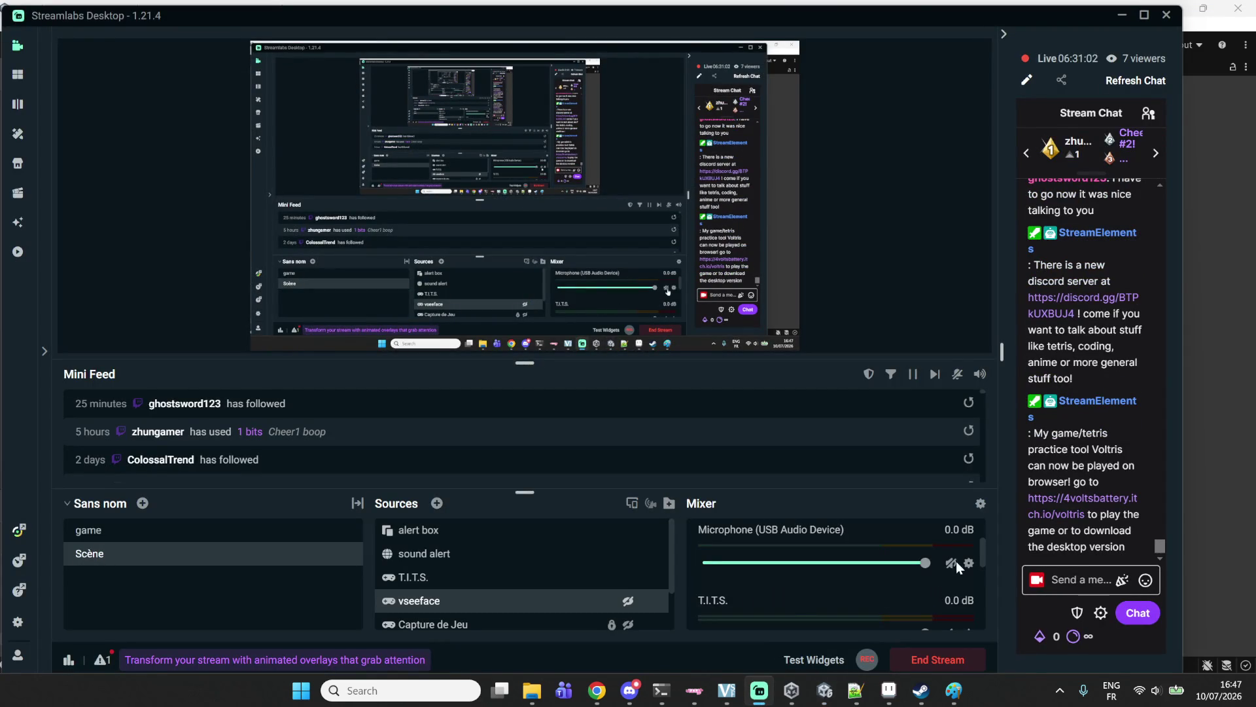
left_click(1216, 461)
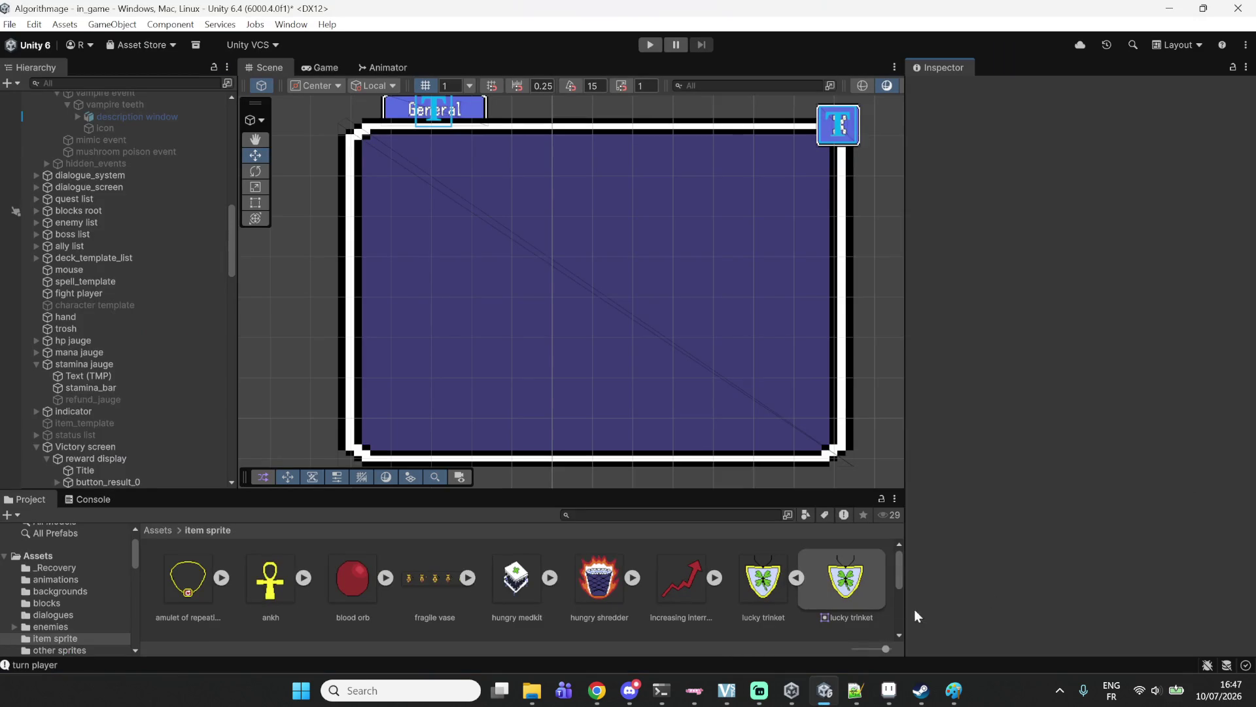
Restart the current M.I.A. song in YouTube Music and minimise the browser.
left_click(597, 690)
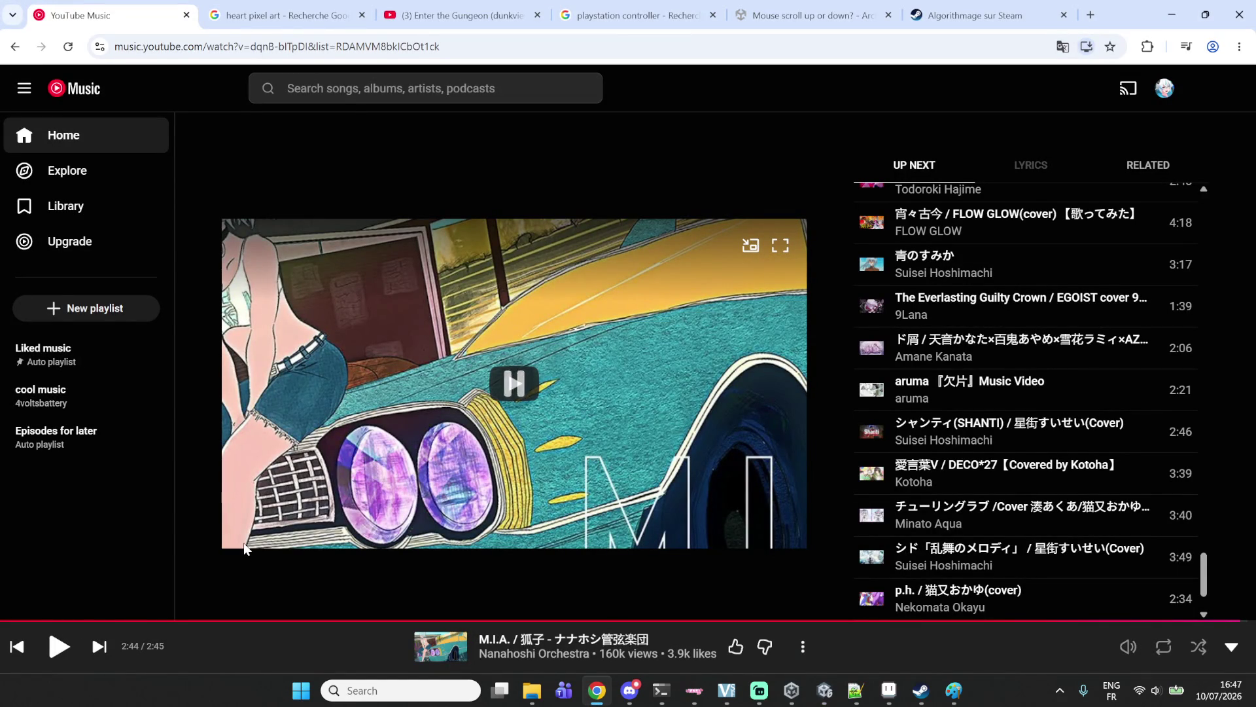
left_click(58, 648)
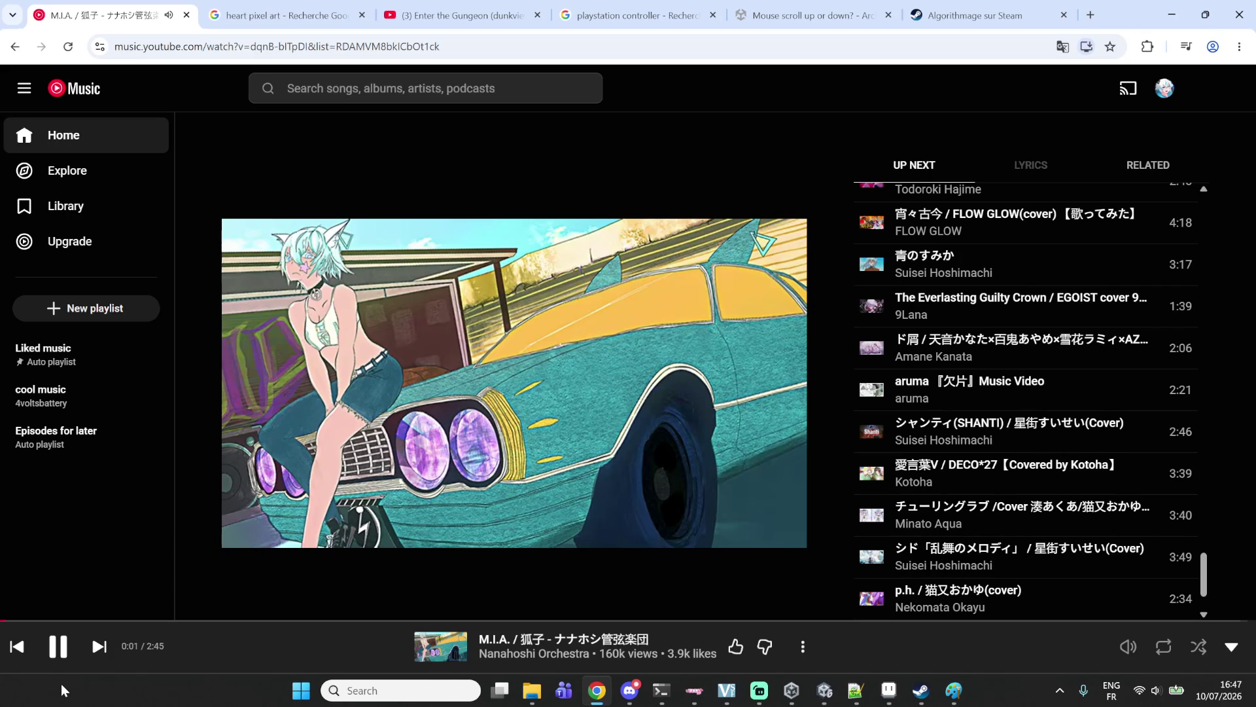
left_click(1172, 15)
scroll(859, 288, "down", 5)
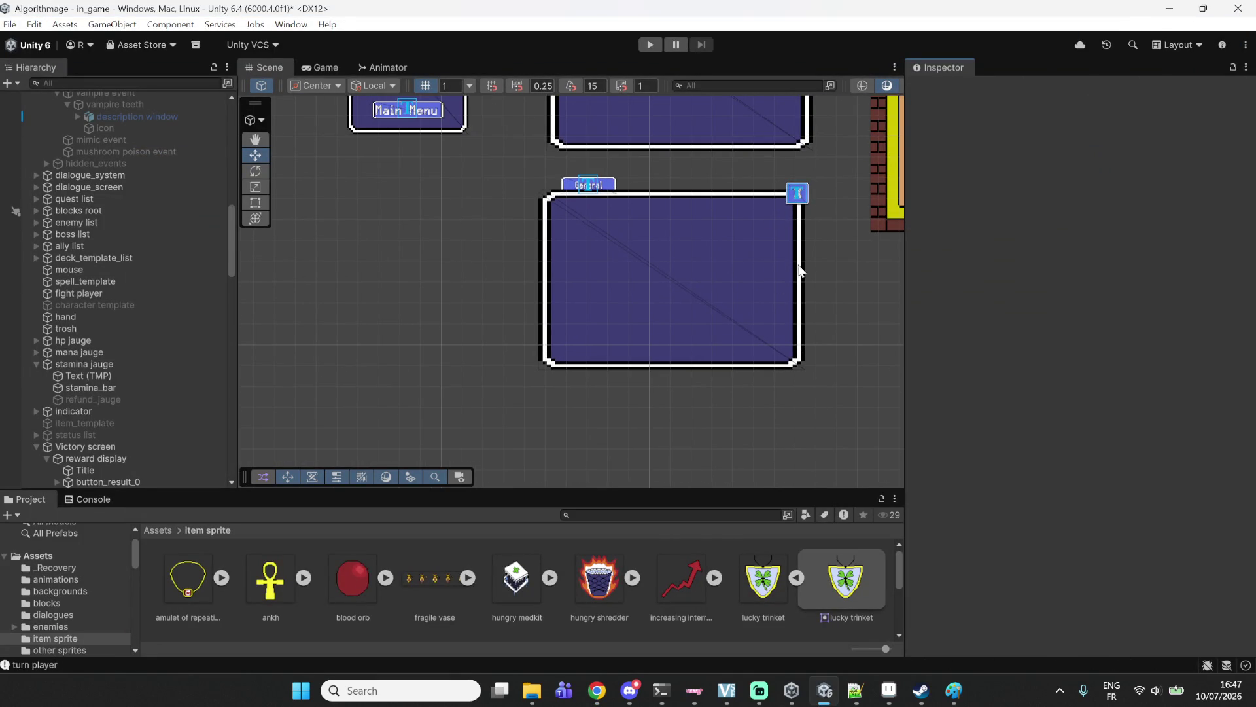
Pan the Scene view across the Pause panel and the other UI screens.
mouse_move(600, 209)
left_mouse_down()
mouse_move(573, 400)
mouse_move(463, 373)
mouse_move(575, 255)
mouse_move(552, 260)
mouse_move(708, 280)
left_mouse_up()
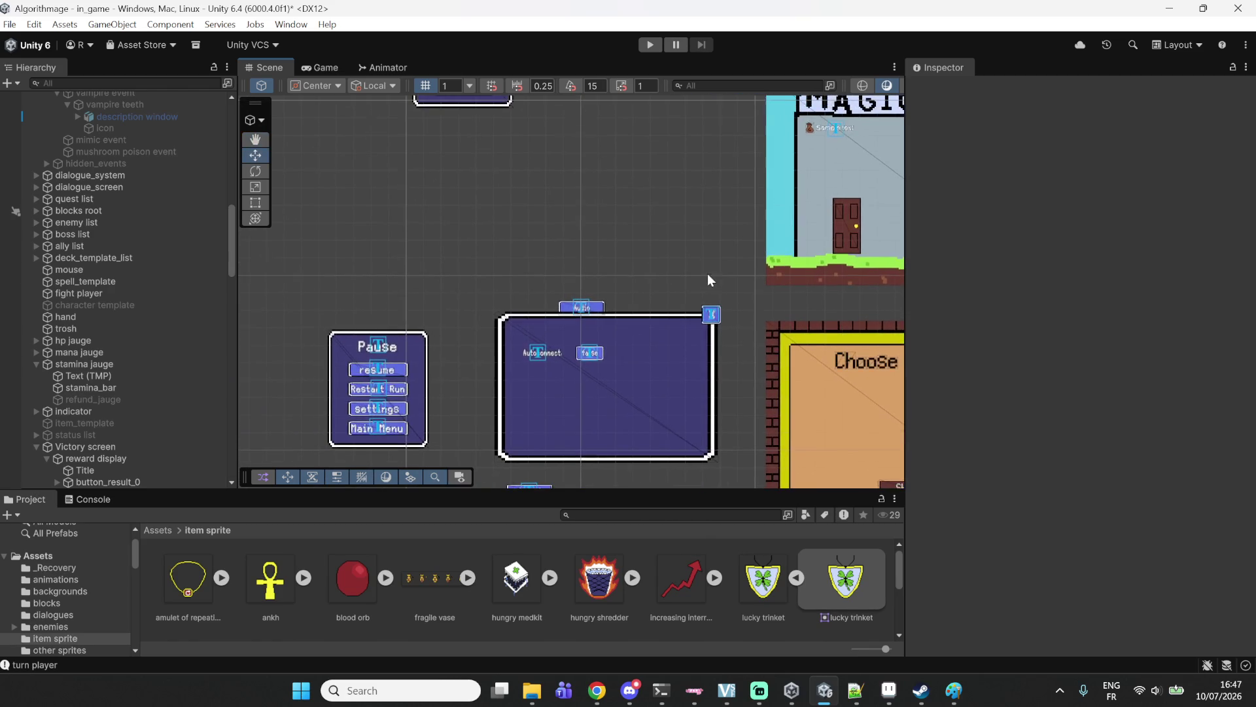
scroll(657, 277, "down", 3)
mouse_move(635, 269)
left_mouse_down()
mouse_move(495, 379)
mouse_move(590, 328)
mouse_move(608, 255)
mouse_move(592, 181)
left_mouse_up()
scroll(203, 163, "down", 3)
scroll(198, 227, "down", 10)
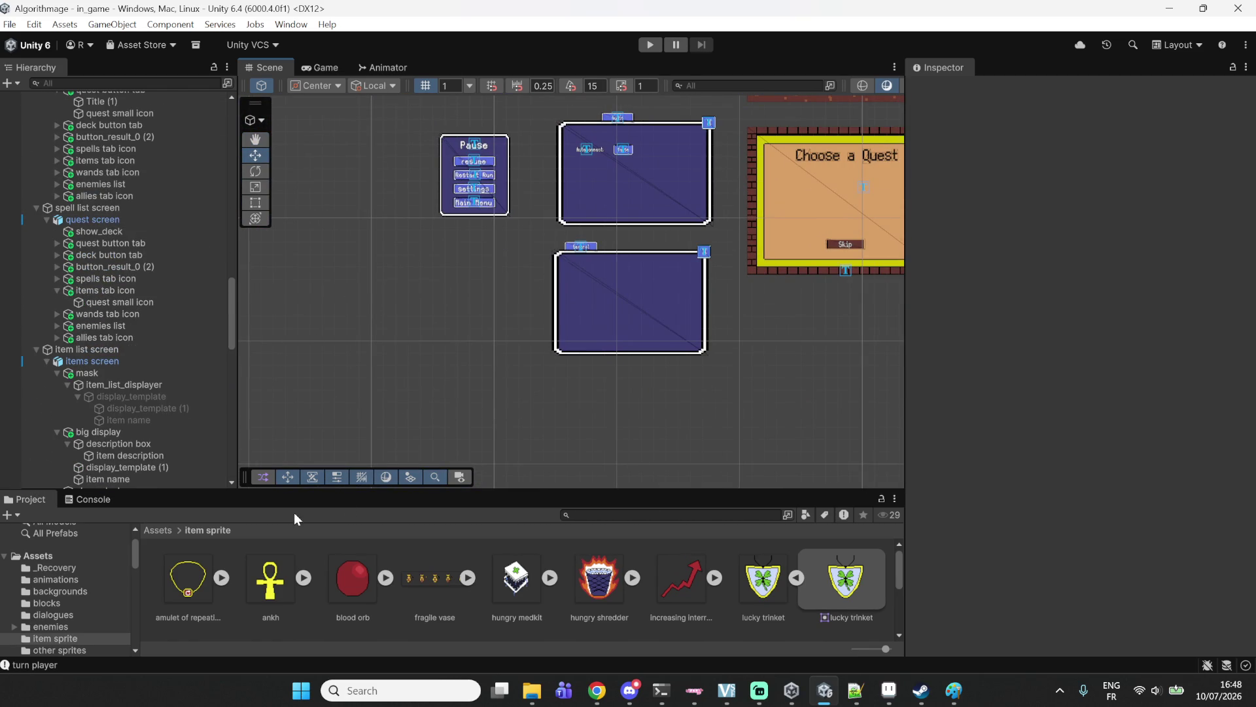
Open the wand sprite folder from the root Assets folder.
left_click(148, 529)
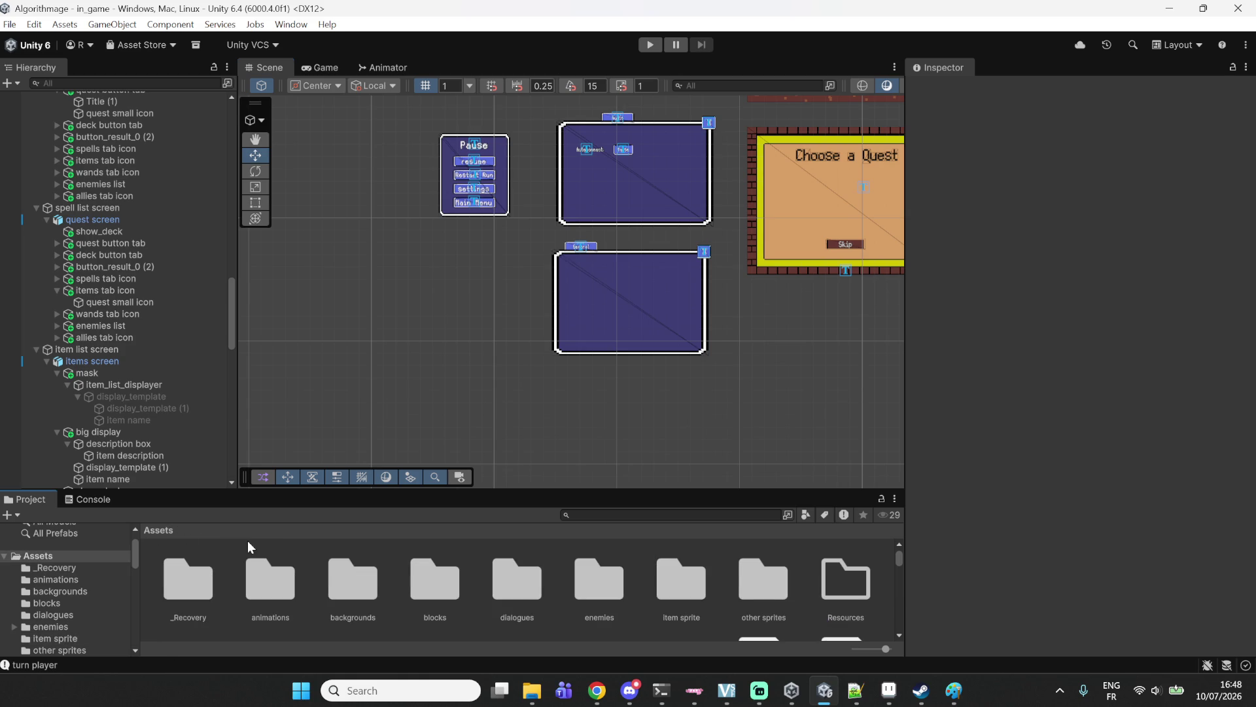
scroll(607, 579, "down", 2)
scroll(607, 578, "up", 2)
scroll(596, 577, "down", 2)
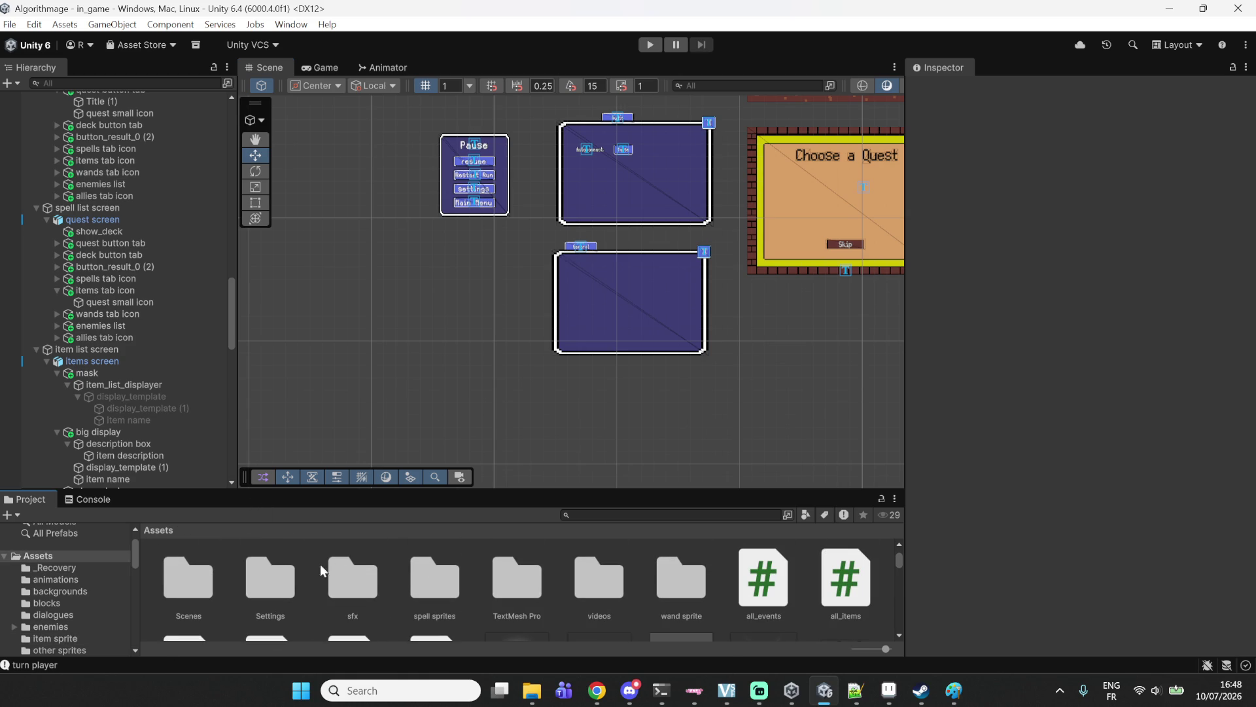
left_click(701, 603)
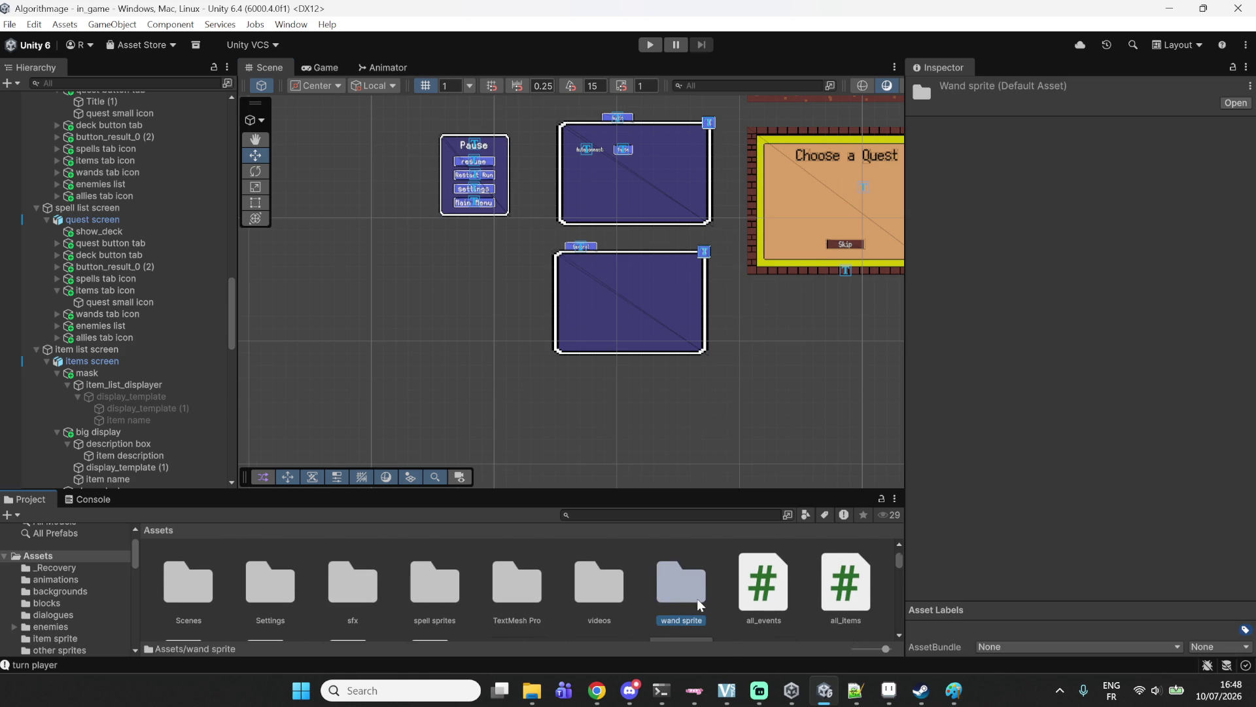
double_click(697, 598)
scroll(458, 553, "up", 2)
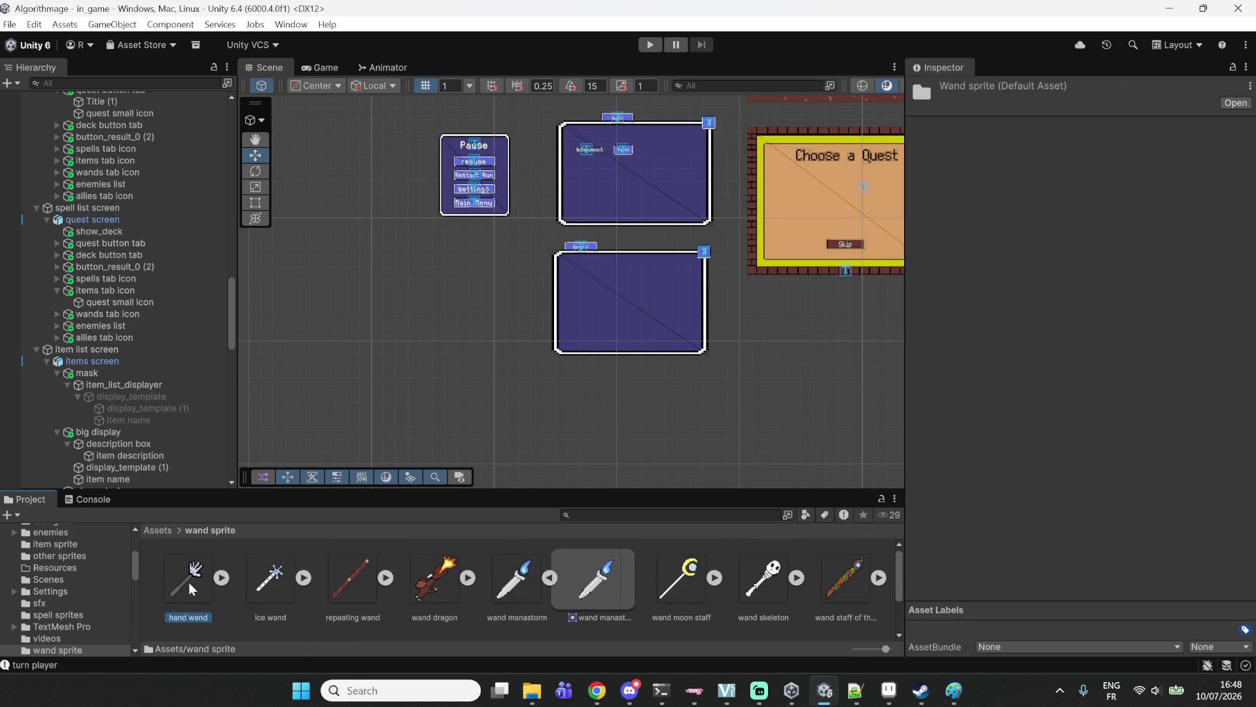
Inspect the ice wand, repeating wand, wand dragon and wand manastorm sprites.
left_click(287, 590)
left_click(331, 588)
left_click(421, 596)
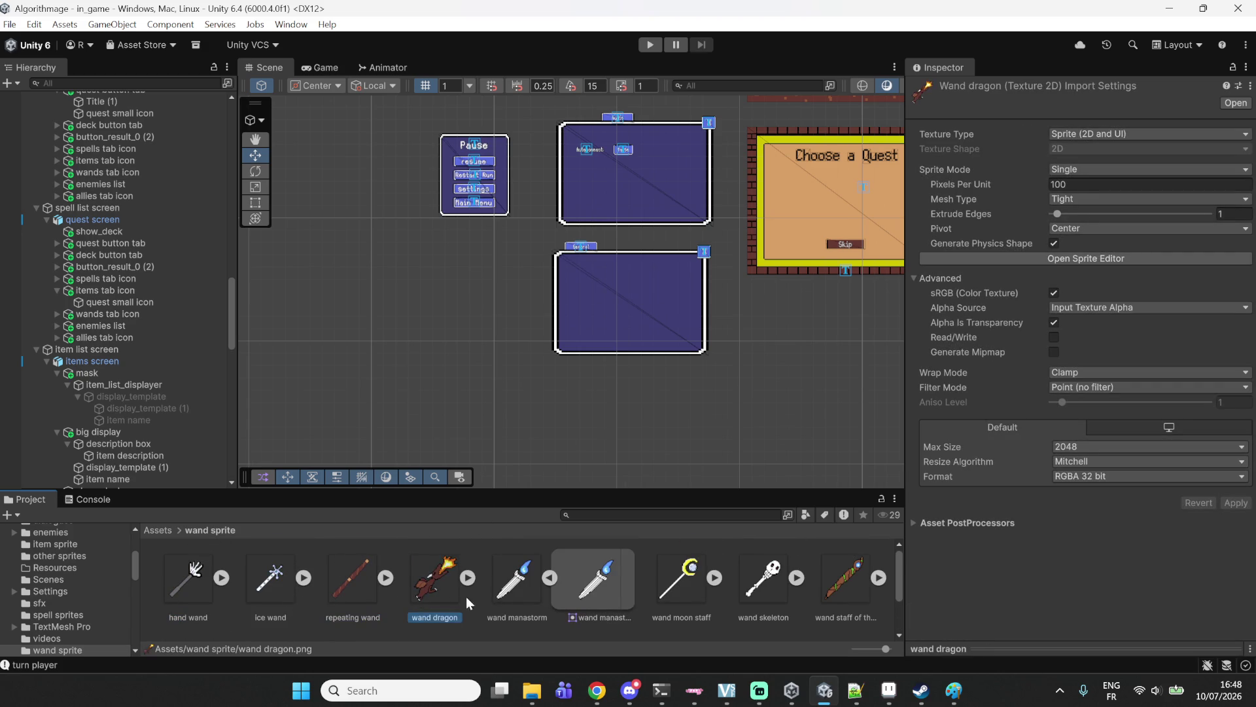
left_click(493, 596)
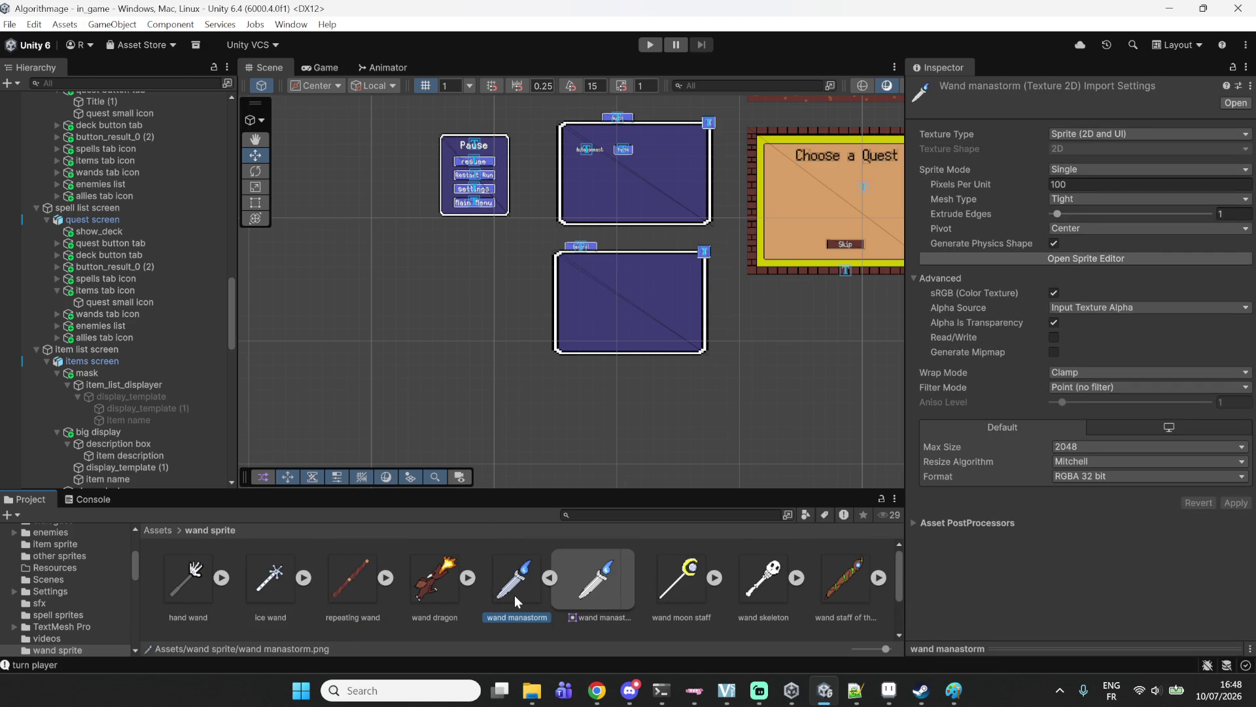
left_click(427, 595)
left_click(513, 583)
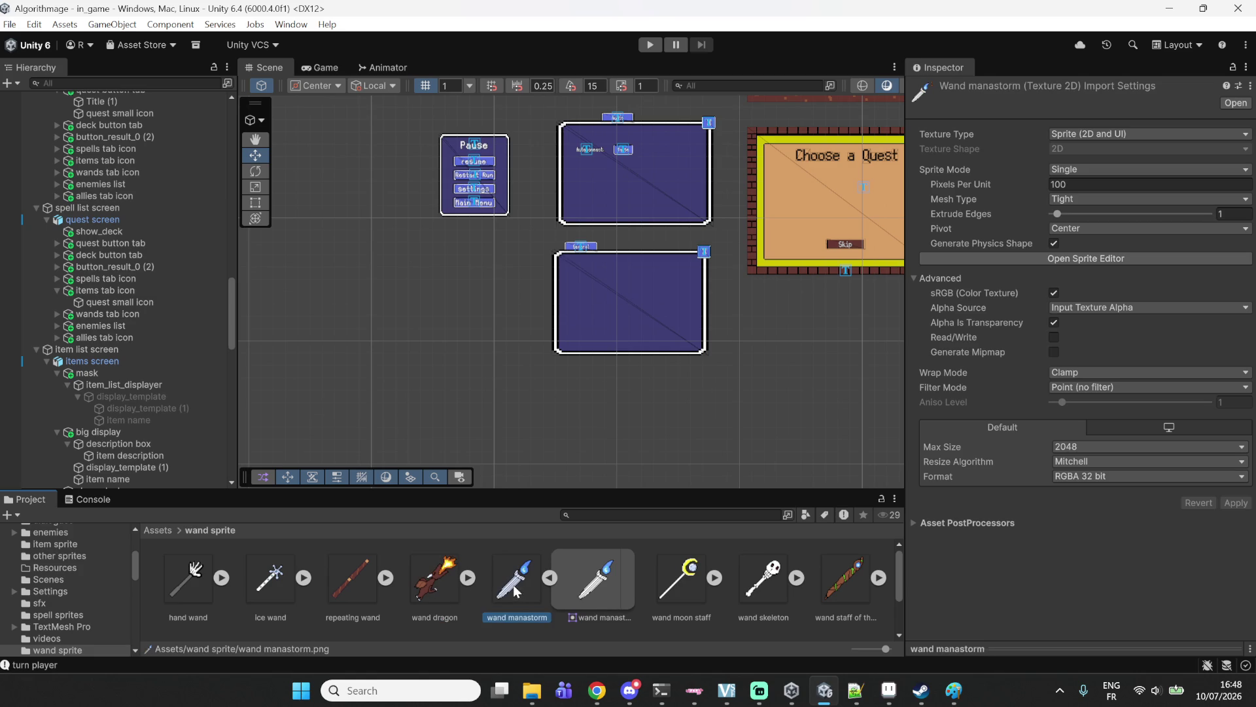
Inspect the moon staff, skeleton, staff of the woods, wand_dienamight, wand_star and wood stick sprites.
left_click(677, 583)
left_click(754, 590)
left_click(833, 601)
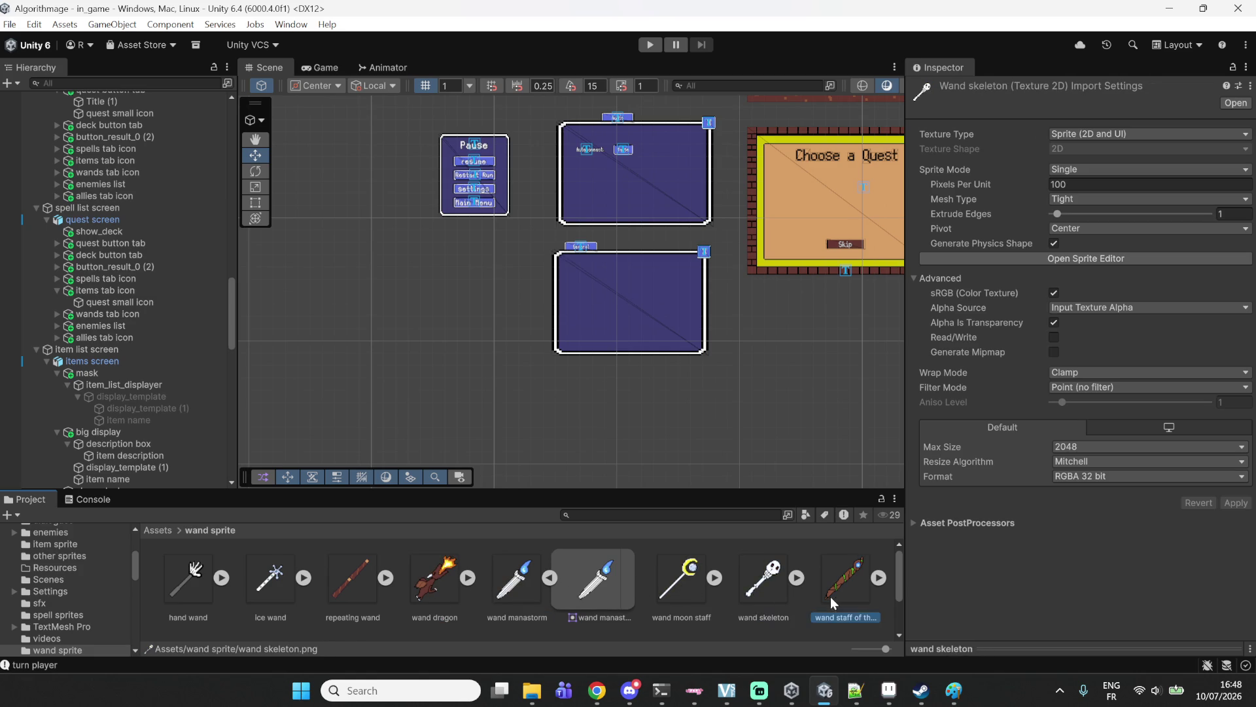
scroll(563, 593, "down", 2)
left_click(194, 592)
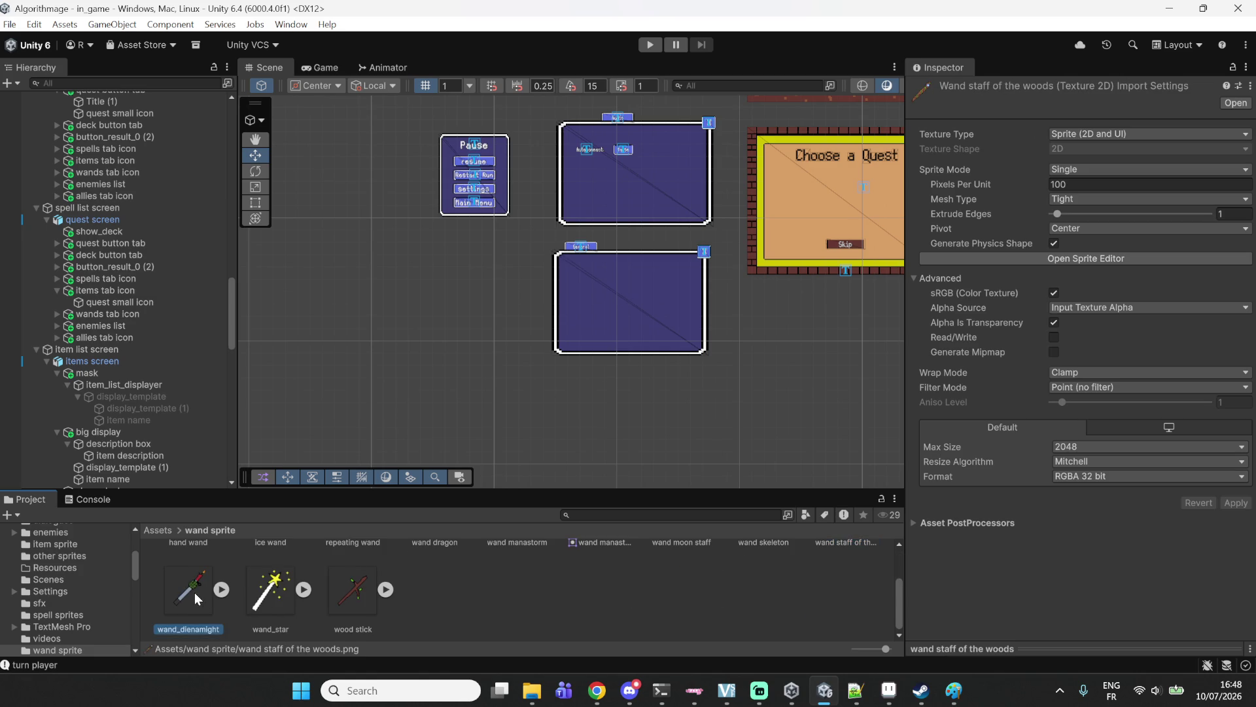
left_click(265, 597)
left_click(335, 595)
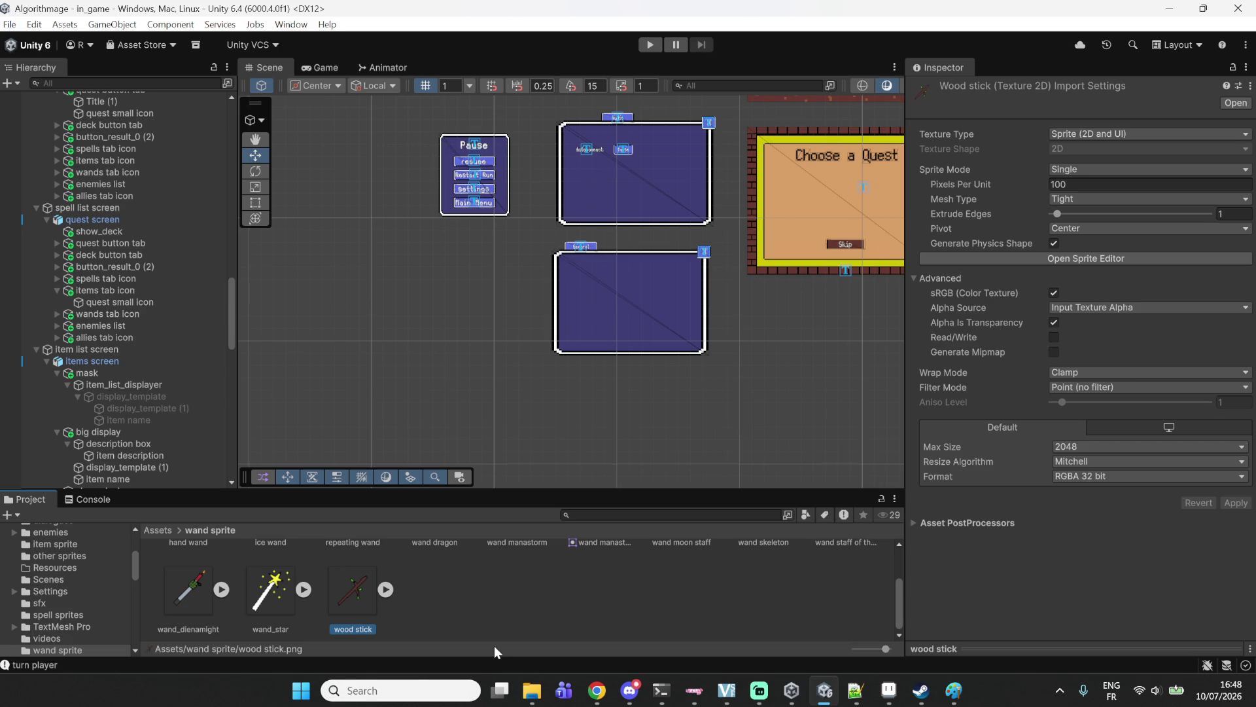
Collapse the expanded wand manastorm sprite and pan to survey all game screens.
scroll(502, 607, "up", 2)
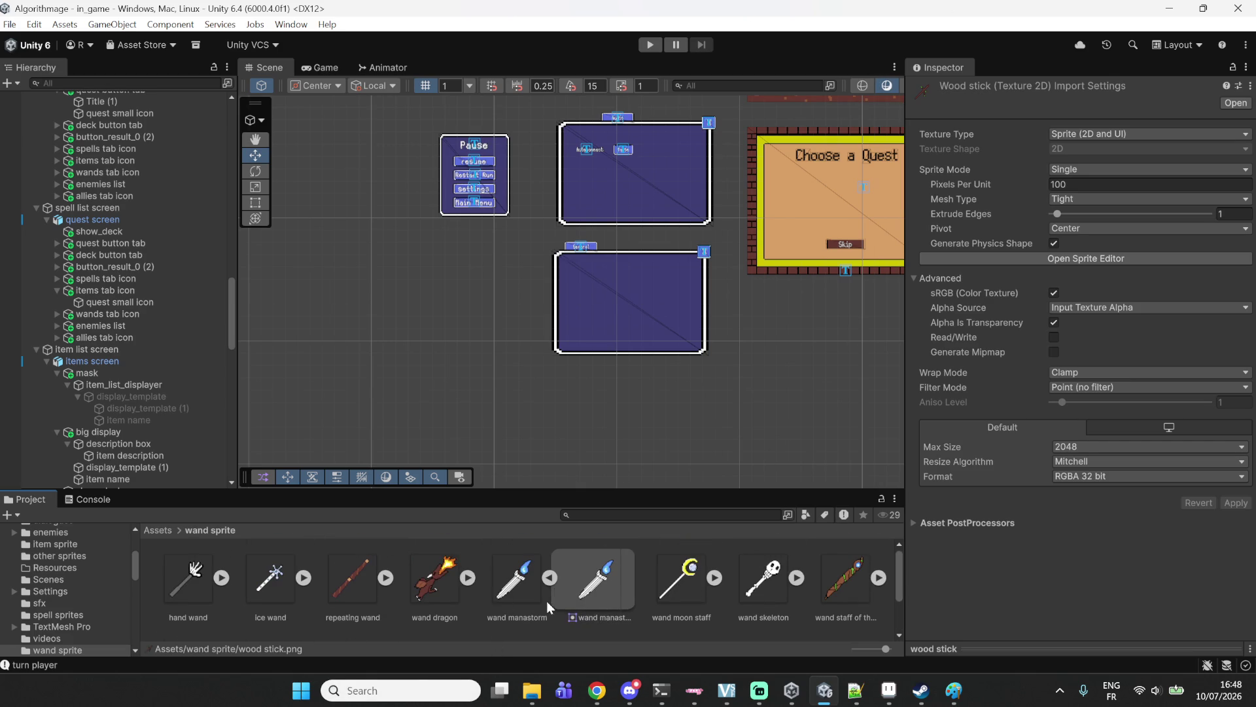
left_click(548, 579)
scroll(581, 316, "down", 2)
mouse_move(602, 282)
left_mouse_down()
mouse_move(513, 367)
mouse_move(513, 301)
mouse_move(616, 397)
left_mouse_up()
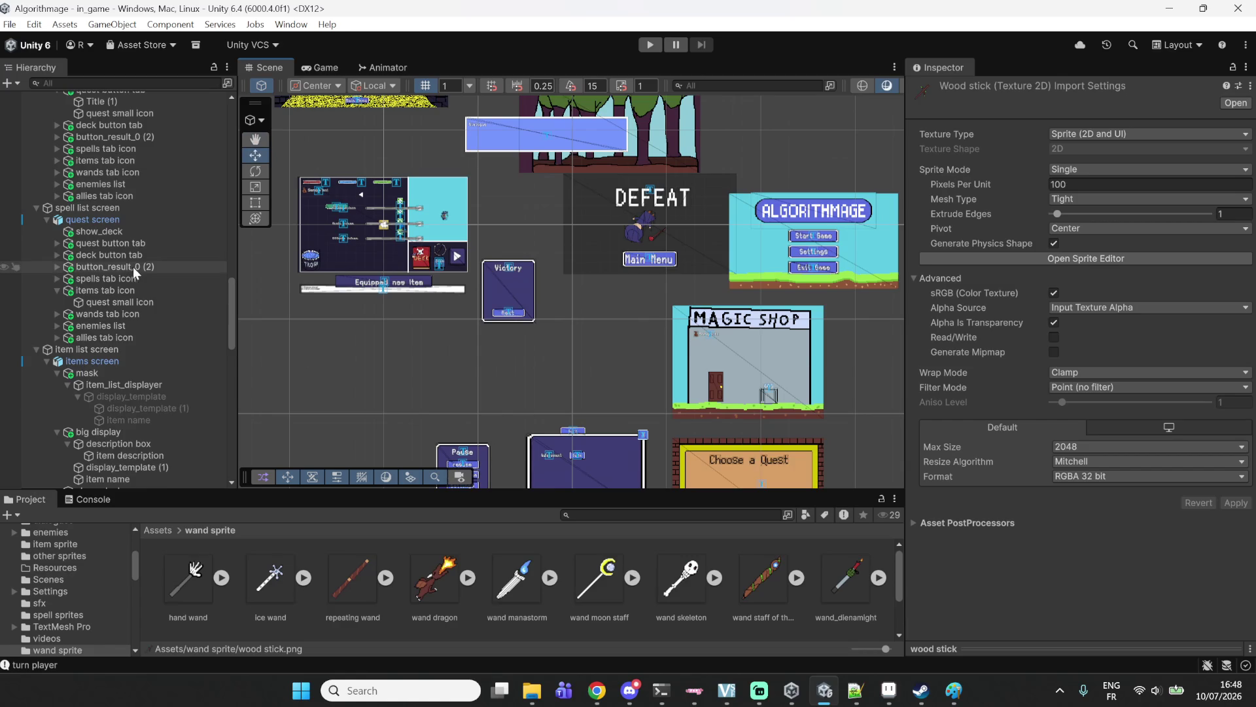
Collapse item_list and frame the items screen card with its item name and description boxes.
scroll(132, 266, "up", 15)
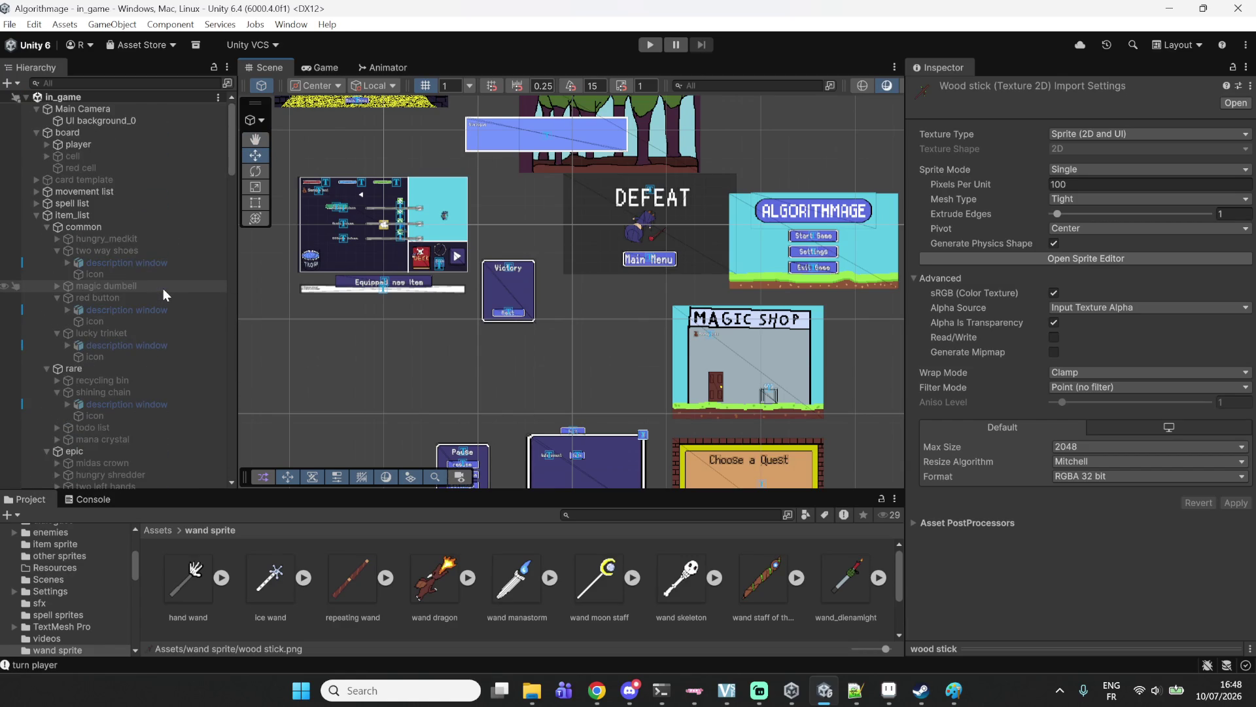
scroll(130, 273, "down", 6)
scroll(94, 246, "up", 6)
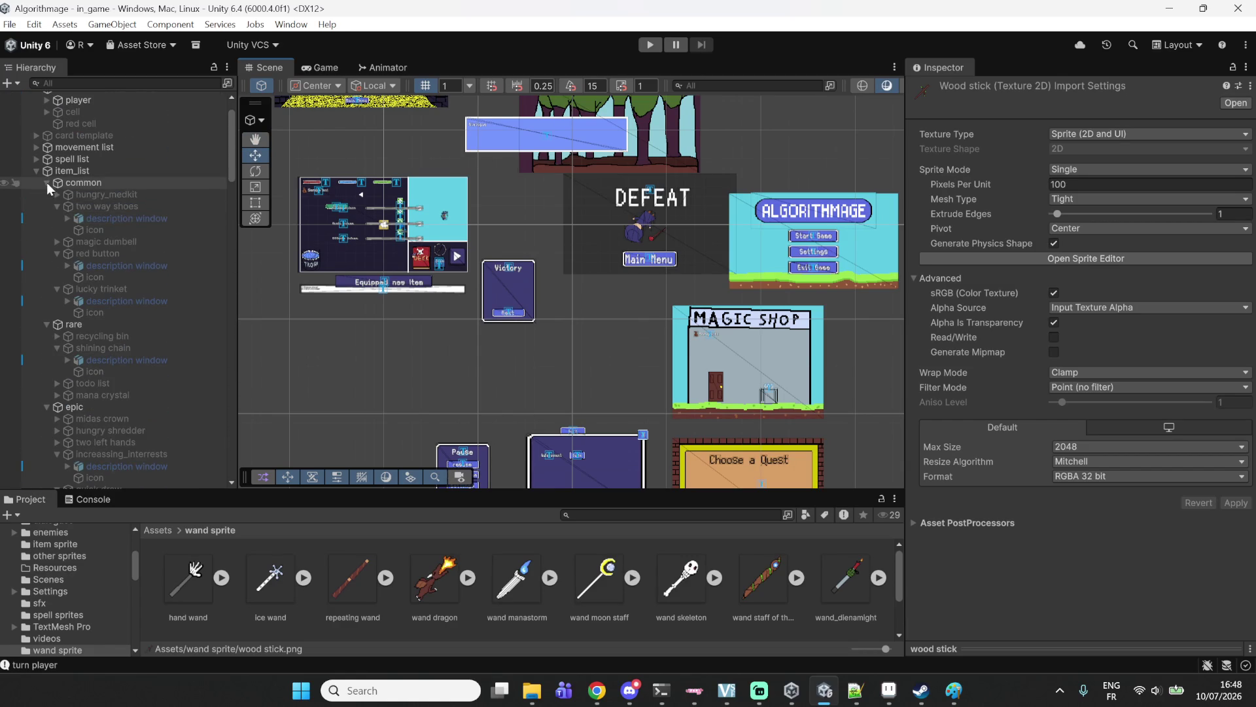
left_click(36, 171)
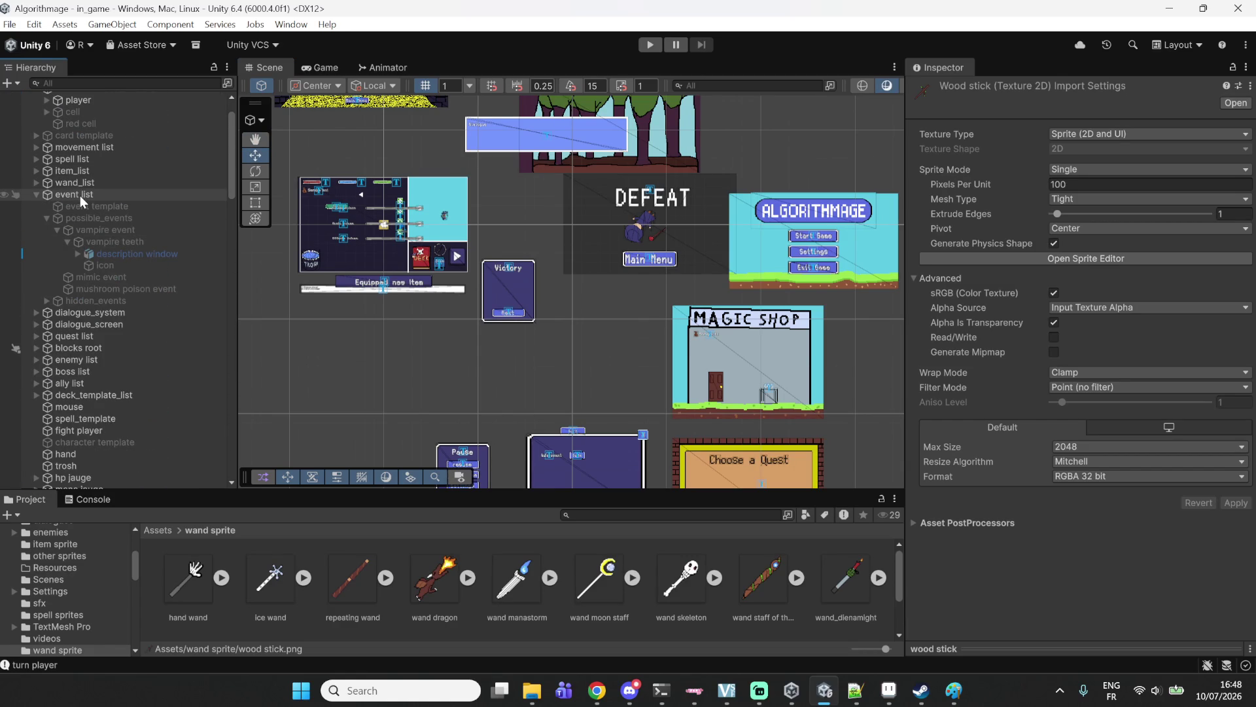
scroll(402, 292, "right", 5)
left_click(1156, 323)
scroll(839, 354, "right", 5)
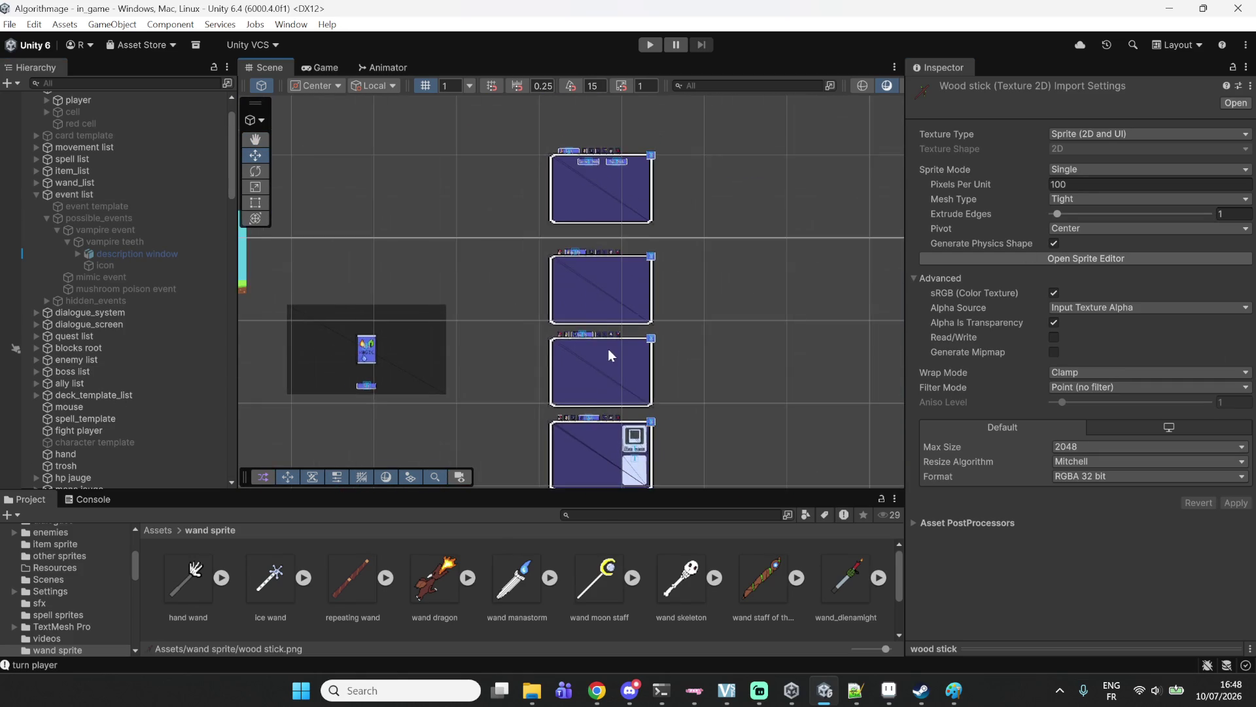
scroll(607, 348, "up", 2)
scroll(597, 301, "up", 4)
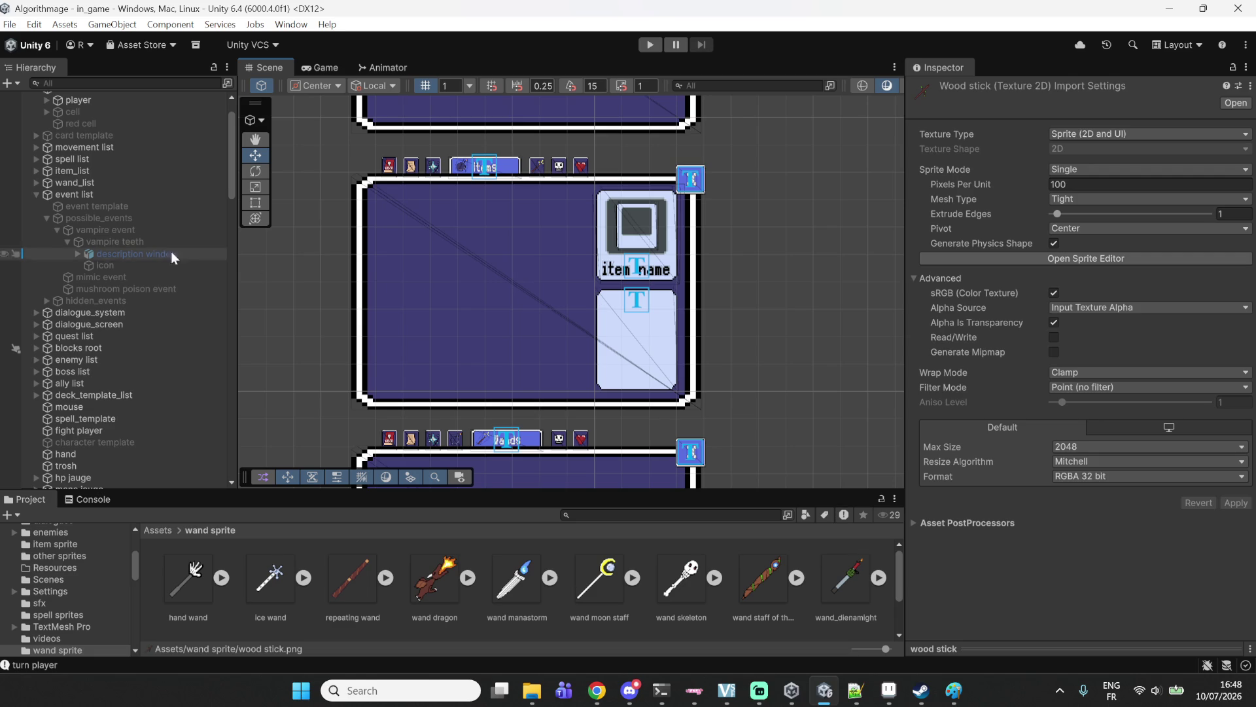
Collapse the event list and select the mask, then the big display object.
left_click(30, 194)
left_click(476, 297)
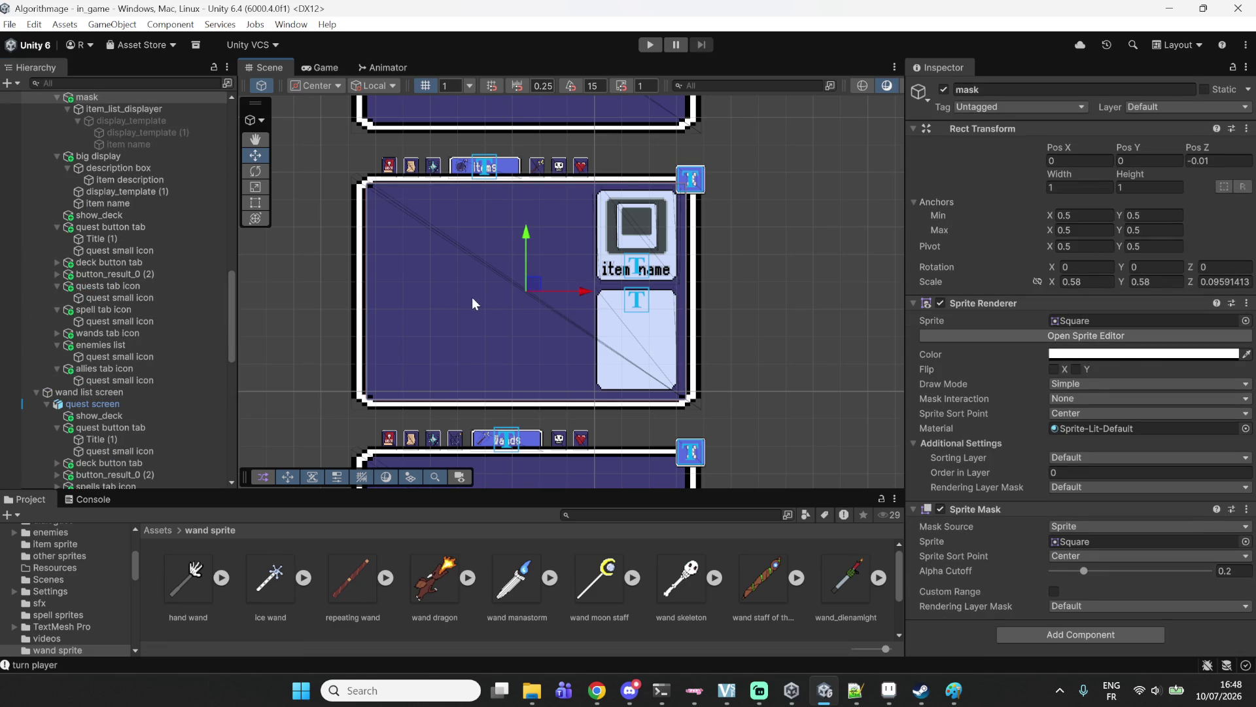
scroll(97, 169, "up", 3)
left_click(107, 190)
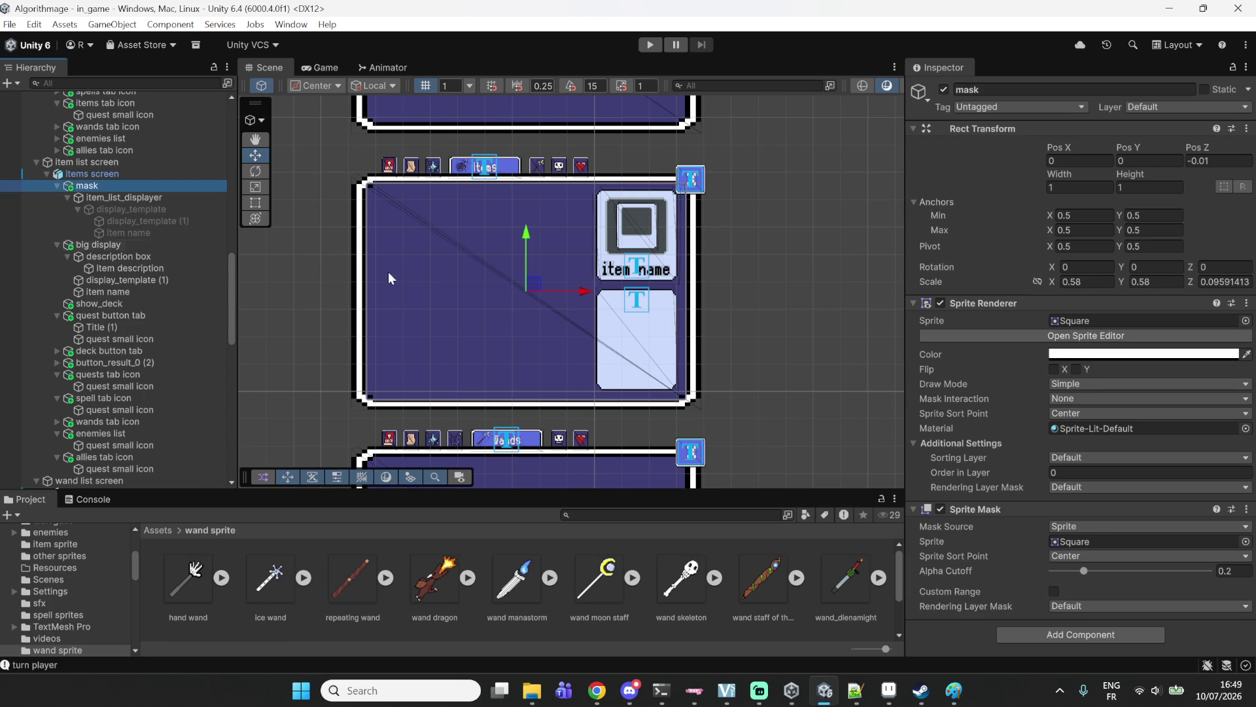
left_click(104, 248)
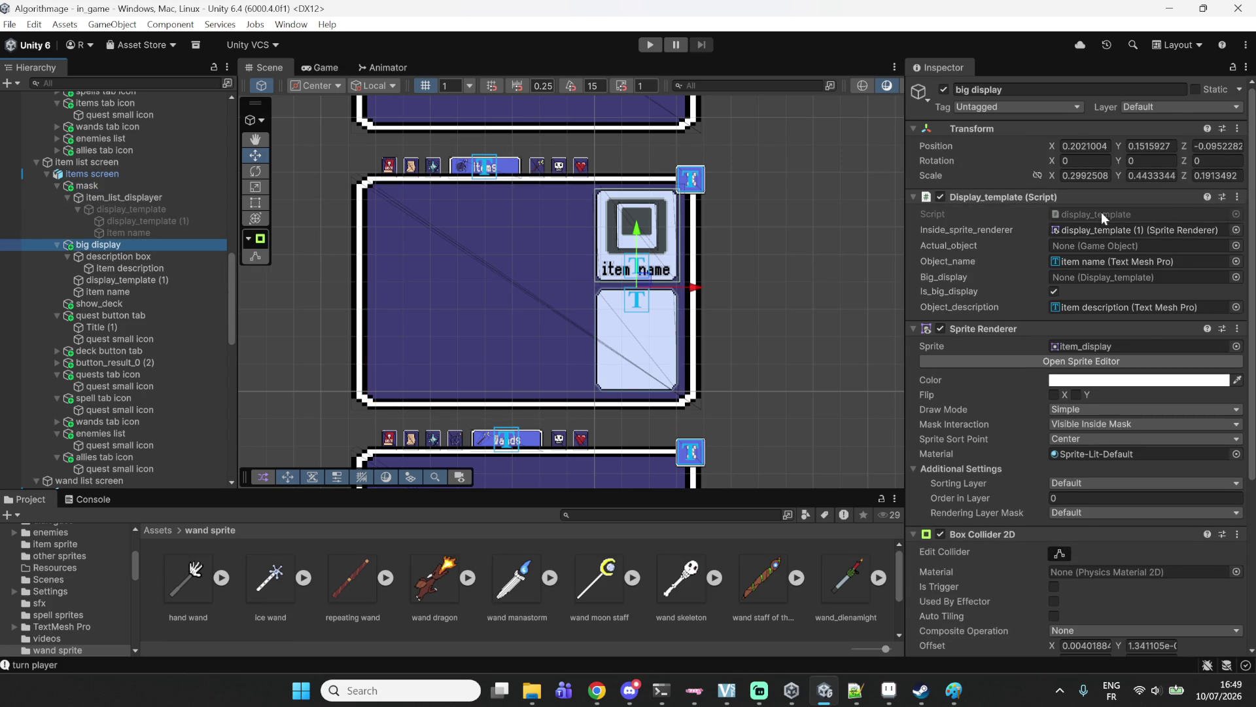
Set big display's position to X 0.2, Y 0.15 and Z -0.1.
left_click(1099, 146)
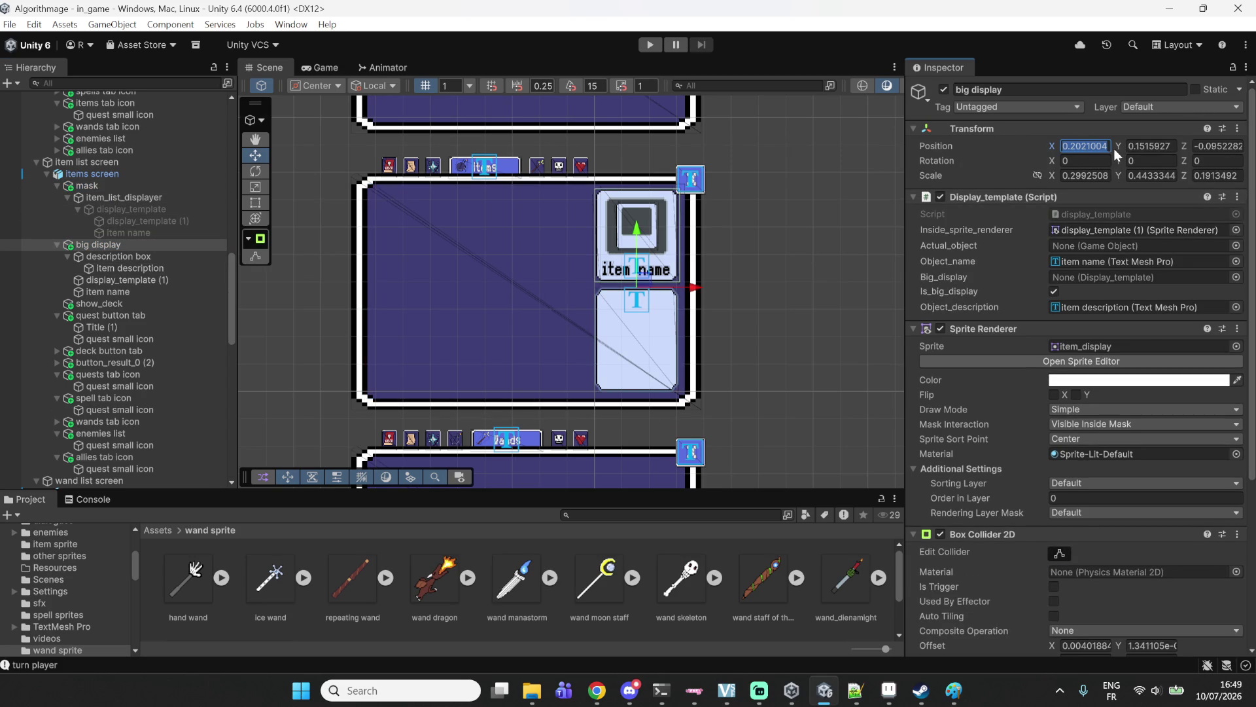
key("BackSpace")
key("BackSpace")
key("BackSpace")
type("0.2")
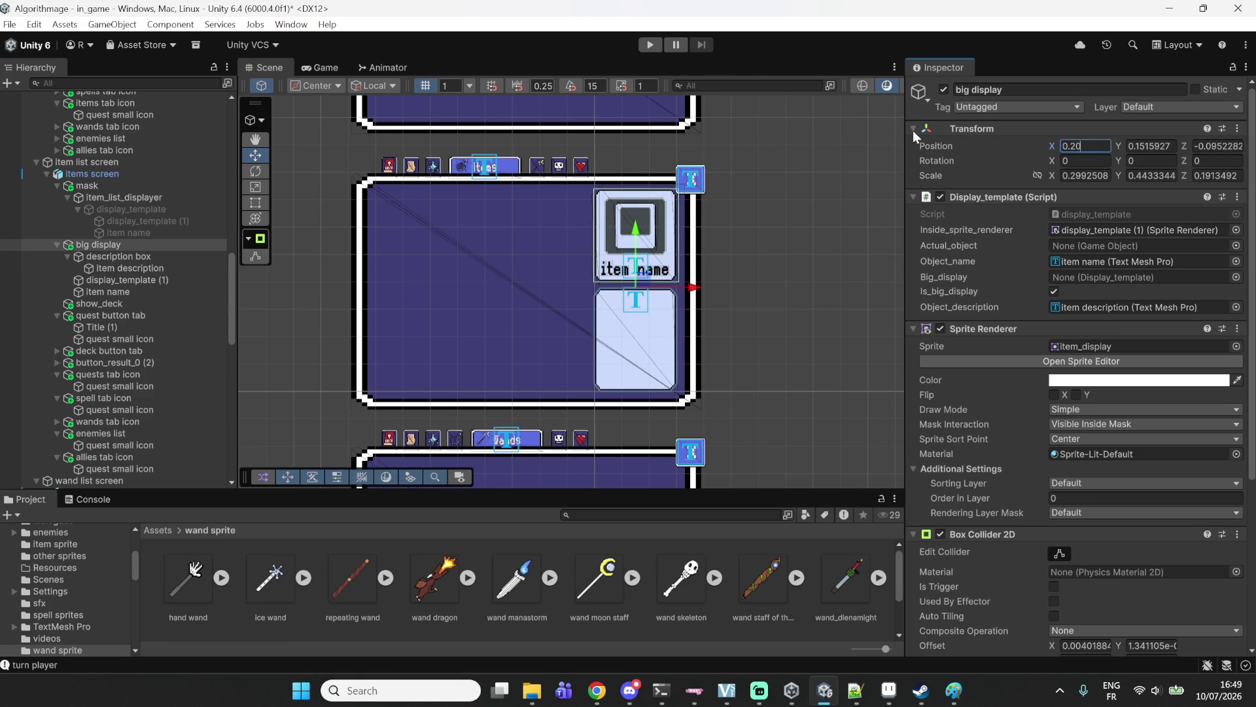
left_click(1156, 145)
key("BackSpace")
type("0.15")
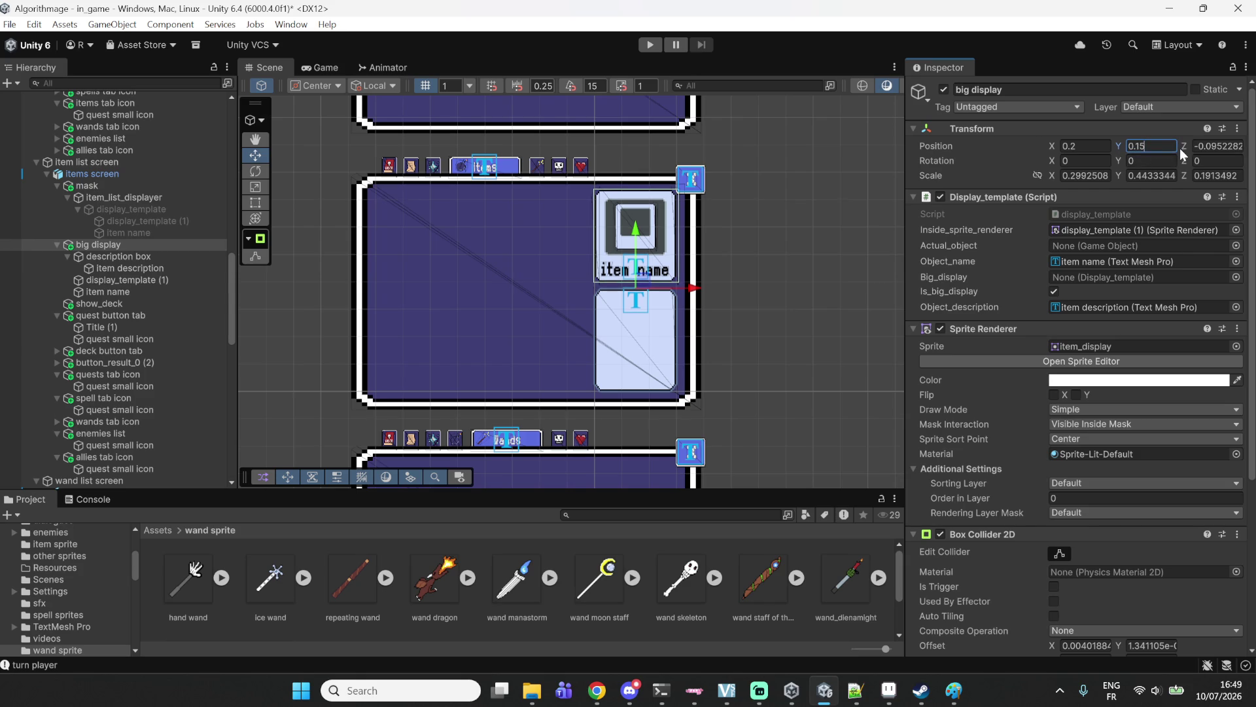
left_click(1213, 146)
left_click(1210, 145)
double_click(1210, 145)
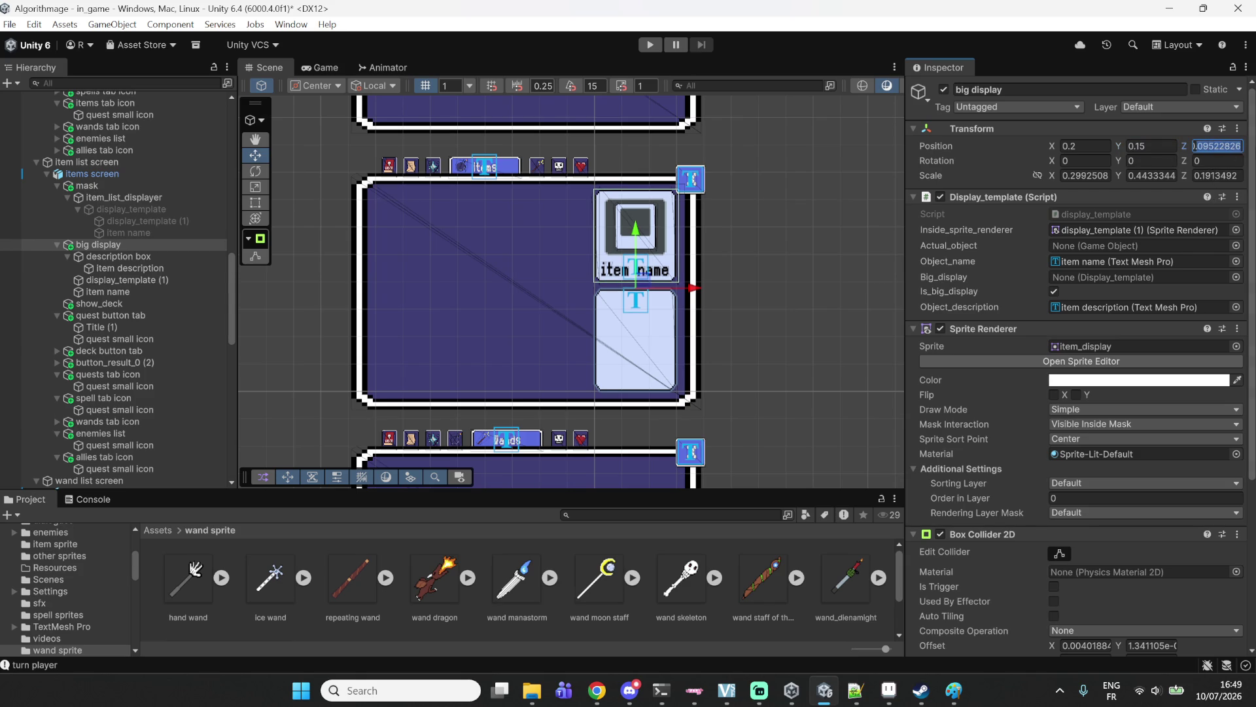
type("-0.1")
left_click(138, 246)
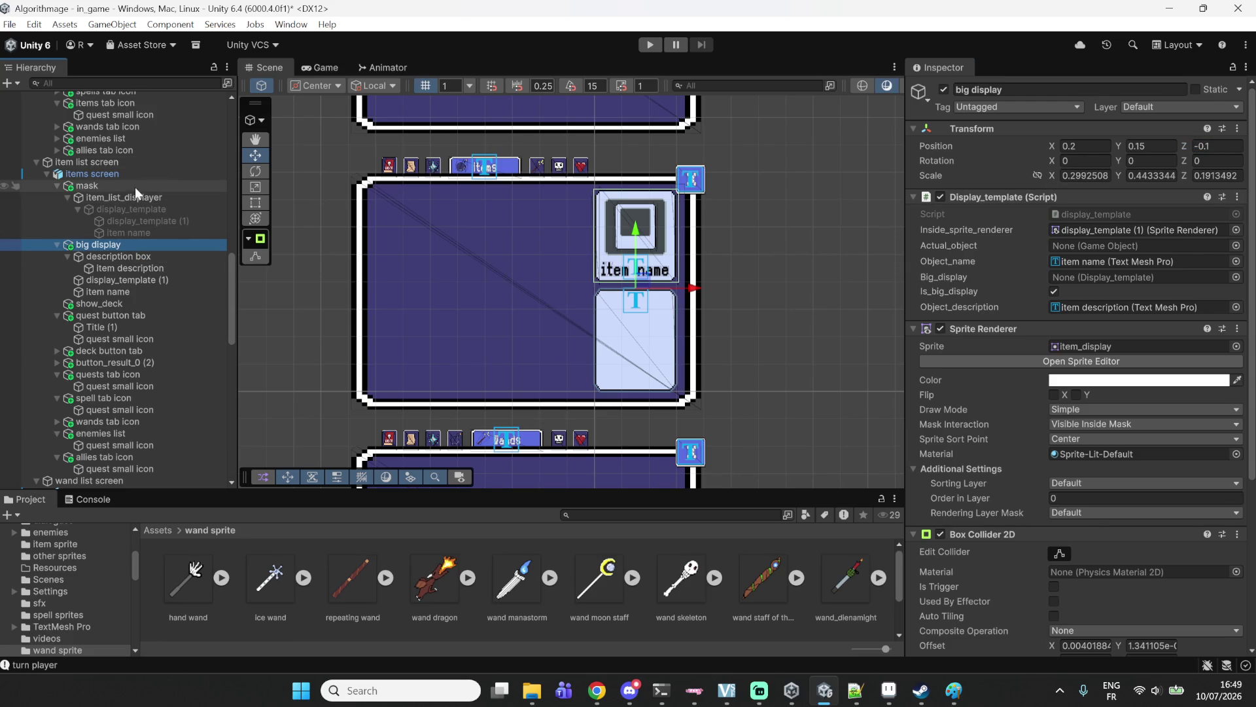
left_click(110, 196)
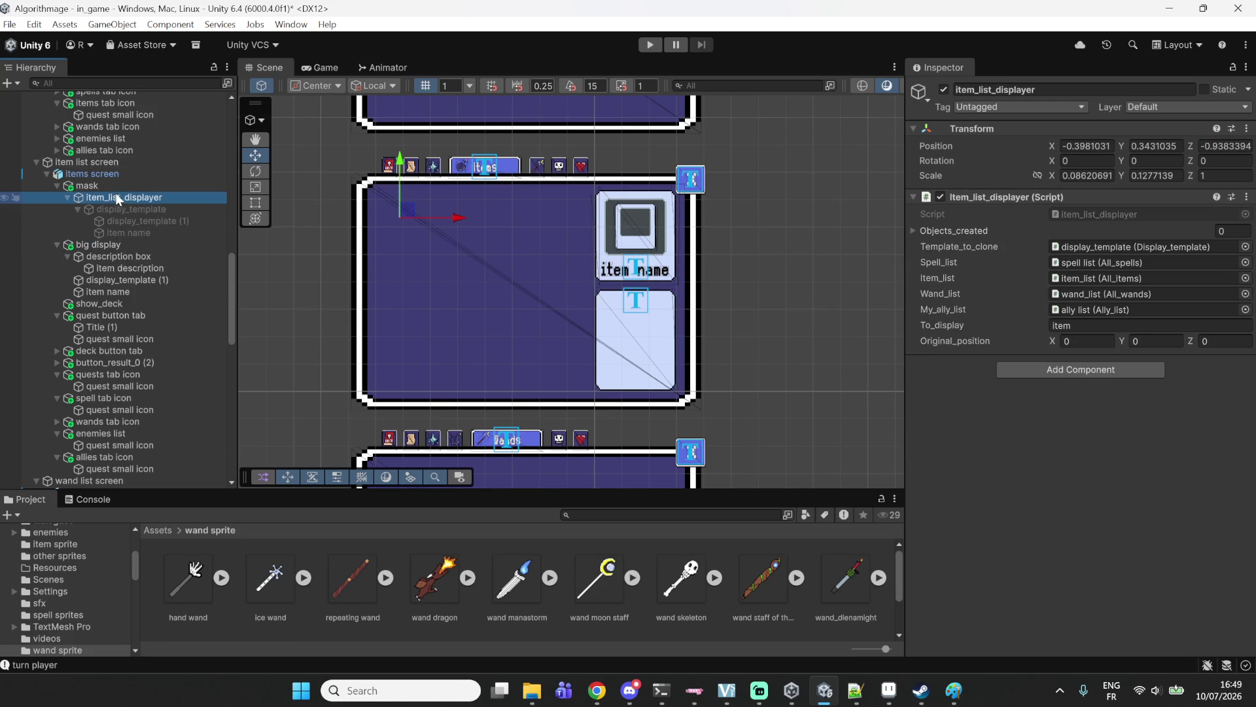
Select mask with big display, collapse both entries, then inspect show_deck in the wand list screen.
left_click(127, 186)
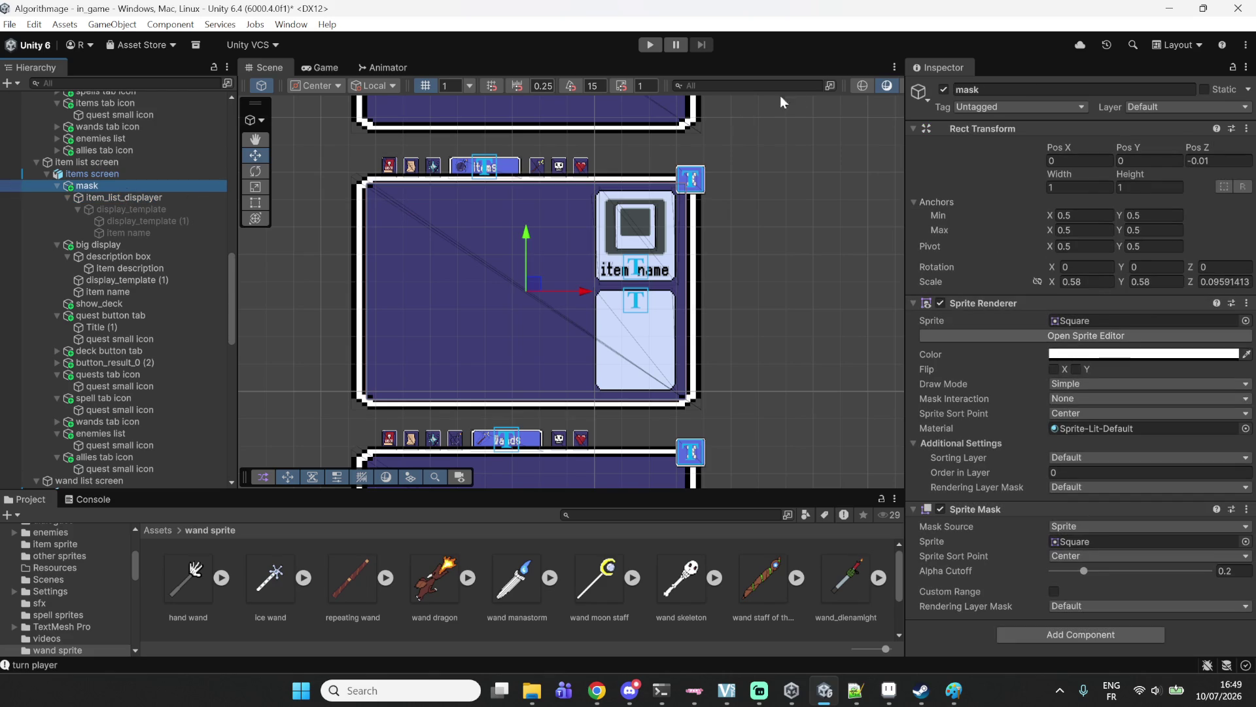
left_click(73, 246, "ctrl")
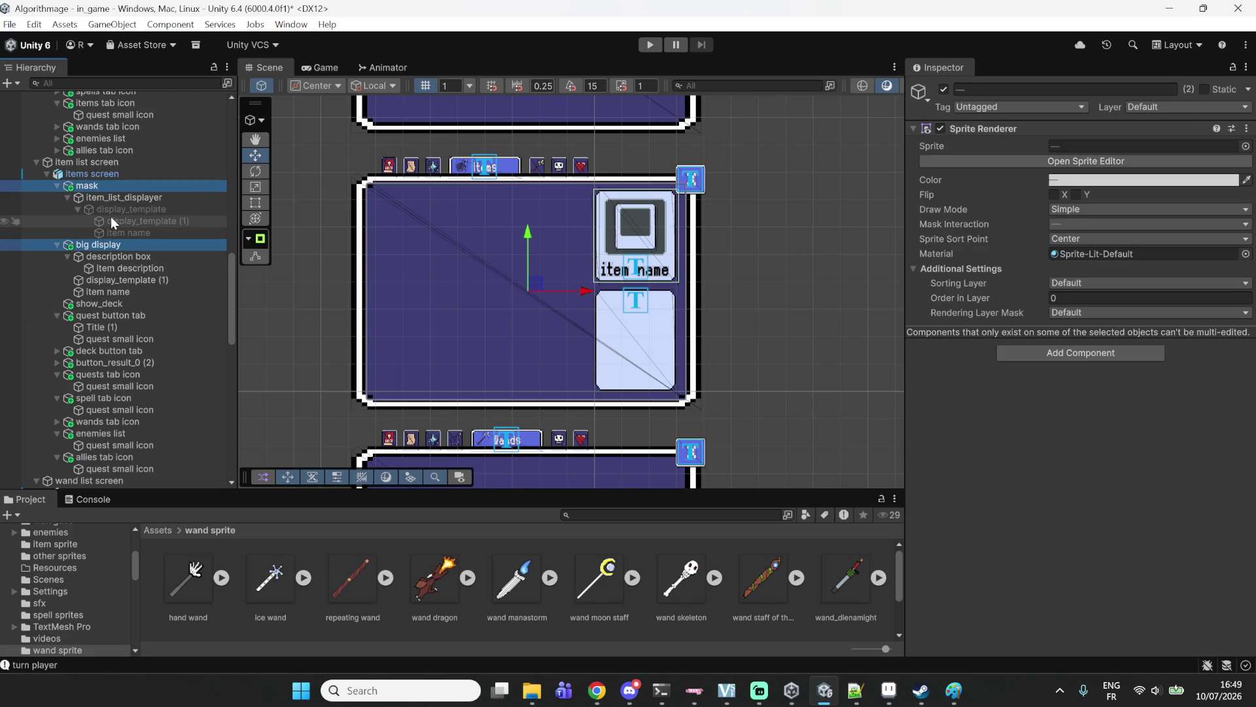
left_click(57, 186)
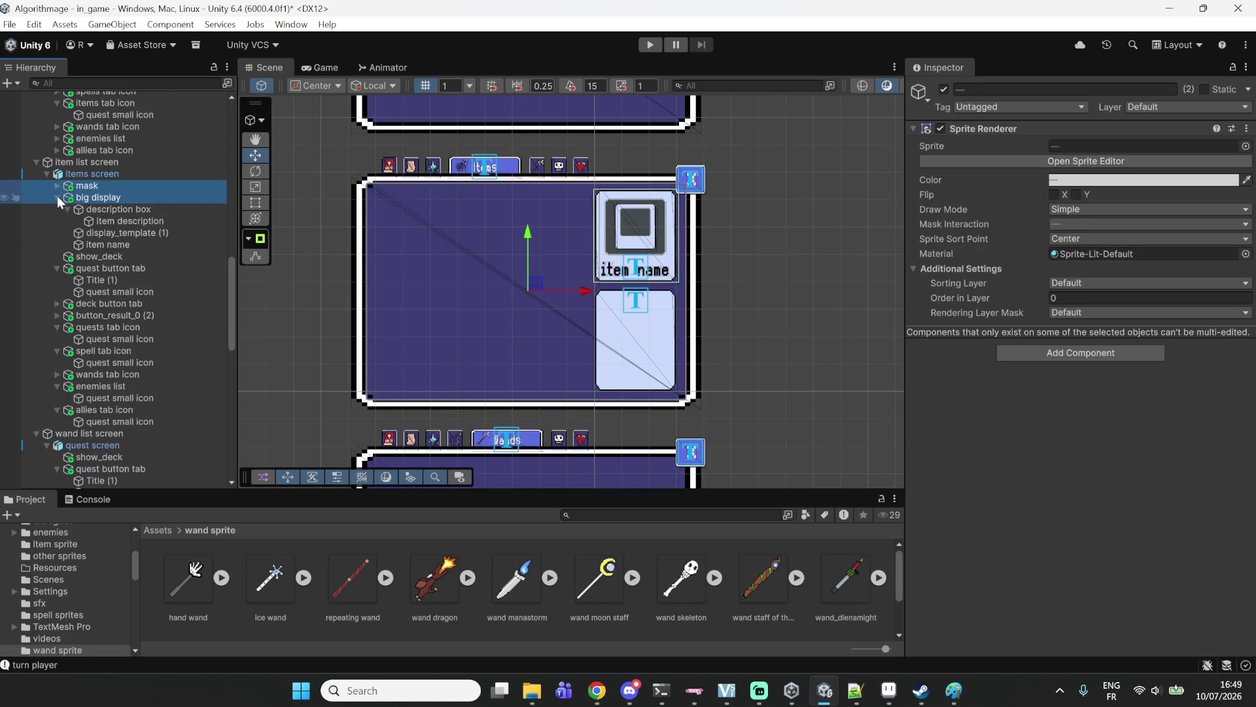
left_click(57, 198)
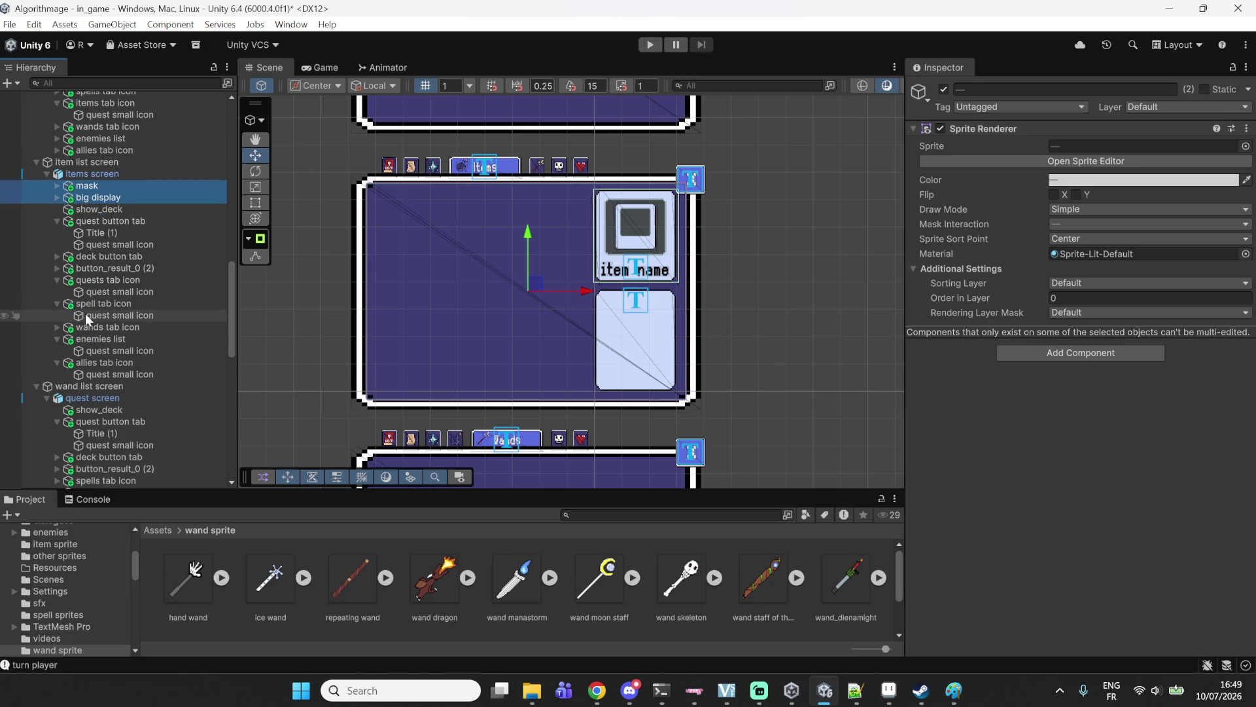
scroll(85, 313, "down", 1)
left_click(86, 366)
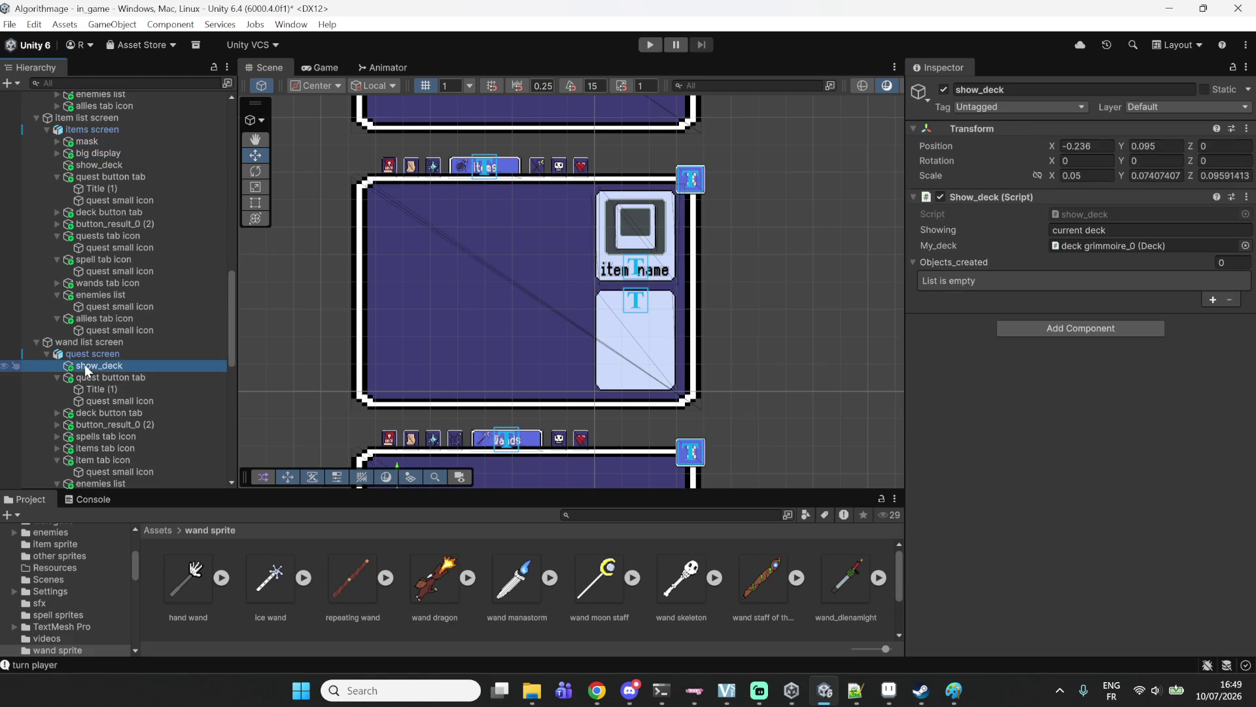
Rename the wand list's quest screen object to 'wand screen'.
left_click(107, 355)
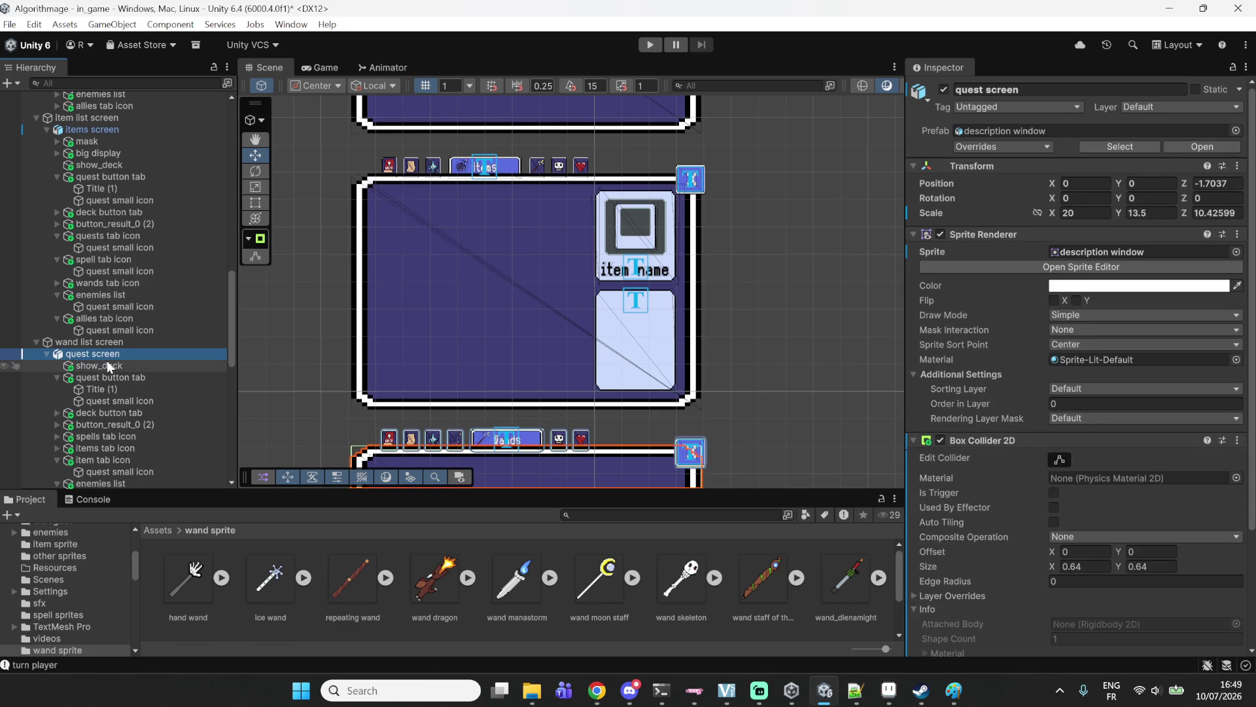
left_click(973, 90)
double_click(973, 91)
type("wa")
type("nd")
key("Return")
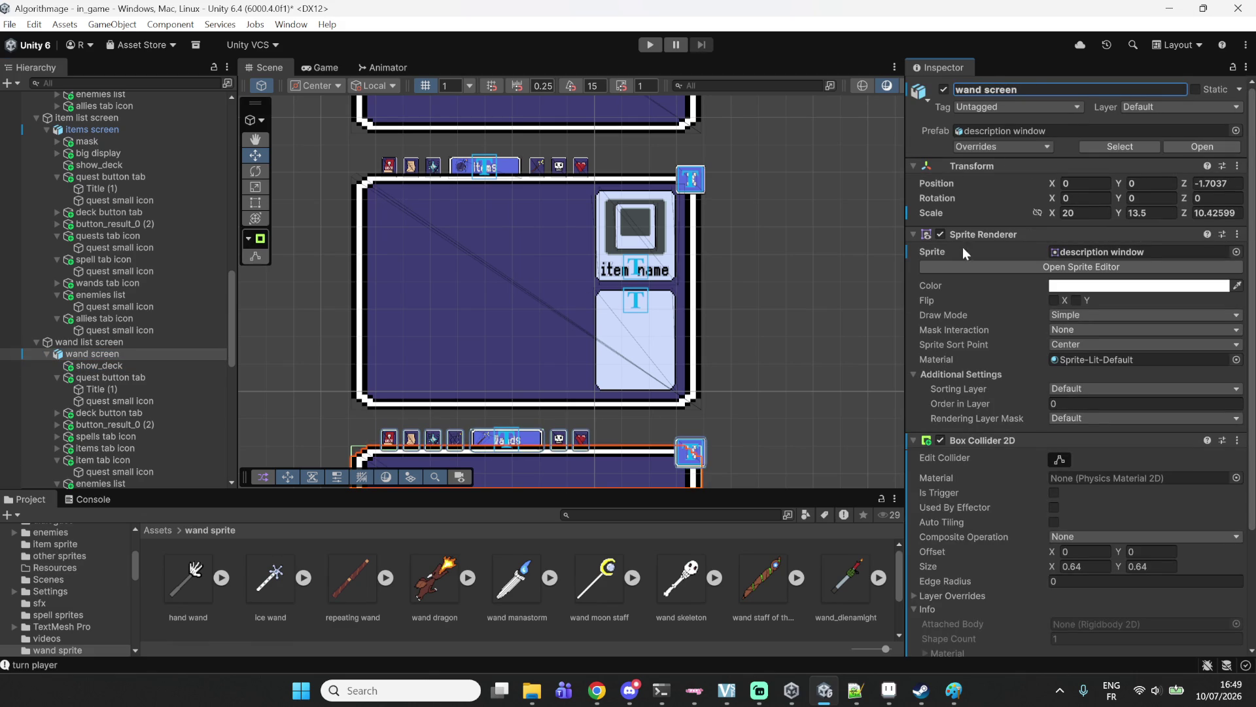
Remove the stray 'description' text from the name, keeping 'wand screen'.
type("description")
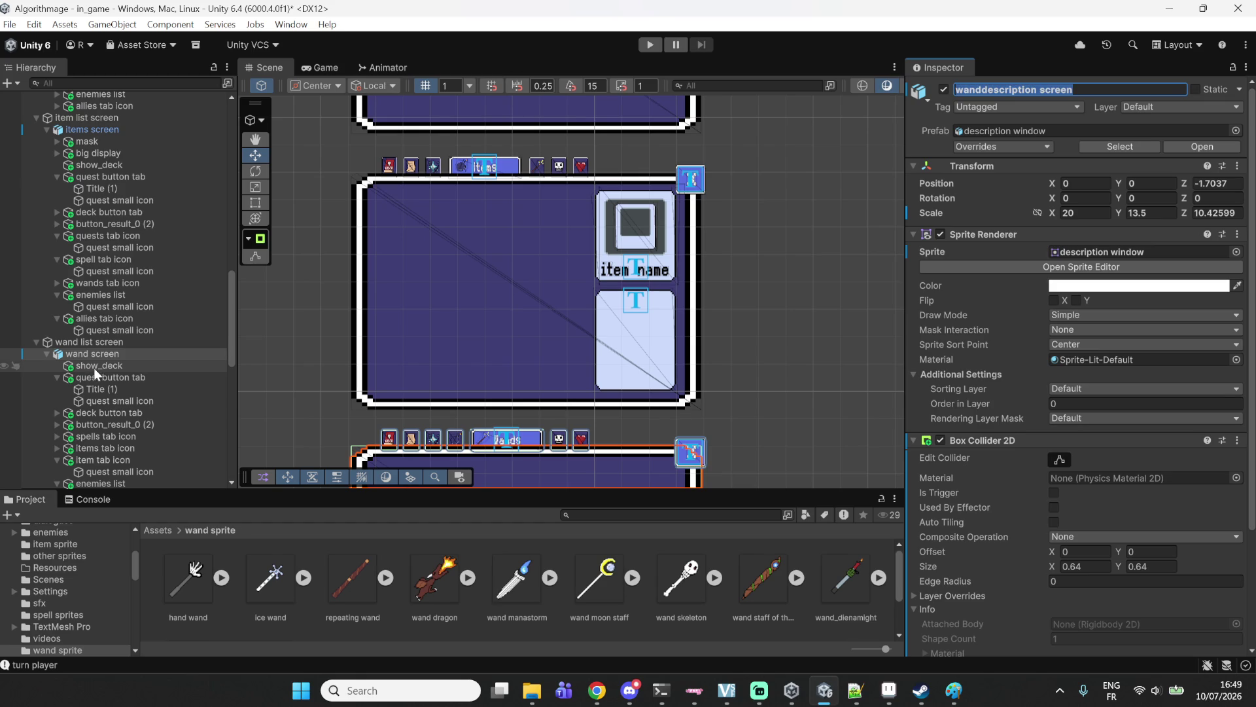
left_click_drag(1088, 87, 948, 94)
left_click(1038, 90)
key("BackSpace")
key("BackSpace")
key("BackSpace")
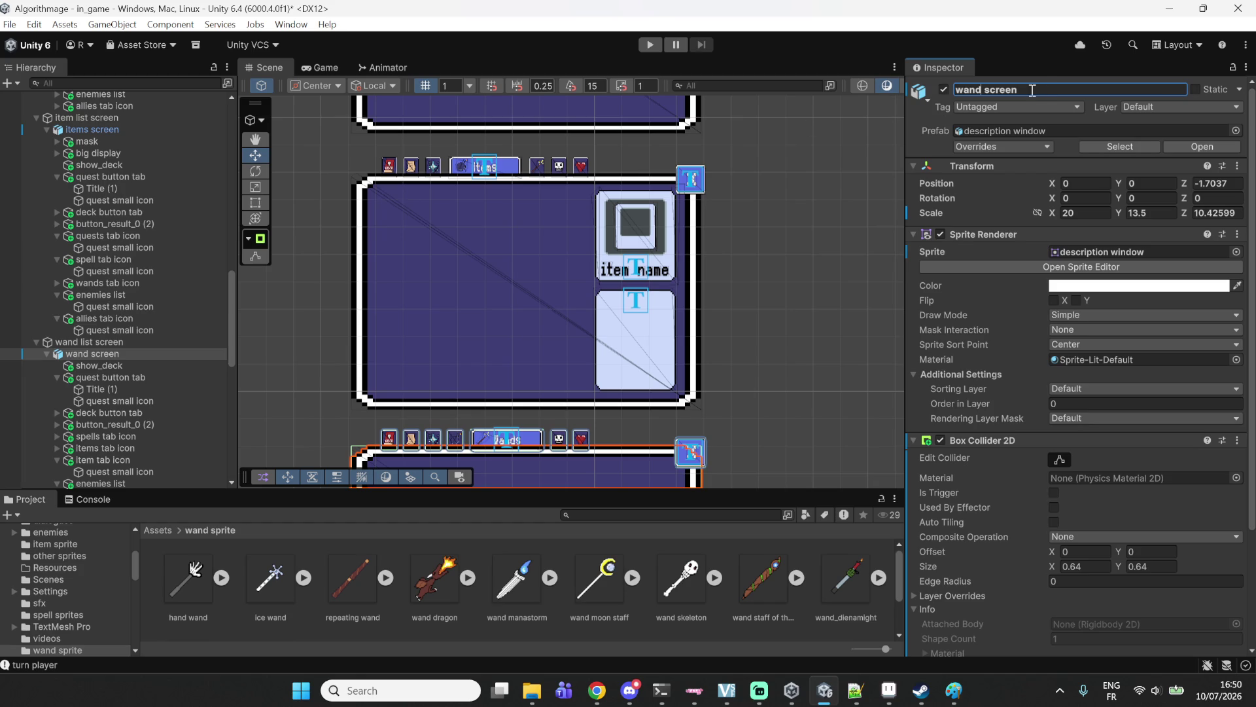
left_click(93, 354)
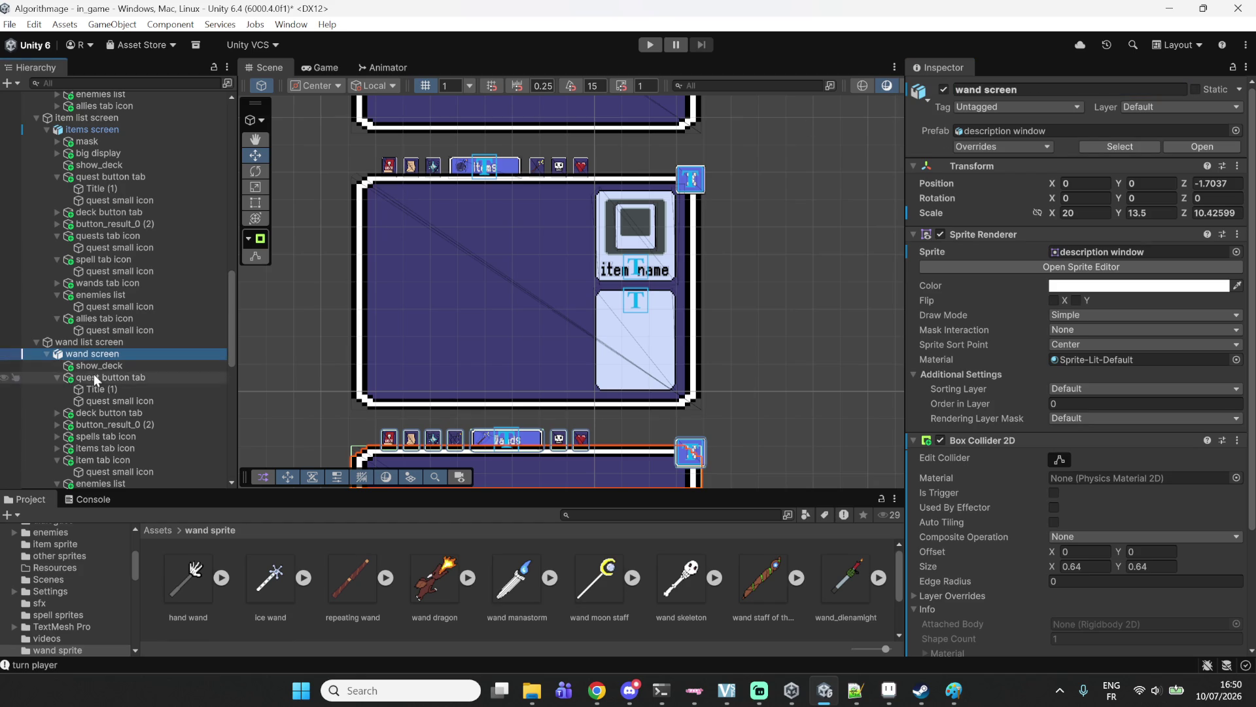
Paste copies of mask and big display, nest them under wand screen, and select the mask.
key("ctrl+v")
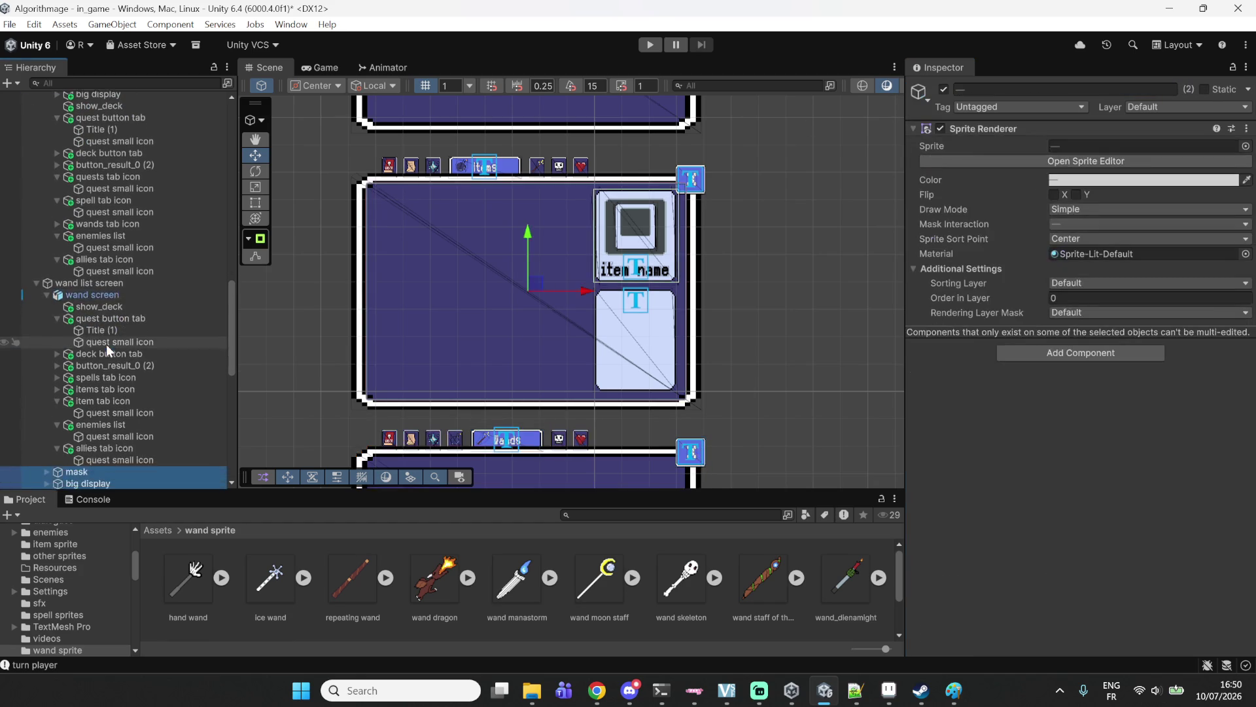
left_click_drag(76, 471, 92, 300)
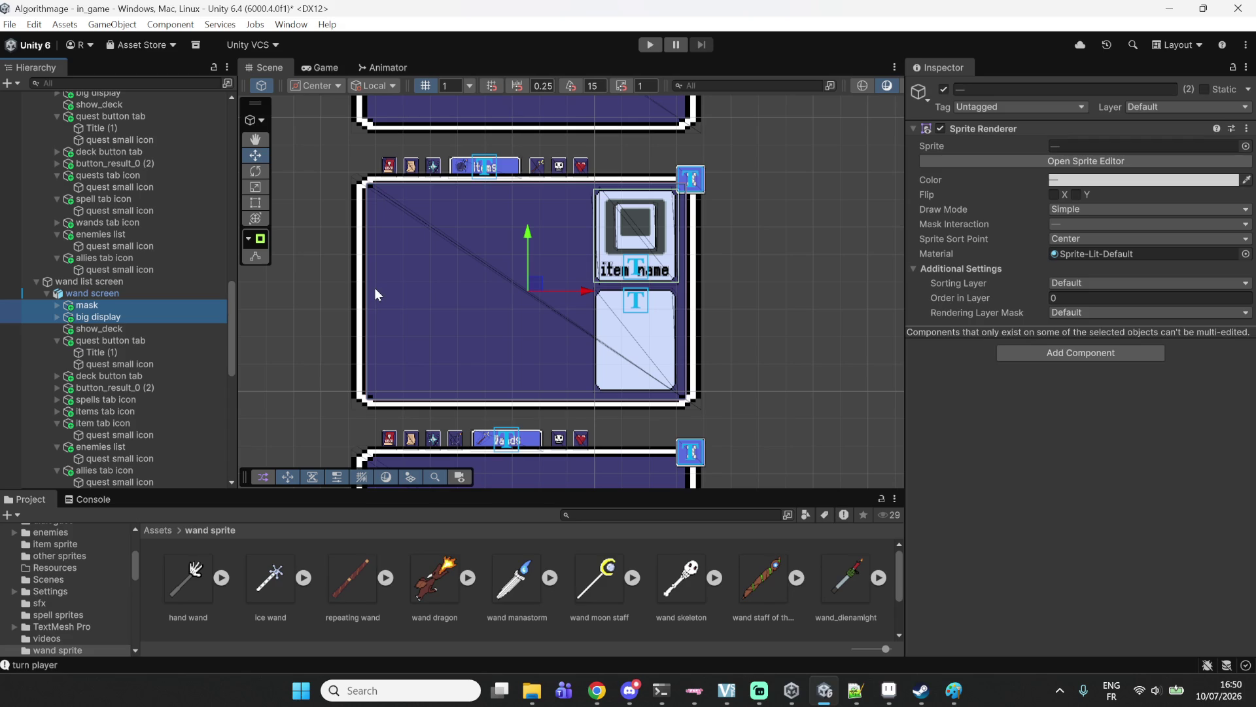
left_click(133, 304)
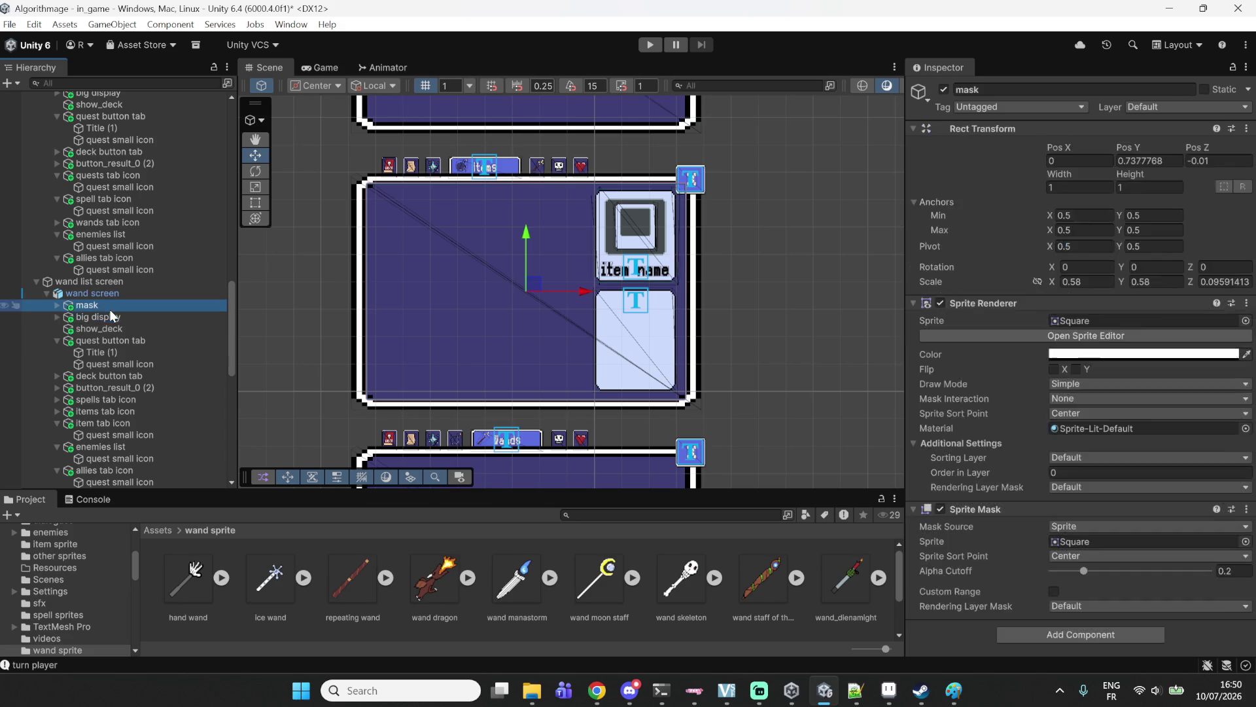
Set the mask's Pos Y to 0 and the big display's Position Y to 0.15, matching the items screen.
left_click(1149, 161)
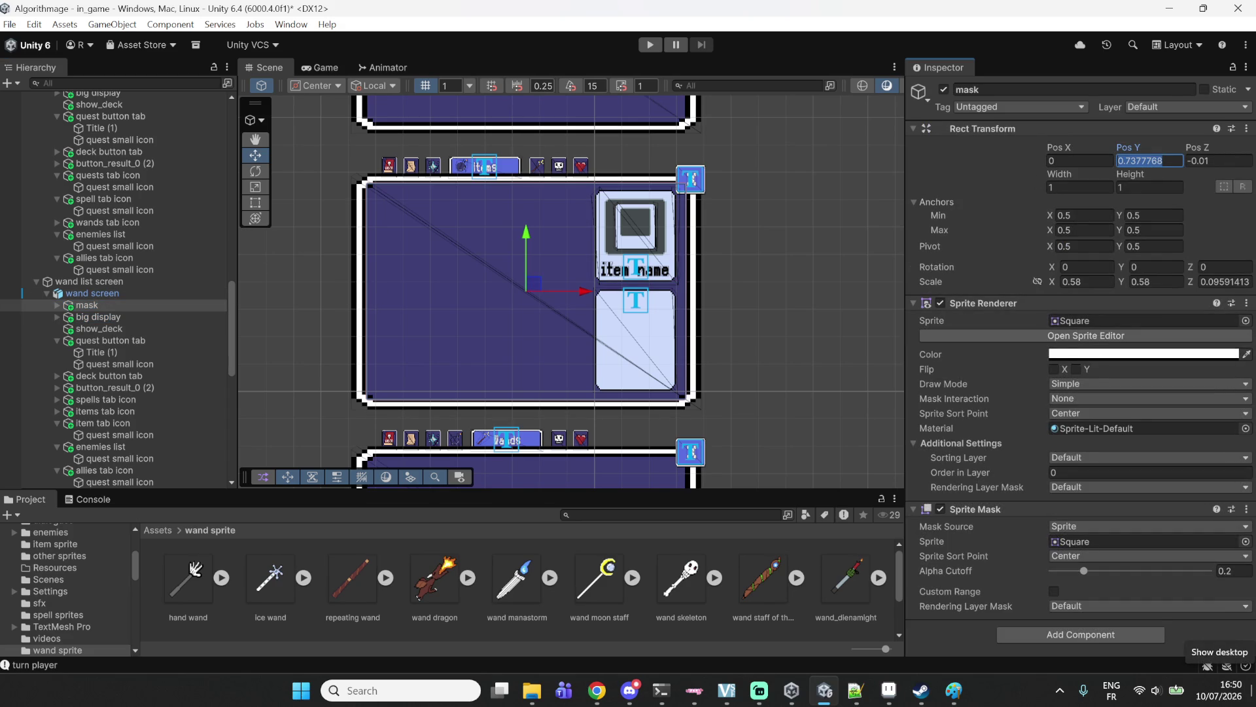
type("0")
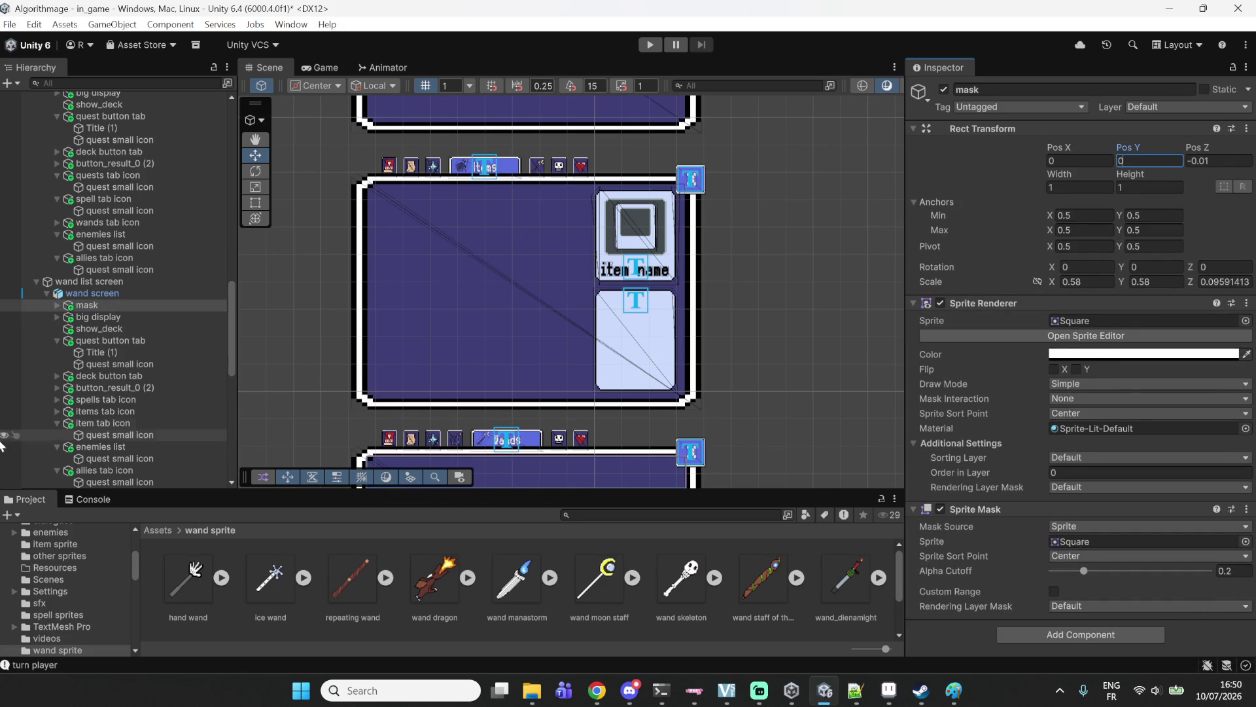
left_click(92, 317)
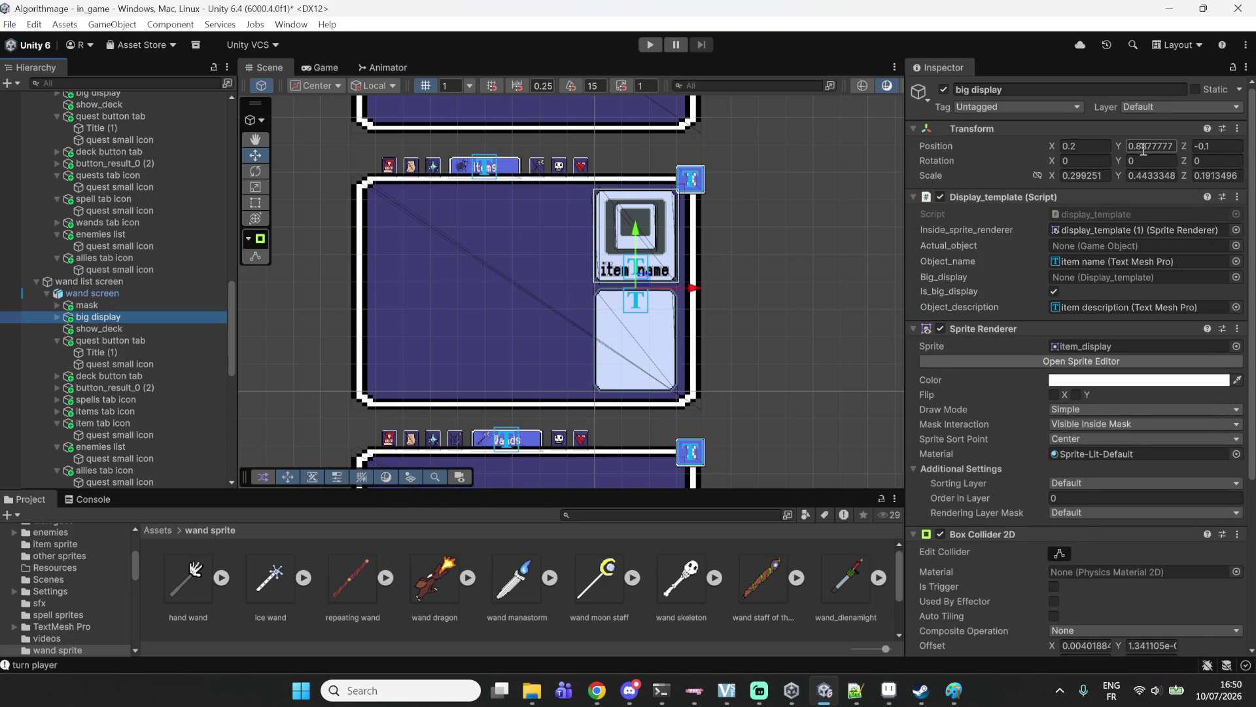
scroll(105, 293, "up", 3)
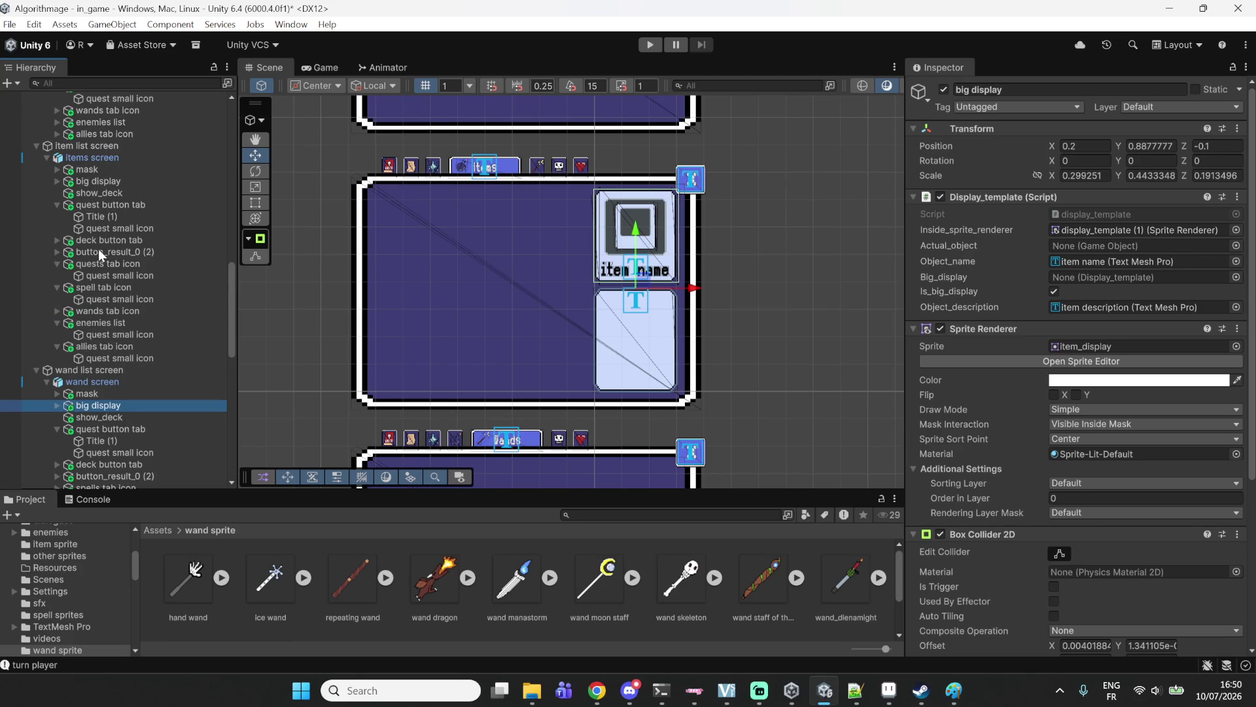
left_click(117, 177)
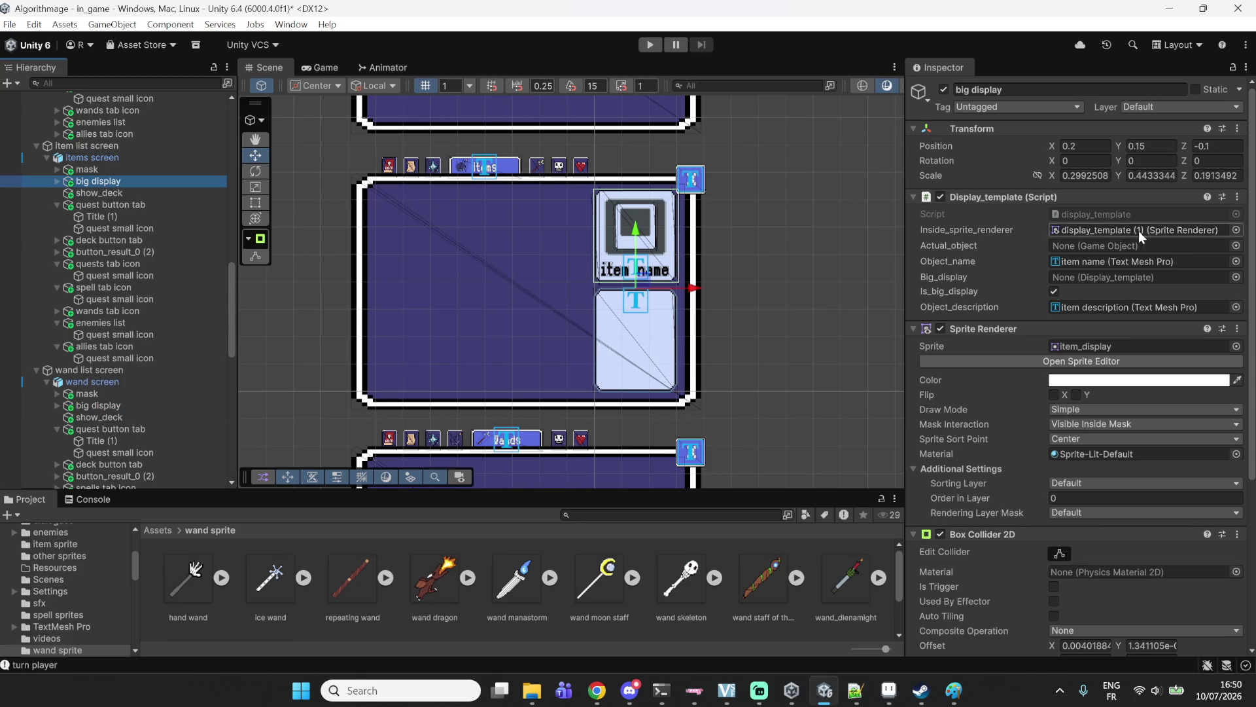
left_click(150, 405)
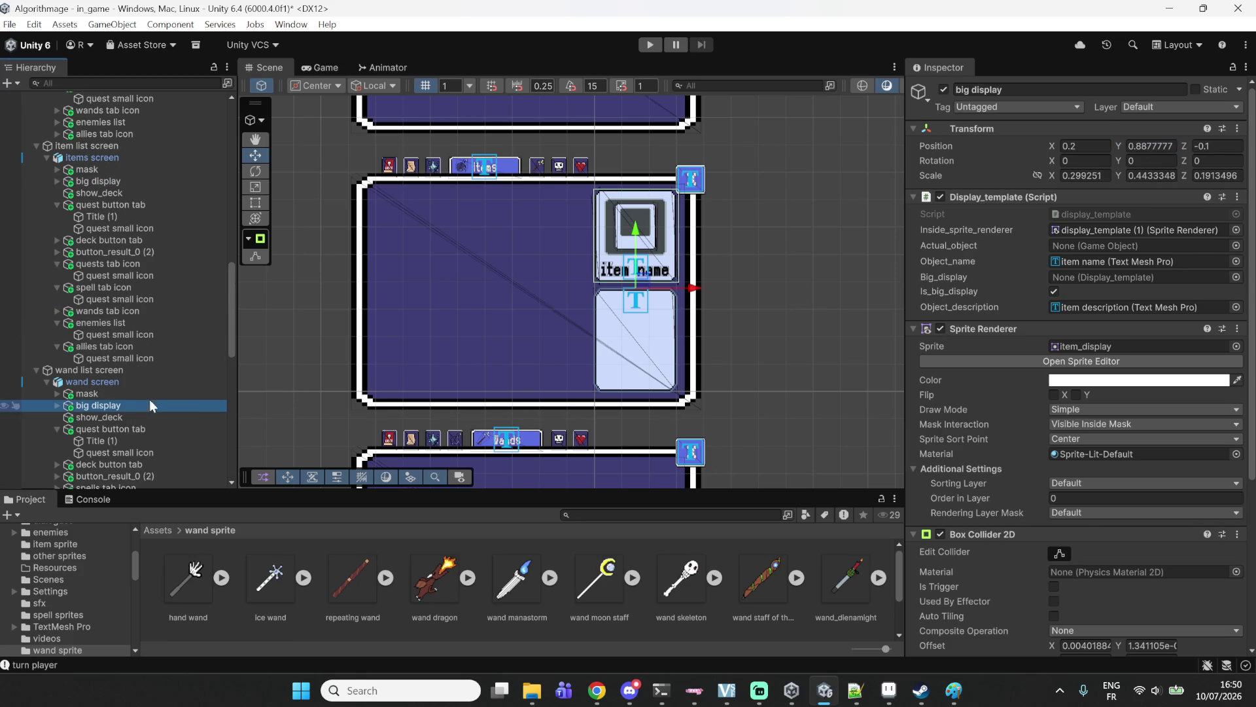
left_click(1151, 146)
type("0.15")
Pan and zoom the Scene view to frame the wand screen's display.
scroll(742, 303, "down", 1)
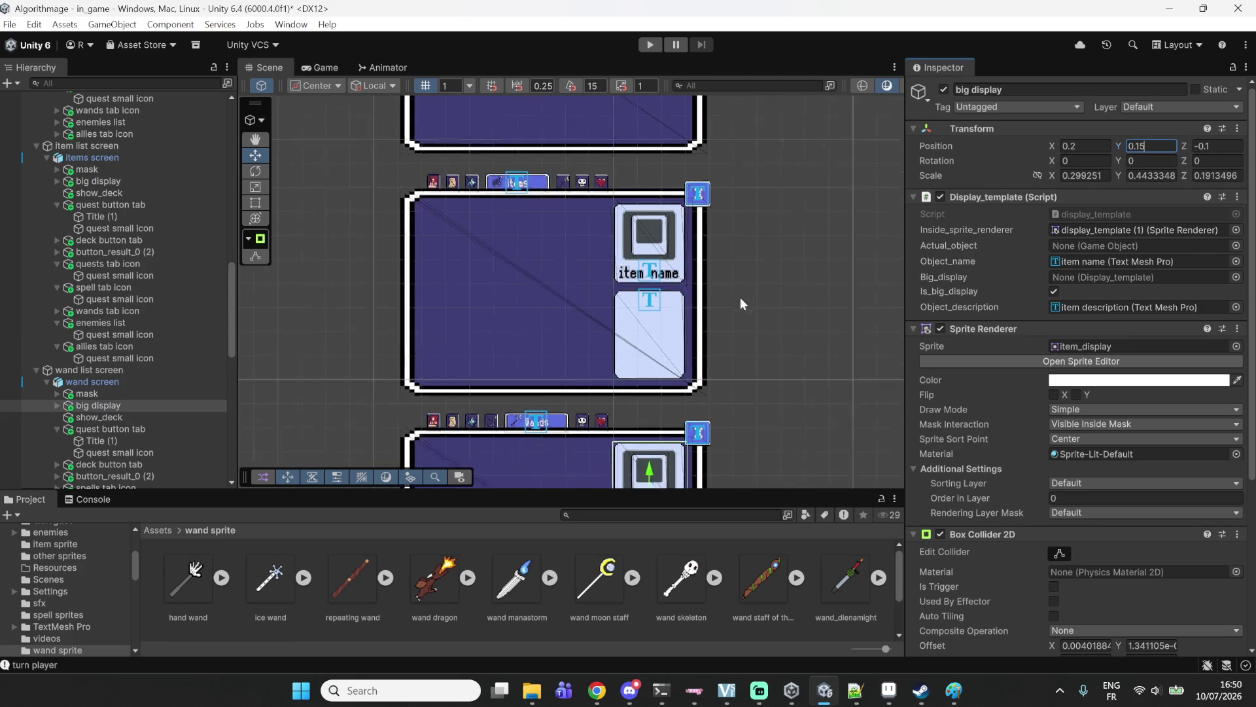
left_click_drag(742, 303, 779, 147)
scroll(637, 407, "up", 3)
left_click_drag(615, 407, 607, 355)
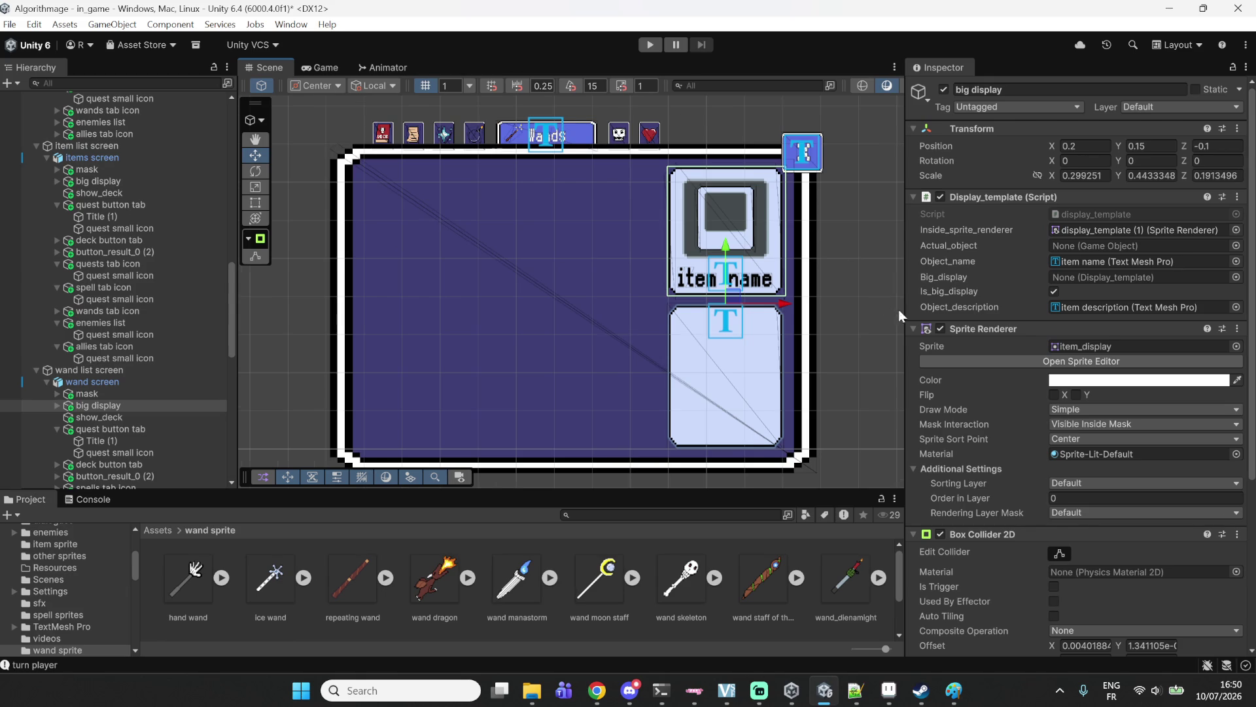
scroll(898, 309, "down", 6)
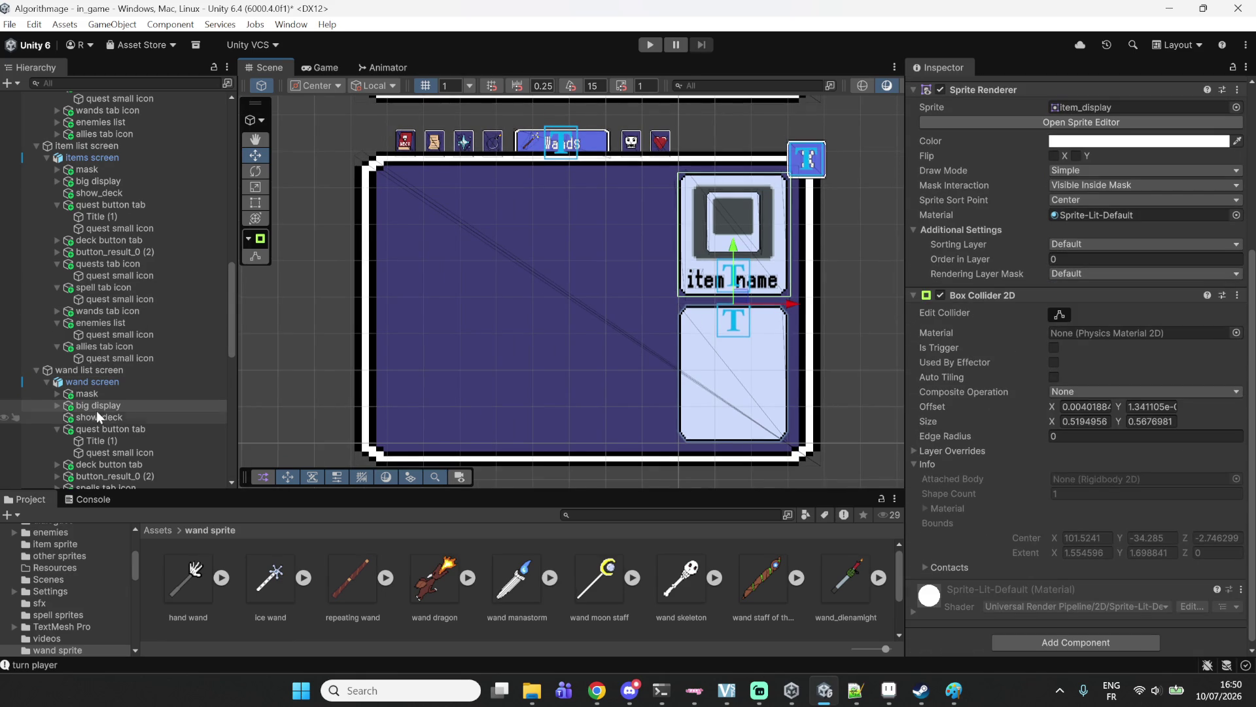
Set the wand screen's item_list_displayer To_display to 'wand', then bring up the music player.
left_click(58, 394)
left_click(78, 407)
left_click(69, 407)
left_click(1080, 325)
type("wand")
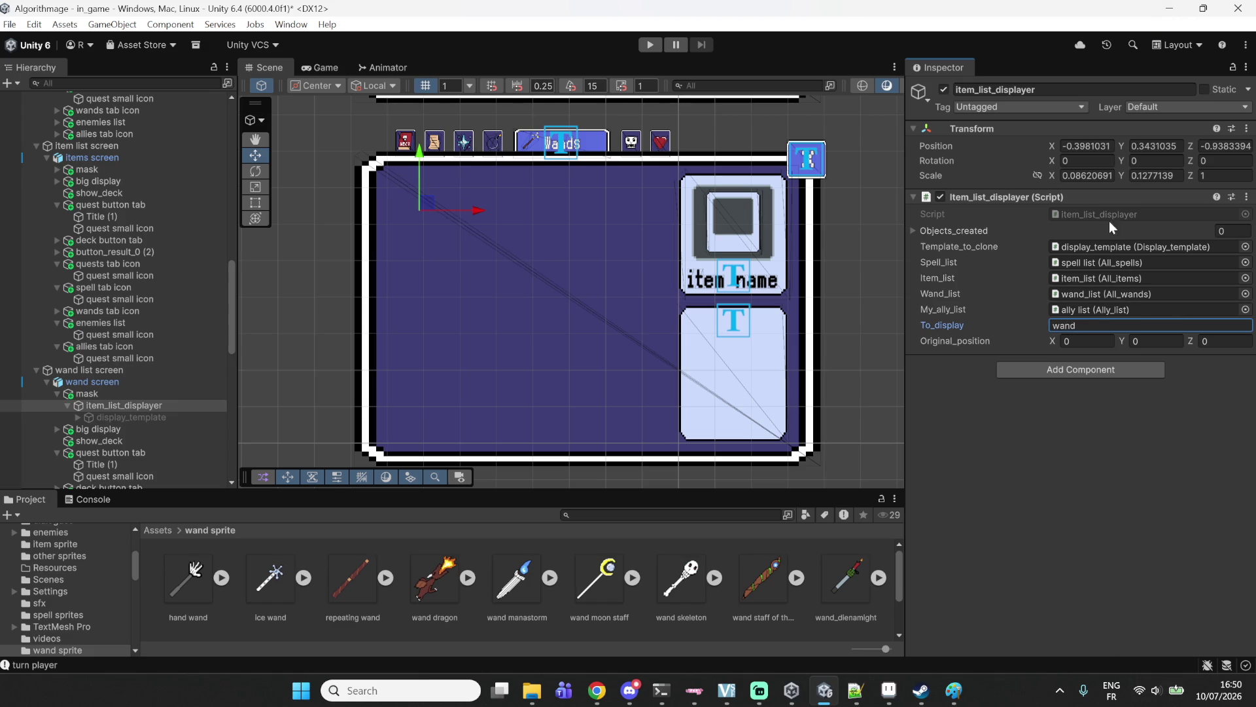
left_click(606, 691)
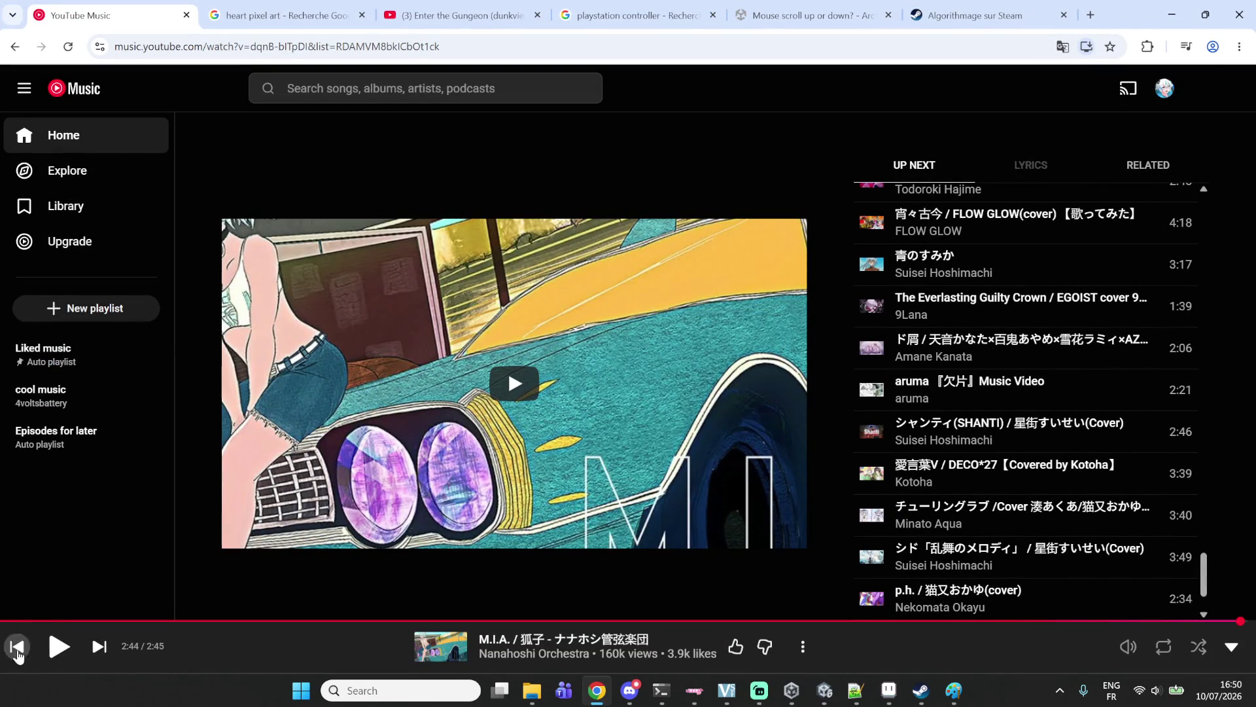
Restart and pause the current song, then play アンノウン・マザーグース from the top of the queue.
left_click(18, 649)
key("space")
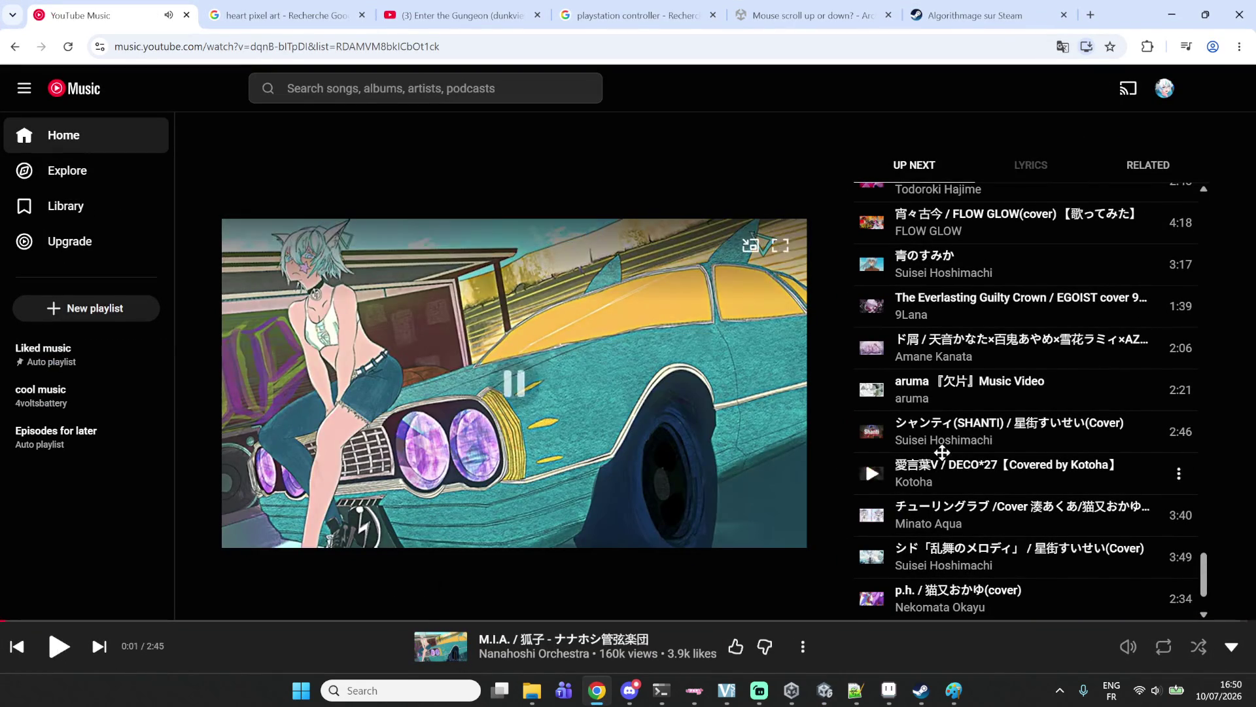
scroll(949, 451, "down", 3)
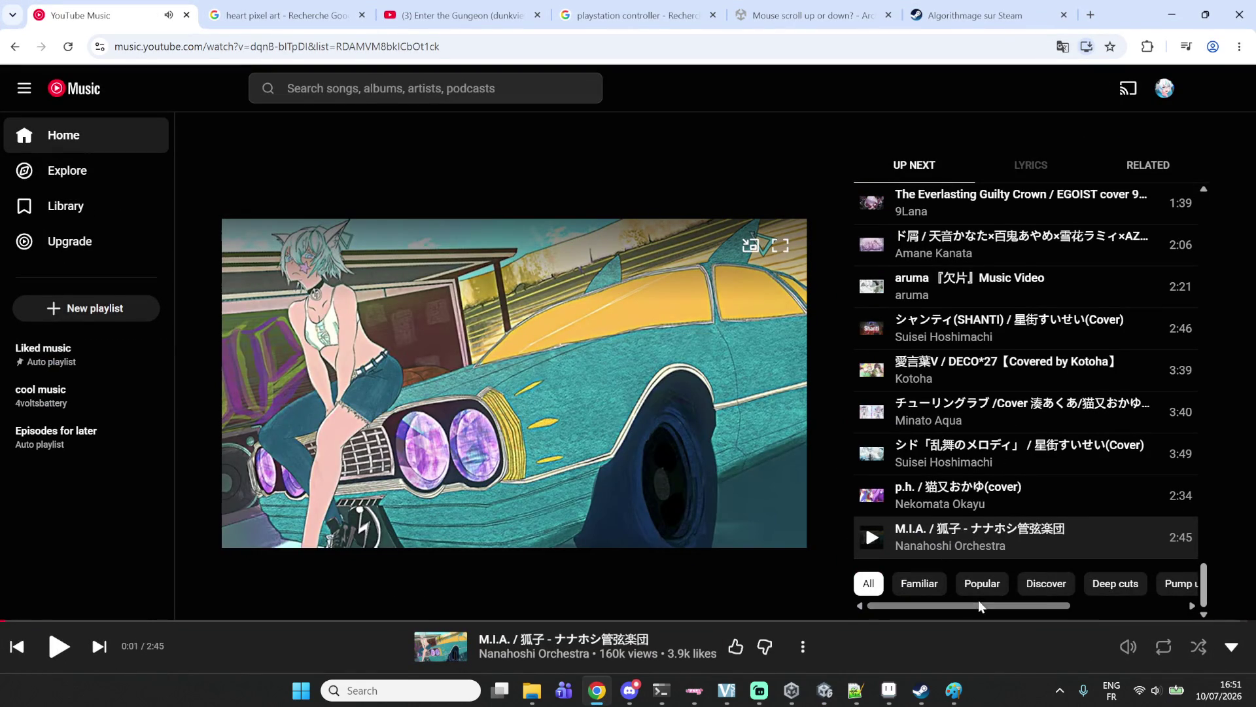
scroll(1091, 592, "right", 3)
scroll(1091, 593, "left", 3)
scroll(973, 527, "up", 5)
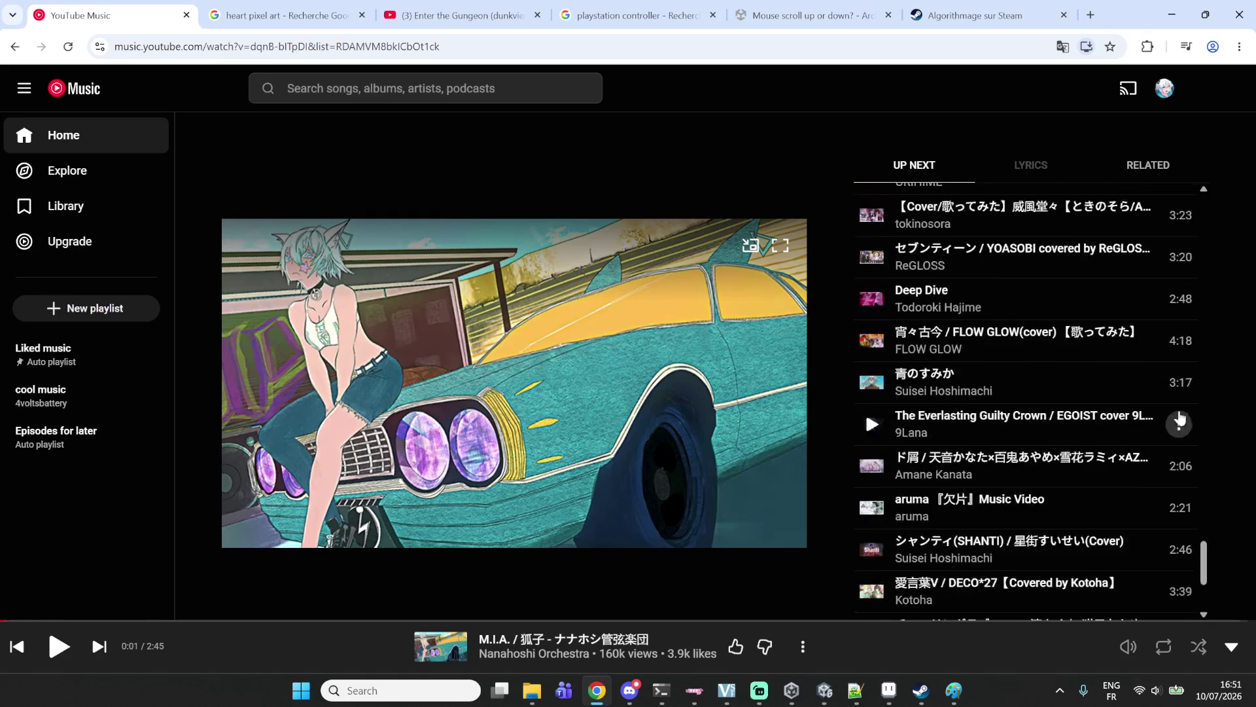
scroll(1151, 402, "up", 5)
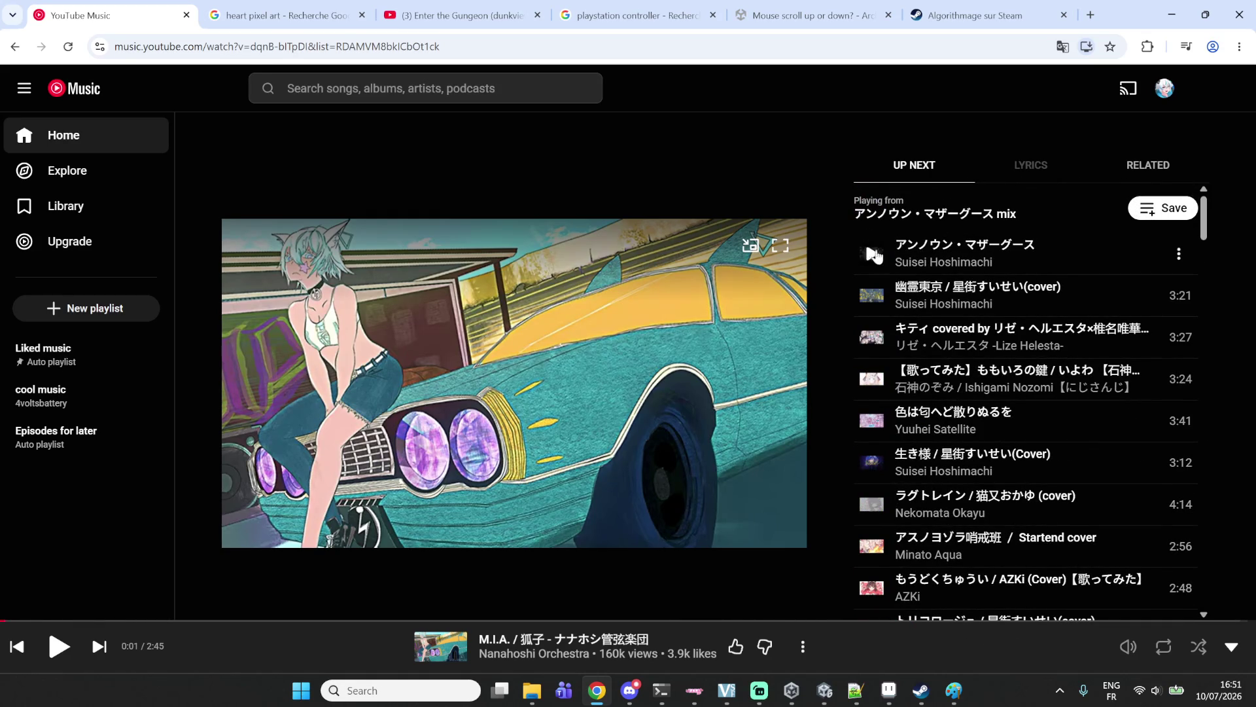
left_click(873, 254)
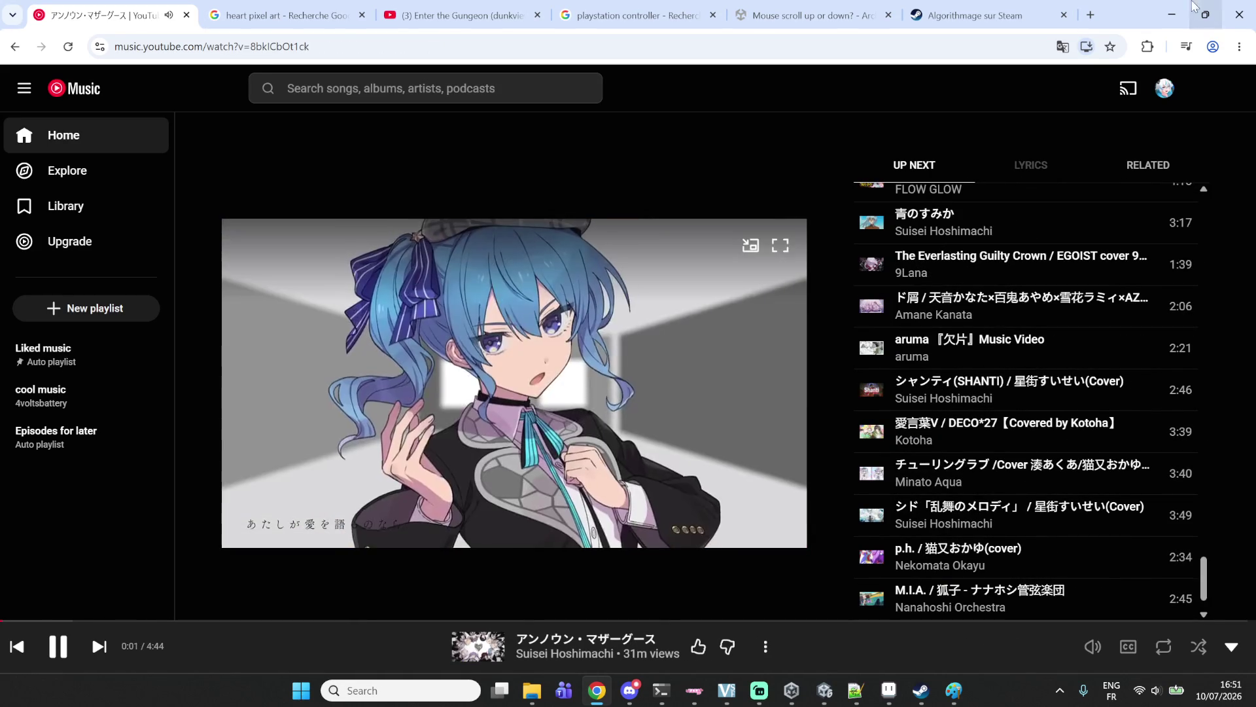
key("alt+Tab")
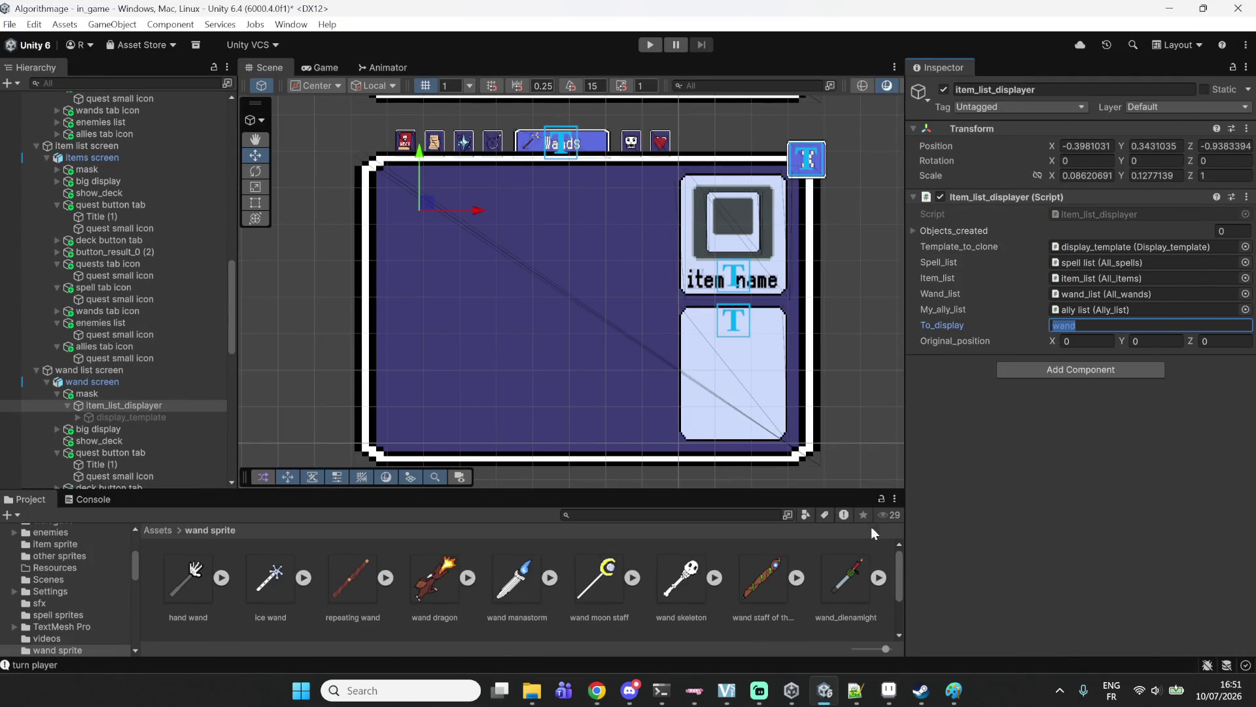
left_click(1158, 326)
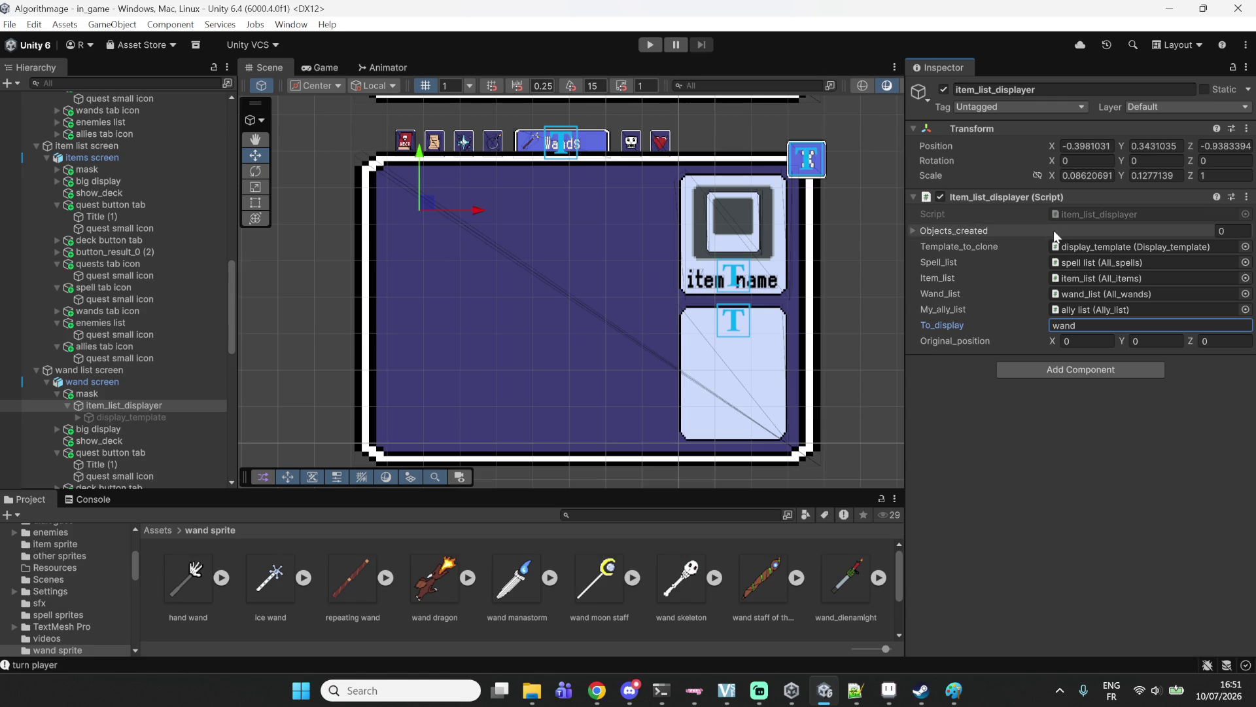
double_click(1110, 216)
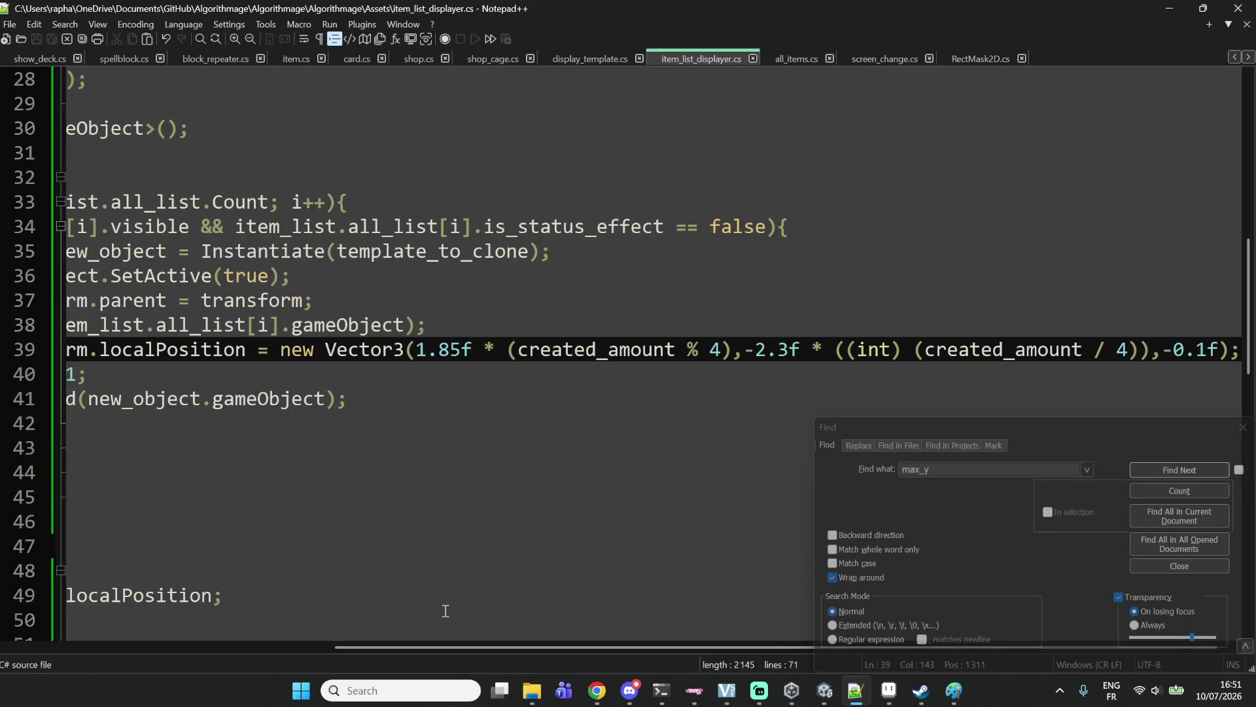
Copy the if (to_display == "item") block and paste a duplicate directly below it.
left_click_drag(462, 648, 170, 651)
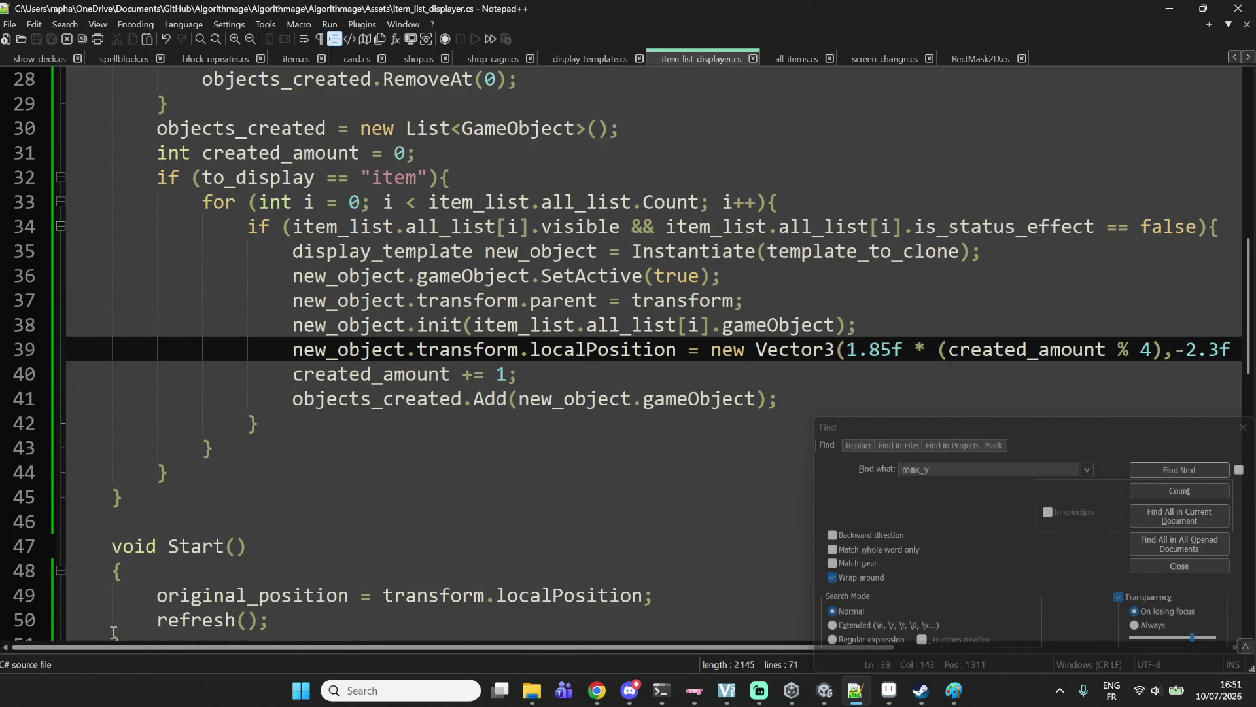
left_click(208, 462)
left_click_drag(157, 177, 452, 183)
mouse_move(212, 474)
left_mouse_down()
mouse_move(169, 149)
mouse_move(163, 167)
mouse_move(196, 235)
mouse_move(244, 422)
mouse_move(231, 470)
left_mouse_up()
key("Return")
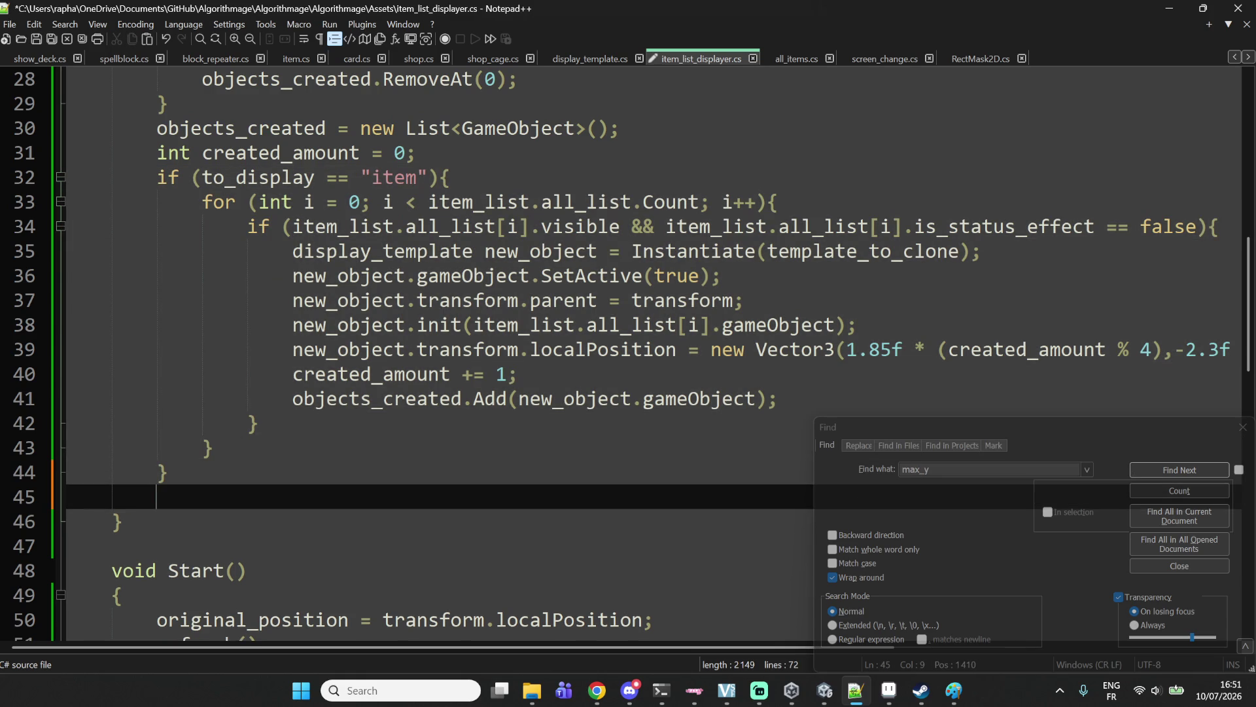
key("ctrl+v")
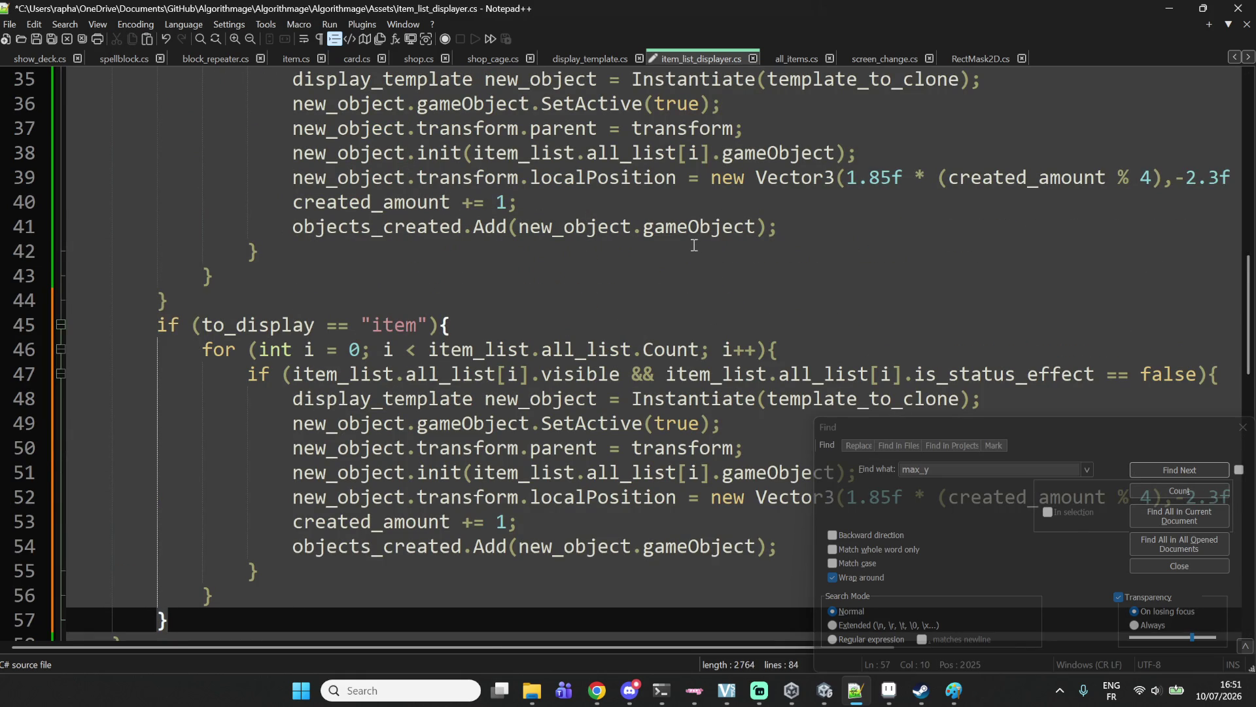
Review the item_list uses in the copy and select 'item' in its condition.
scroll(689, 243, "down", 1)
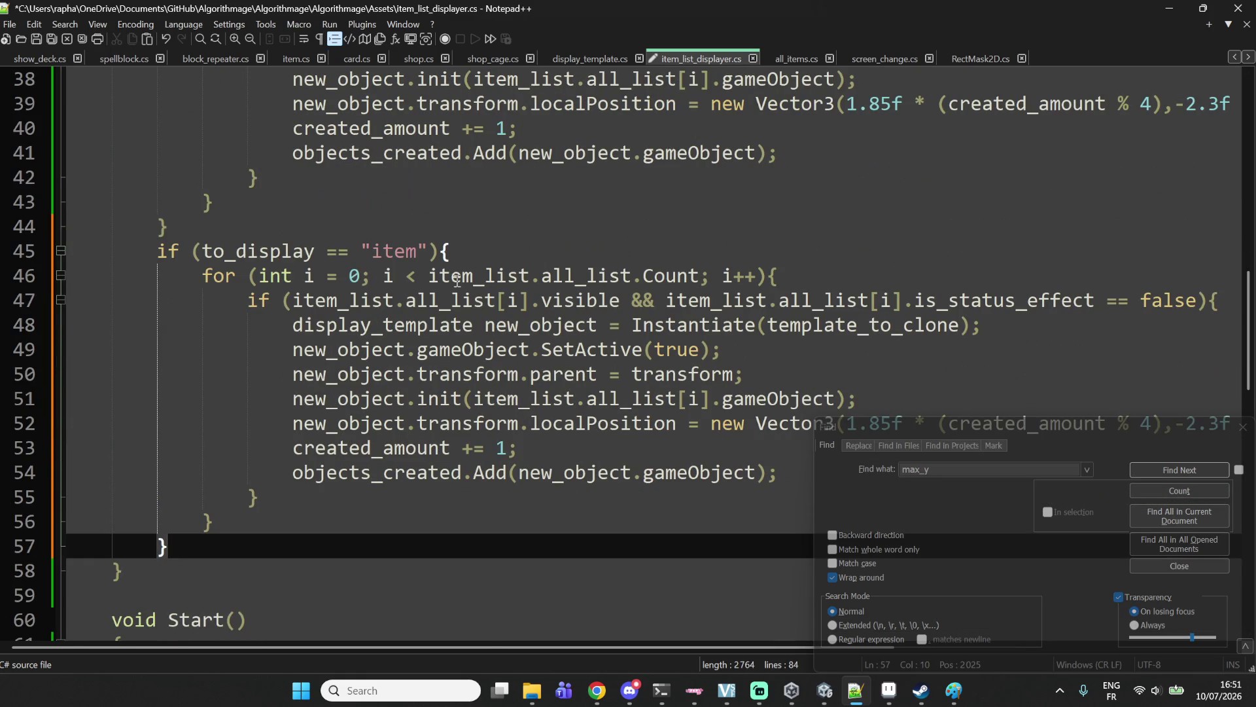
double_click(318, 300)
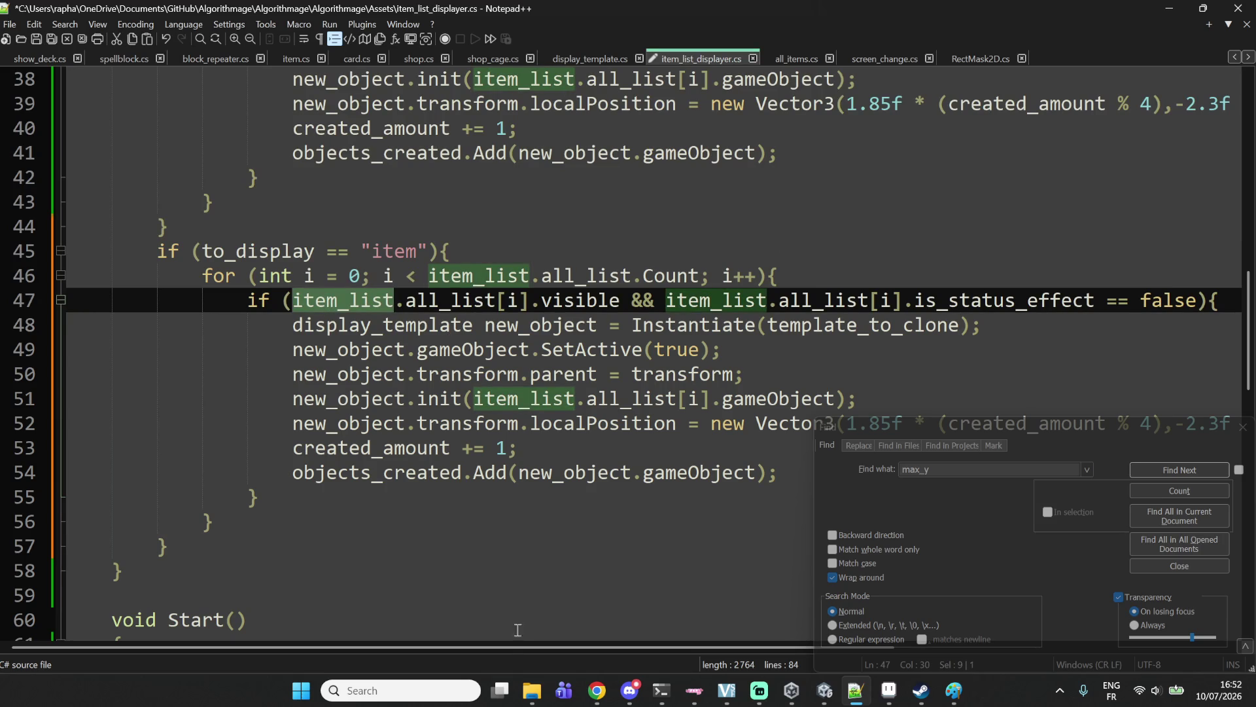
mouse_move(496, 648)
left_mouse_down()
mouse_move(987, 607)
mouse_move(495, 603)
mouse_move(407, 589)
left_mouse_up()
scroll(421, 541, "down", 2)
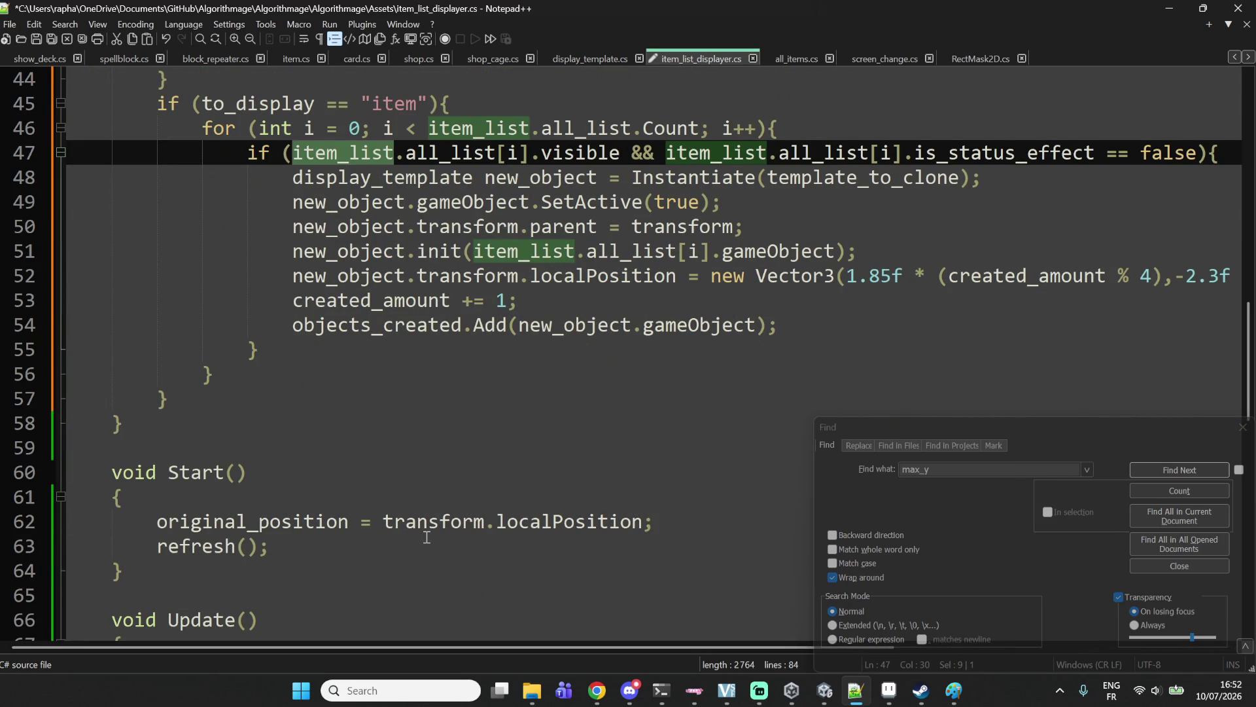
scroll(432, 538, "up", 1)
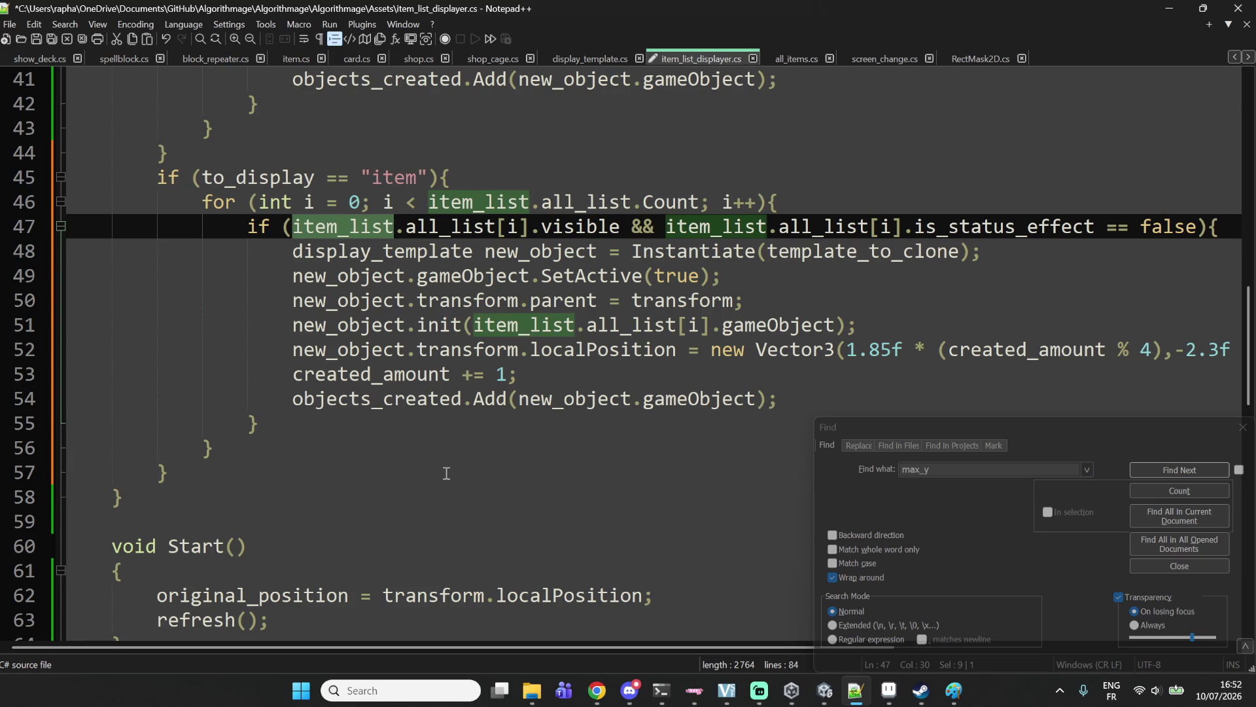
scroll(443, 471, "up", 2)
scroll(438, 467, "down", 4)
scroll(438, 467, "up", 4)
scroll(438, 467, "down", 2)
double_click(393, 178)
scroll(421, 229, "up", 7)
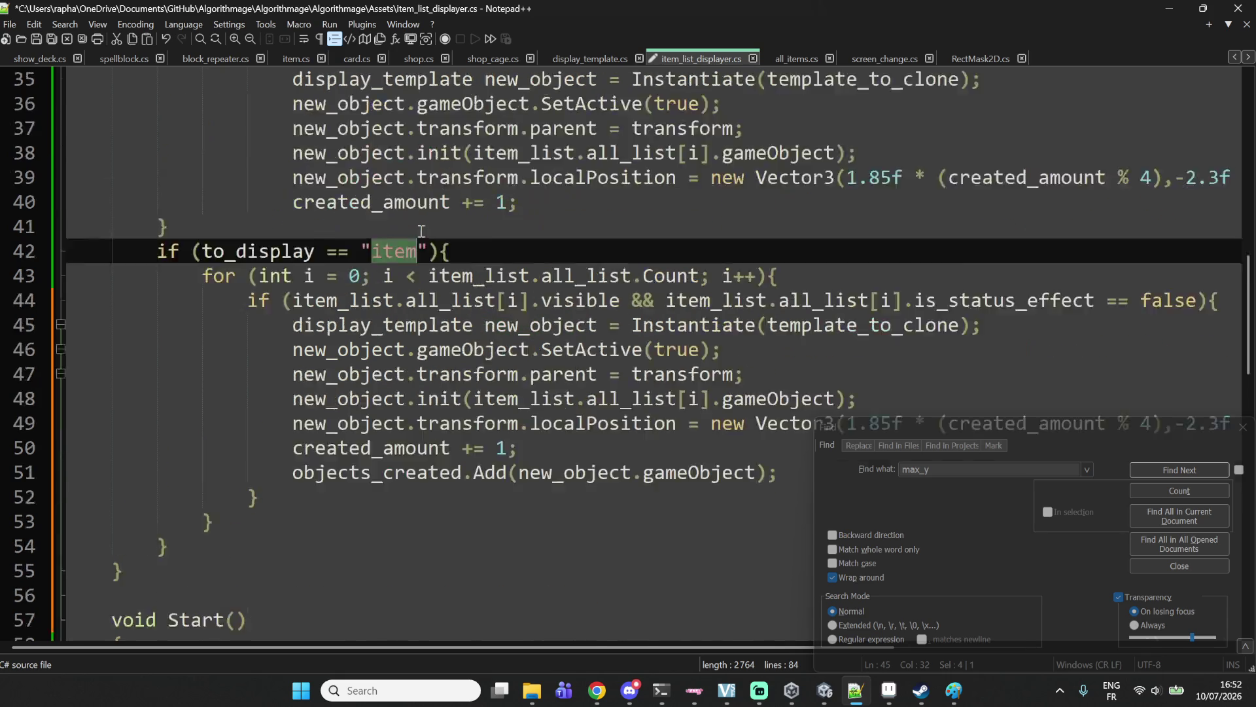
Change the copied condition to else if (to_display == "wand").
scroll(421, 229, "down", 3)
key("Home")
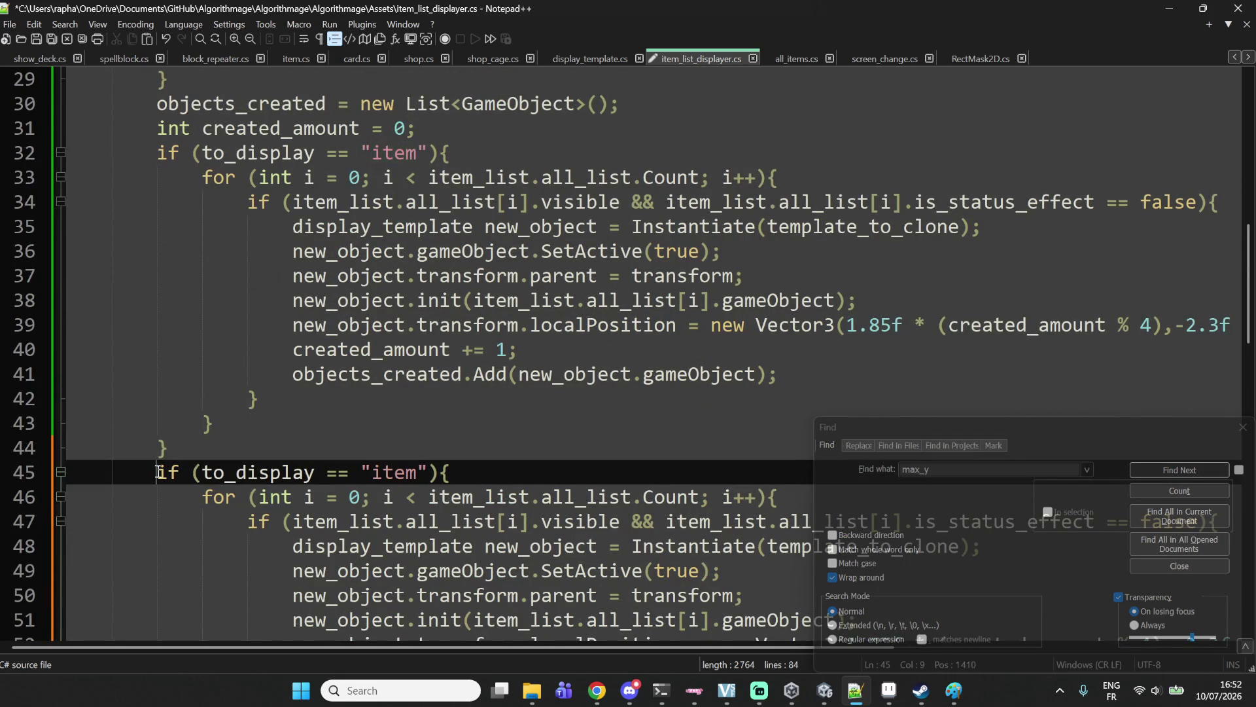
type("else")
key("Right")
key("Right")
key("Right")
key("Right")
key("Right")
key("BackSpace")
key("BackSpace")
key("BackSpace")
type("wad")
key("BackSpace")
type("nd")
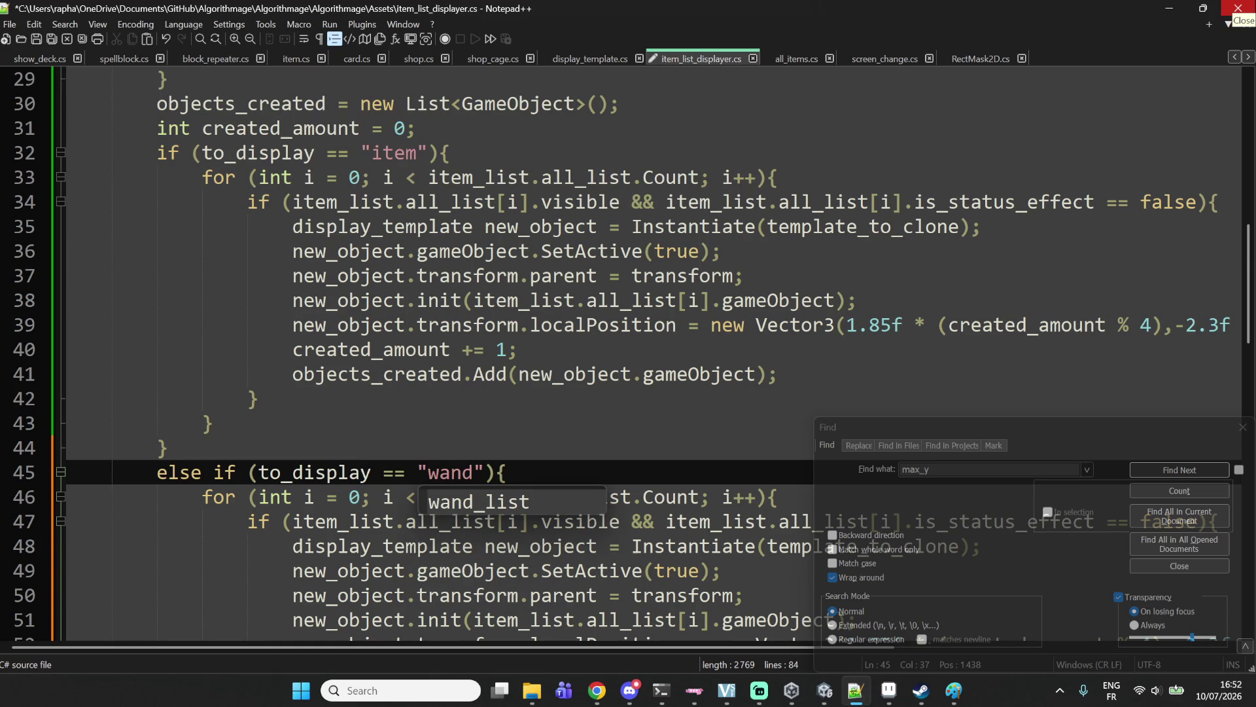
left_click(489, 424)
Replace every item_list reference in the wand branch with wand_list.
double_click(484, 496)
scroll(553, 487, "up", 9)
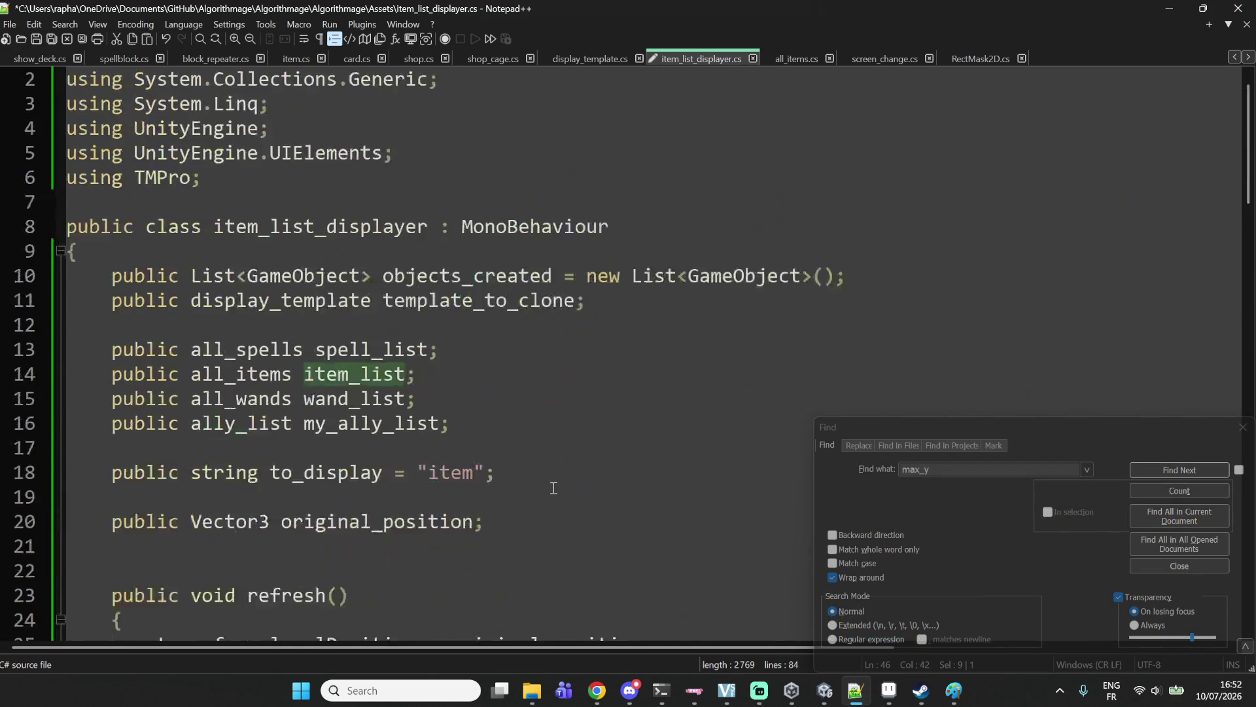
scroll(554, 488, "up", 1)
double_click(370, 421)
key("ctrl+c")
scroll(370, 421, "down", 12)
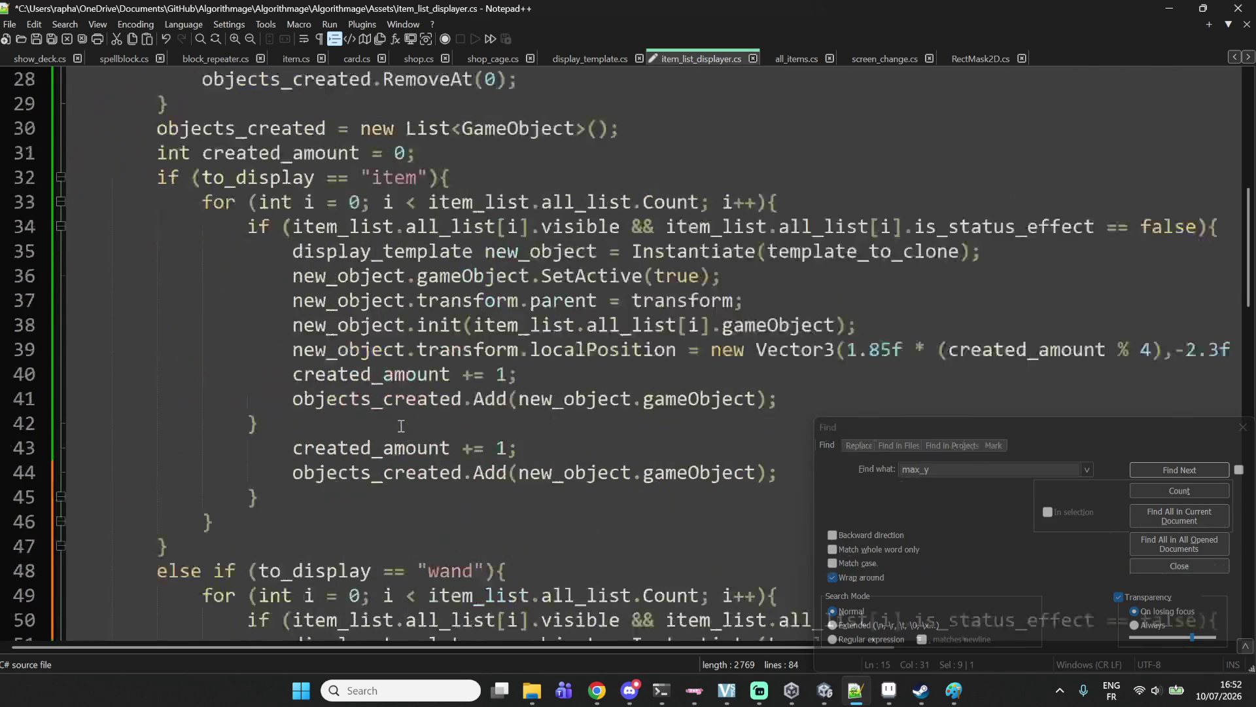
double_click(508, 303)
key("ctrl+v")
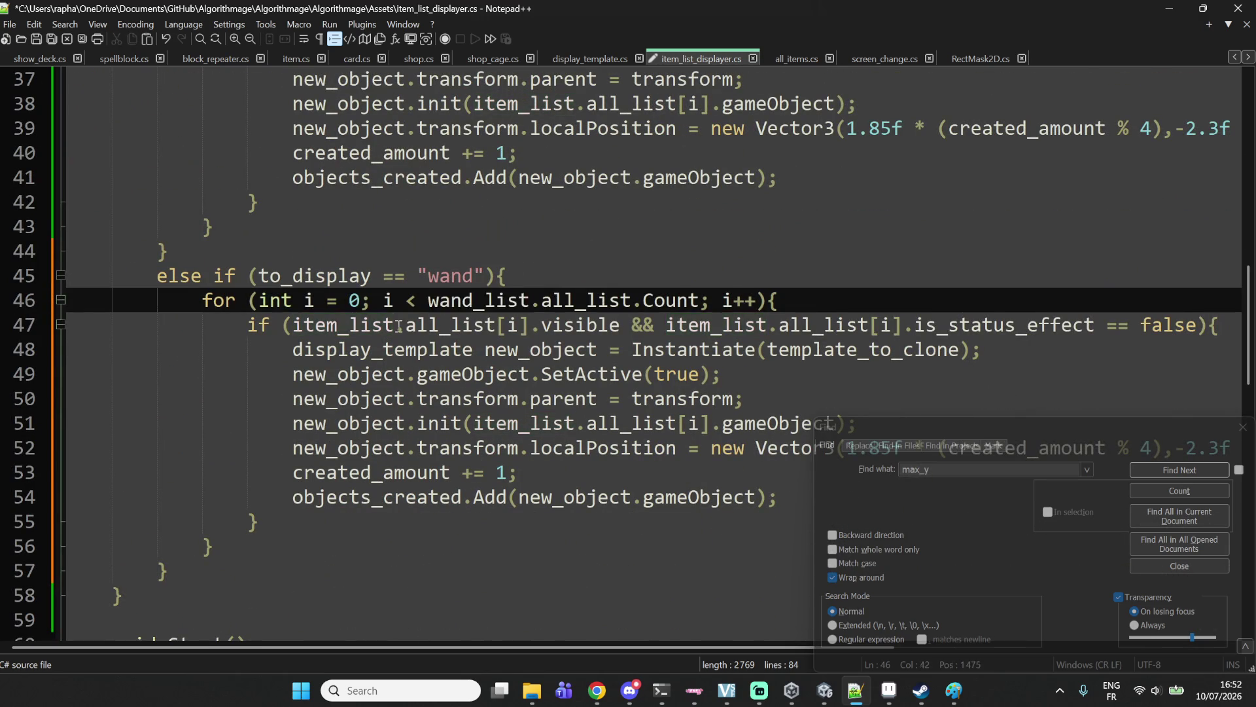
left_click(396, 326)
double_click(367, 325)
key("ctrl+v")
double_click(524, 424)
key("ctrl+v")
double_click(707, 327)
key("ctrl+v")
Delete the status-effect check and its extra brace, outdent the loop body, and remove blank lines.
scroll(662, 438, "down", 1)
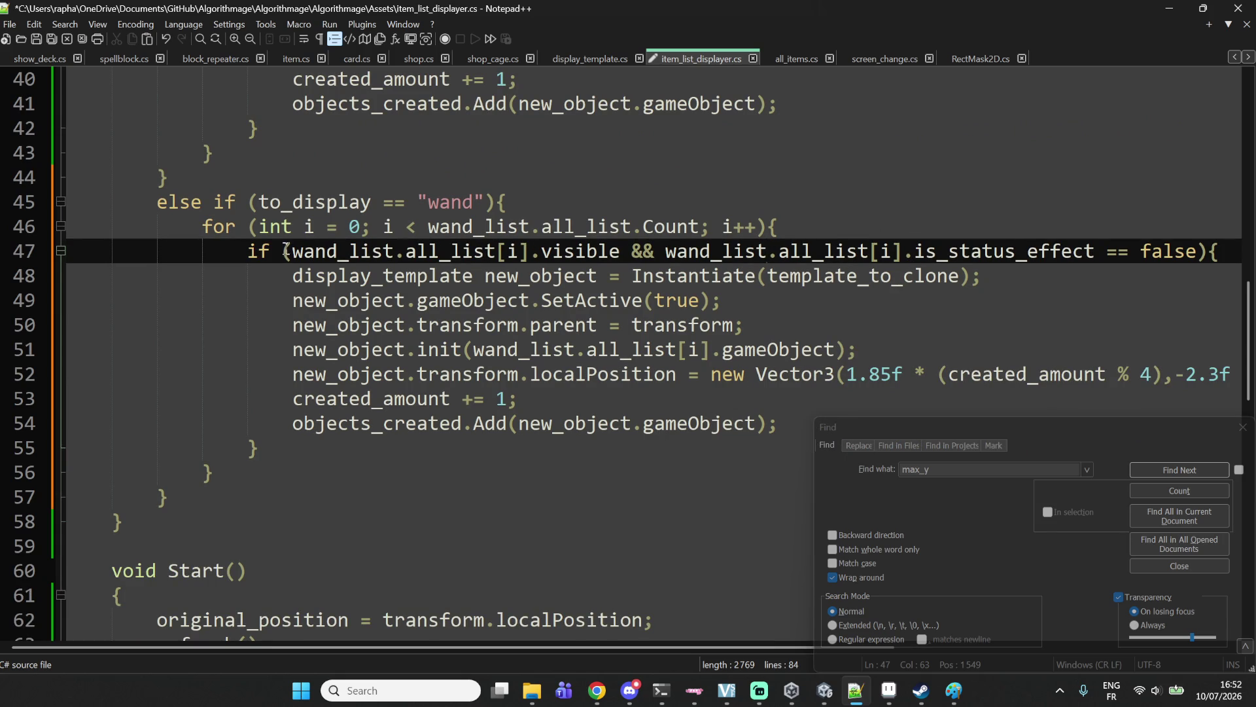
mouse_move(252, 250)
left_mouse_down()
mouse_move(937, 221)
mouse_move(1110, 227)
mouse_move(1230, 251)
mouse_move(259, 251)
left_mouse_up()
key("Delete")
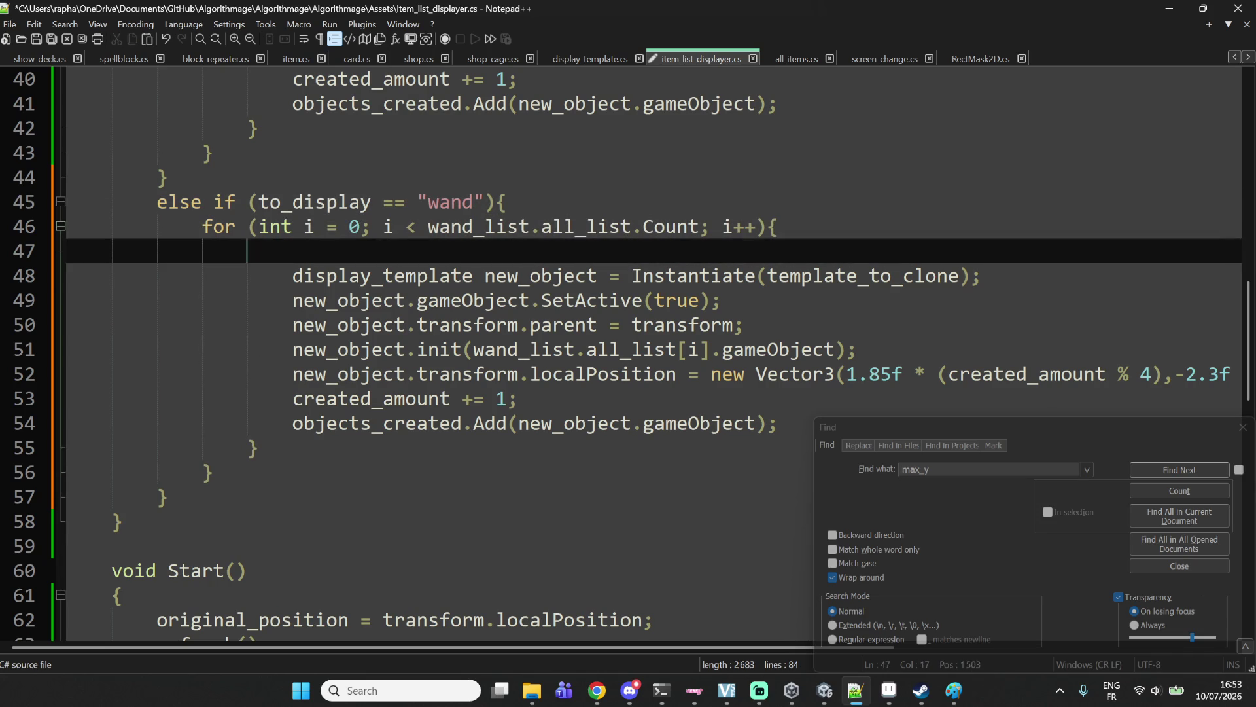
left_click(269, 440)
key("BackSpace")
left_click_drag(317, 437, 343, 426)
key("shift+Tab")
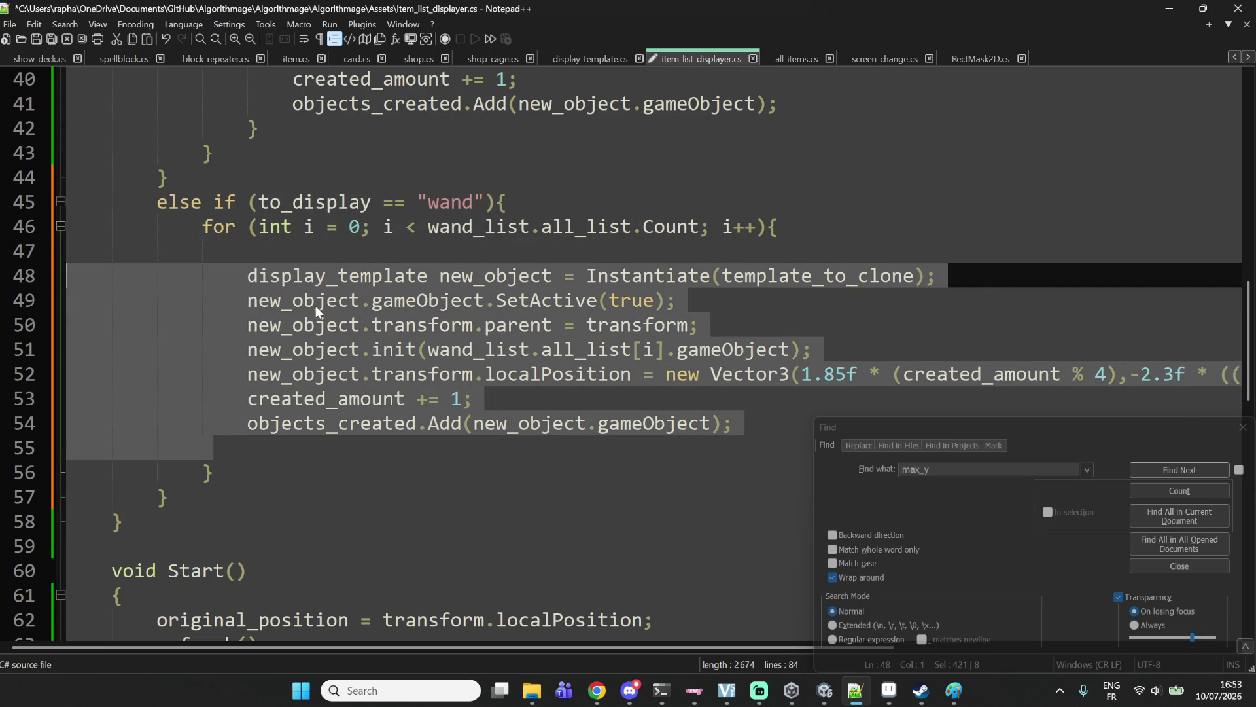
left_click(319, 309)
left_click_drag(289, 255, 2, 251)
key("BackSpace")
key("BackSpace")
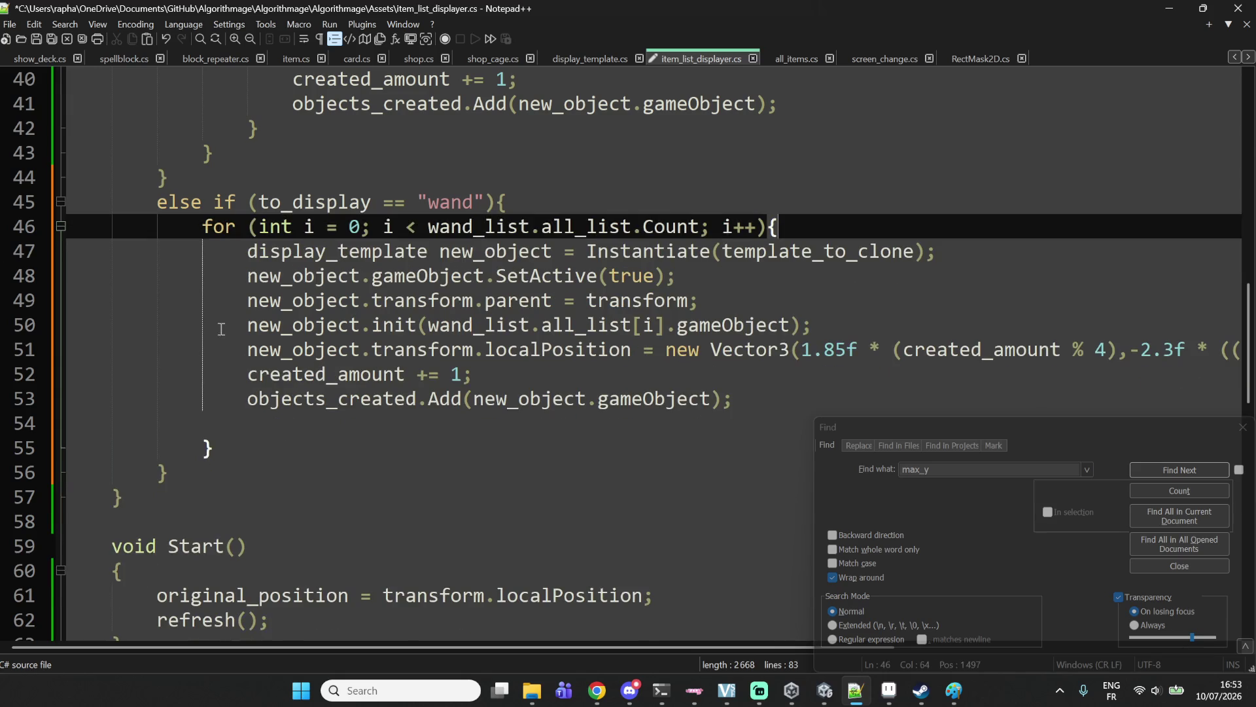
left_click(278, 422)
key("BackSpace")
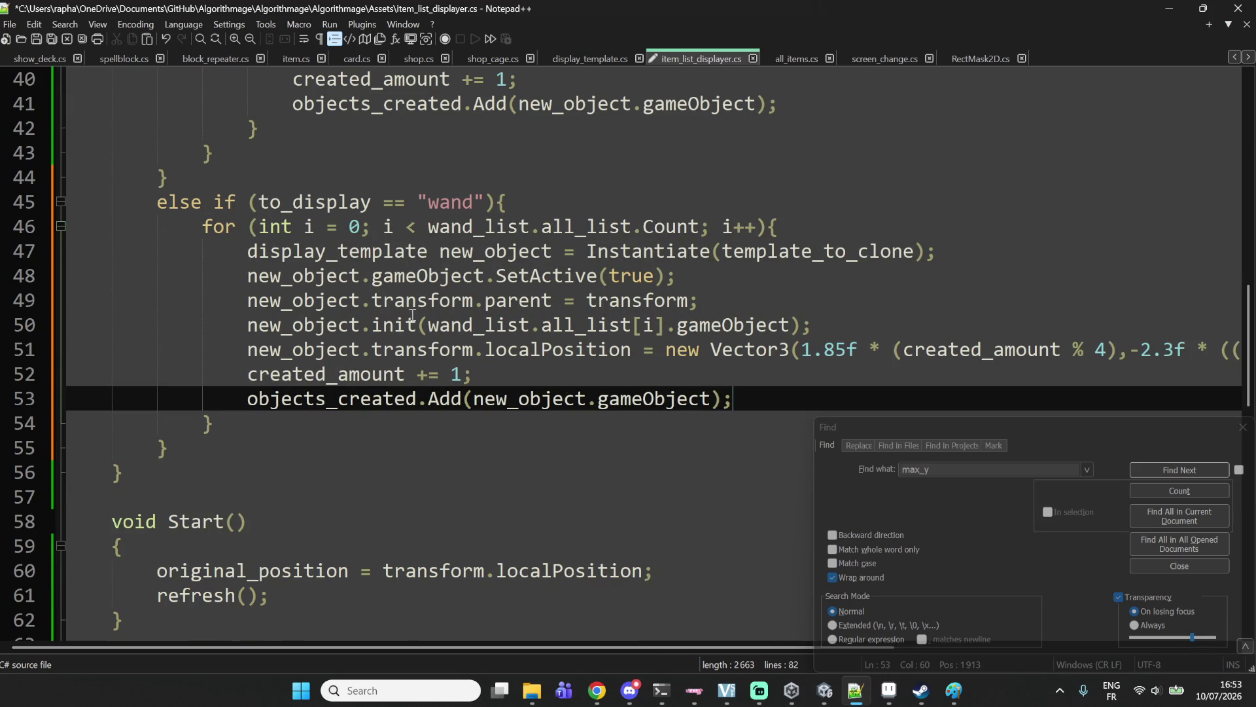
Save item_list_displayer.cs and return to the Unity editor.
left_click(564, 251)
key("ctrl+s")
mouse_move(889, 690)
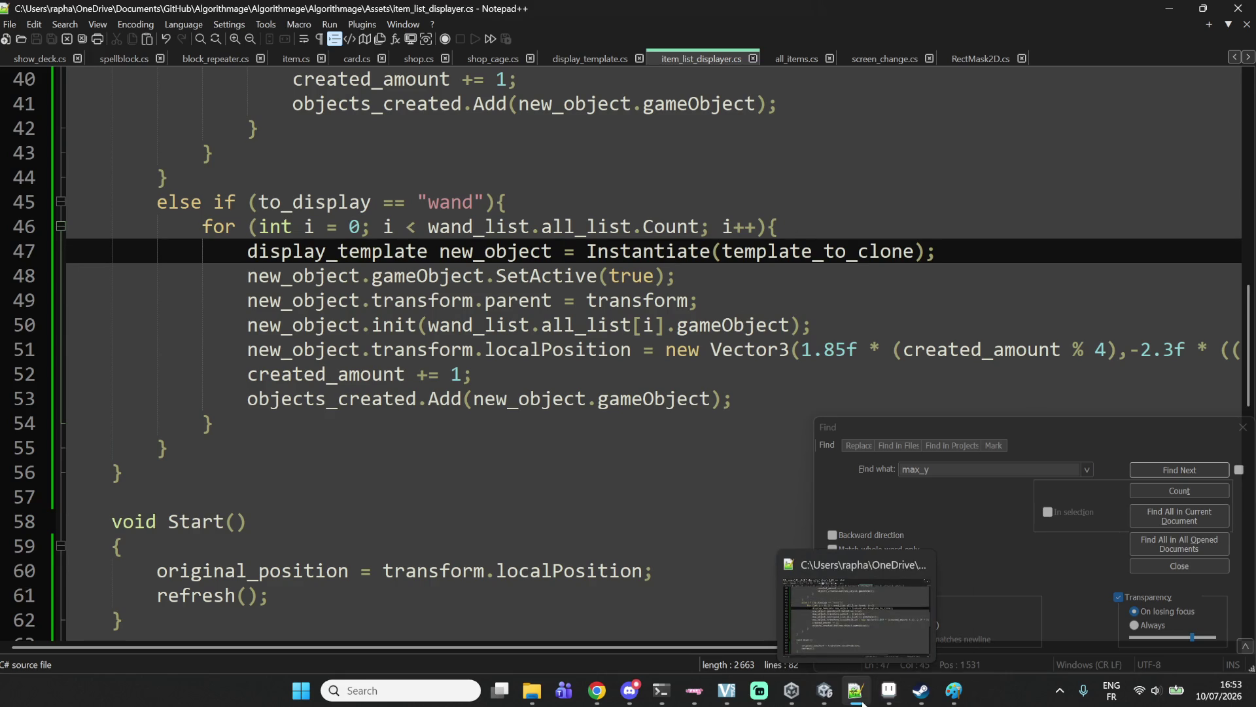
left_click(829, 690)
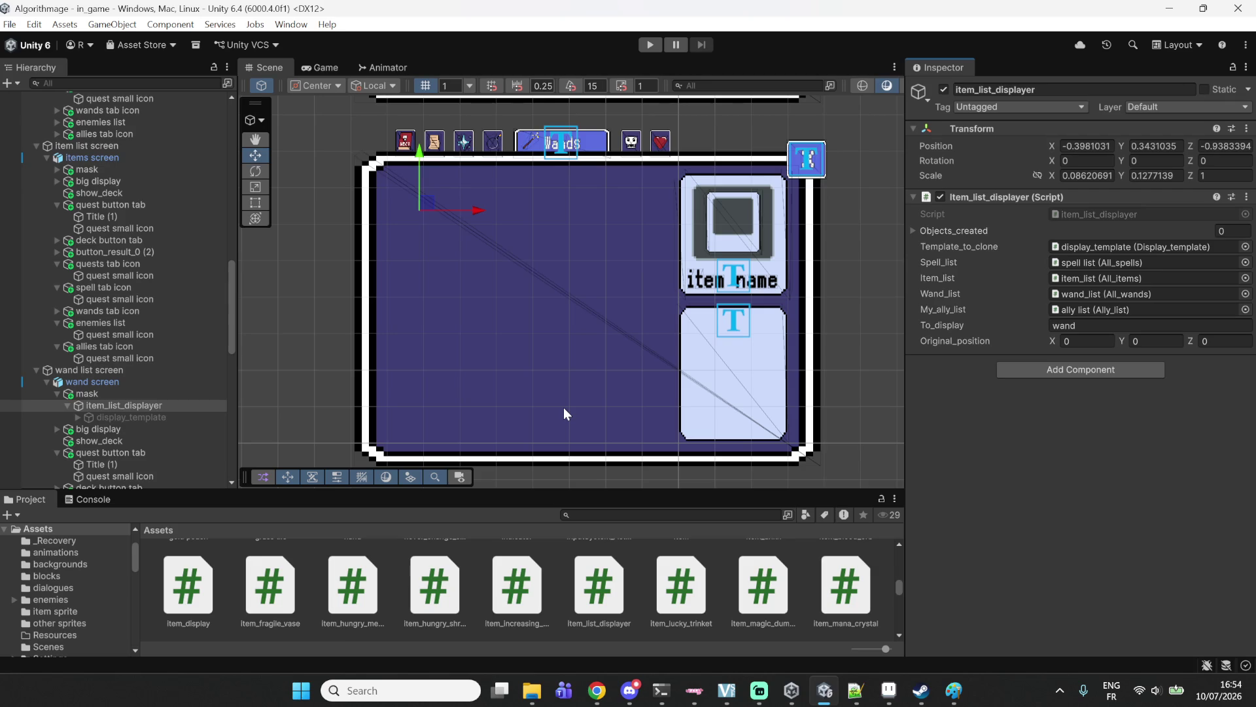
Scroll the Hierarchy back to the top of in_game and expand item_list.
scroll(28, 199, "up", 5)
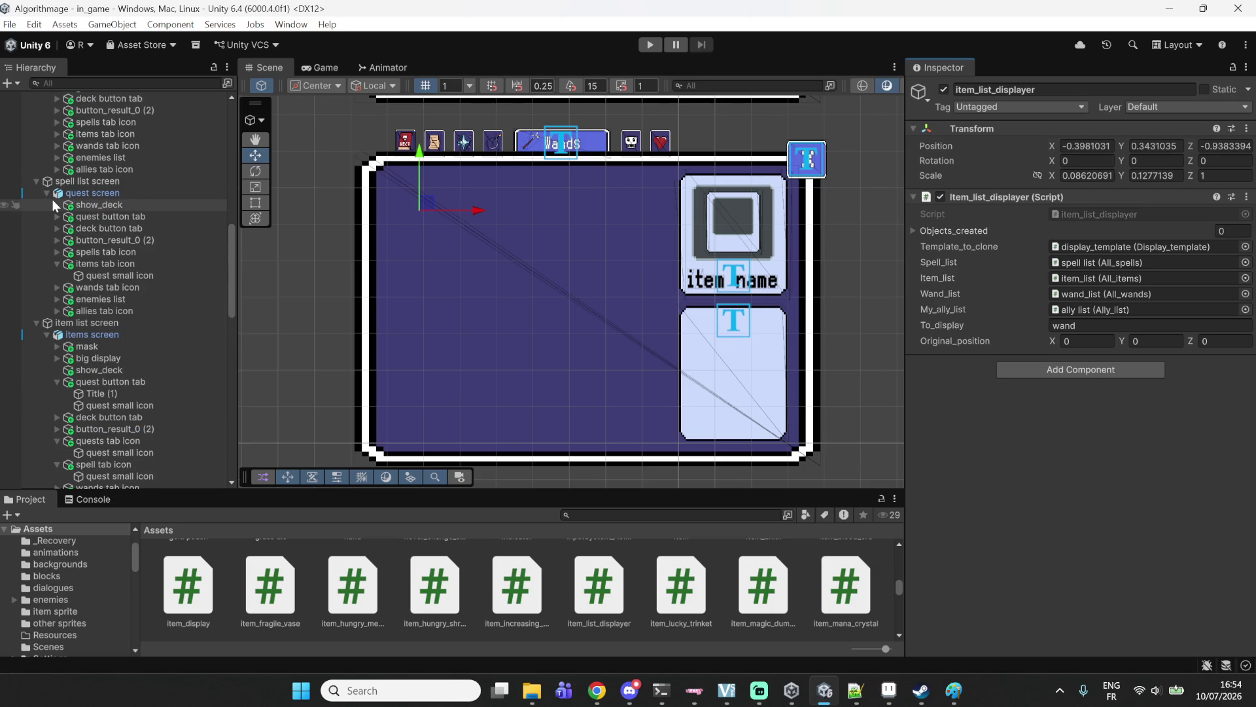
scroll(59, 190, "up", 8)
scroll(71, 187, "up", 6)
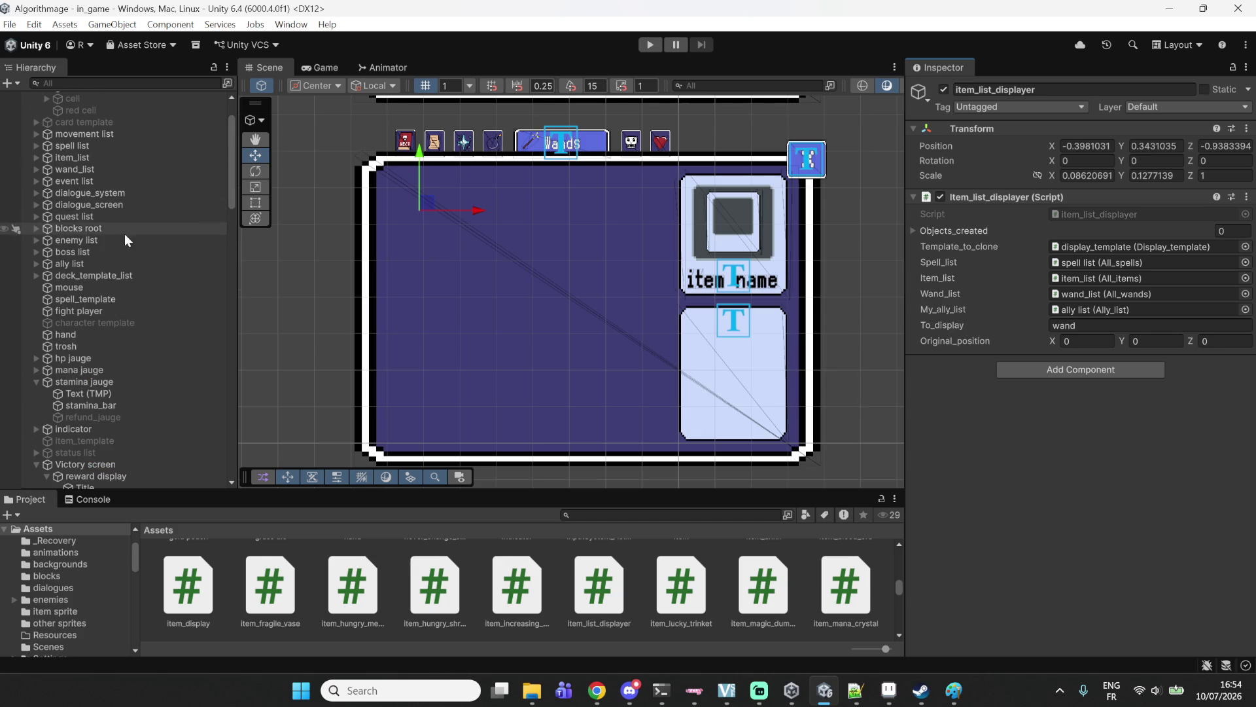
scroll(84, 179, "up", 2)
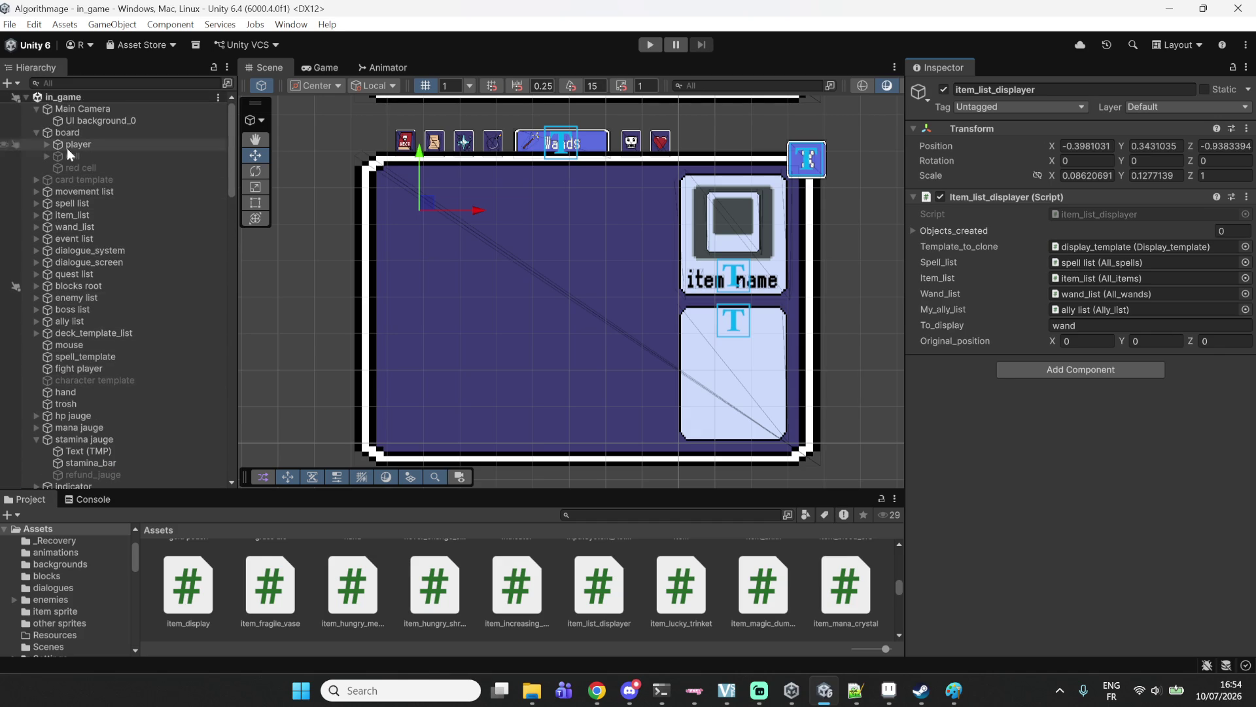
left_click(37, 217)
Collapse the common, rare, epic and legendary groups, then inspect the manamaker pact effect's script fields.
left_click(47, 227)
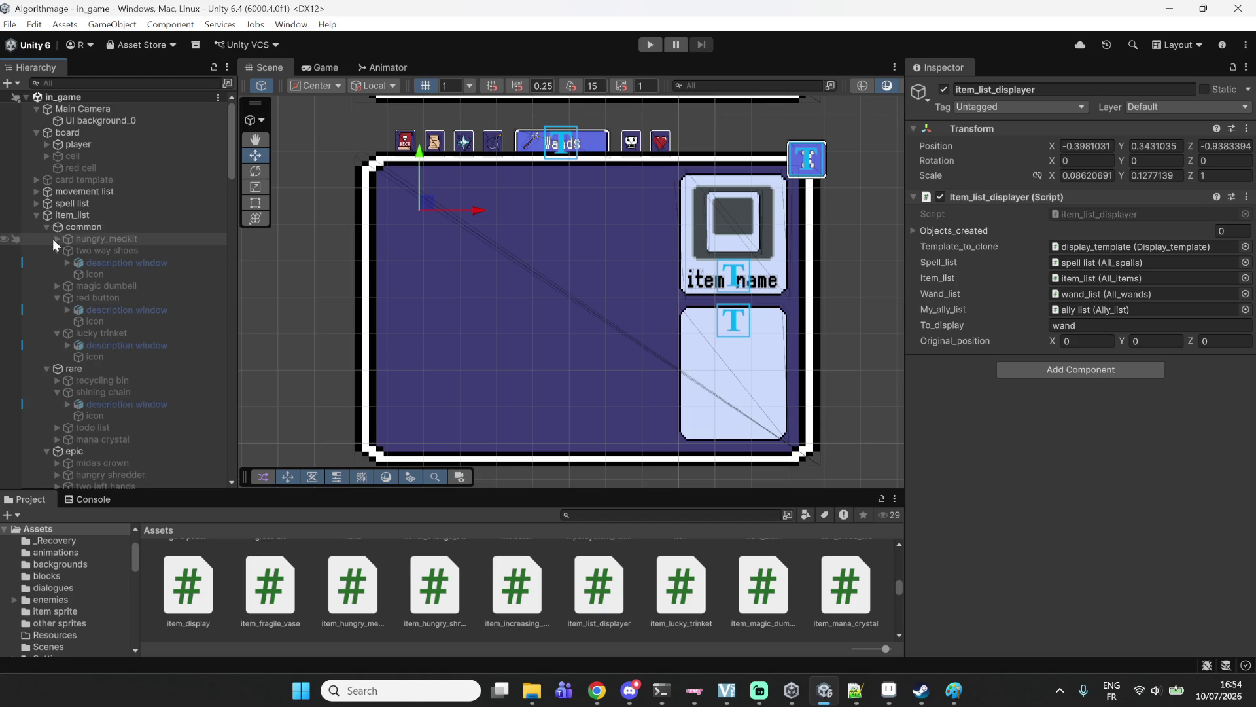
left_click(47, 238)
left_click(46, 250)
left_click(45, 262)
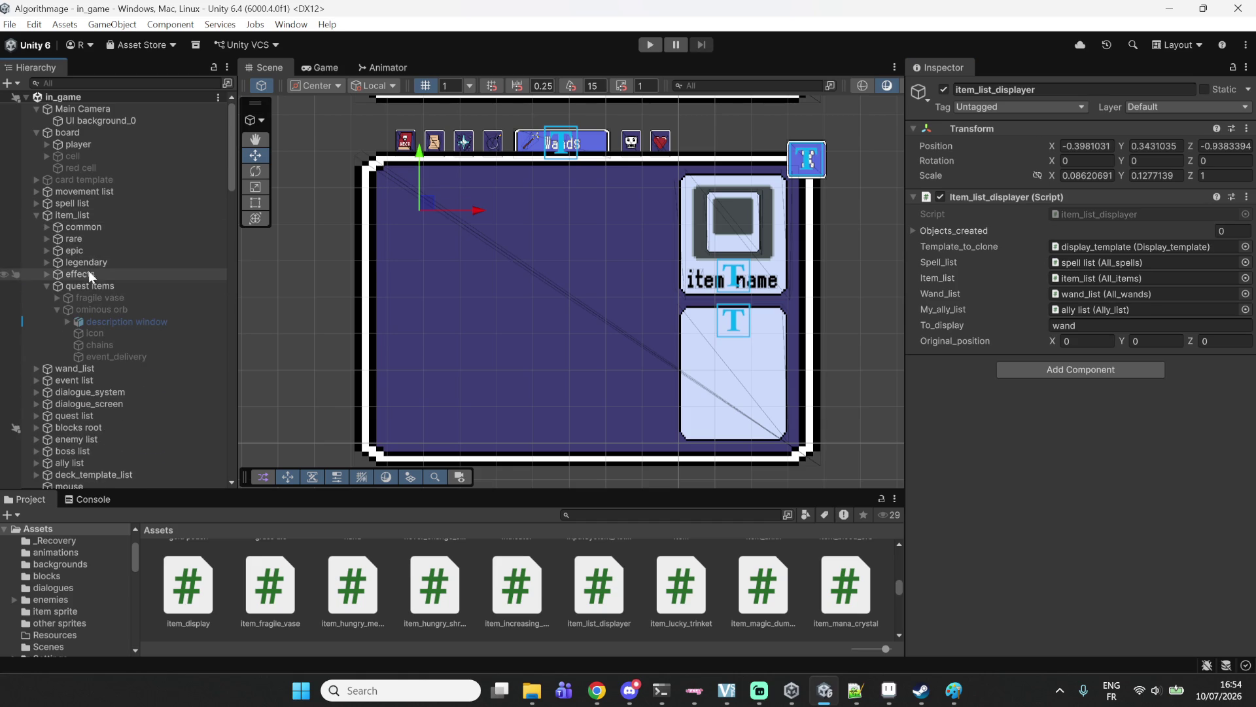
left_click(43, 276)
left_click(137, 288)
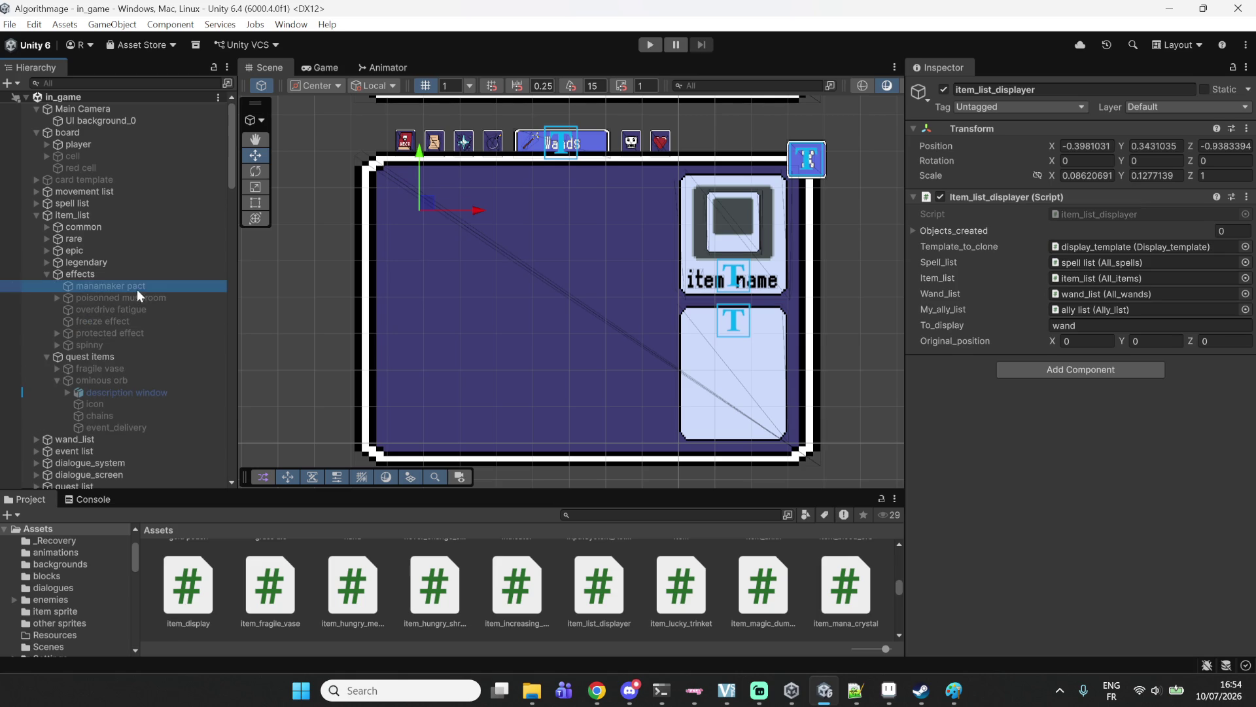
left_click(969, 443)
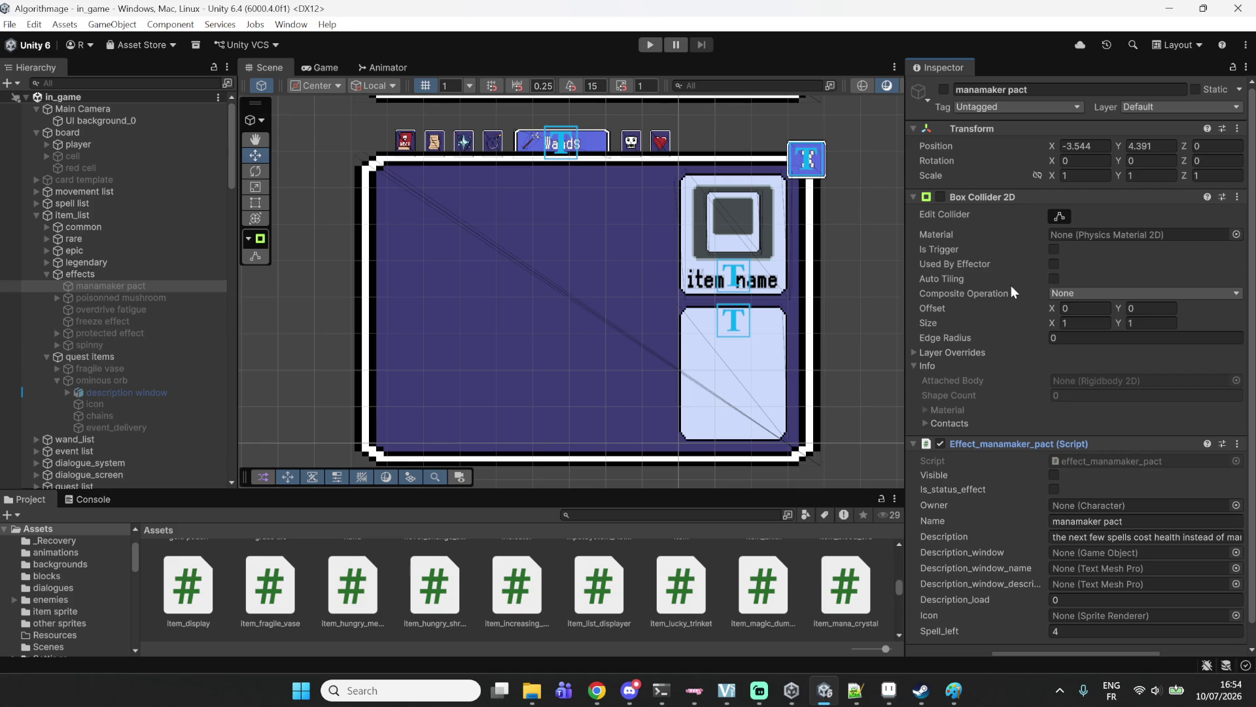
Review spinny, poisonned mushroom, overdrive fatigue, freeze and protected effects, then open display_template.cs in Notepad++.
scroll(956, 446, "down", 1)
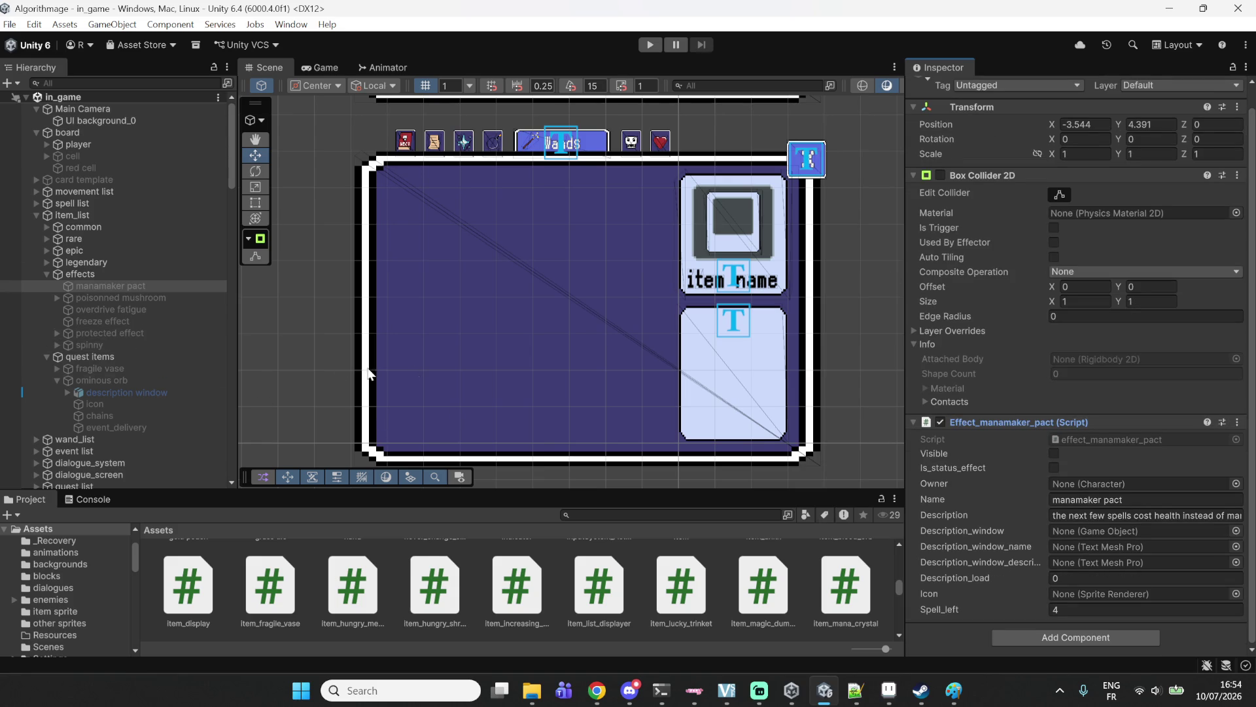
left_click(124, 345)
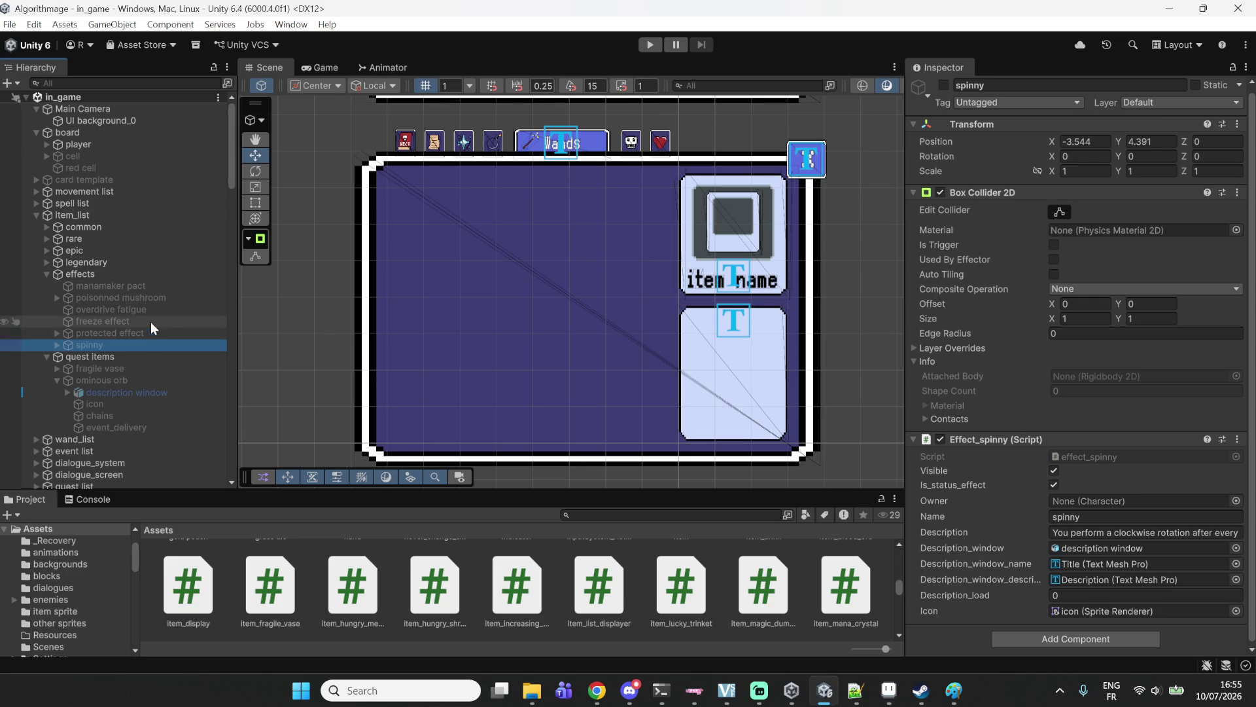
left_click(147, 297)
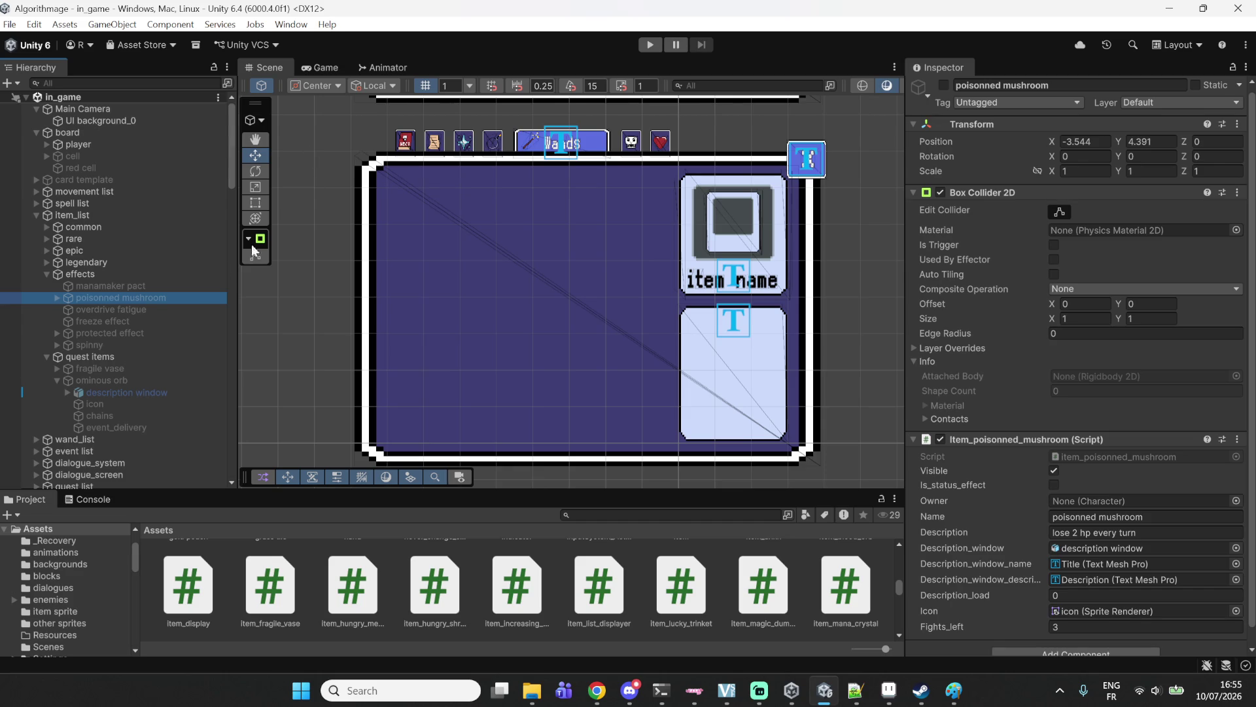
left_click(134, 309)
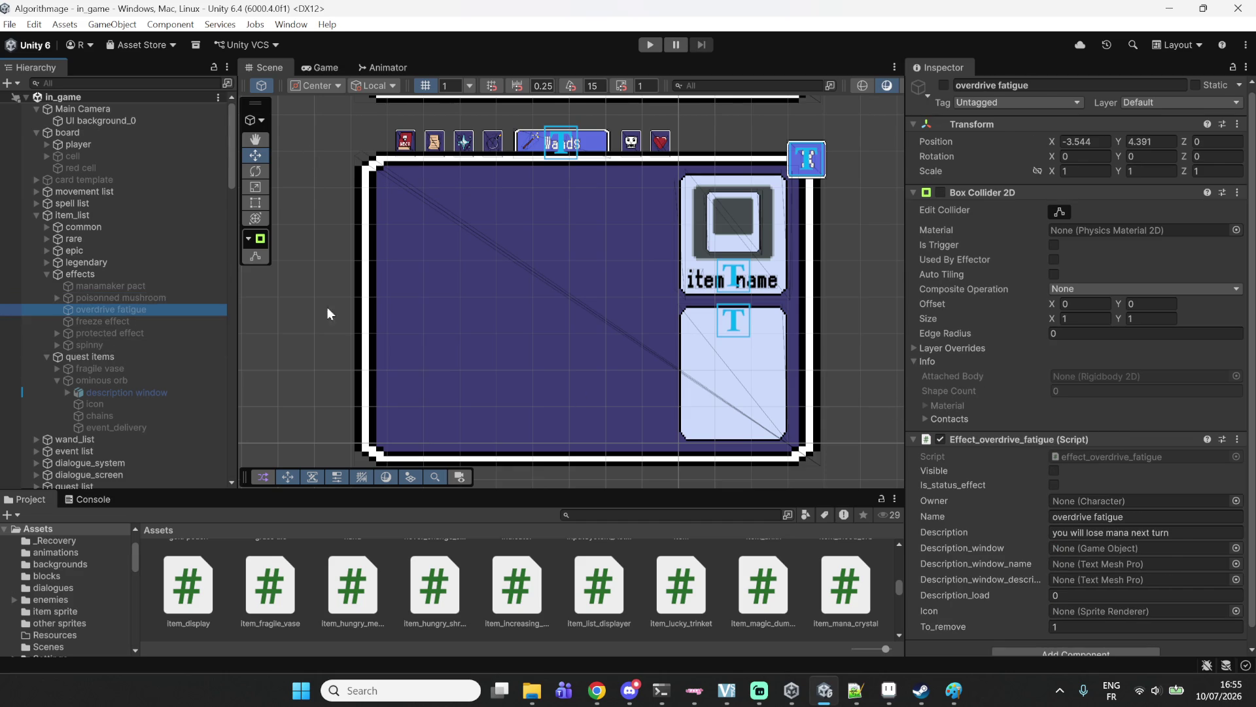
left_click(116, 322)
left_click(108, 334)
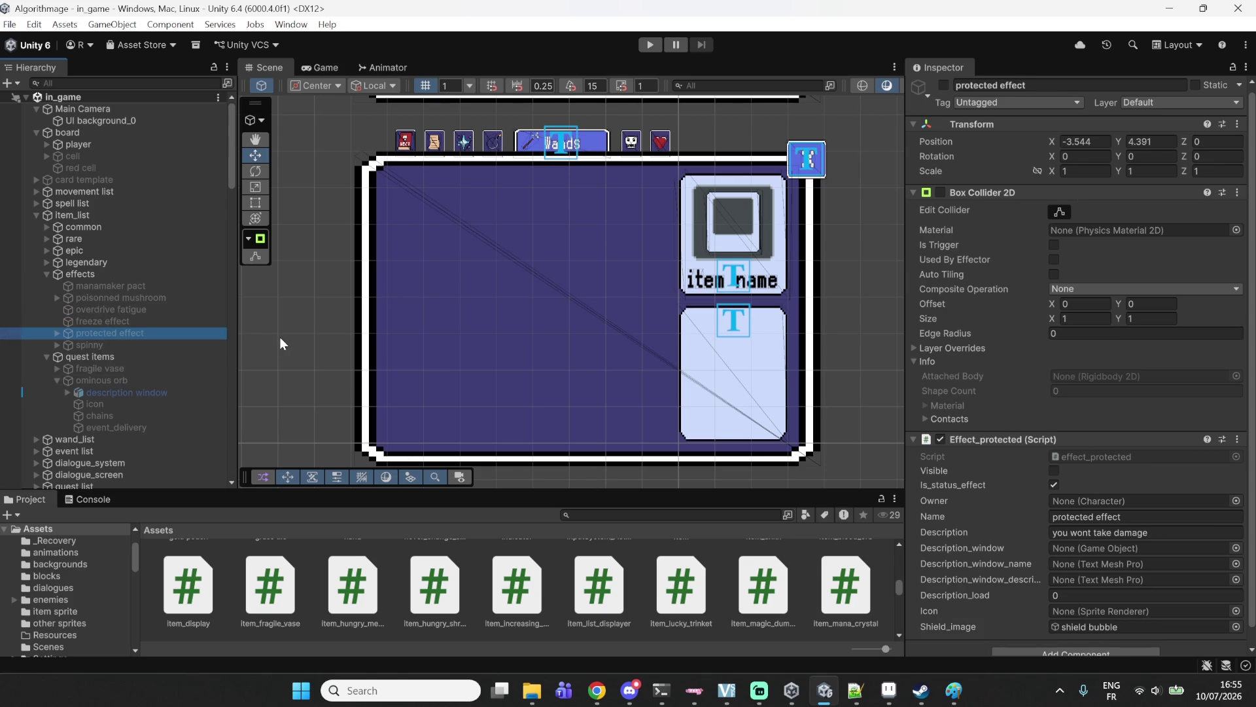
left_click(856, 690)
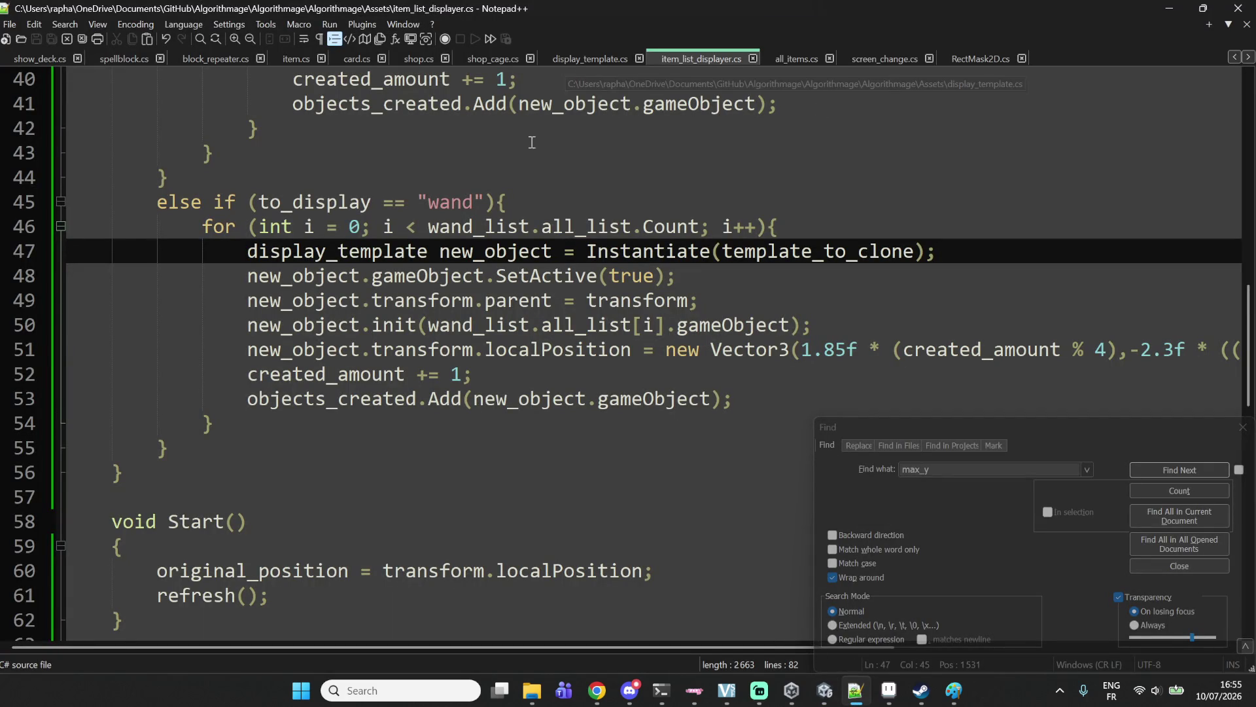
left_click(612, 58)
Add an 'else if (GetComponent<wand>() != null)' branch after the item branch.
scroll(502, 193, "up", 6)
scroll(499, 225, "down", 4)
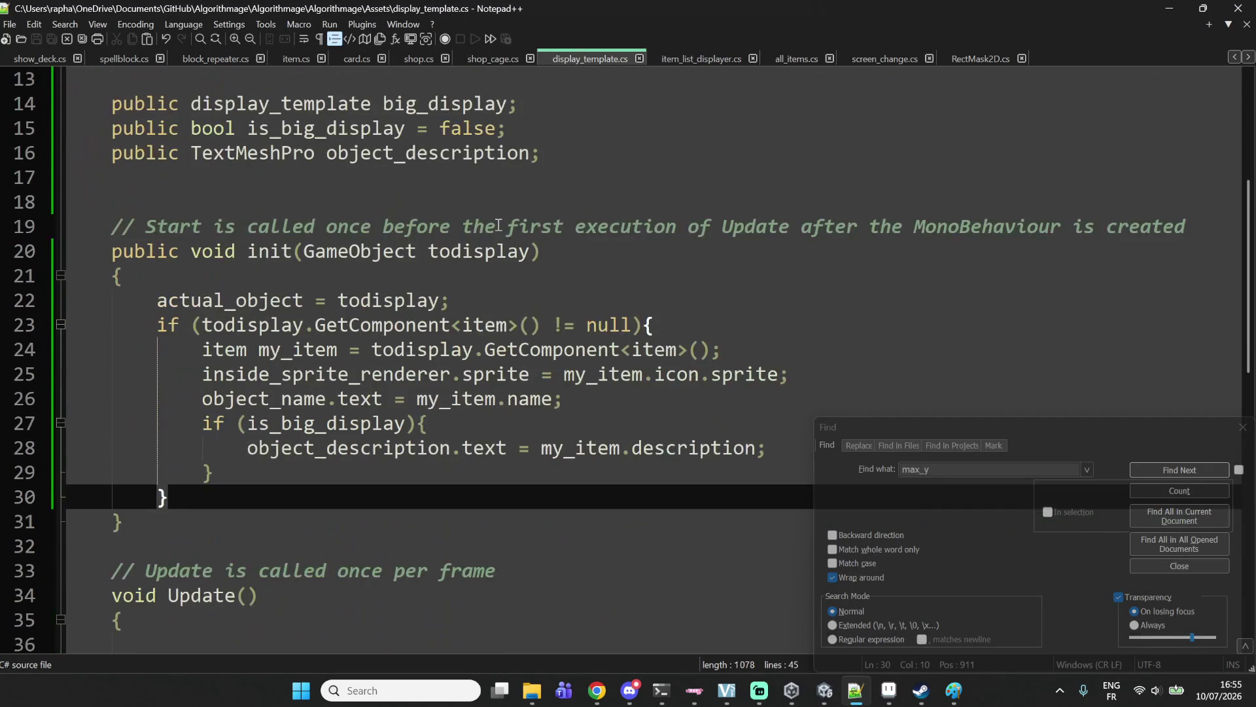
left_click_drag(156, 326, 659, 327)
key("ctrl+c")
left_click(237, 491)
key("Return")
type("es")
key("BackSpace")
type("lse")
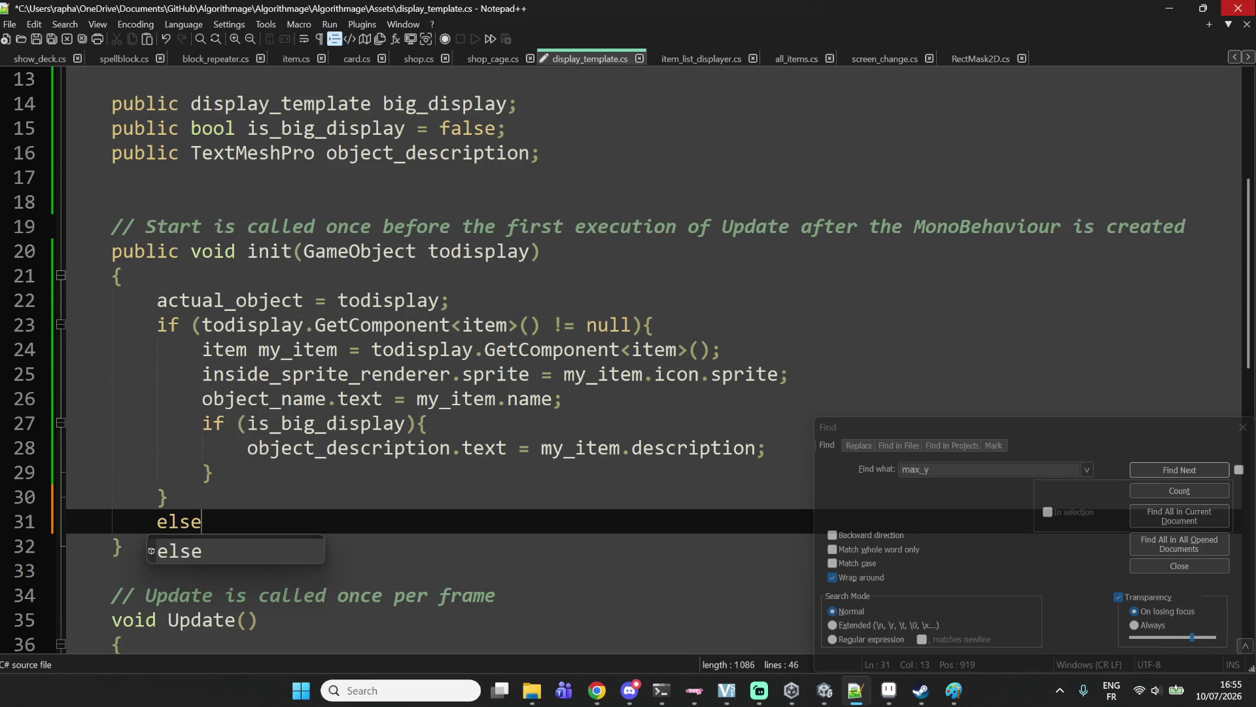
key("ctrl+v")
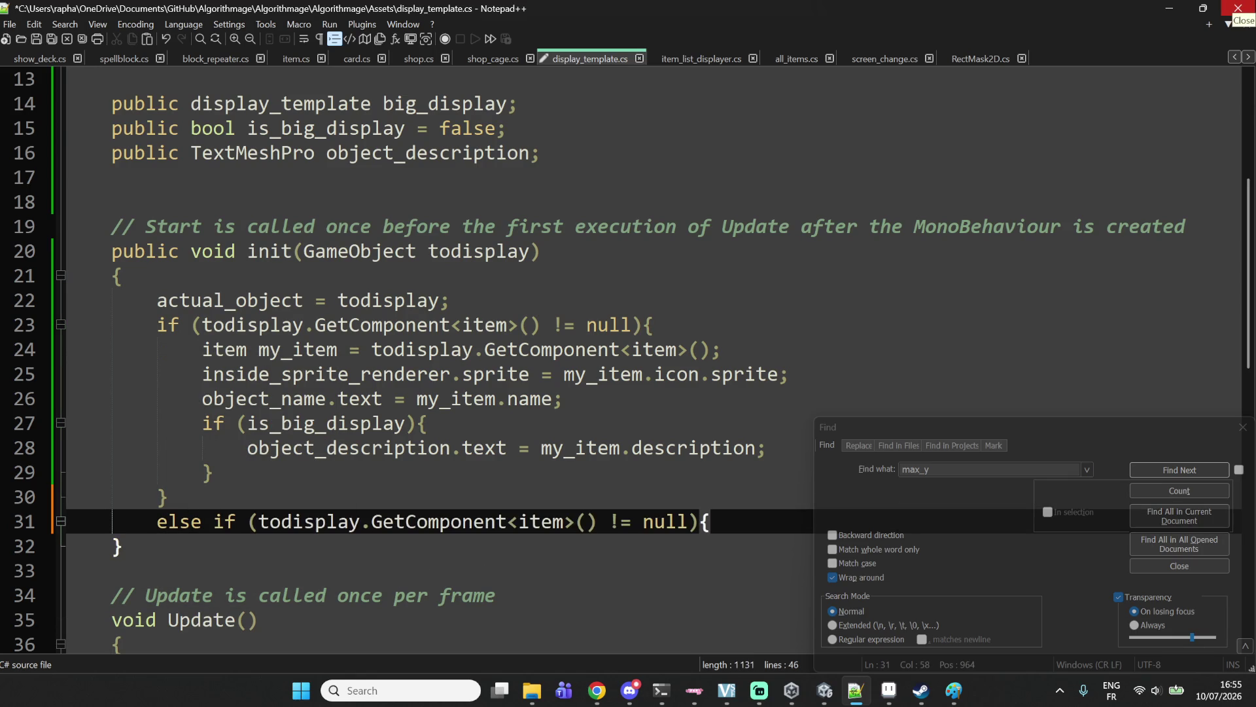
key("Return")
key("Return")
type("}")
key("Up")
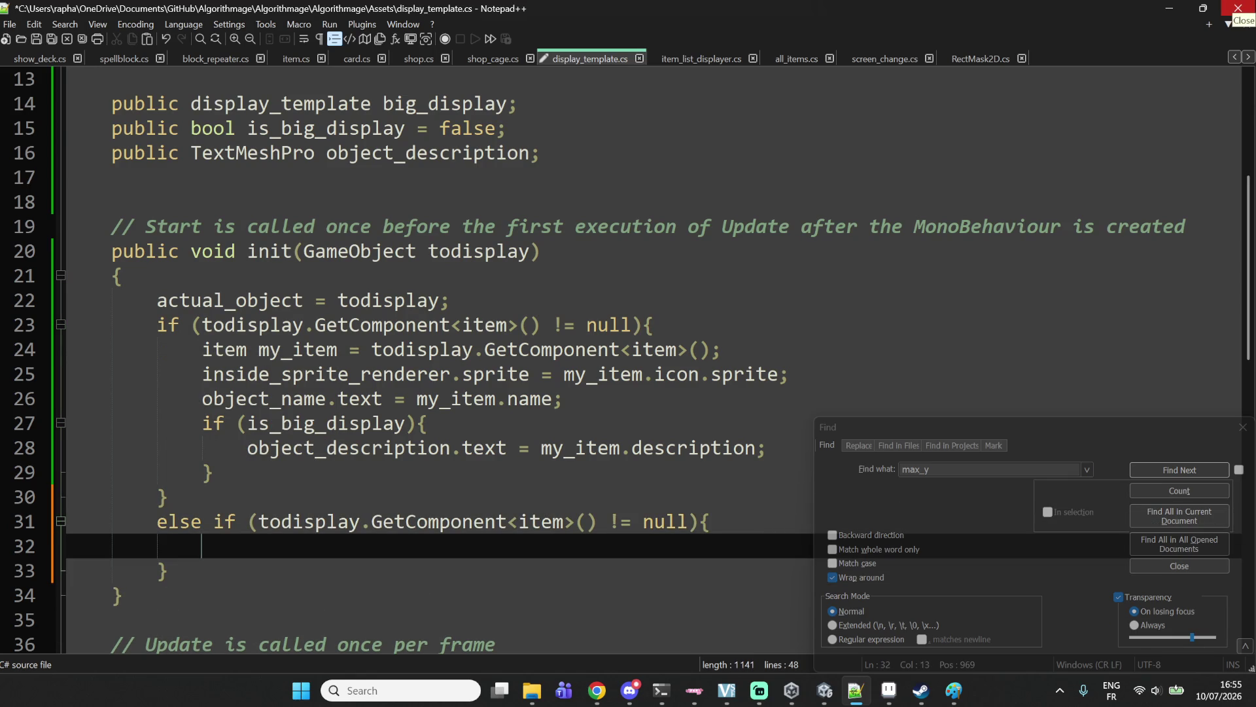
double_click(542, 522)
type("wand")
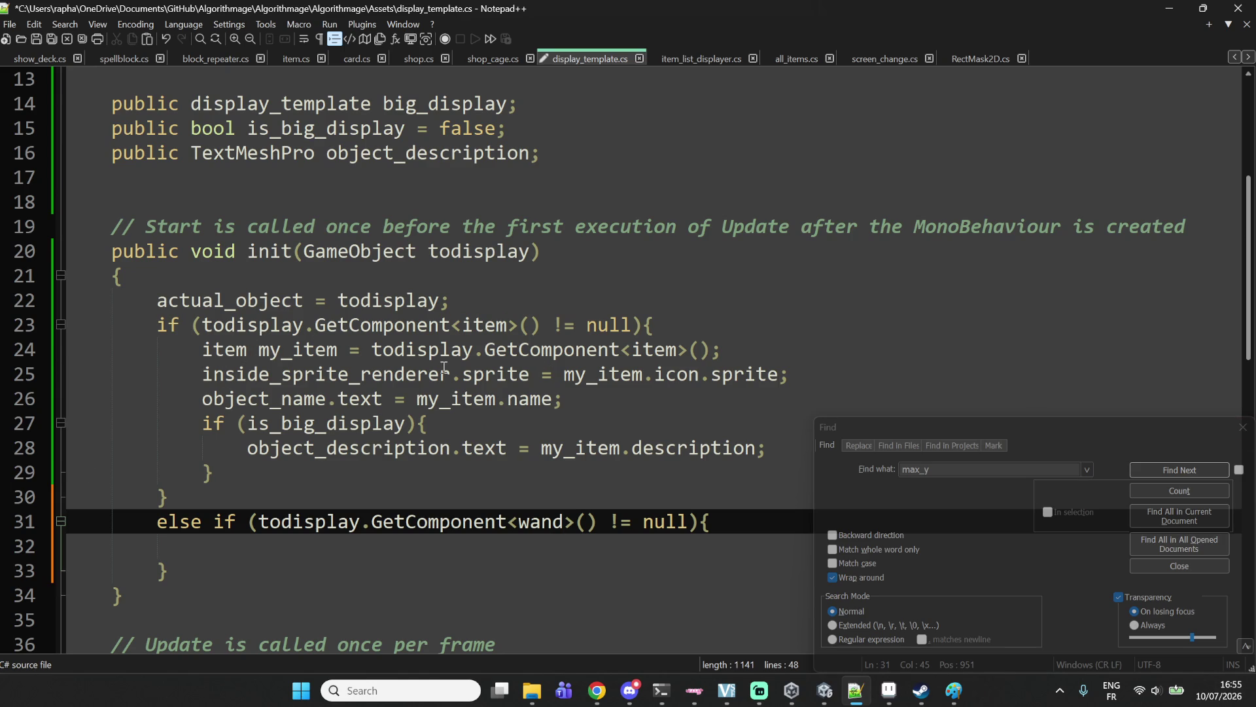
Declare 'wand my_wand = GetComponent<wand>();' inside the new wand branch.
double_click(291, 357)
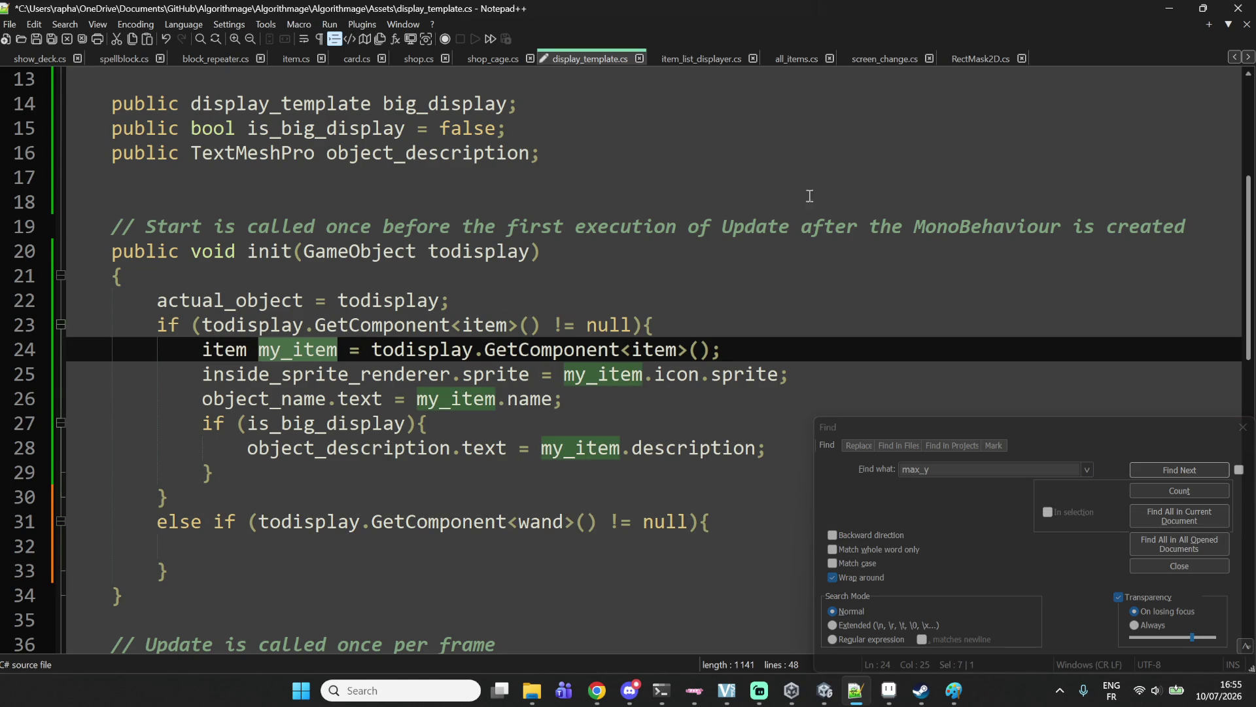
left_click(216, 349)
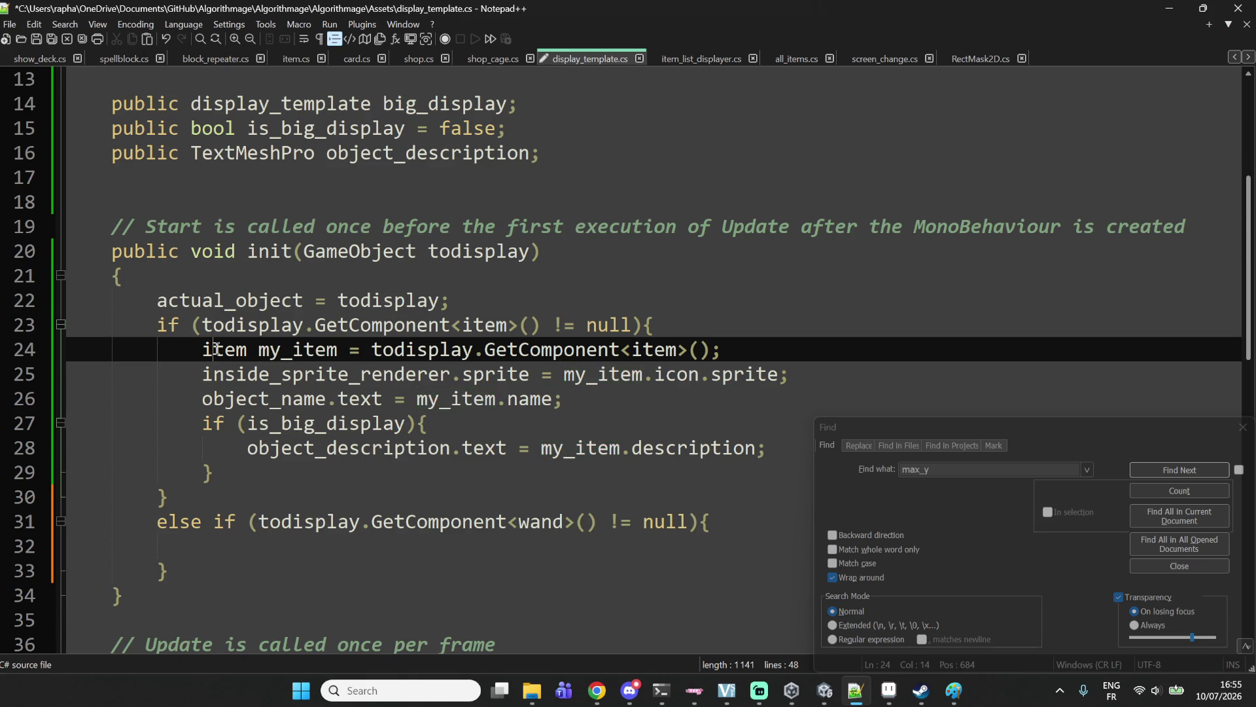
left_click(272, 547)
type("wa,d")
key("BackSpace")
key("BackSpace")
type("nd my_wand =")
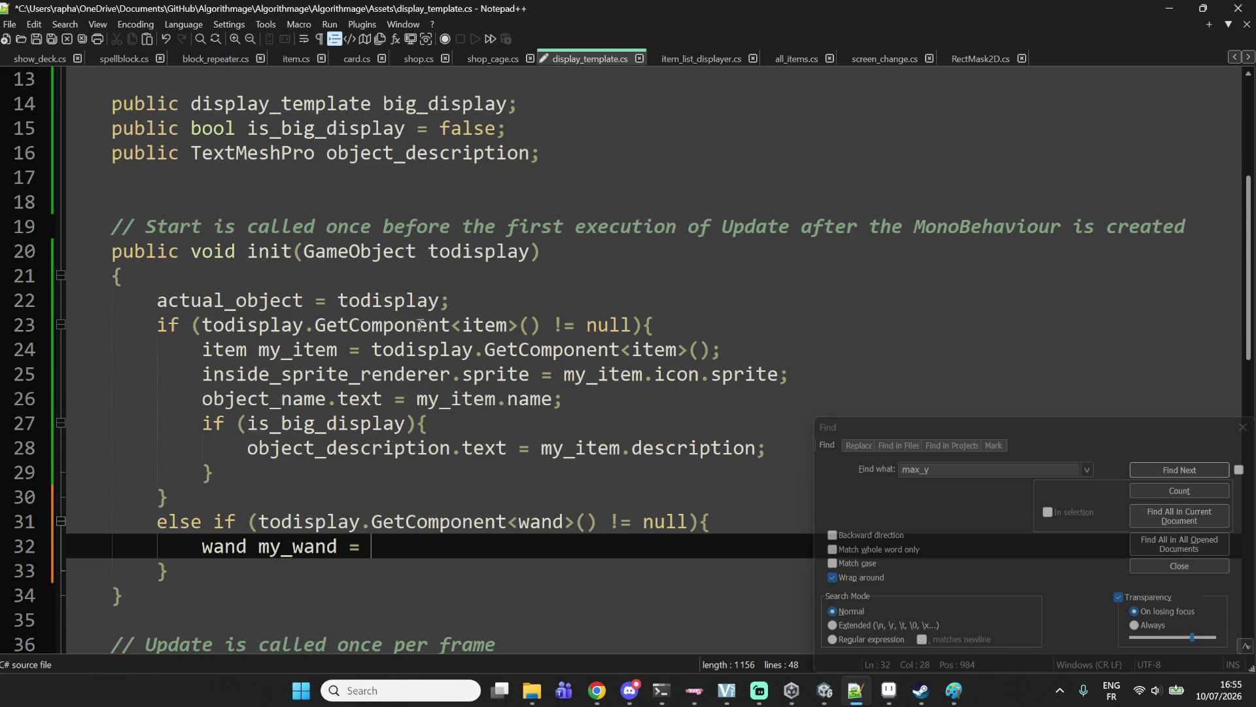
left_click_drag(262, 522, 595, 536)
key("ctrl+c")
left_click(543, 549)
key("ctrl+v")
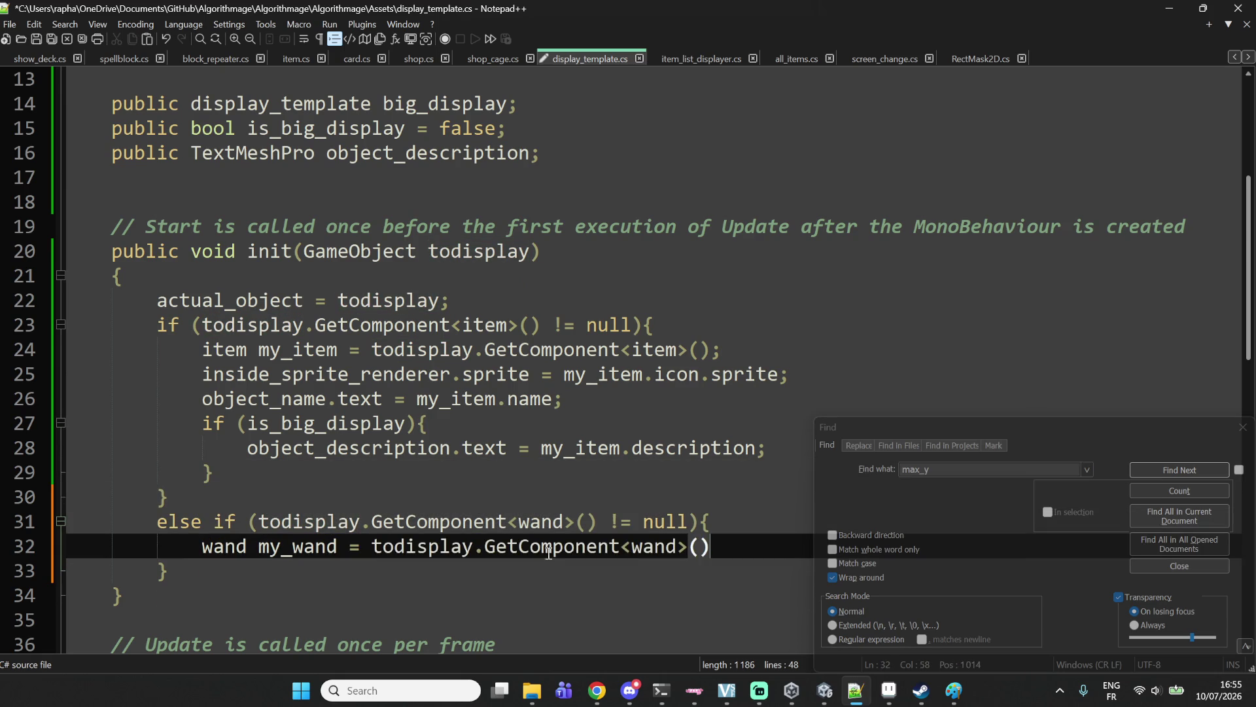
type(";")
key("Return")
key("Return")
key("Up")
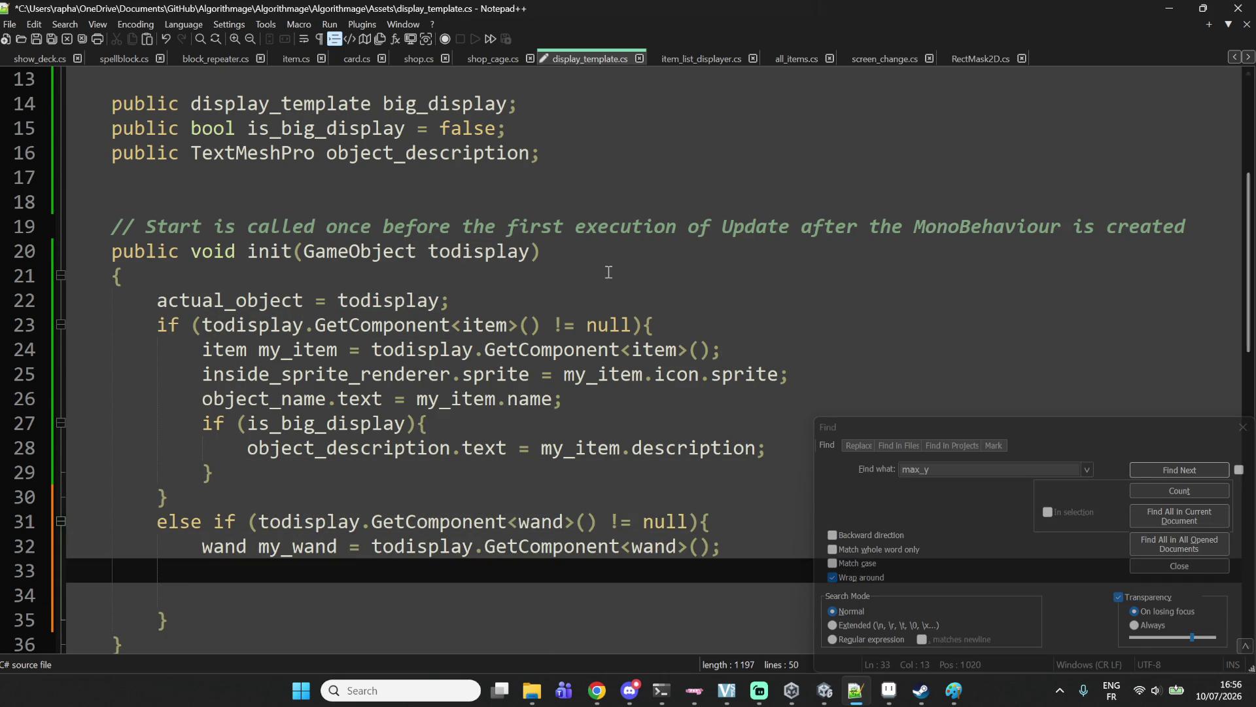
Copy the item branch's sprite, name and description lines into the wand branch.
scroll(609, 272, "down", 1)
left_click_drag(200, 300, 254, 402)
key("ctrl+c")
left_click(237, 503)
key("ctrl+v")
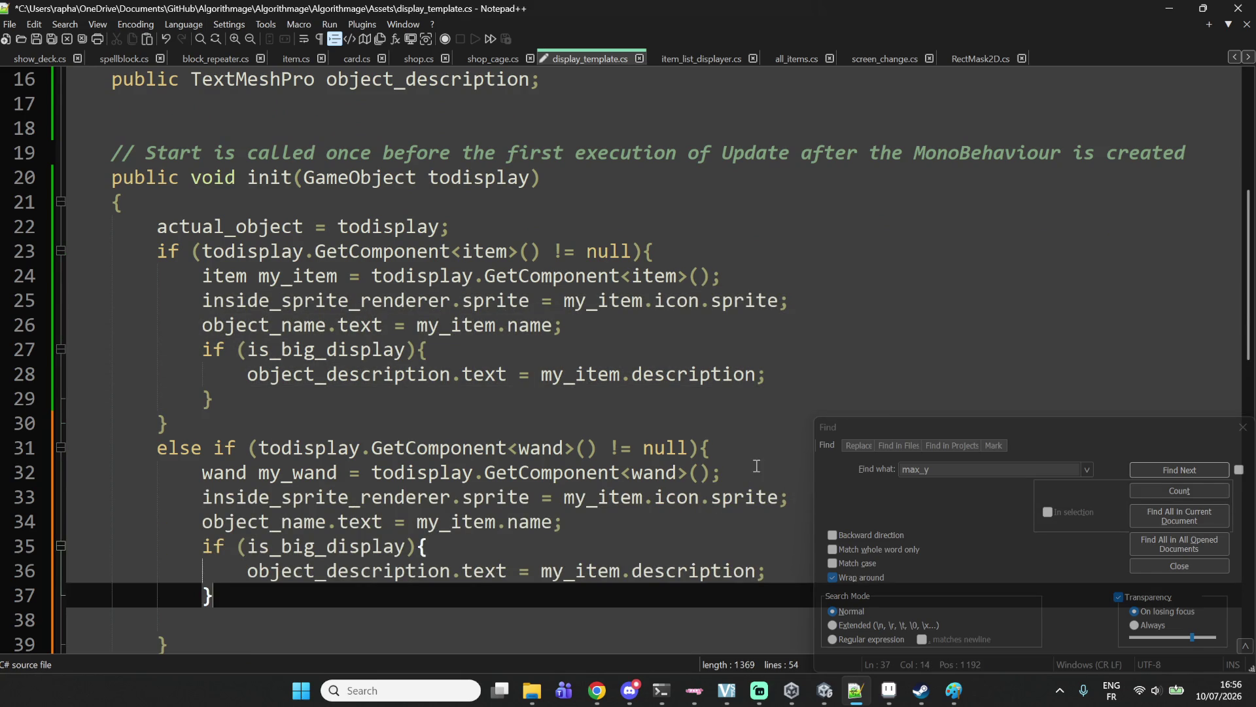
left_click(753, 468)
key("Return")
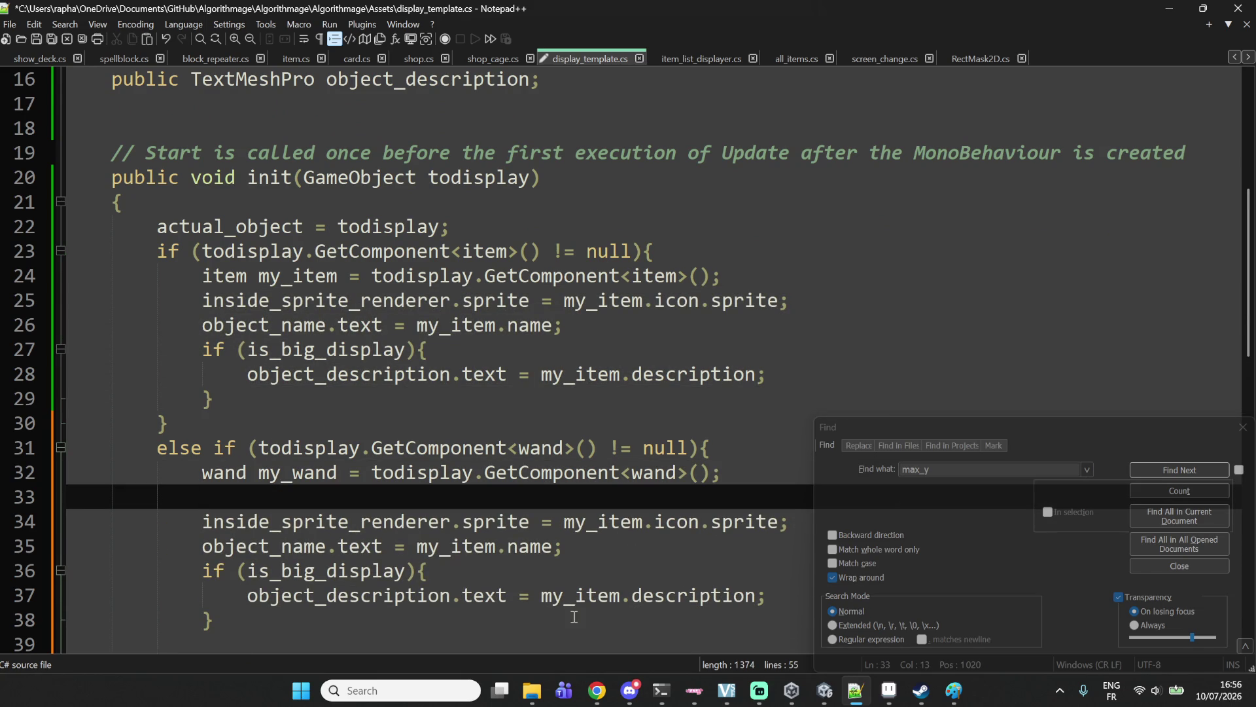
Replace my_item with my_wand on the three copied lines, then return to Unity.
double_click(297, 472)
double_click(602, 522)
key("ctrl+v")
double_click(456, 547)
key("ctrl+v")
double_click(581, 595)
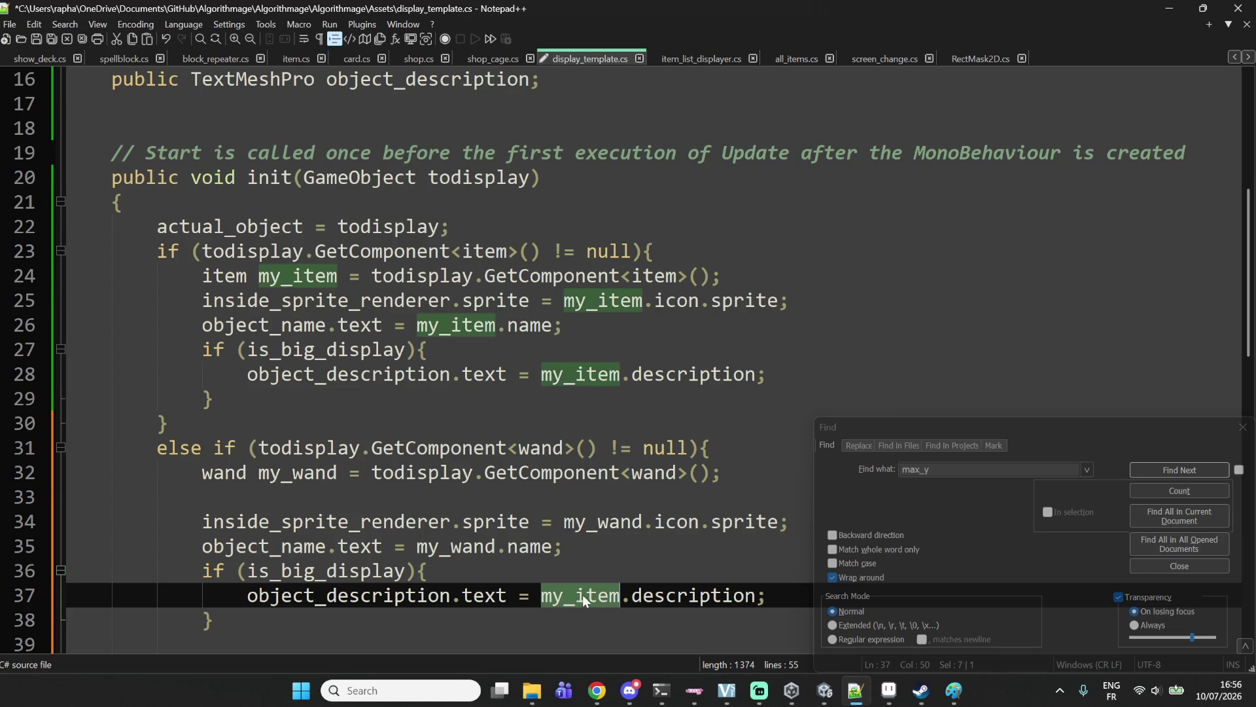
key("ctrl+v")
double_click(605, 524)
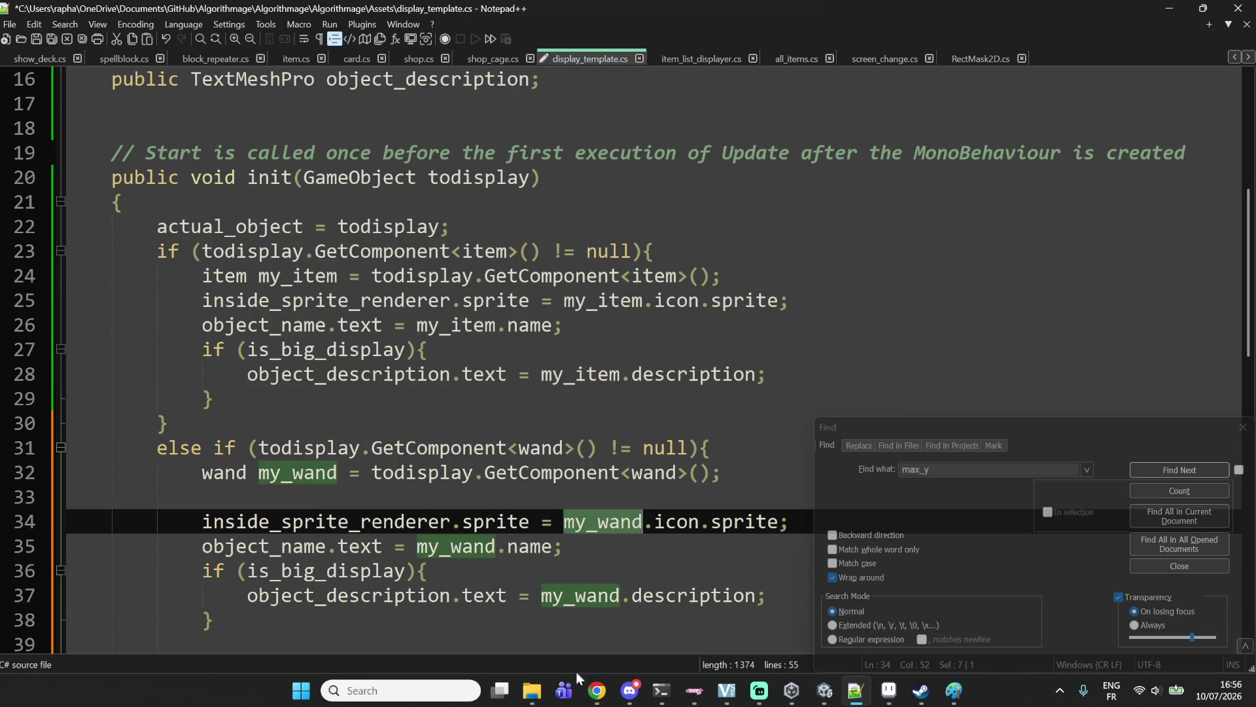
left_click(825, 690)
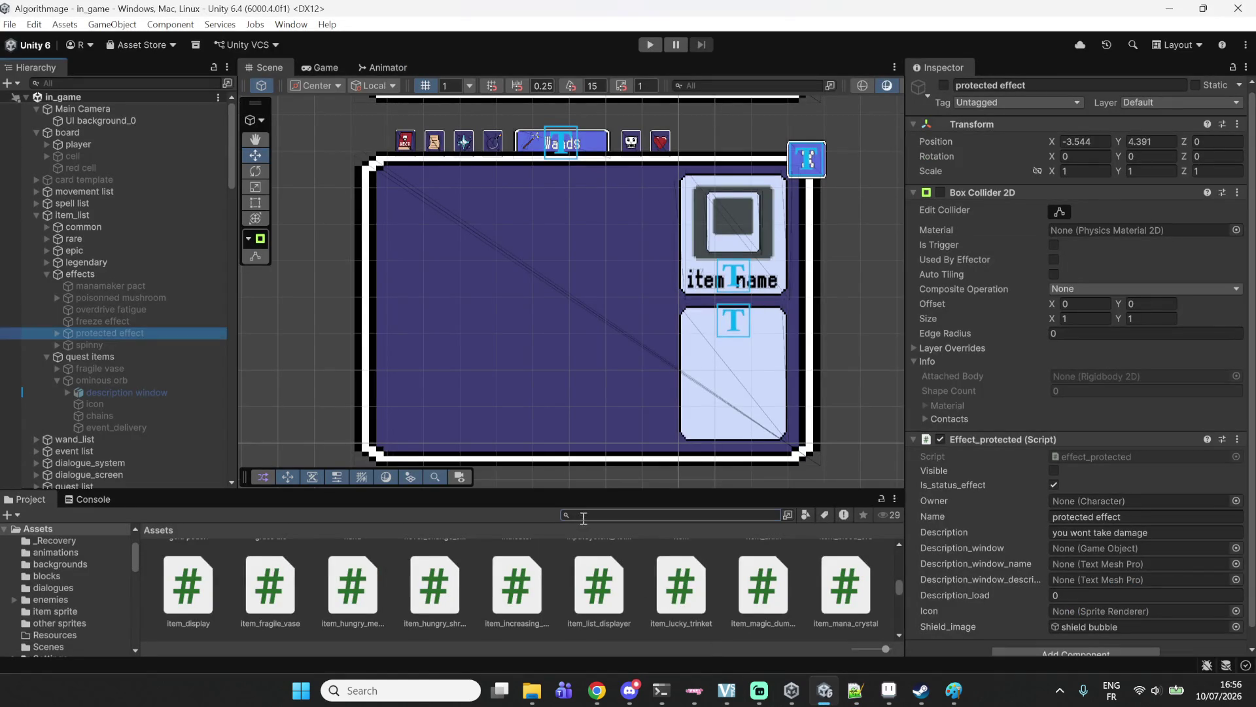
Search the Project for 'wand', open wand.cs, and check its name and description fields.
type("wand")
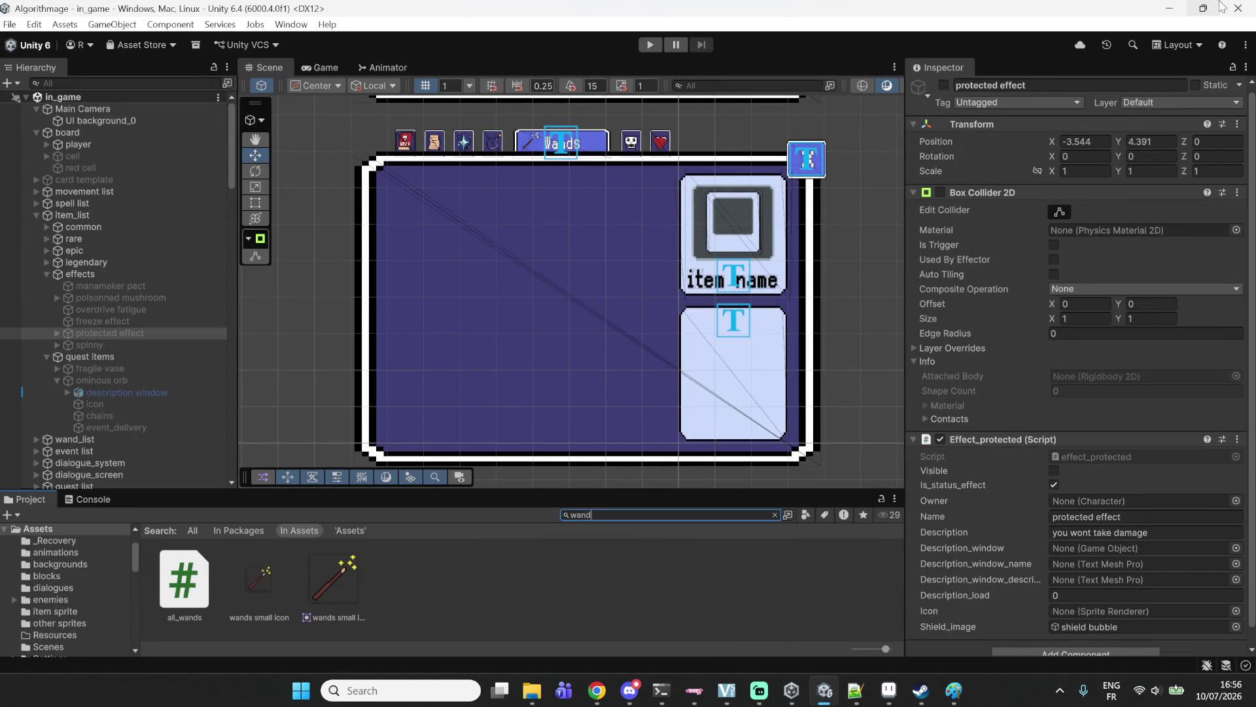
double_click(200, 597)
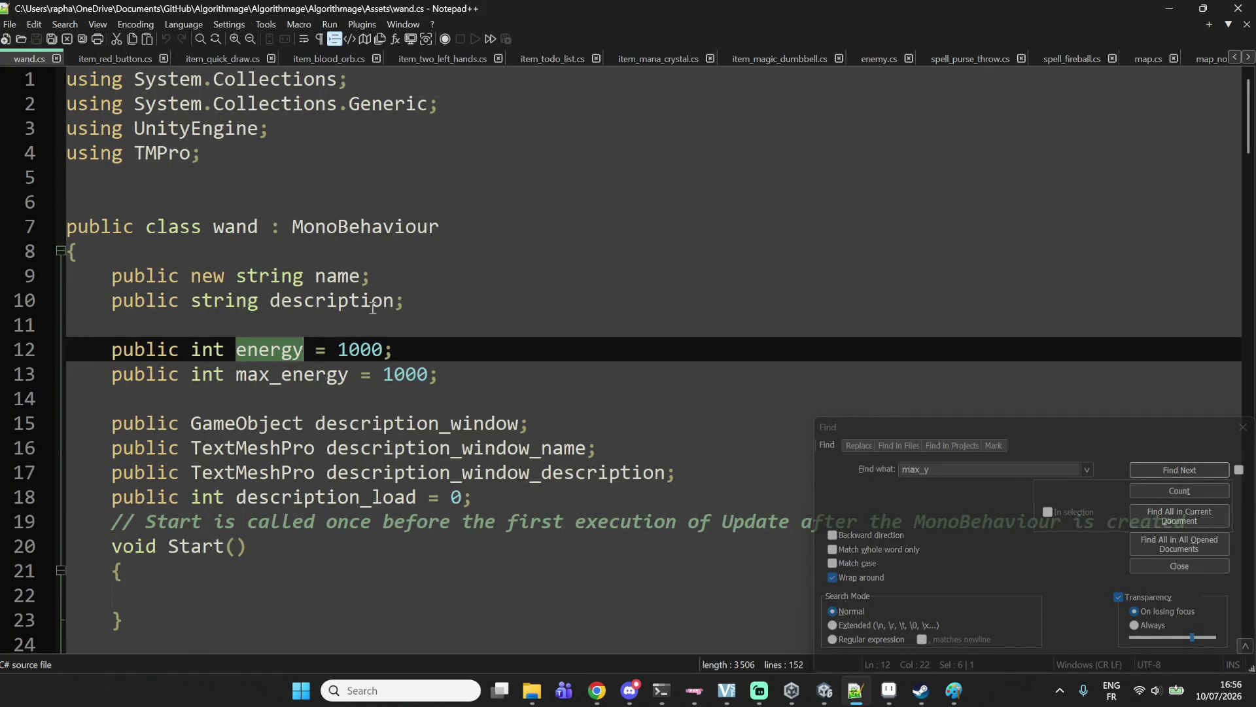
double_click(344, 277)
double_click(327, 301)
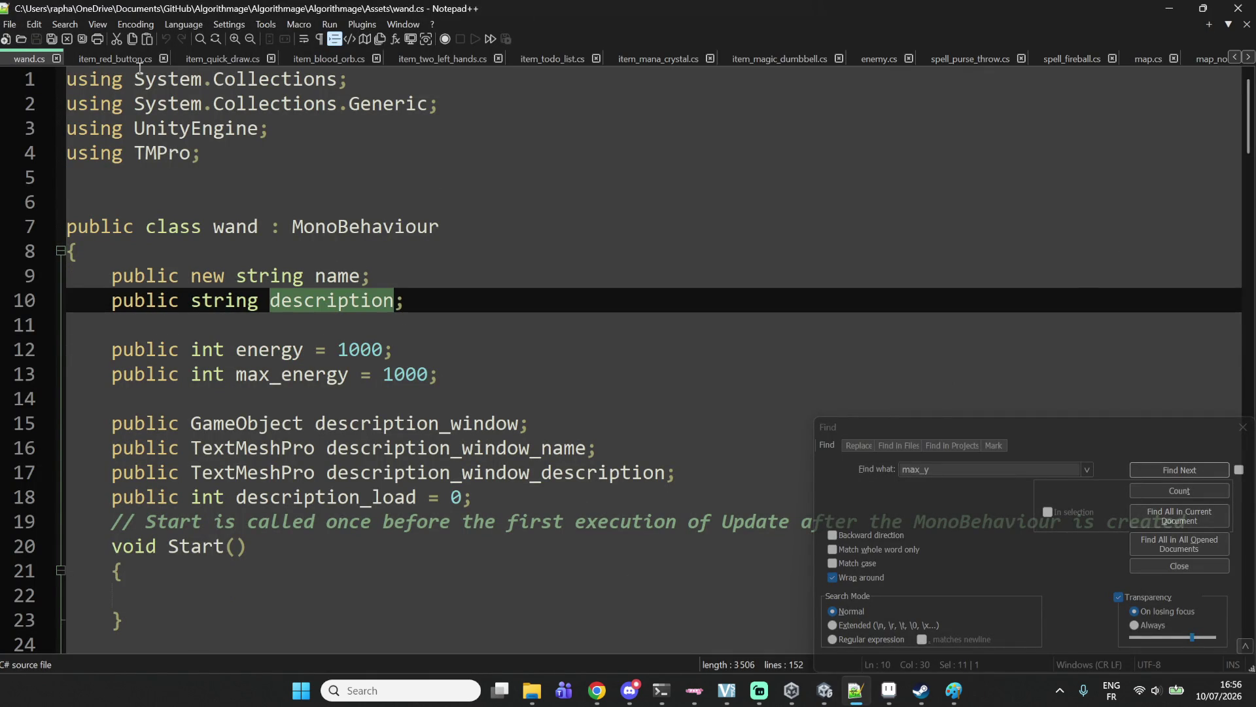
Bring display_template.cs into view and check the name and description fields on lines 35 and 37.
mouse_move(23, 61)
left_mouse_down()
mouse_move(1206, 22)
mouse_move(1224, 65)
left_mouse_up()
left_click_drag(560, 57, 992, 62)
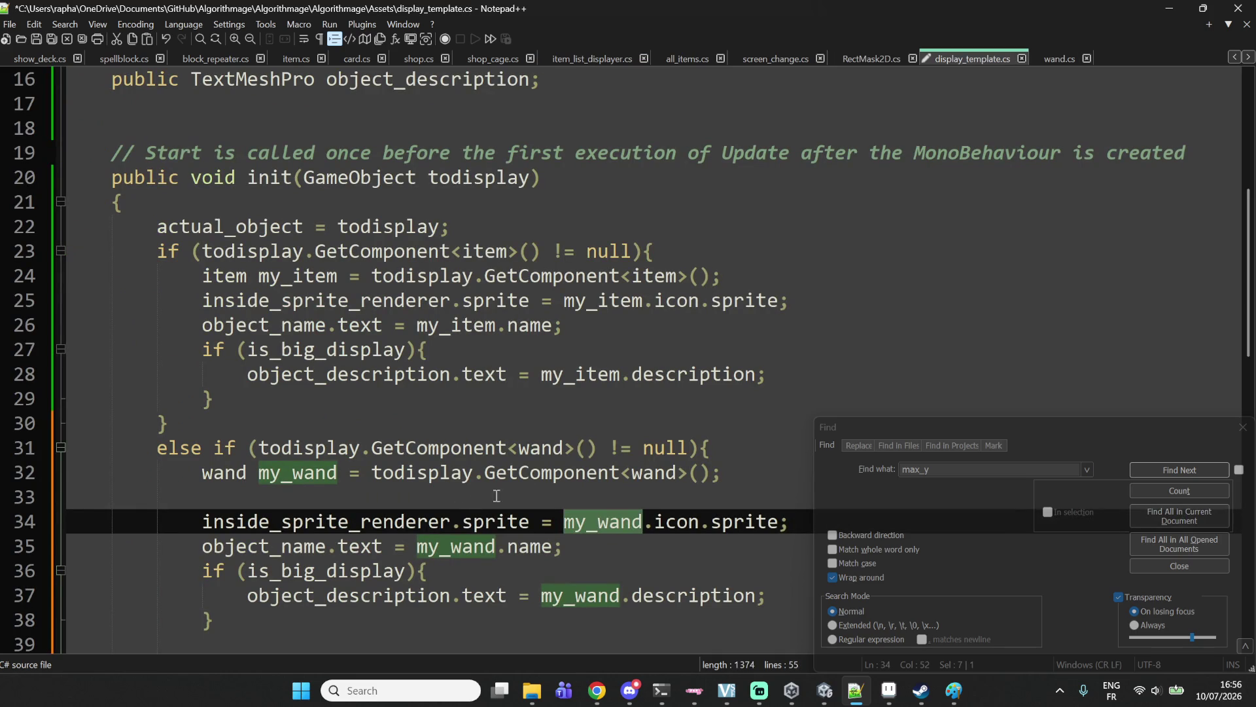
double_click(531, 548)
double_click(720, 599)
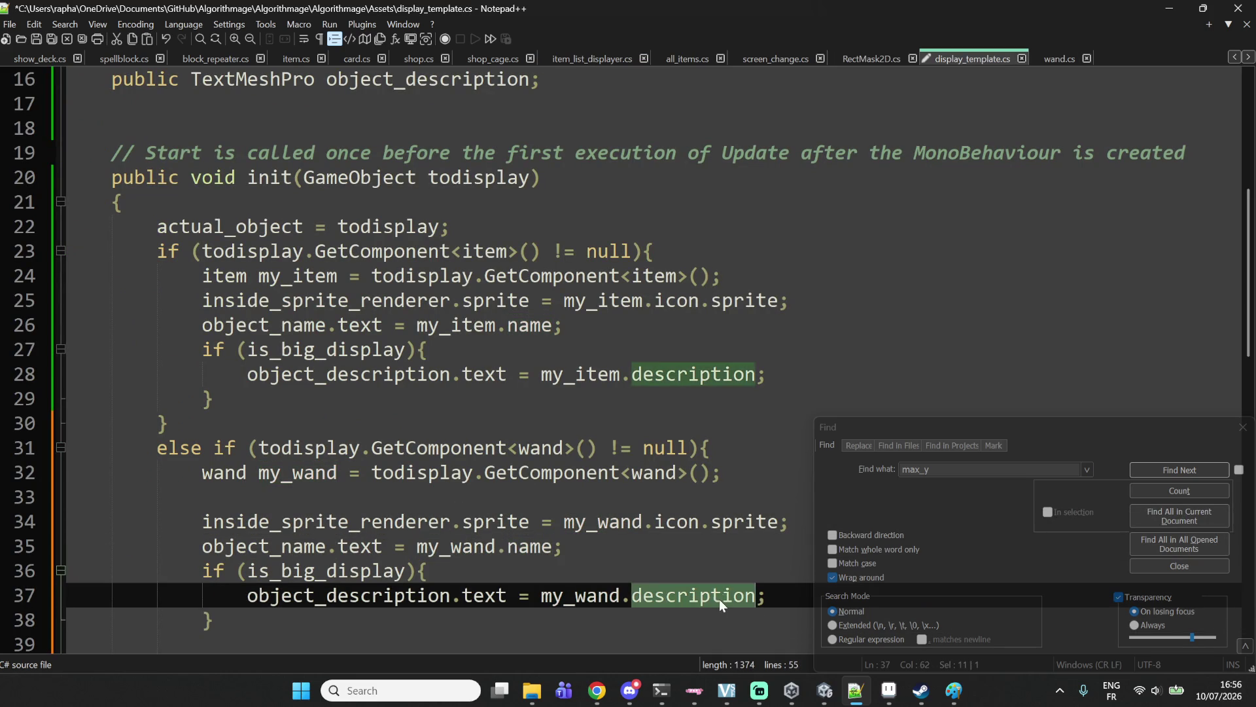
In wand.cs, locate and inspect the description_load declaration.
left_click(1048, 60)
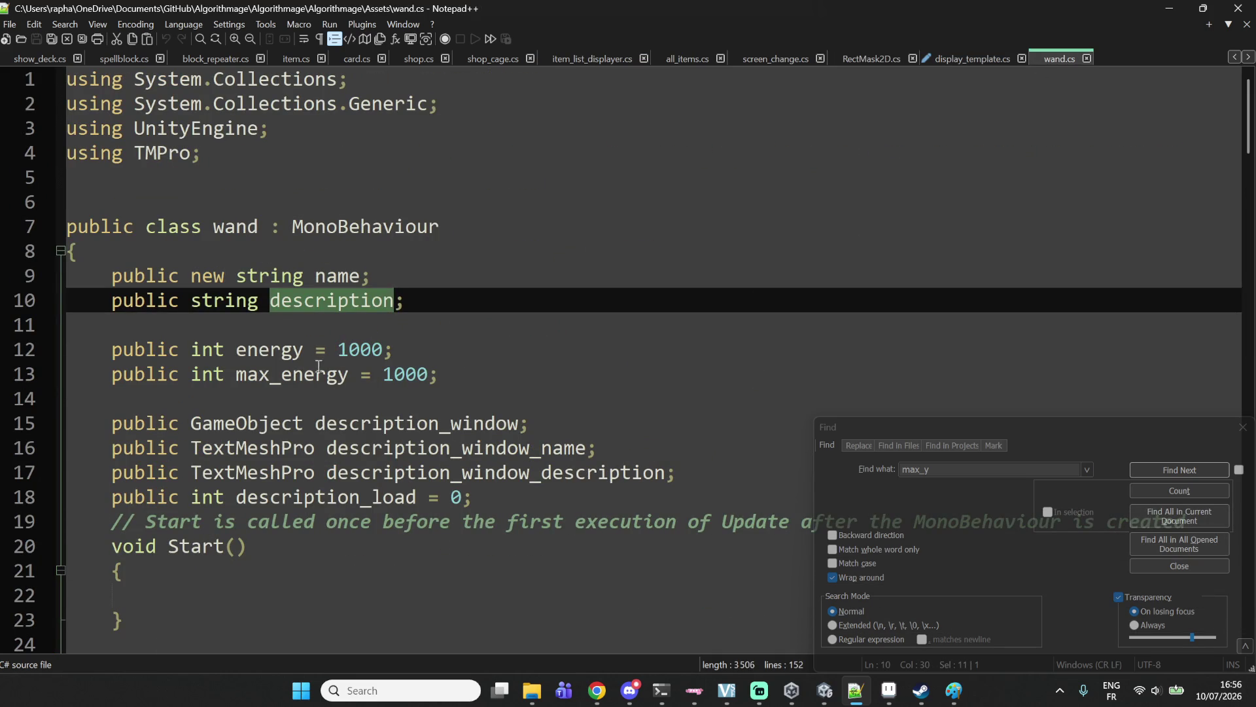
left_click(383, 488)
scroll(425, 497, "down", 7)
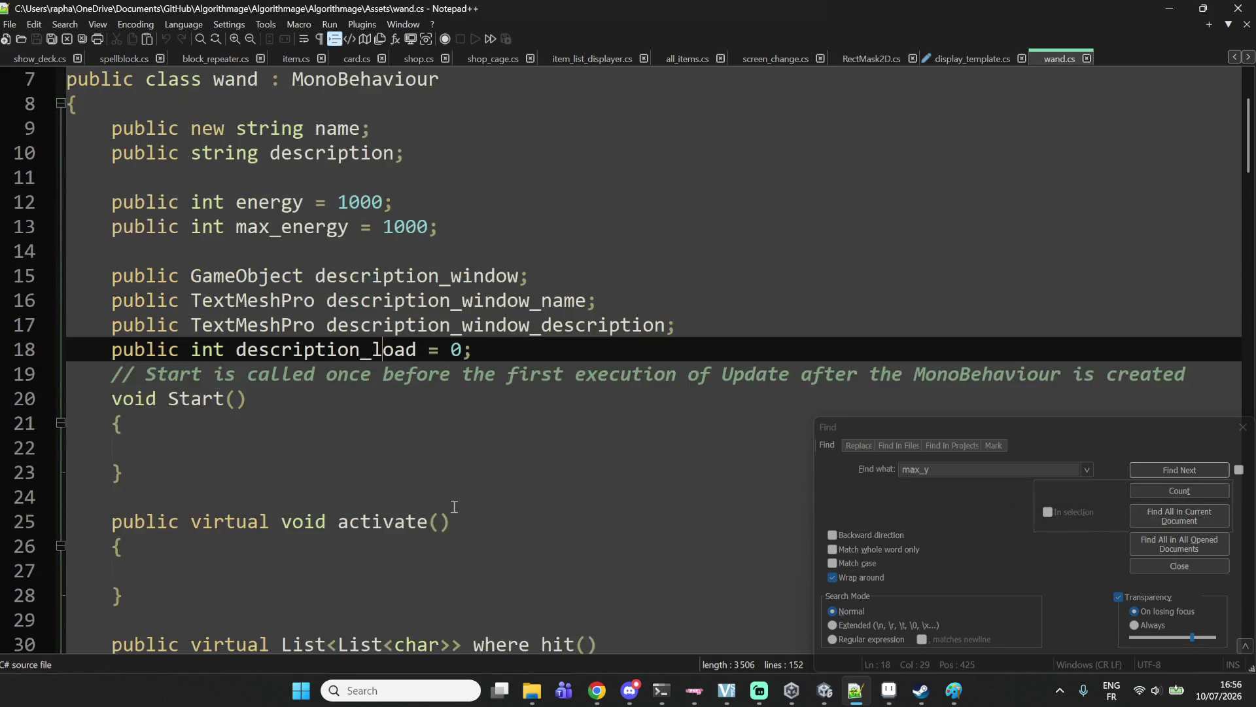
scroll(458, 445, "up", 7)
left_click(516, 473)
left_click(354, 378)
left_click(328, 472)
left_click(319, 497)
double_click(319, 497)
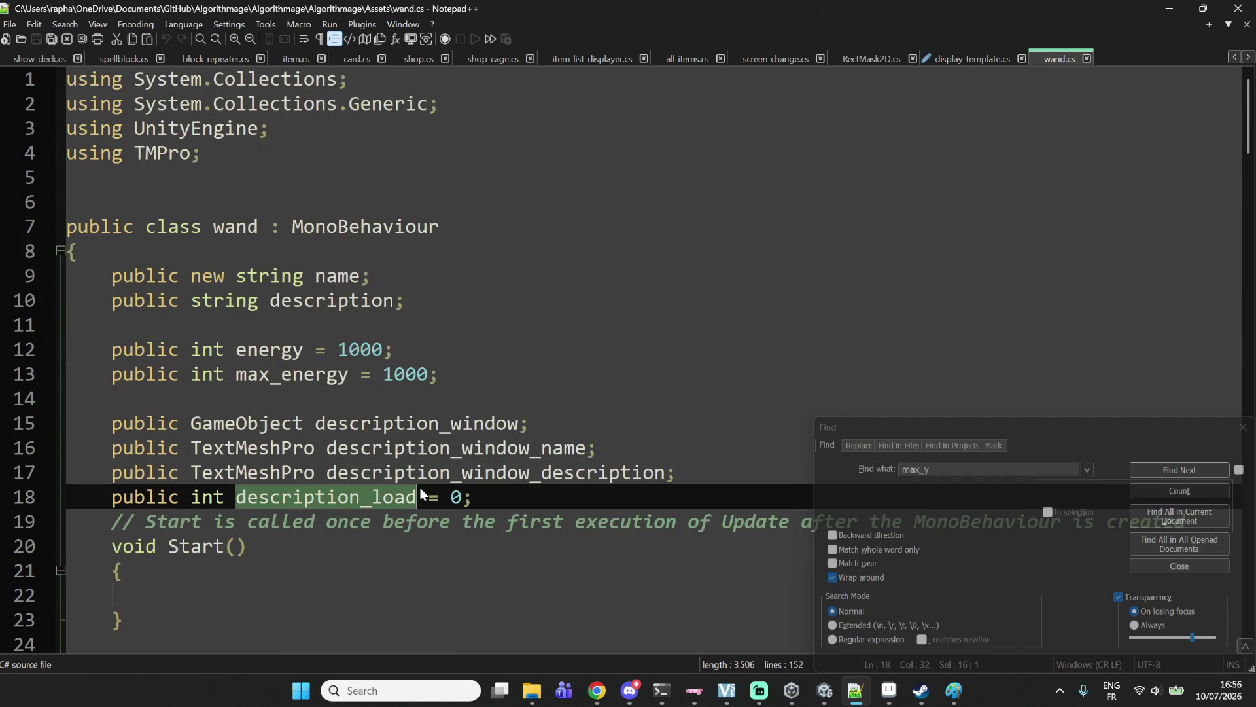
scroll(576, 445, "down", 8)
scroll(573, 437, "down", 6)
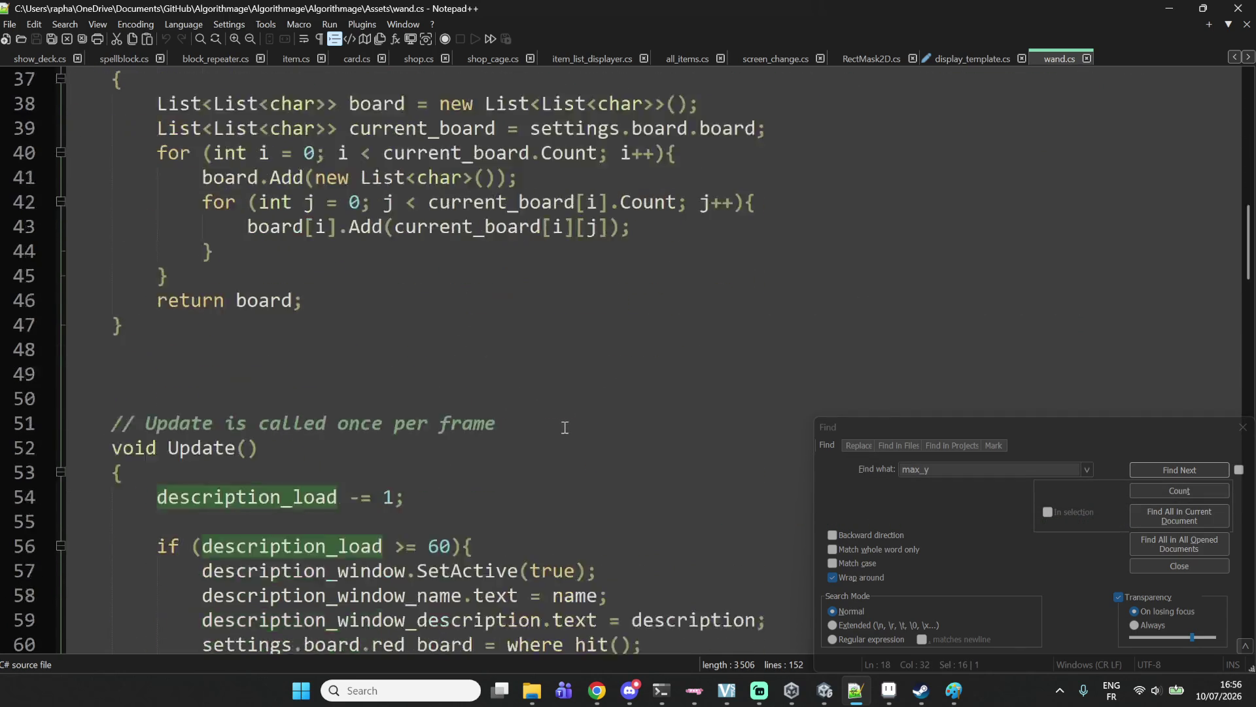
scroll(560, 424, "up", 14)
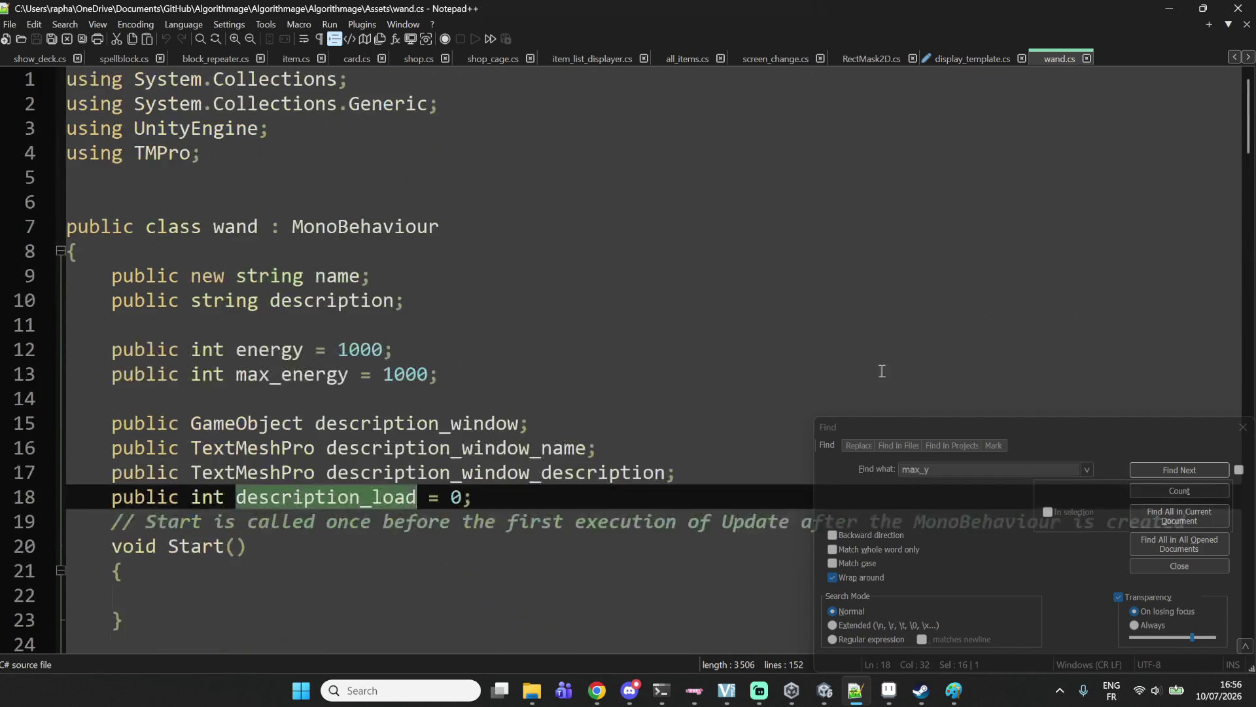
Back in display_template.cs, select the my_wand.icon.sprite expression on line 34.
mouse_move(826, 701)
left_click(972, 59)
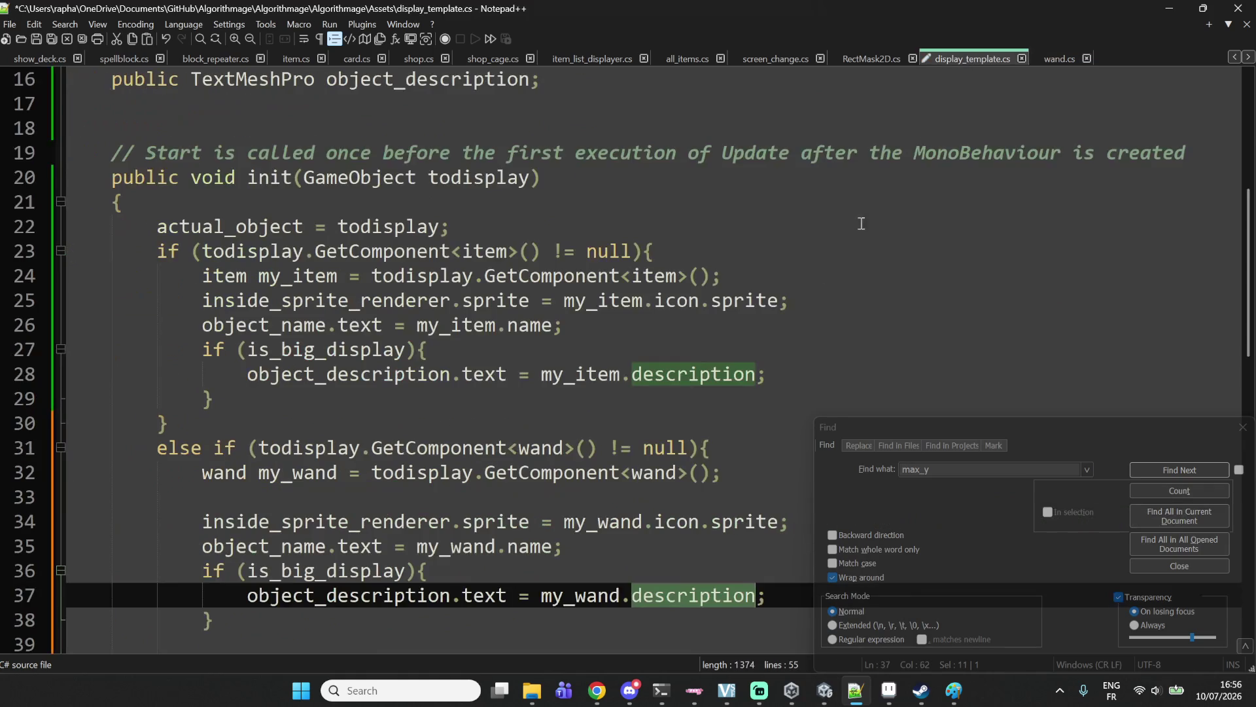
double_click(691, 518)
double_click(725, 521)
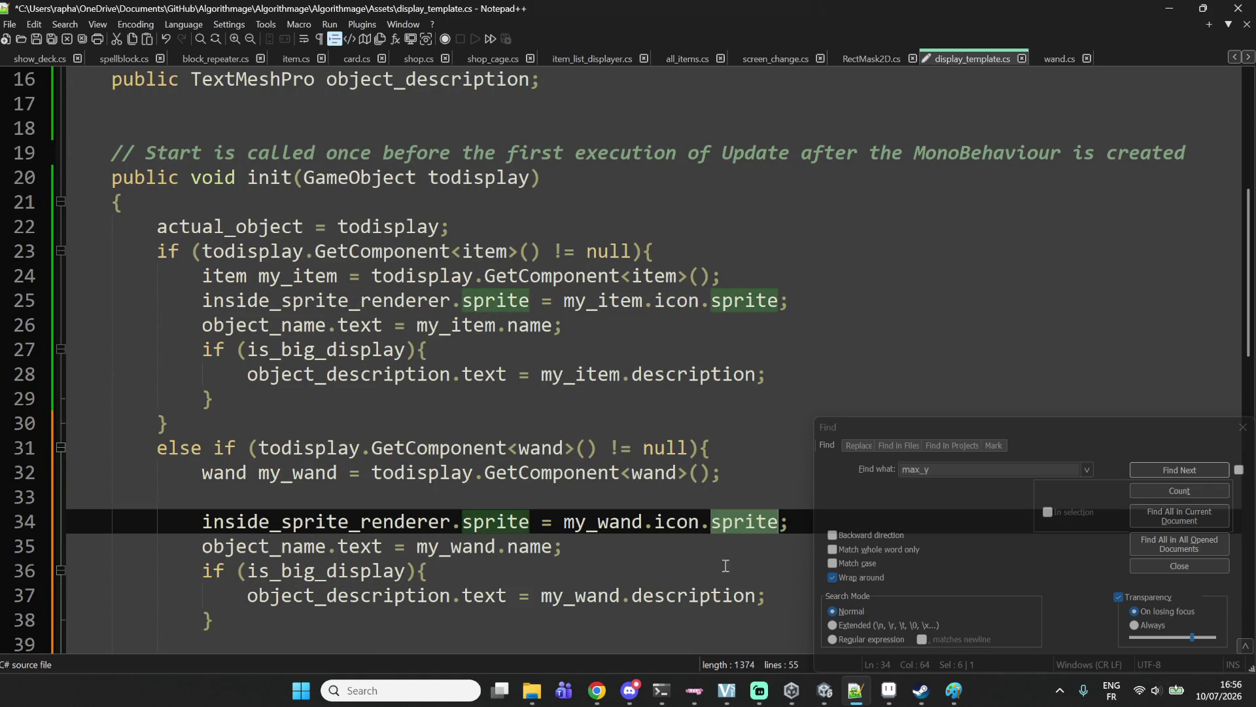
scroll(451, 242, "down", 2)
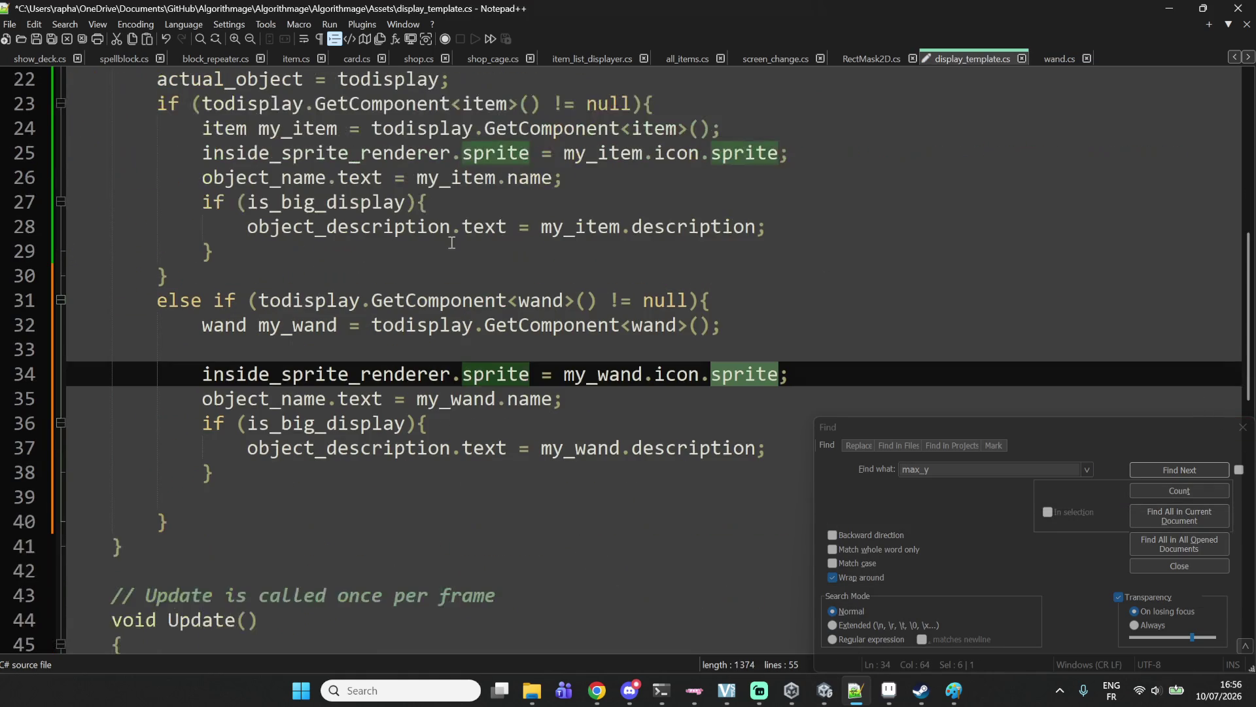
left_click_drag(564, 373, 780, 373)
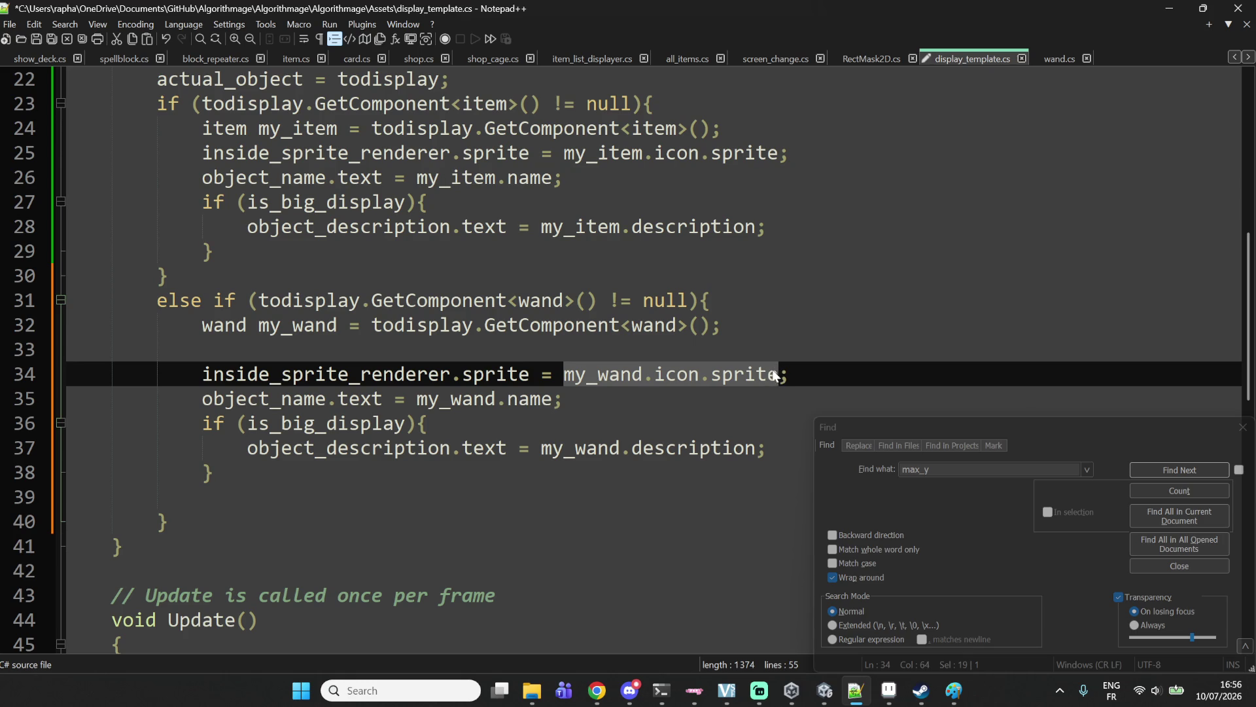
Replace line 34's sprite source with todisplay.GetComponent<SpriteRenderer>().sprite.
type("my")
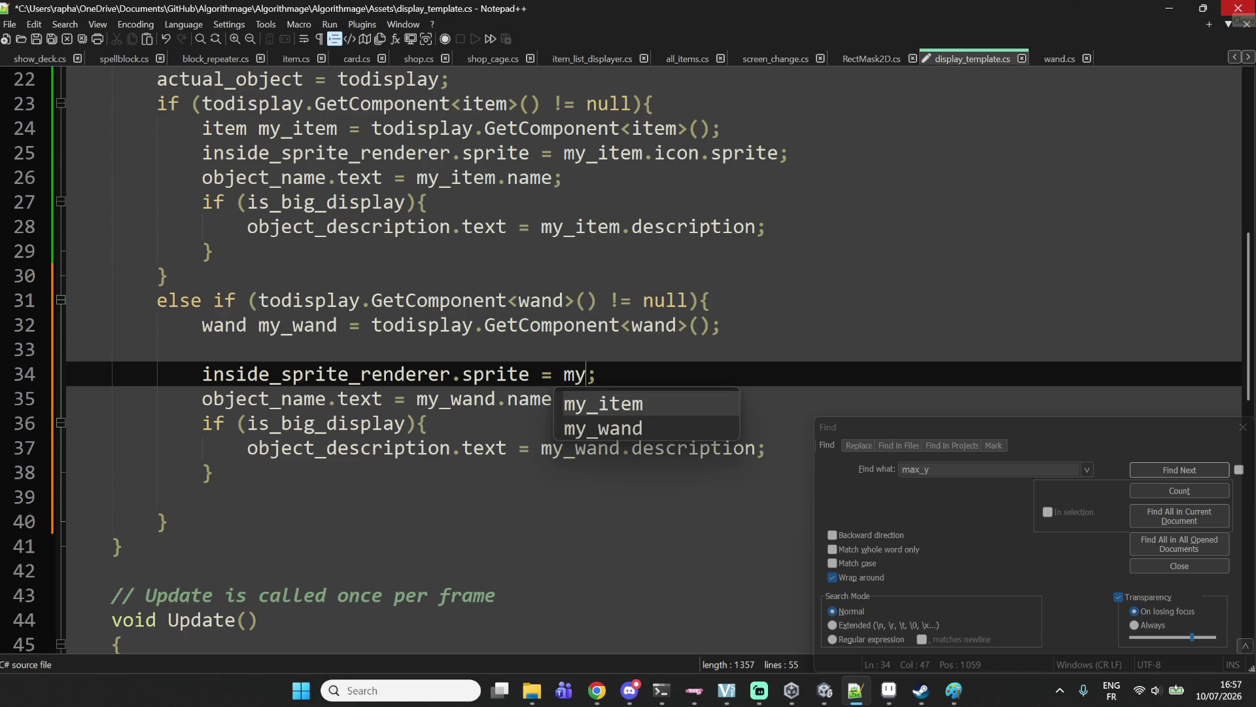
type("_wand.Get")
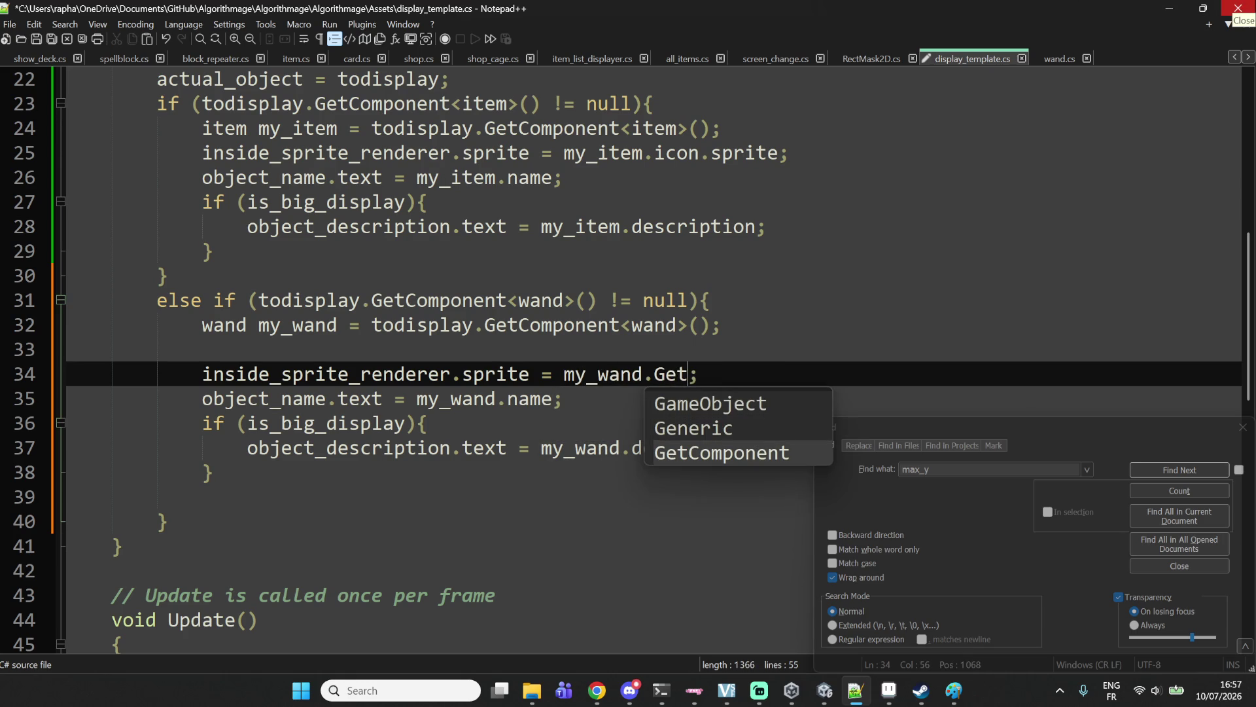
type("Component")
key("BackSpace")
key("BackSpace")
key("BackSpace")
key("BackSpace")
type("tod")
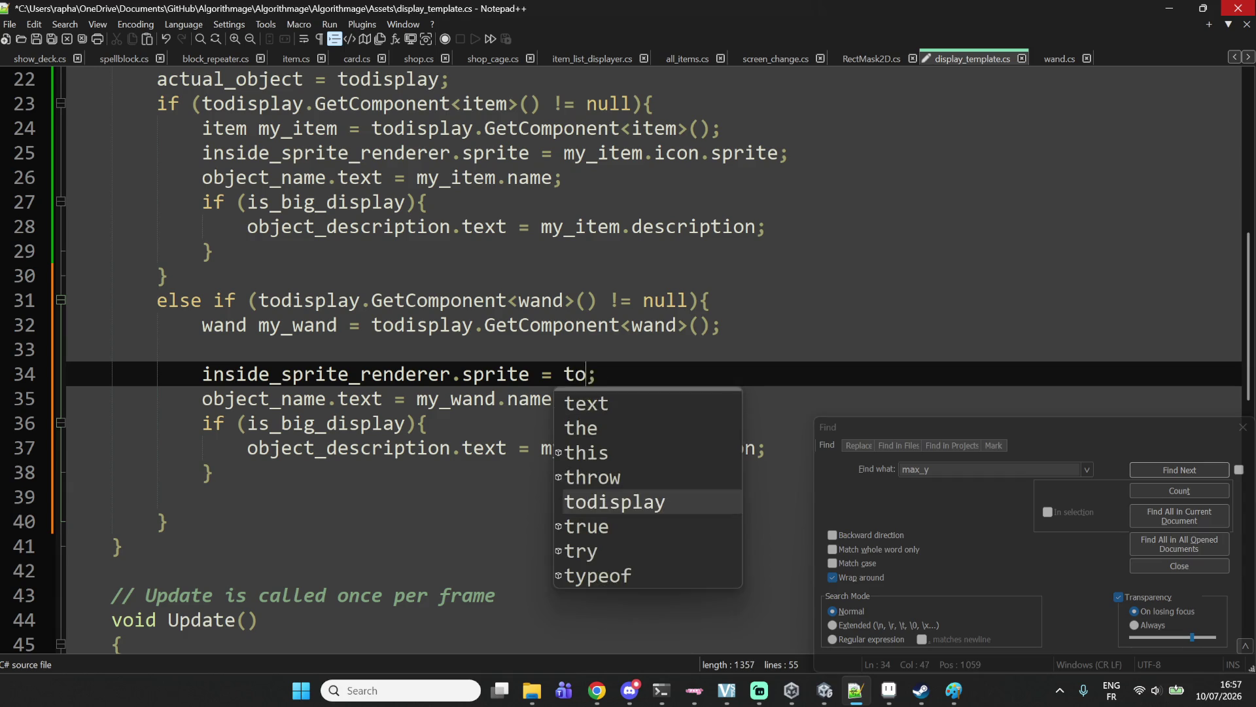
key("Tab")
type(".GetC")
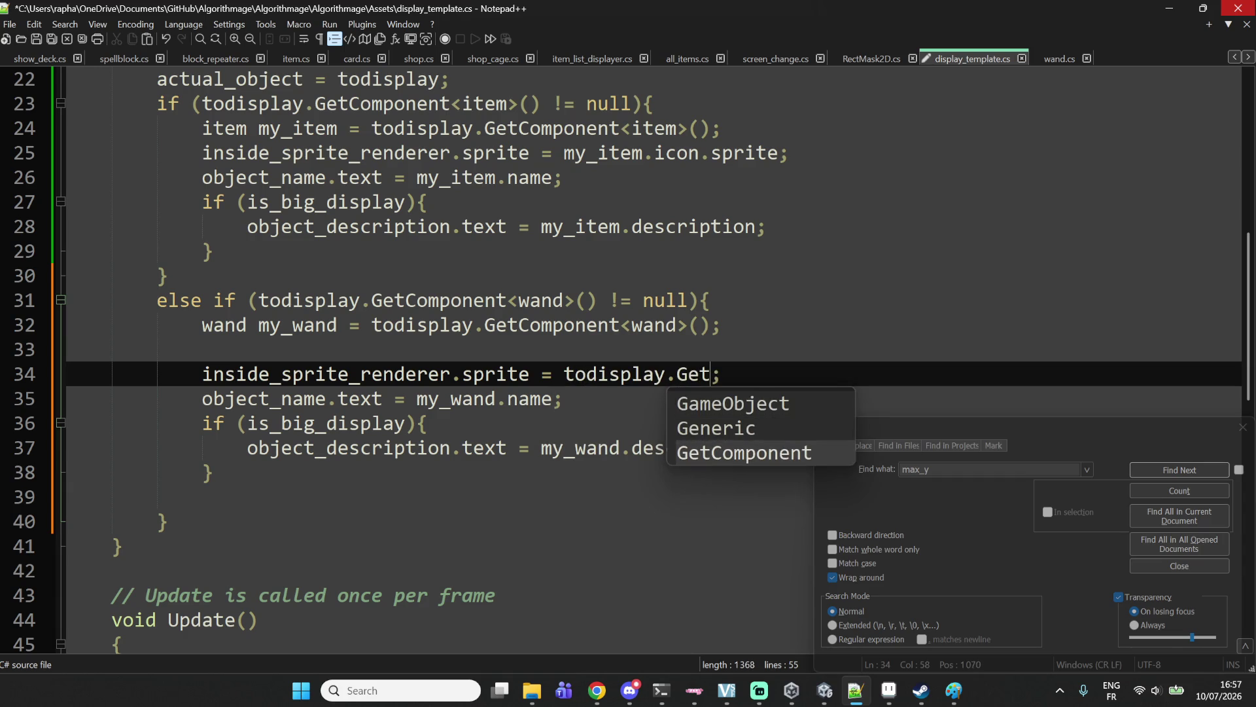
key("Tab")
type("<")
key("BackSpace")
type("<>")
key("BackSpace")
key("BackSpace")
type("<")
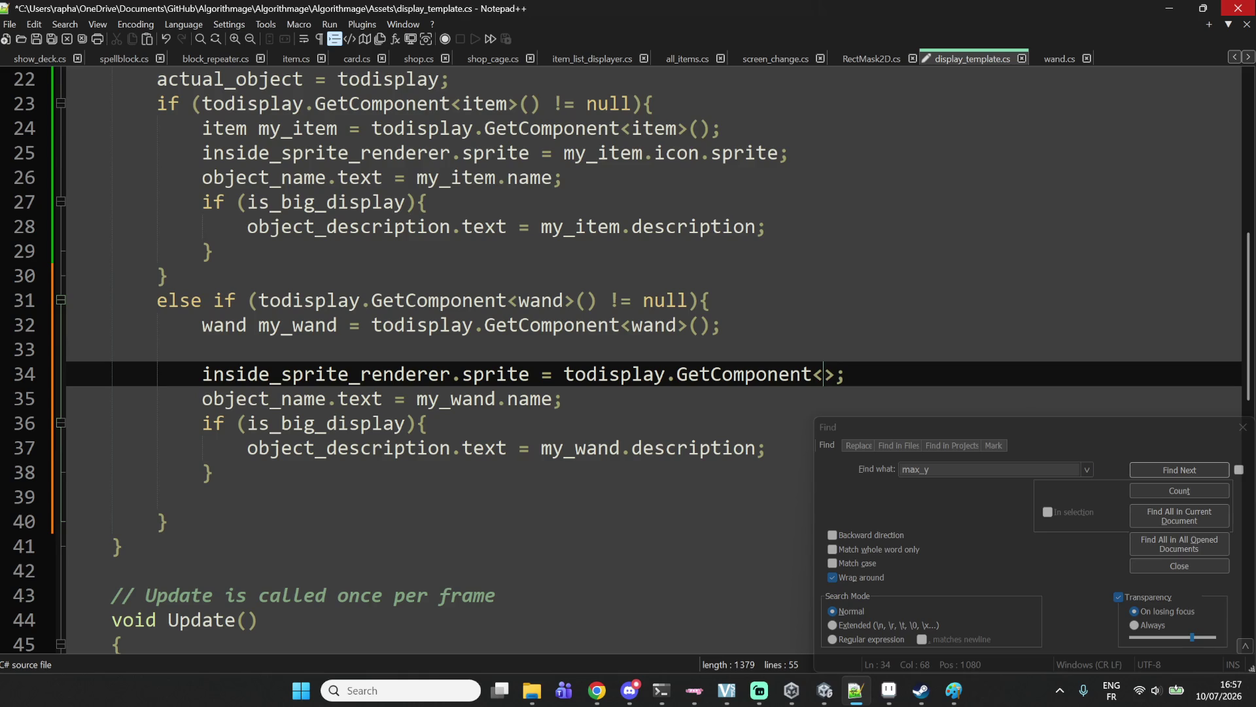
type("SpriteRe")
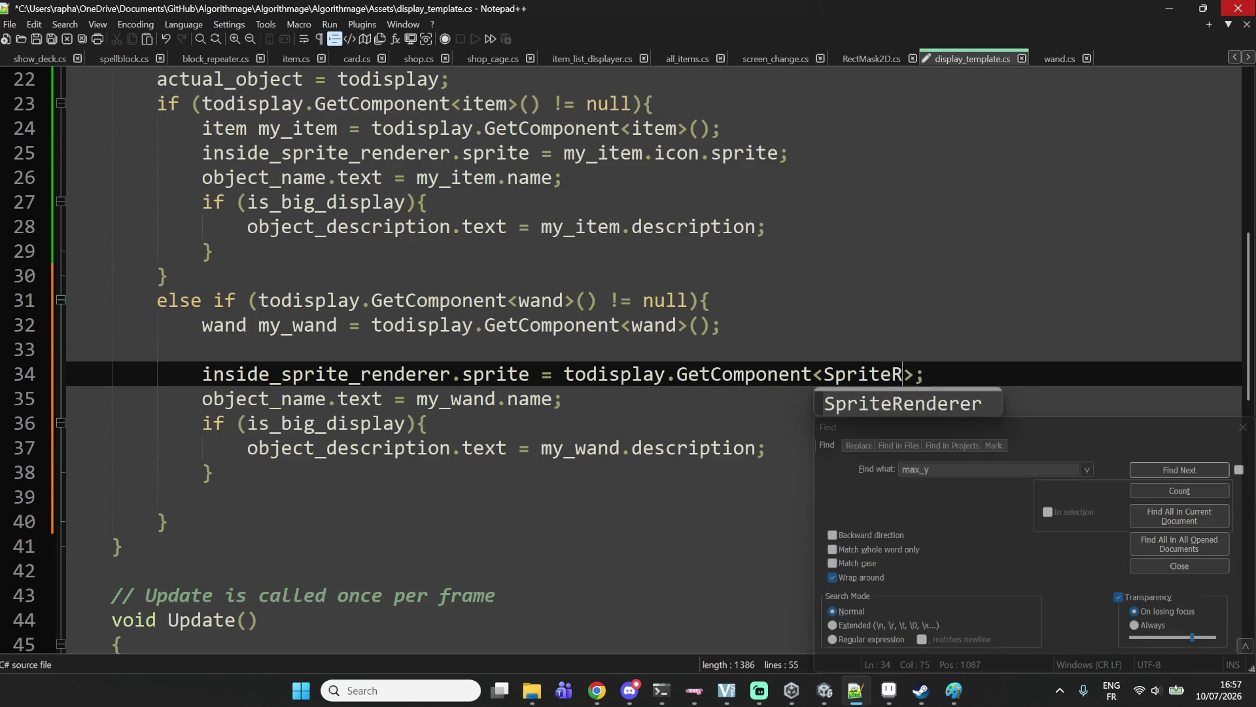
type("nderer>().")
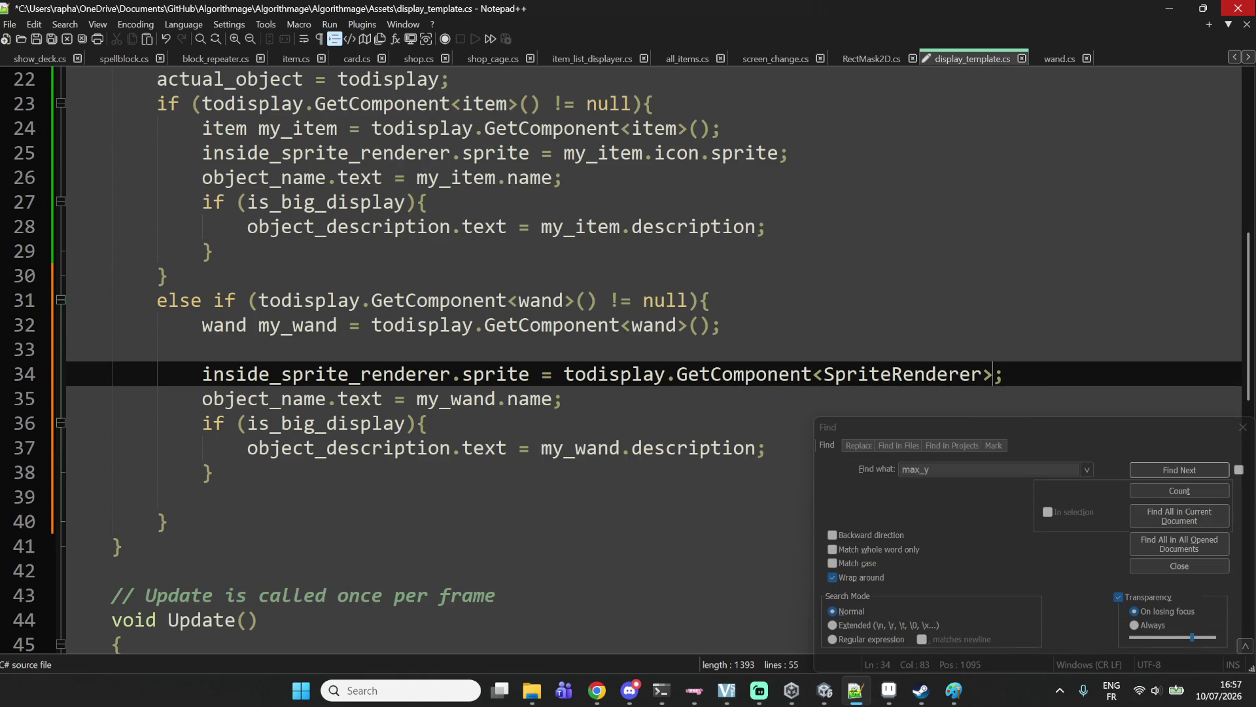
type("spri")
key("BackSpace")
type("rite")
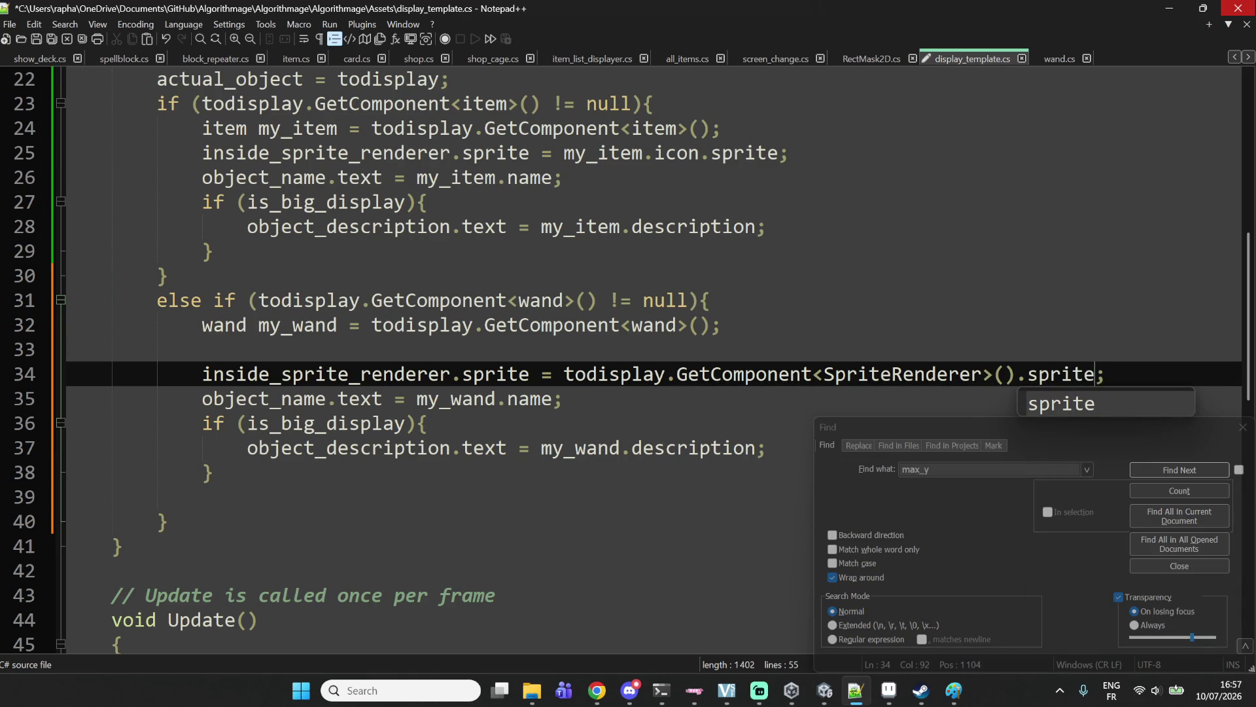
Save display_template.cs and return to the Unity editor.
left_click(563, 399)
key("ctrl+s")
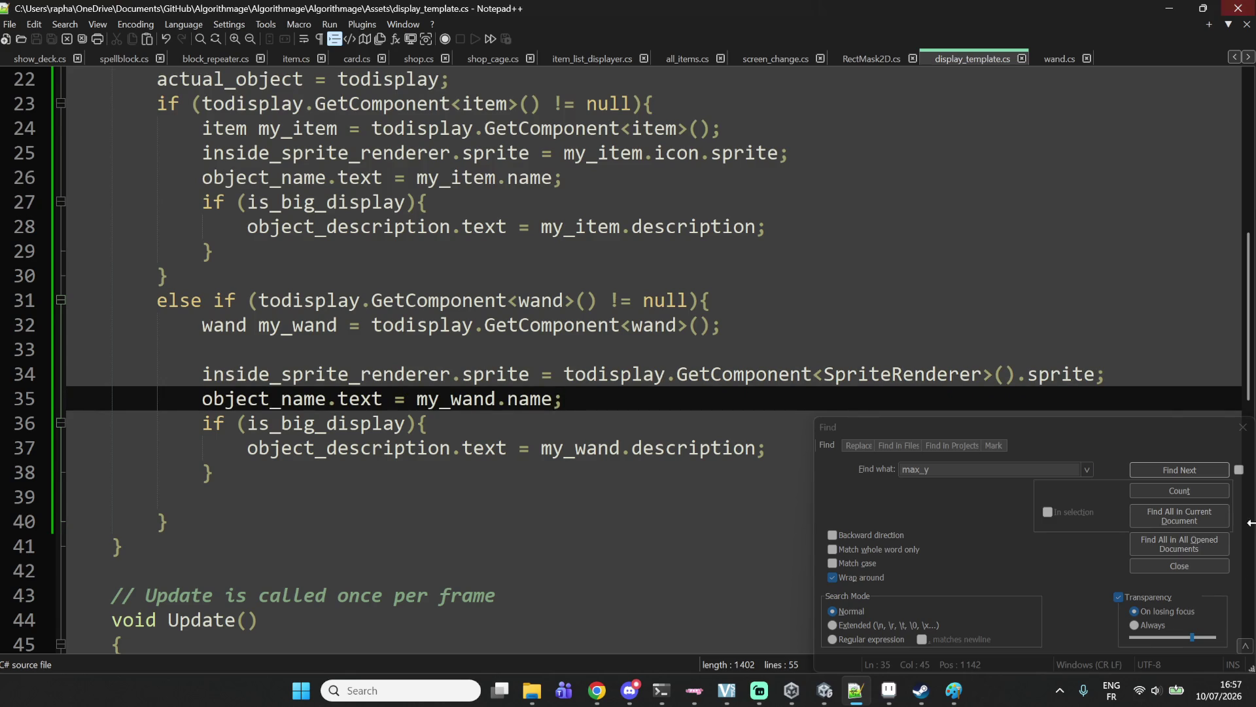
left_click(824, 700)
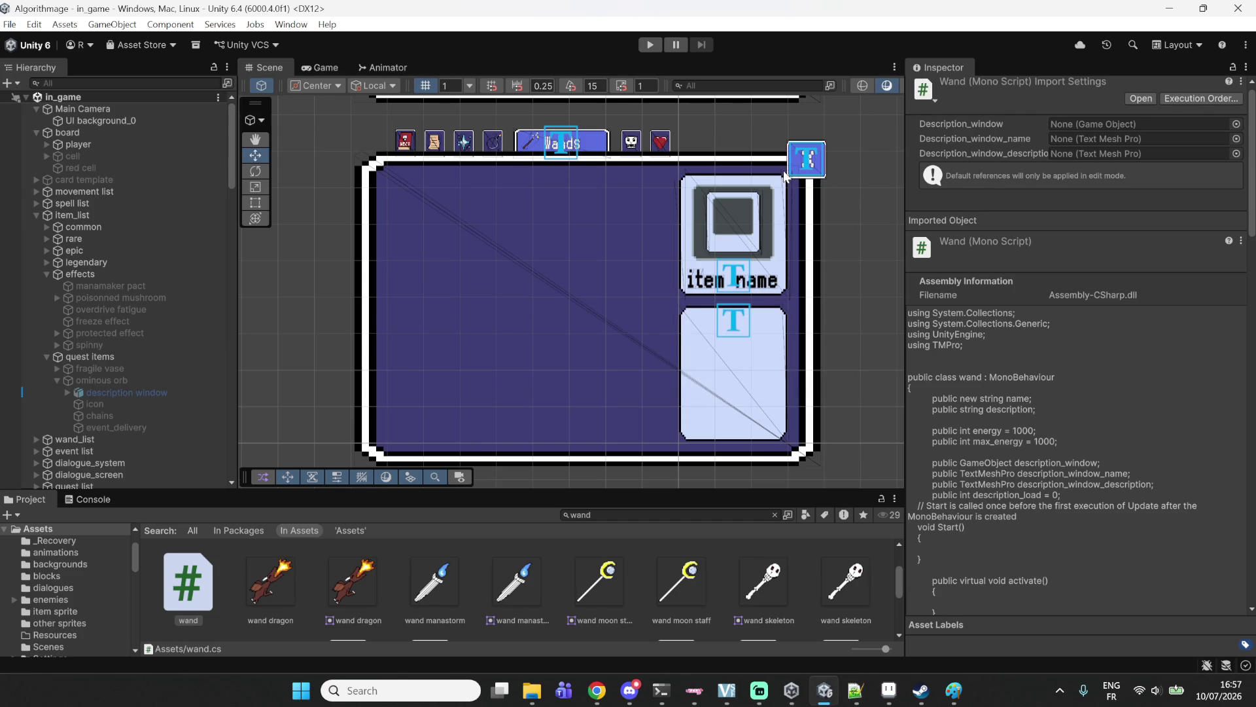
Select the display_template (1) sprite object in the Scene view and enter play mode.
left_click(742, 223)
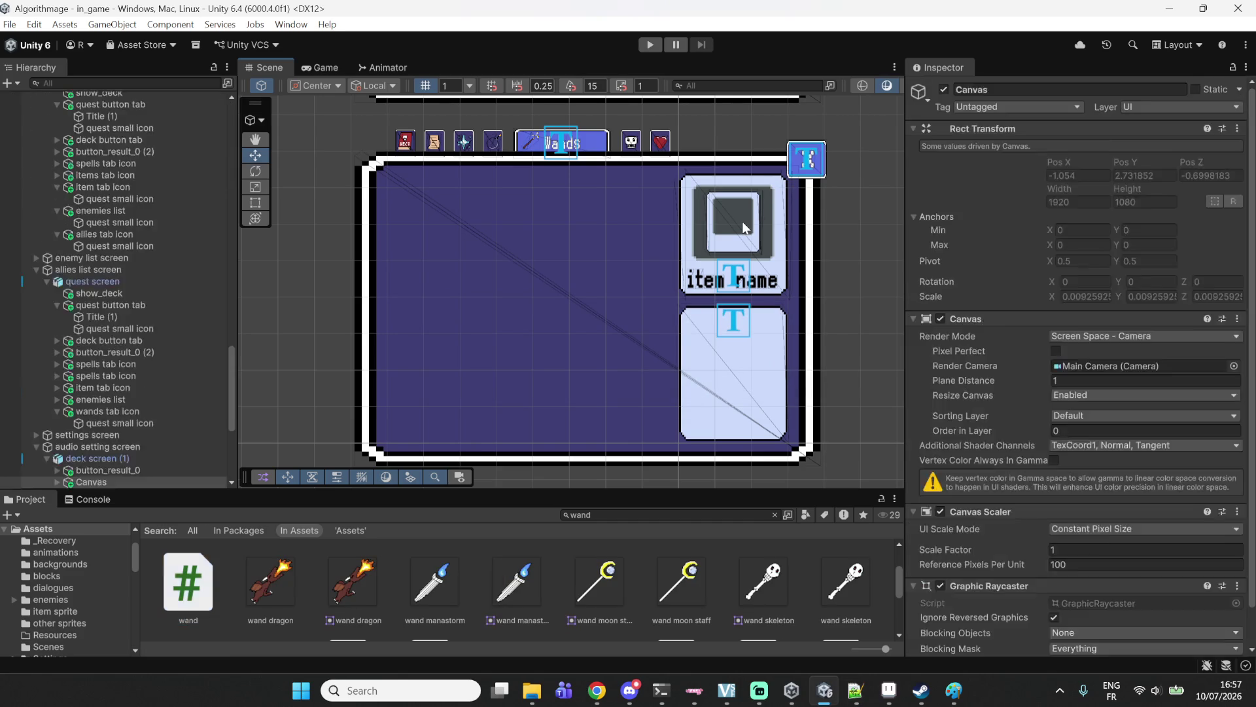
left_click(742, 222)
left_click(742, 221)
left_click(740, 245)
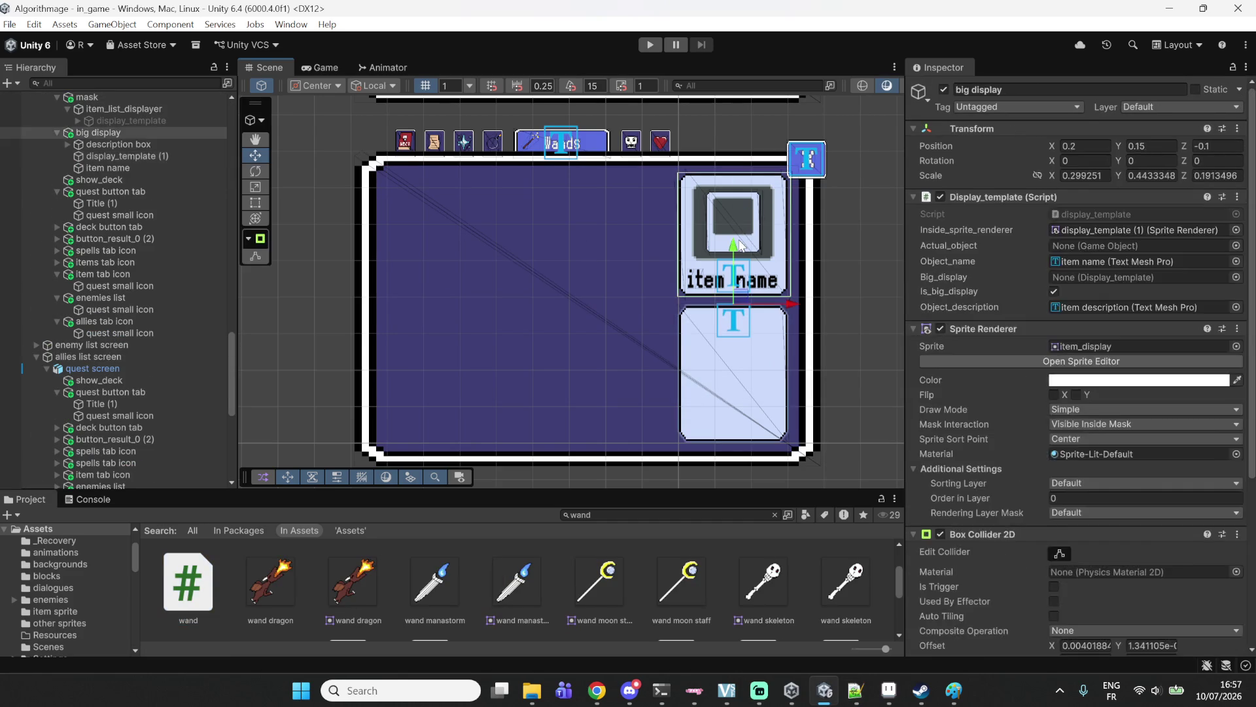
left_click(740, 245)
left_click(740, 244)
left_click(740, 245)
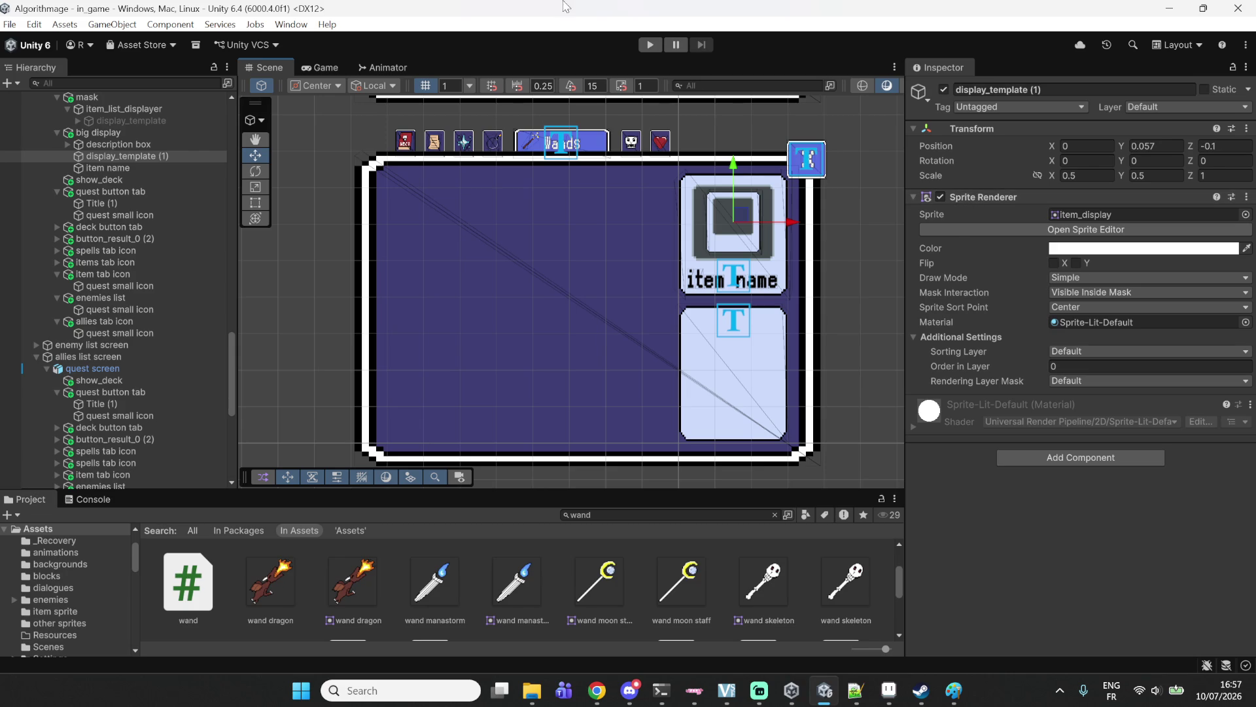
left_click(649, 49)
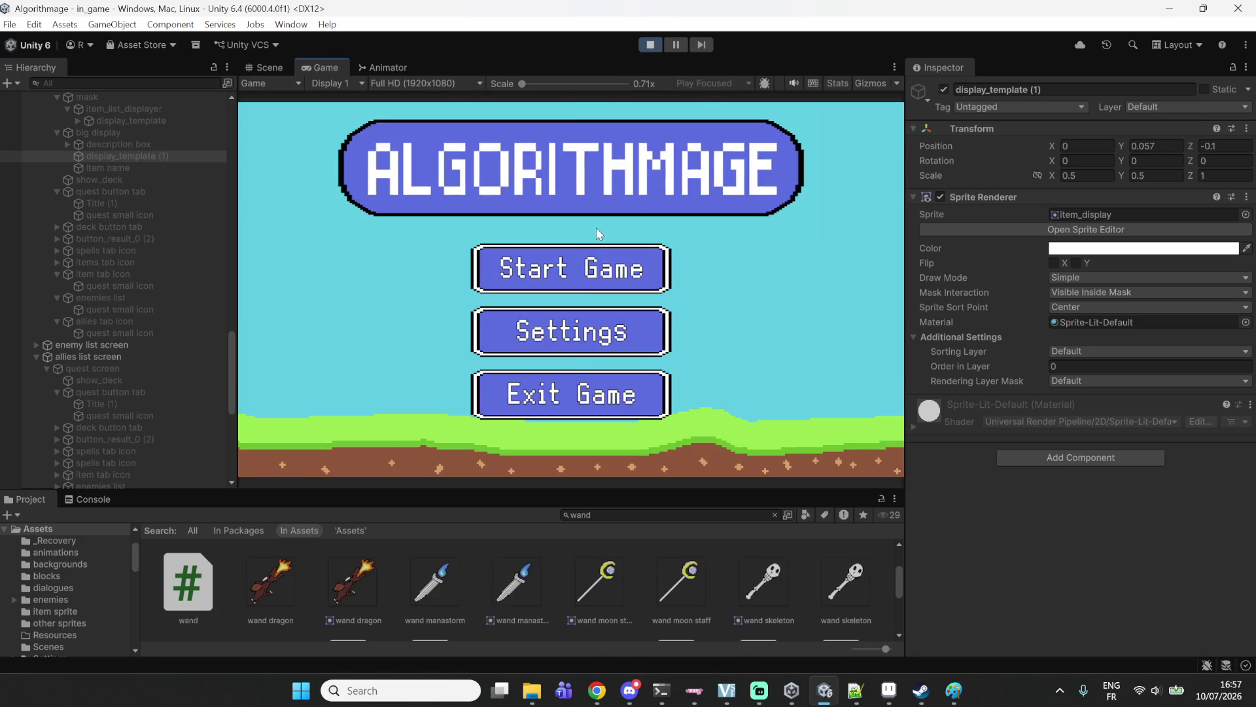
Start a new game, enter the battle, and open the deck's Wands list.
left_click(579, 267)
left_click(575, 262)
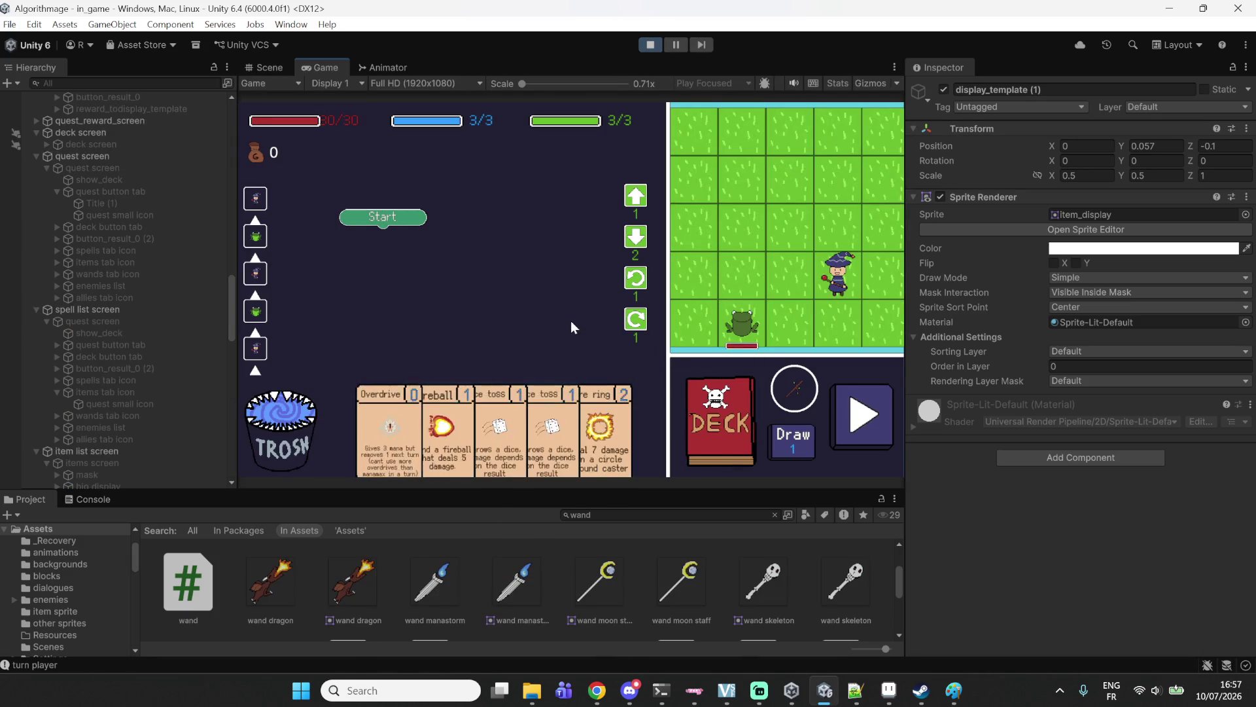
left_click(723, 402)
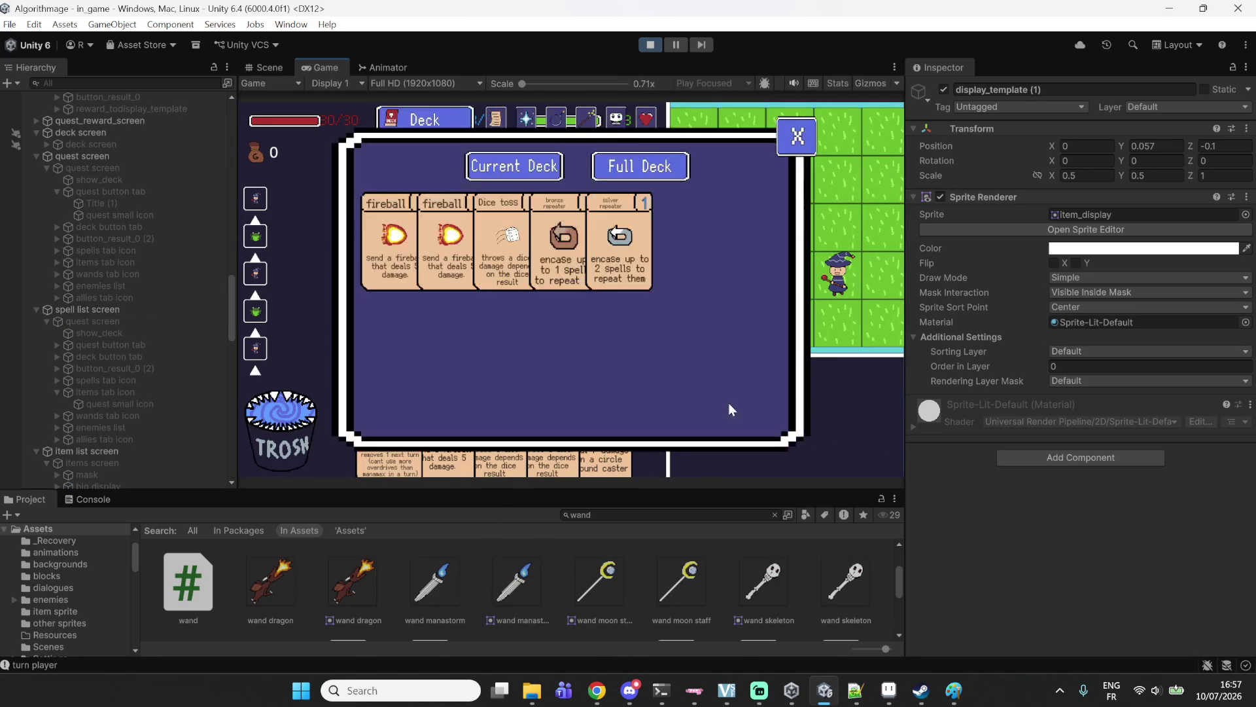
left_click(587, 120)
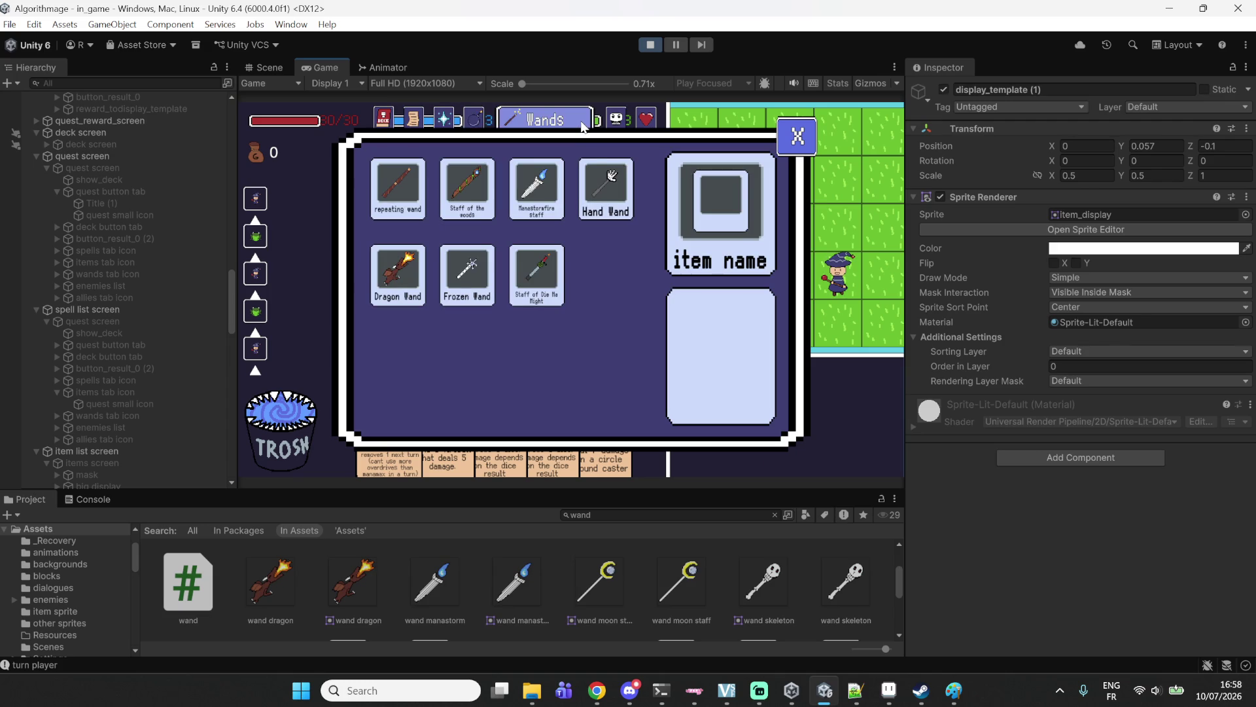
Show Hand Wand, Staff of Die Ma Might, Frozen, Dragon, repeating and Manastormfire wands in the big display.
left_click(579, 230)
left_click(515, 256)
left_click(468, 270)
left_click(397, 270)
left_click(398, 190)
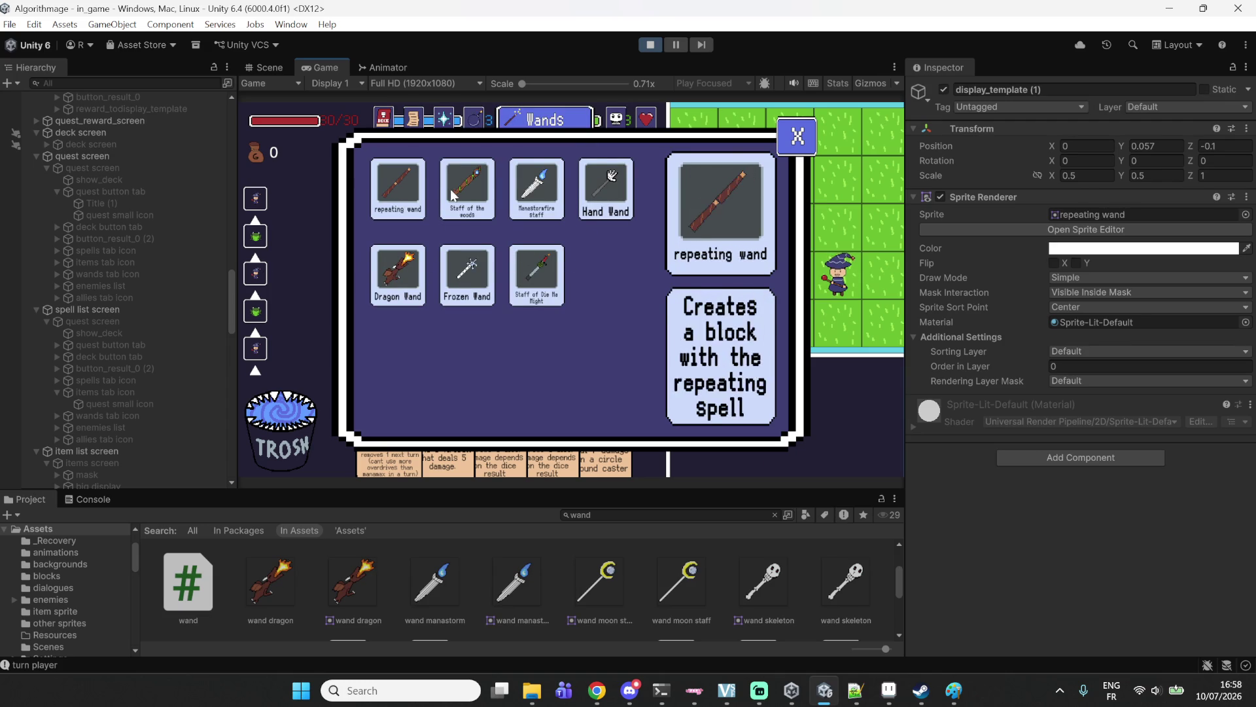
left_click(527, 189)
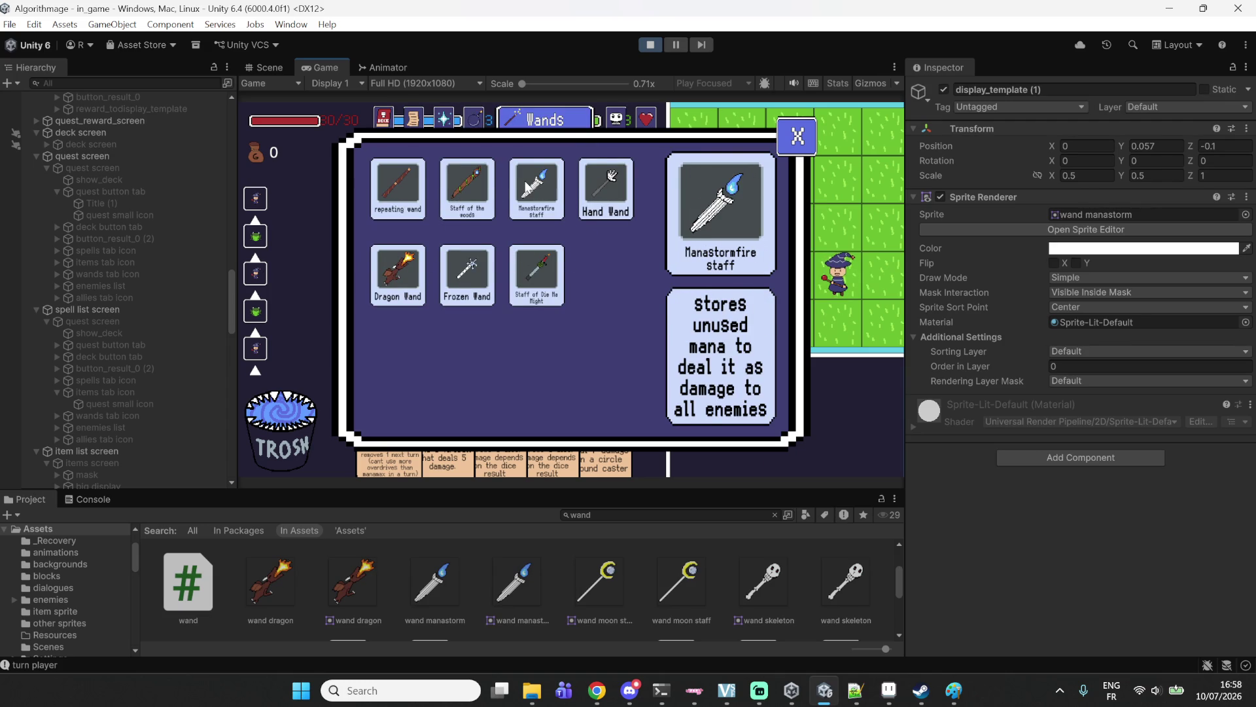
left_click(398, 188)
left_click(611, 186)
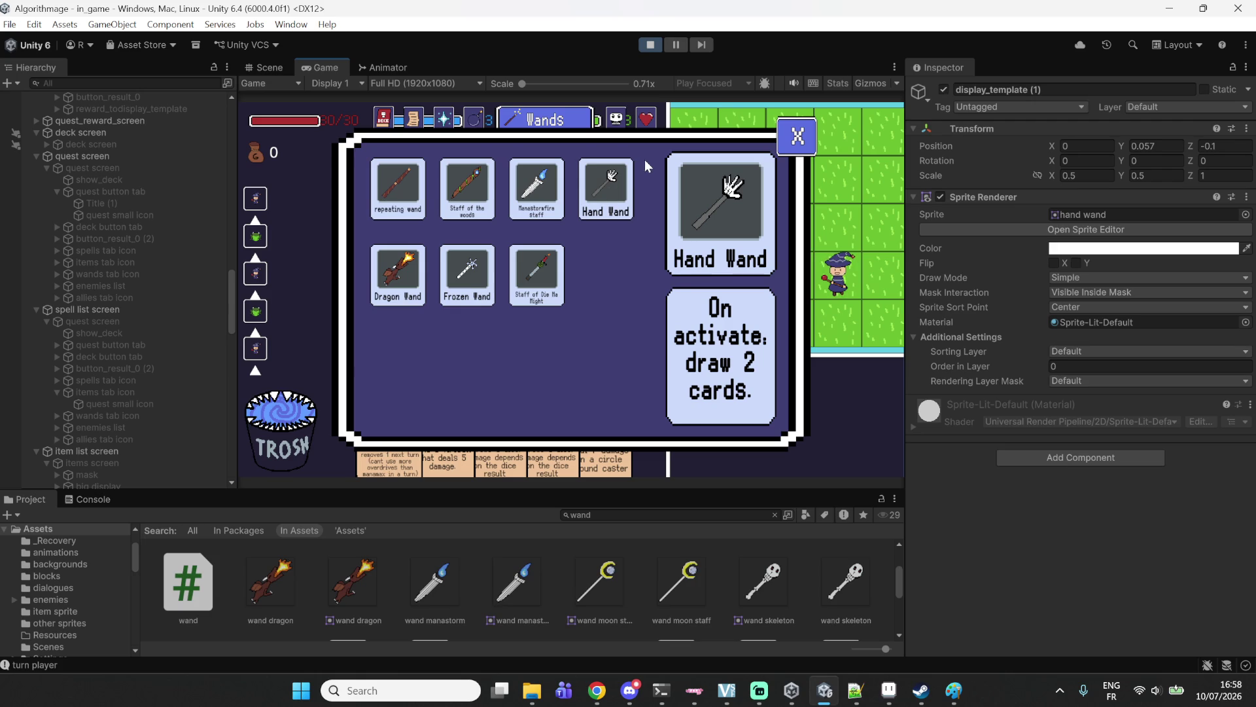
left_click(528, 279)
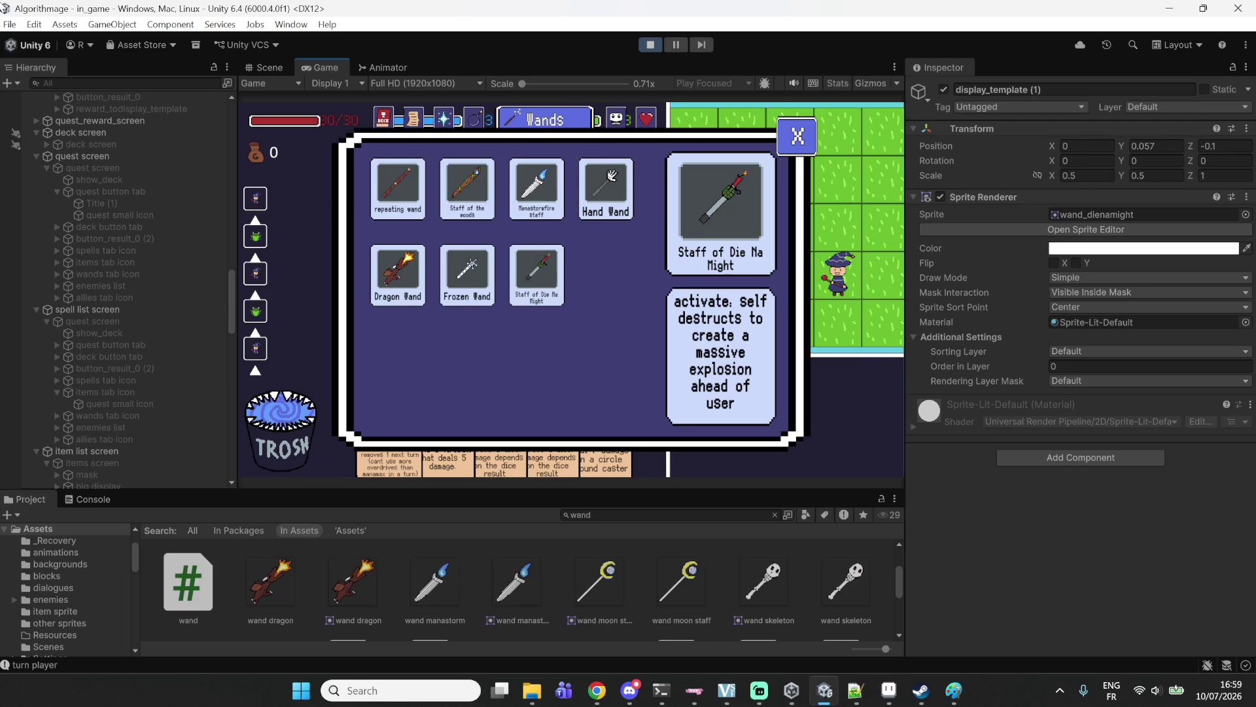
Check the repeating, Dragon, Frozen and Staff of Die Na Might wand details in the running game.
left_click(419, 201)
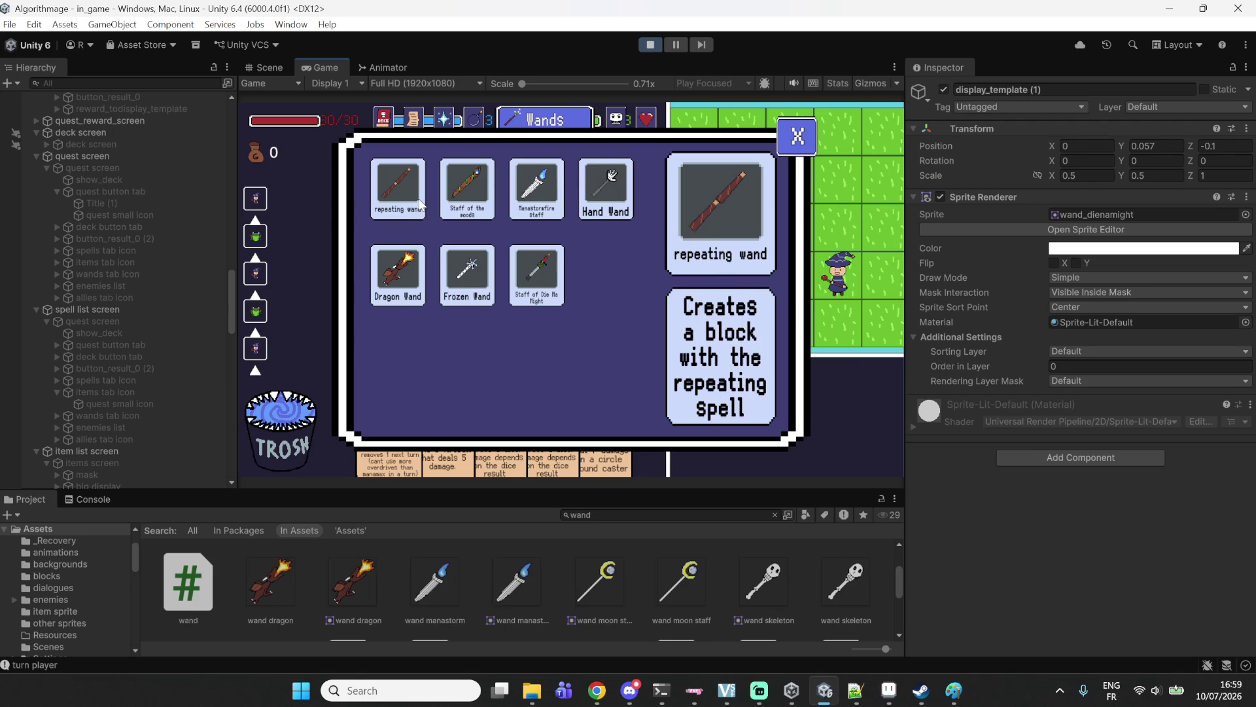
left_click(403, 280)
left_click(436, 298)
left_click(384, 283)
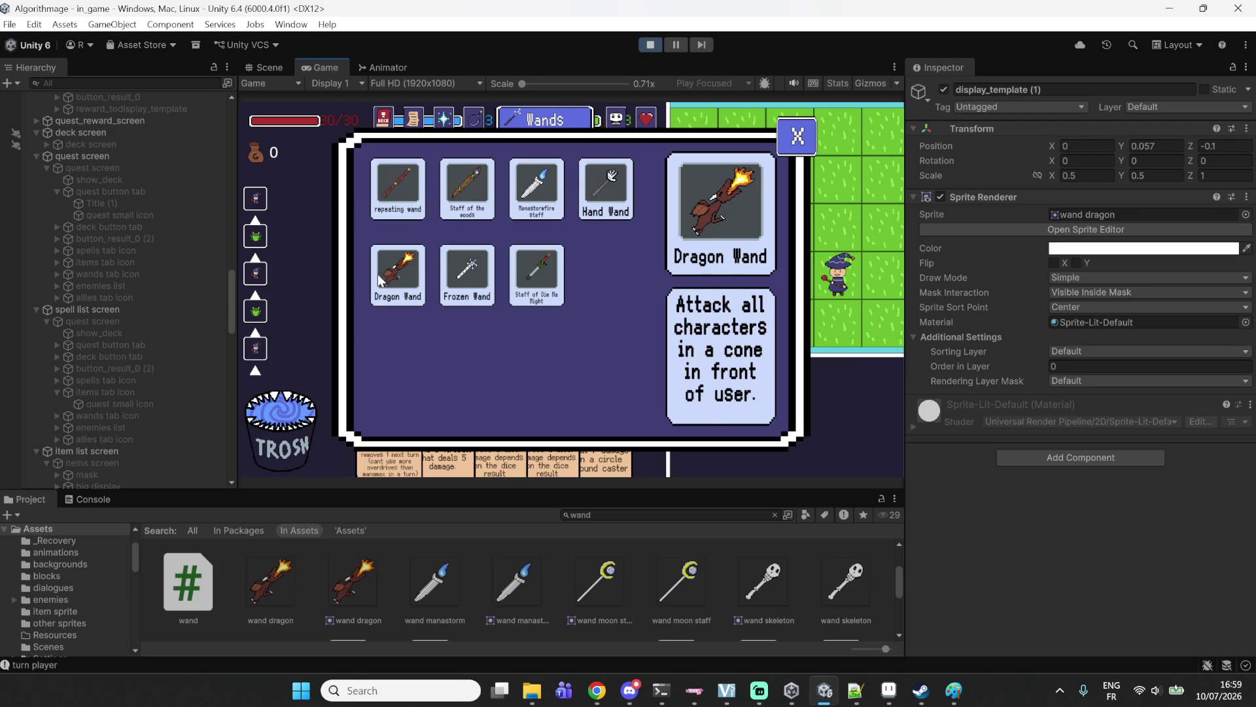
left_click(527, 273)
left_click(468, 275)
left_click(398, 275)
left_click(477, 300)
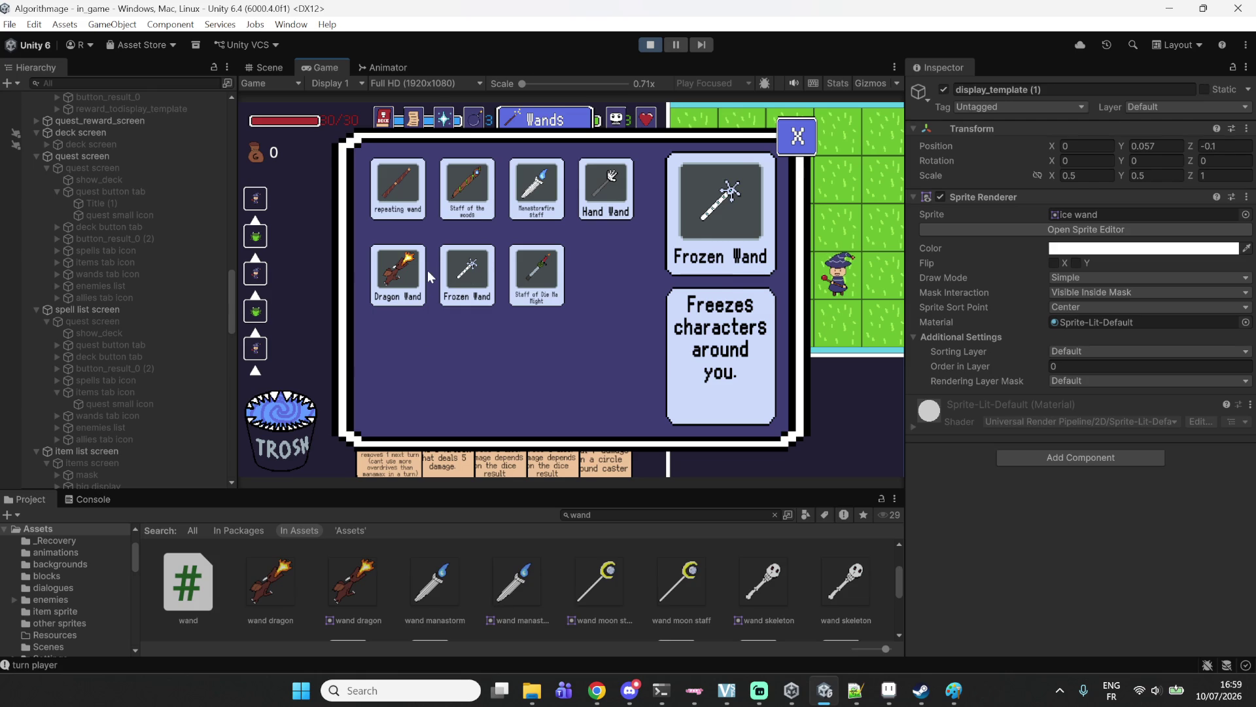
left_click(426, 270)
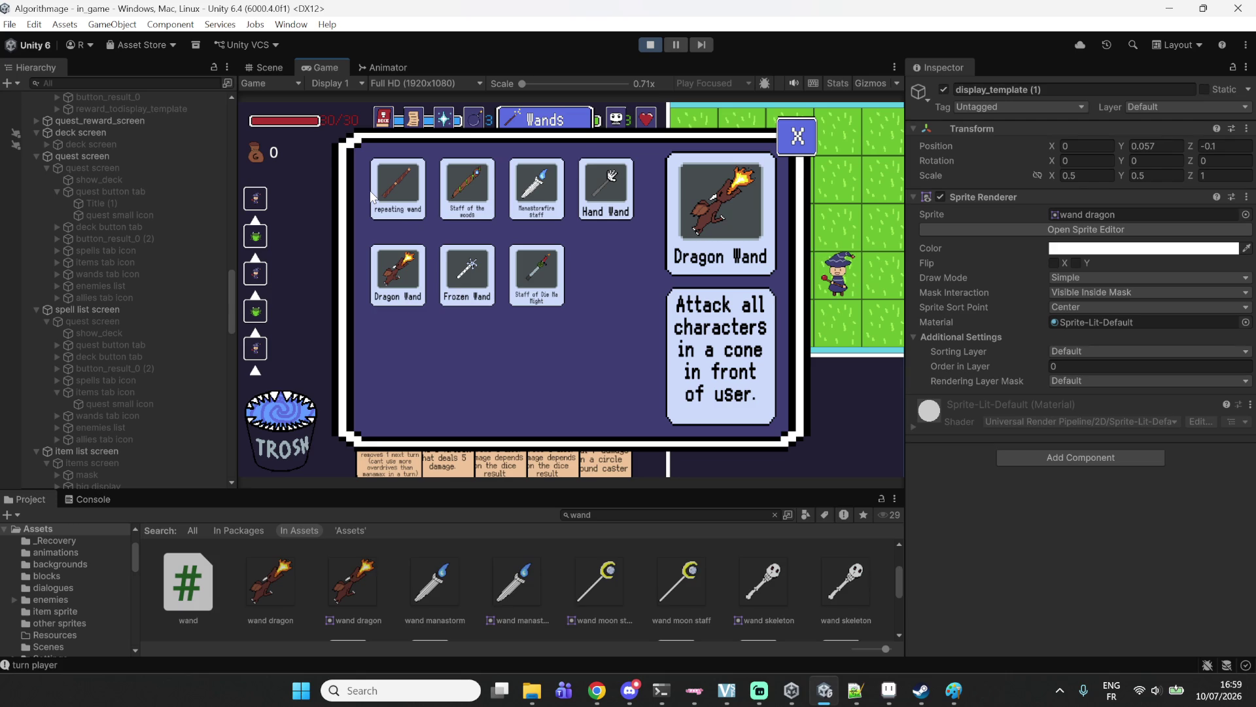
Stop the game, find boomy via a 'boom' Hierarchy search, and open its script.
left_click(658, 47)
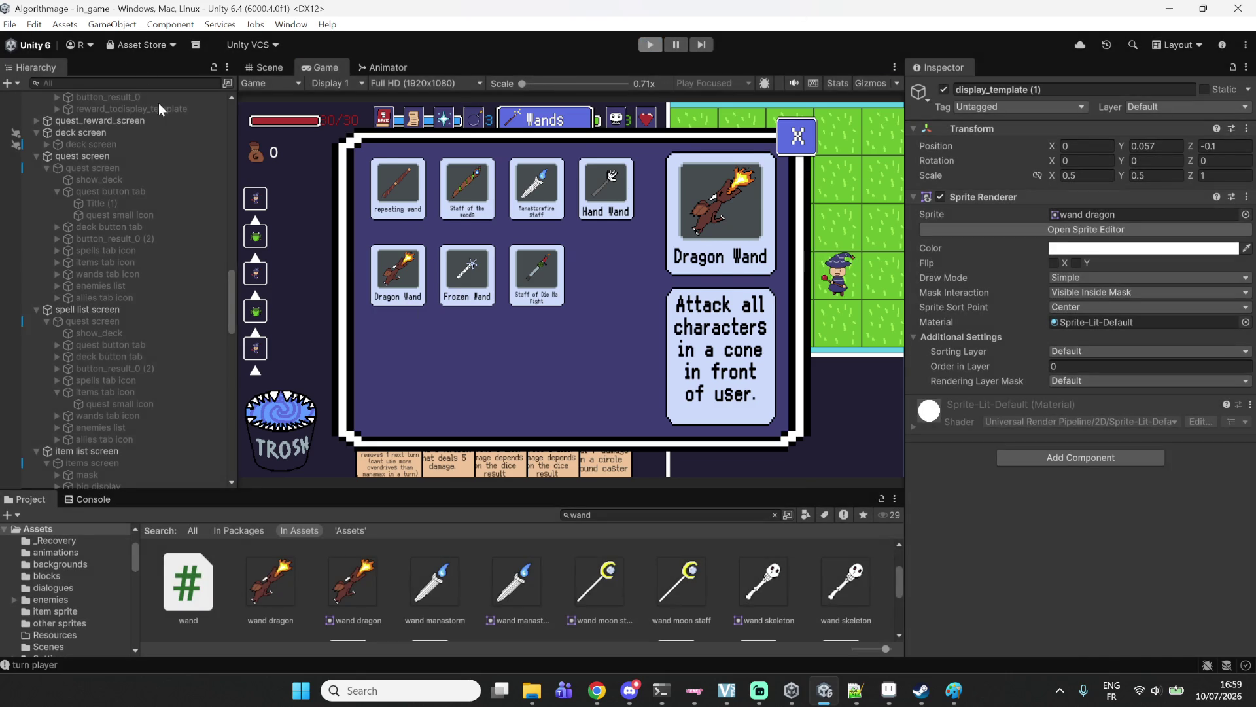
type("boom")
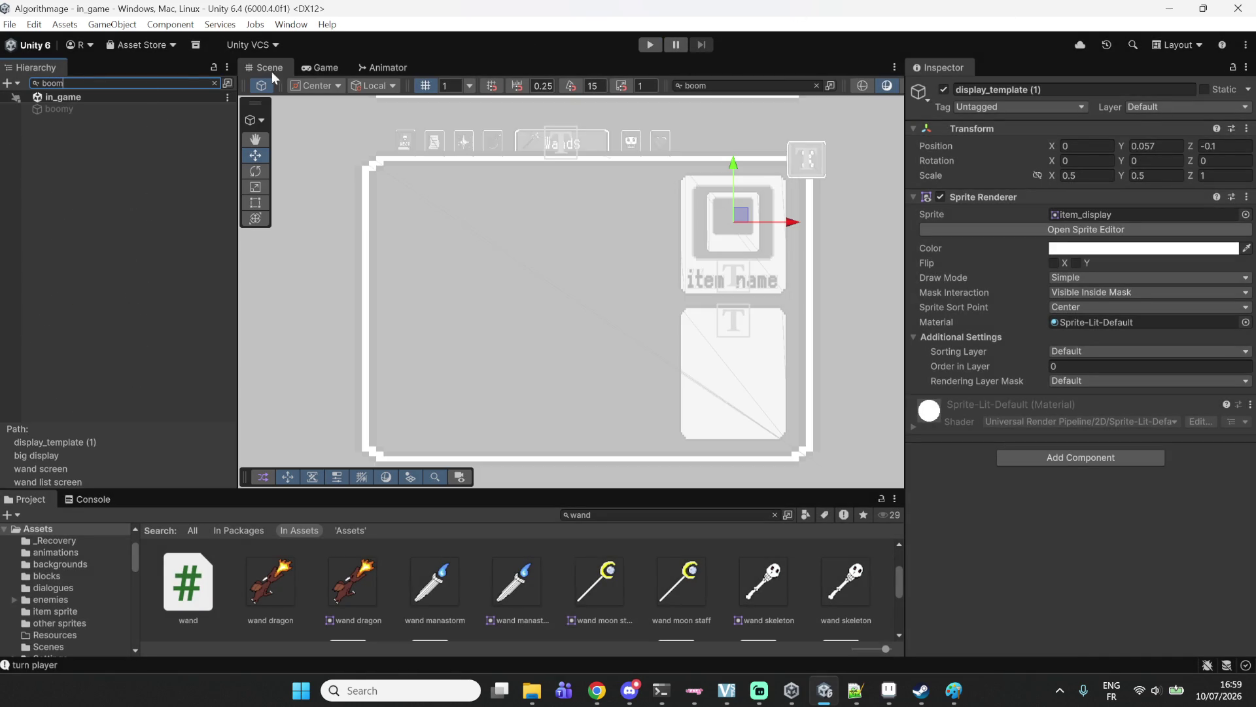
left_click(74, 113)
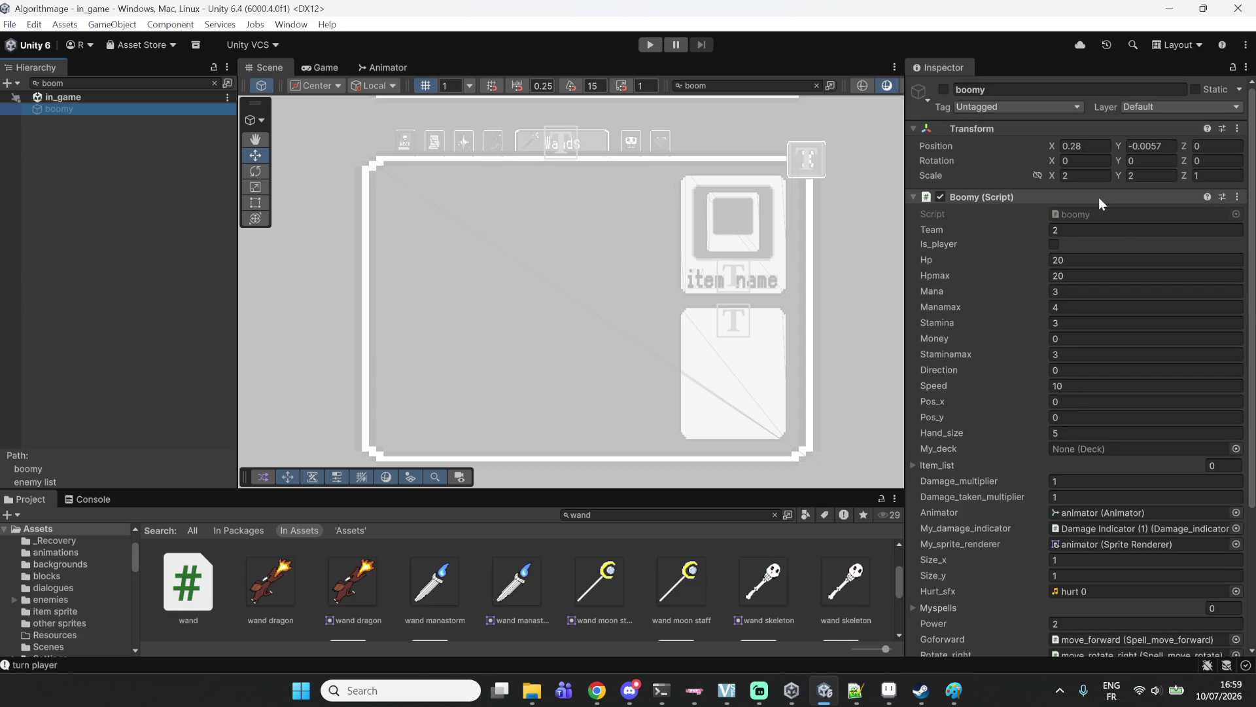
left_click(1105, 209)
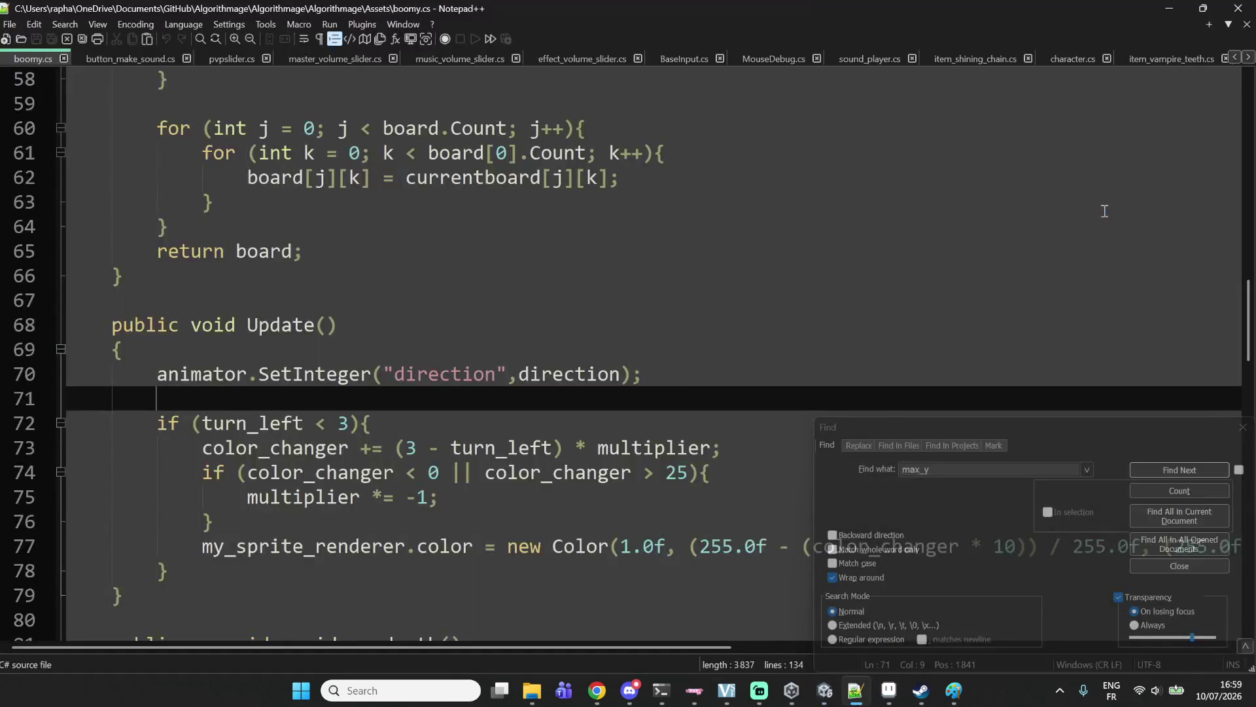
Scroll through boomy.cs to see where the radius variable is used.
left_click(353, 424)
scroll(356, 425, "down", 1)
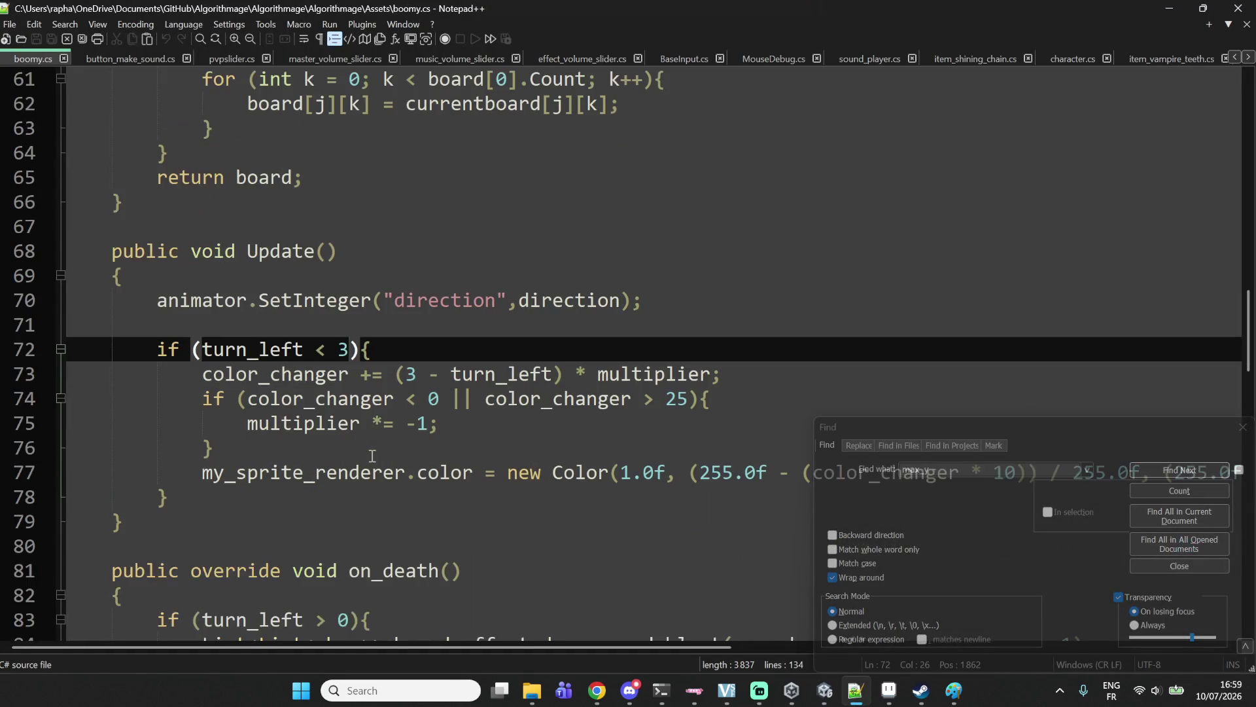
scroll(428, 368, "down", 1)
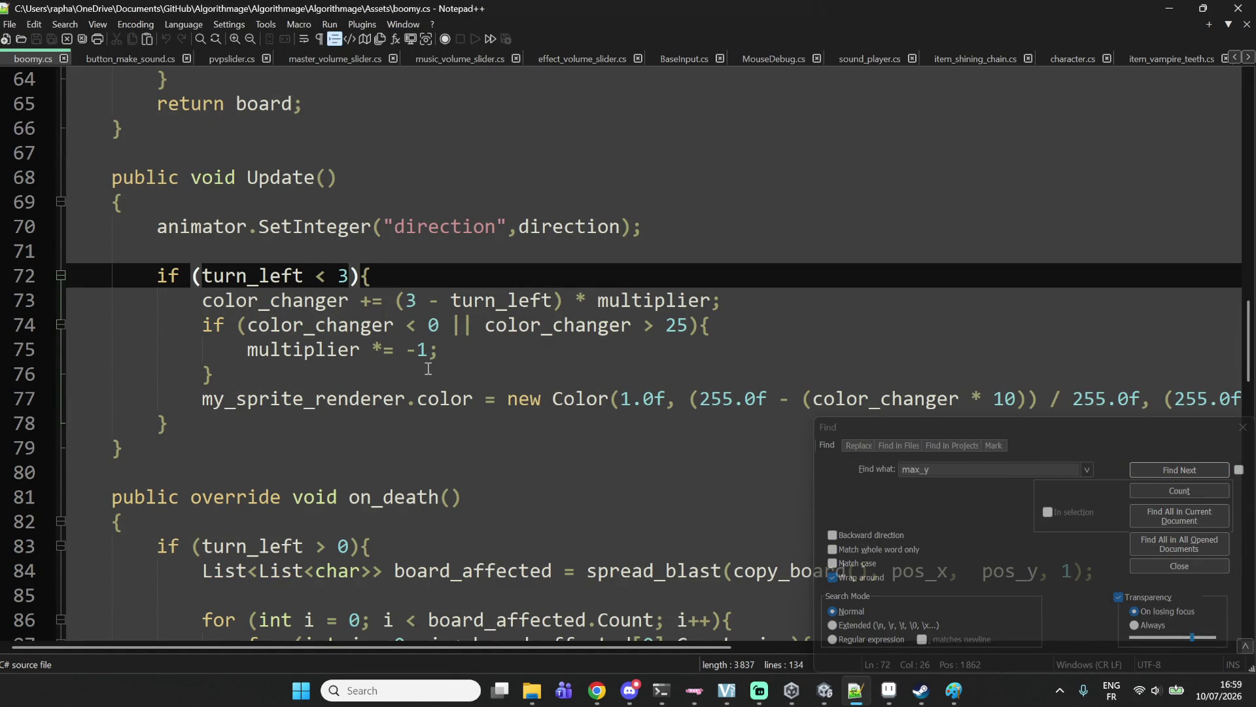
scroll(428, 369, "up", 12)
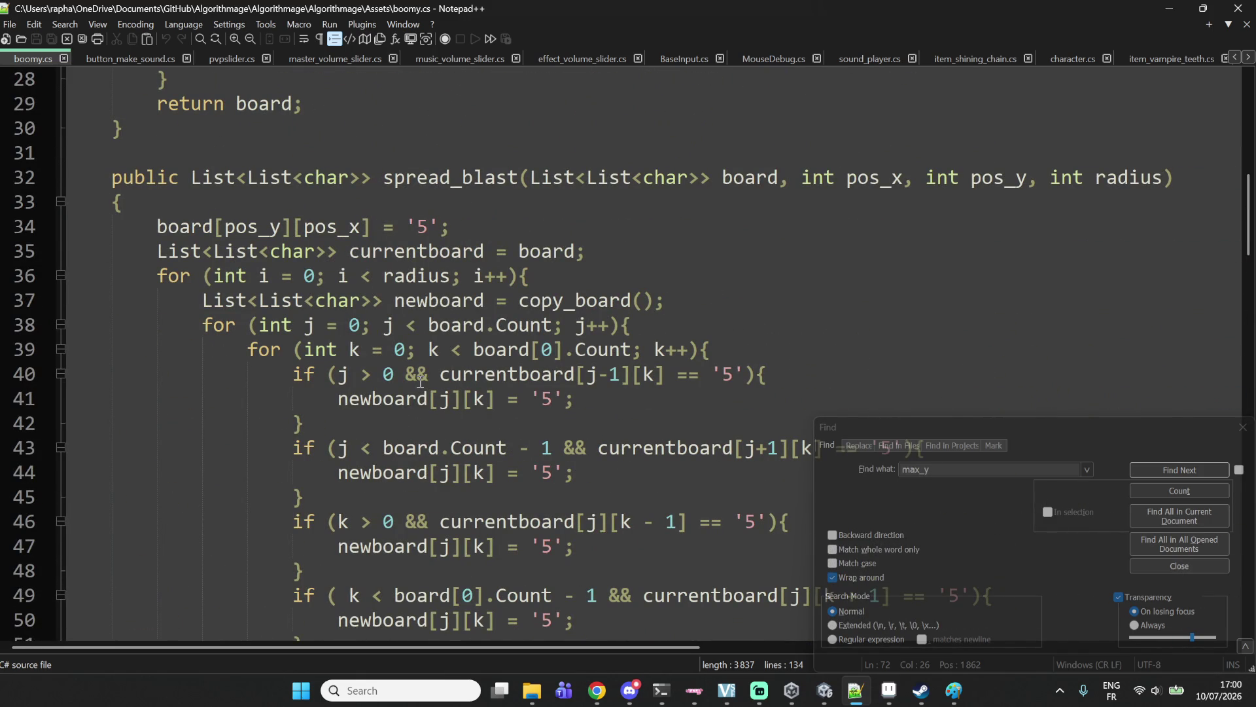
double_click(402, 278)
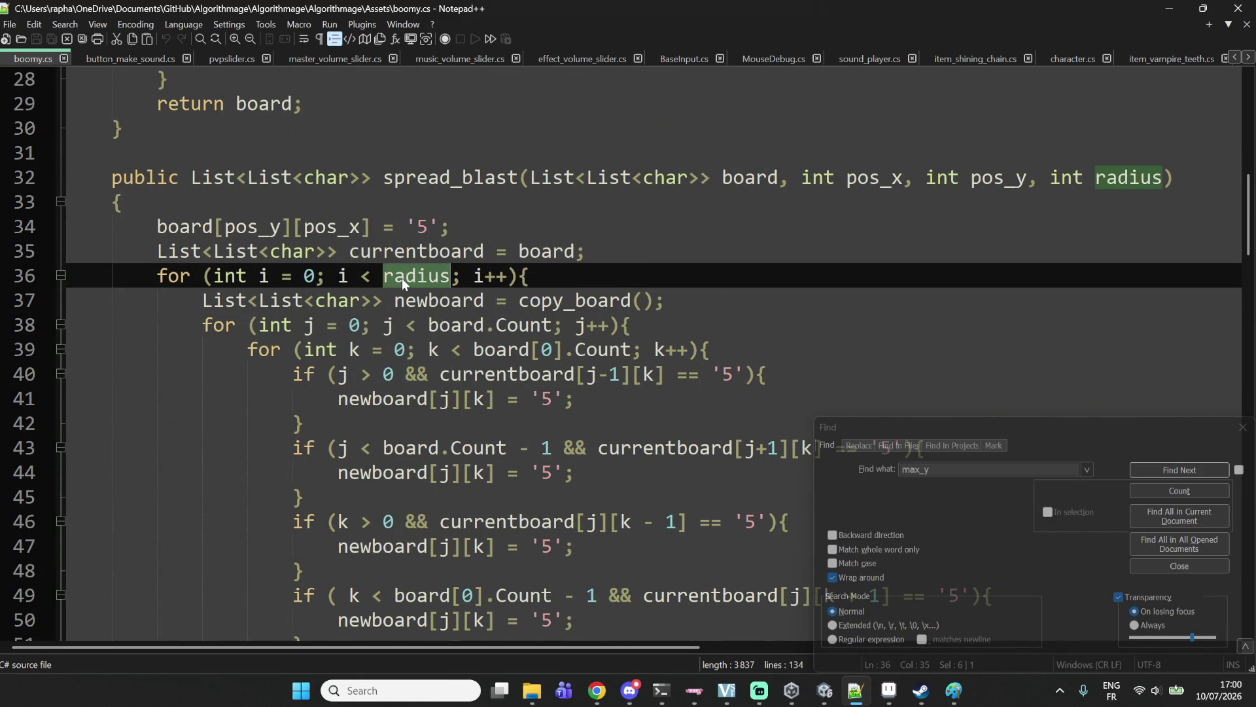
scroll(396, 288, "up", 6)
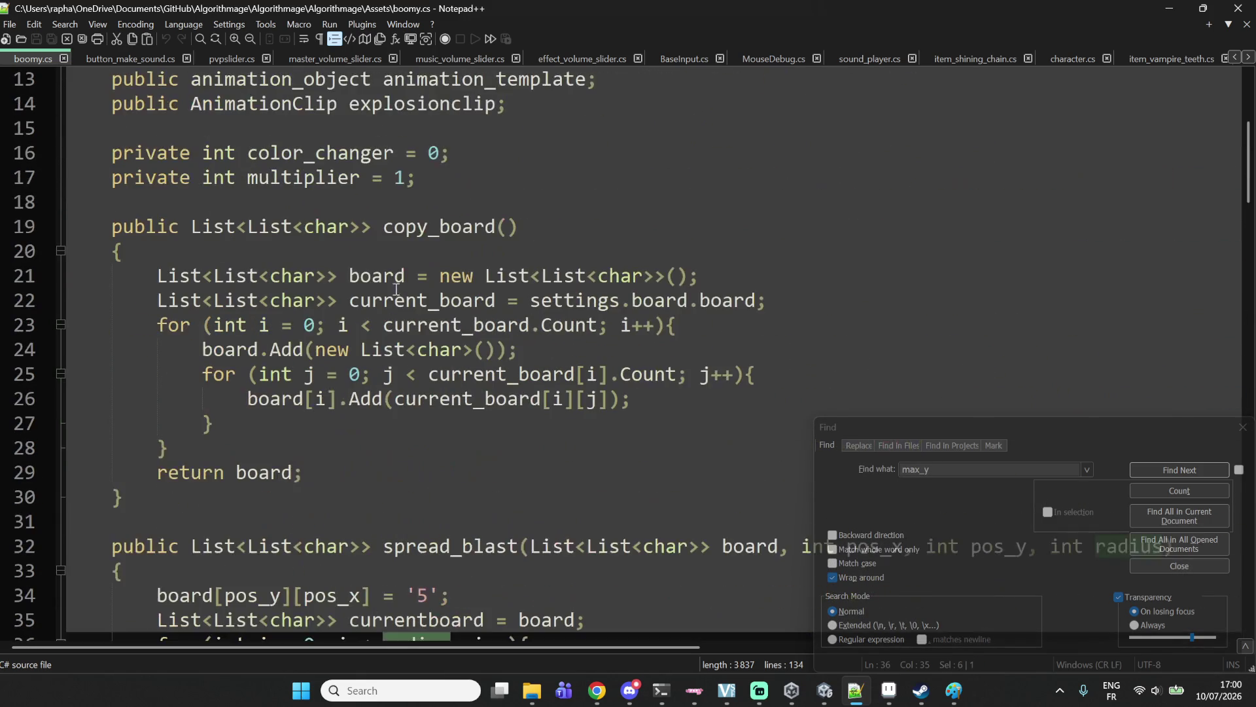
scroll(396, 293, "up", 2)
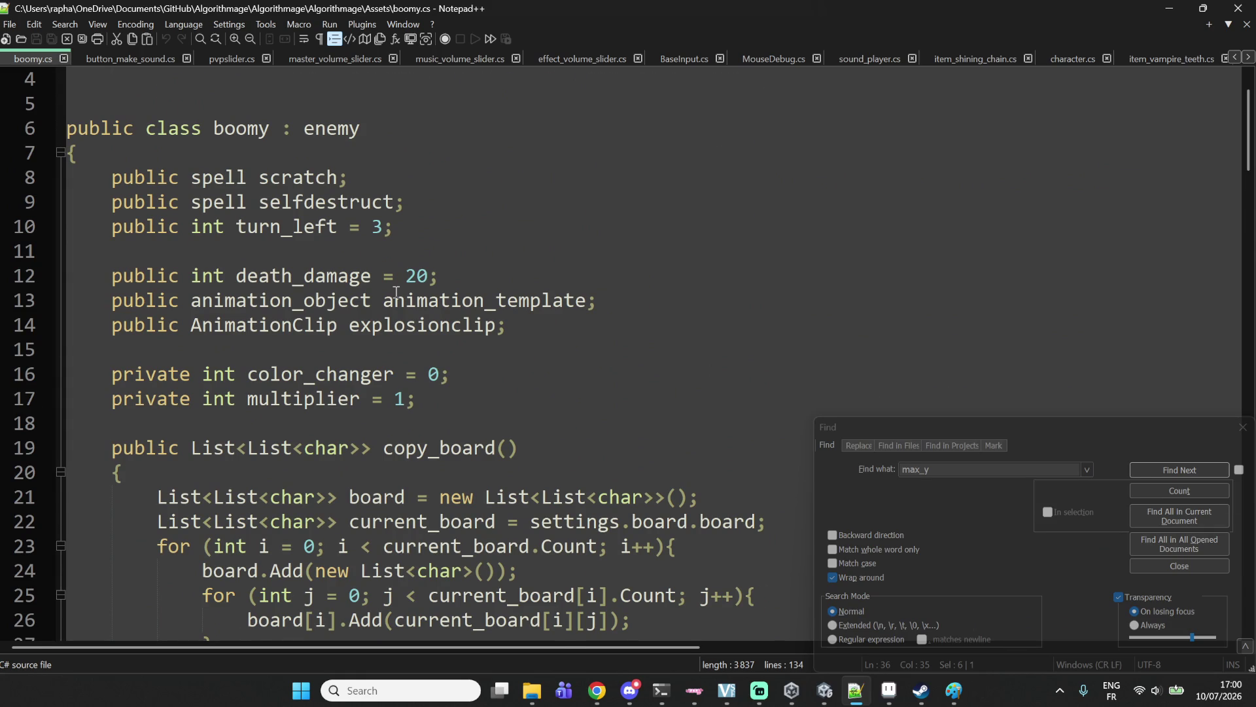
scroll(395, 293, "down", 8)
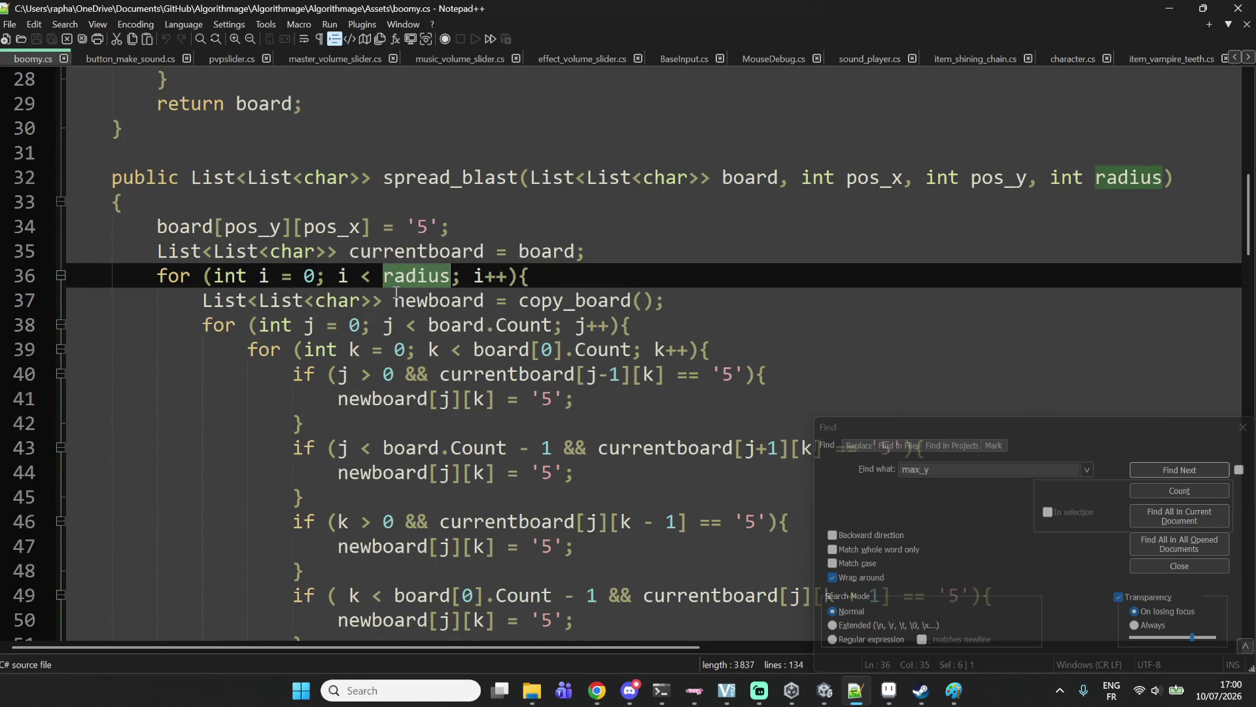
scroll(396, 293, "up", 7)
scroll(433, 312, "down", 20)
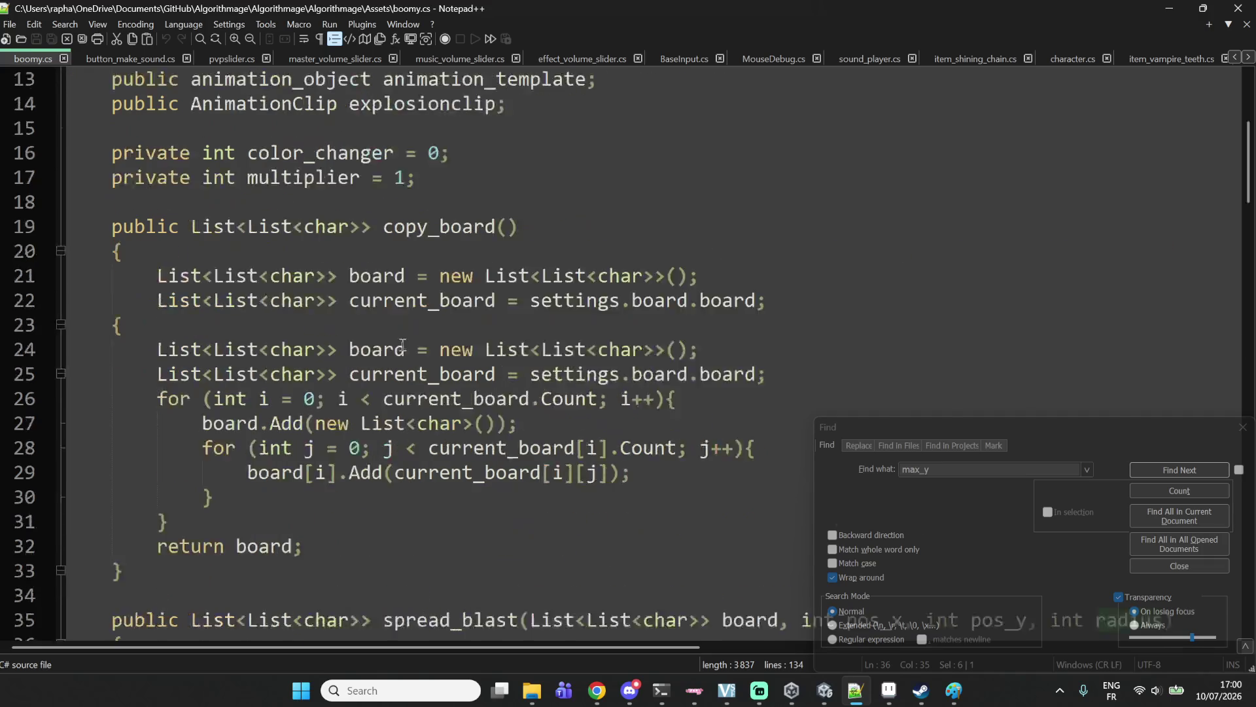
scroll(401, 323, "down", 9)
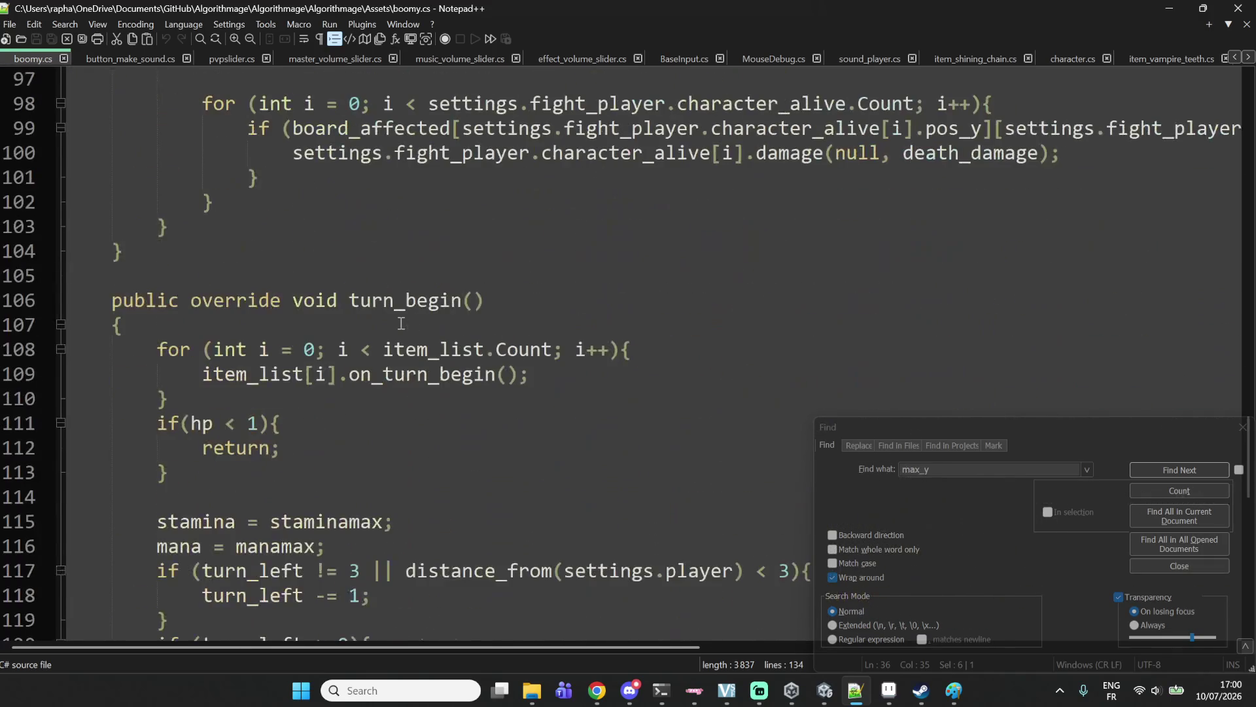
Change turn_begin's distance threshold on line 117 from 3 to 4 and save boomy.cs.
left_click(401, 303)
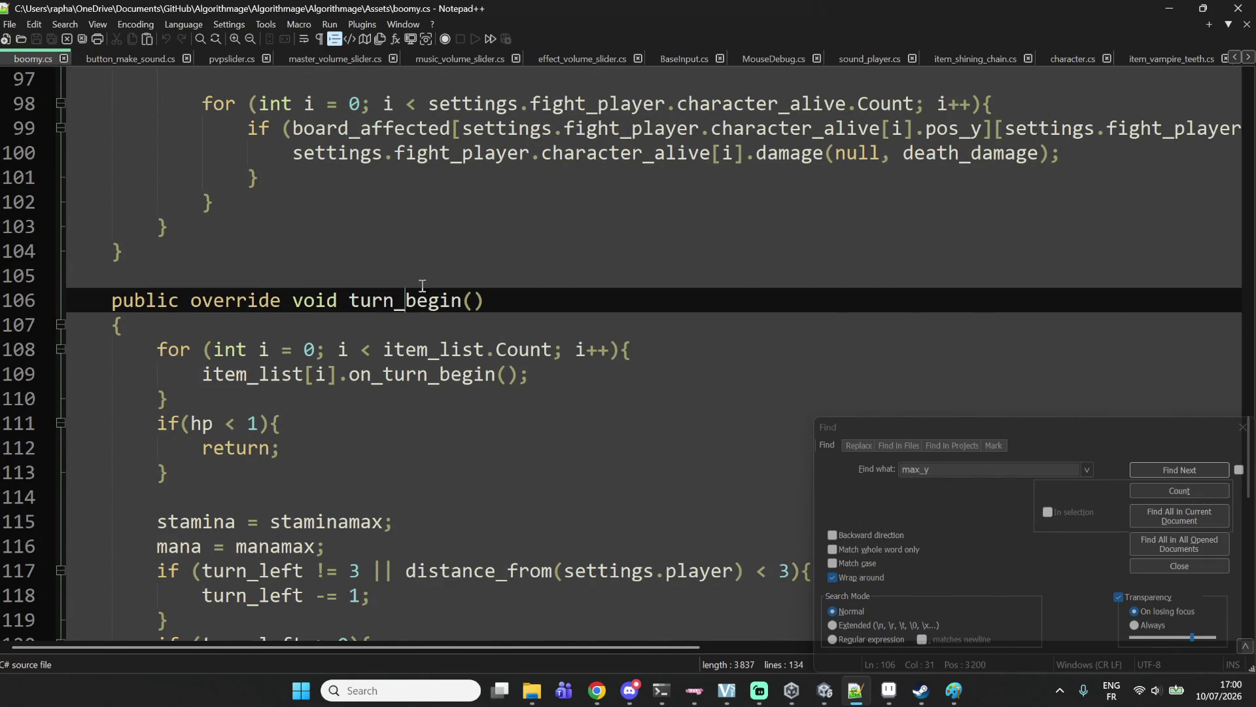
scroll(422, 301, "down", 3)
left_click(783, 374)
left_click(784, 350)
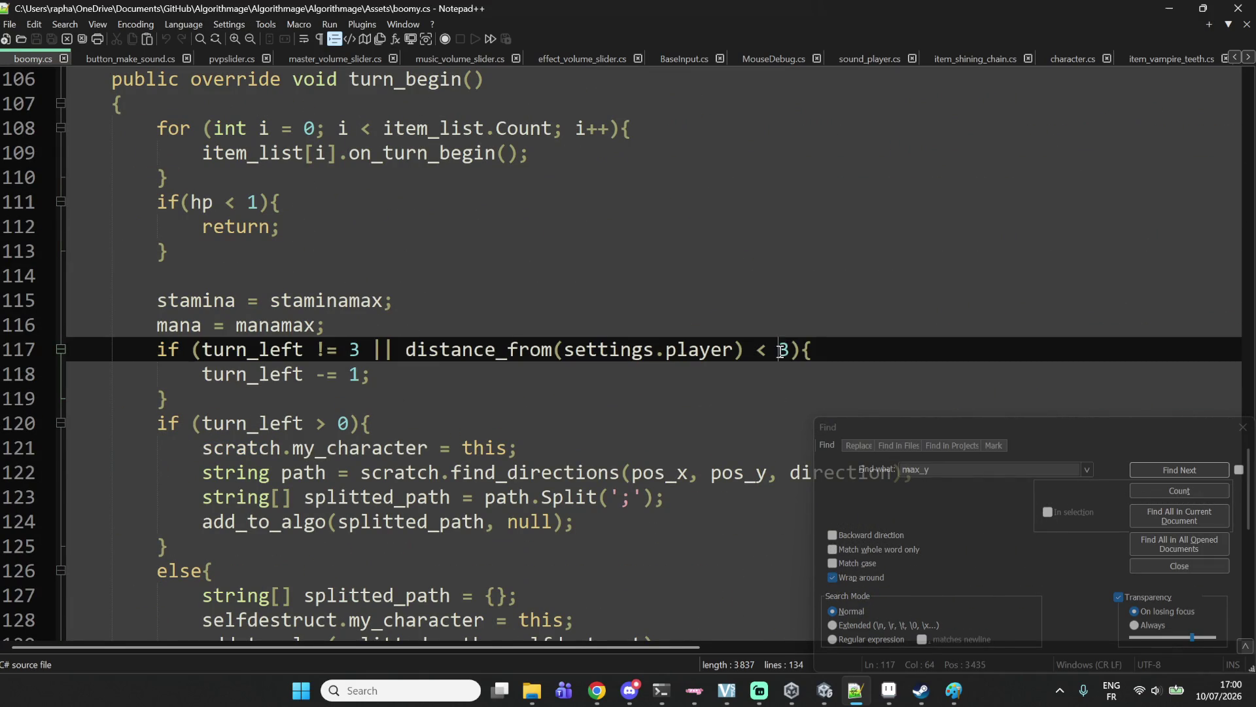
key("BackSpace")
type("4")
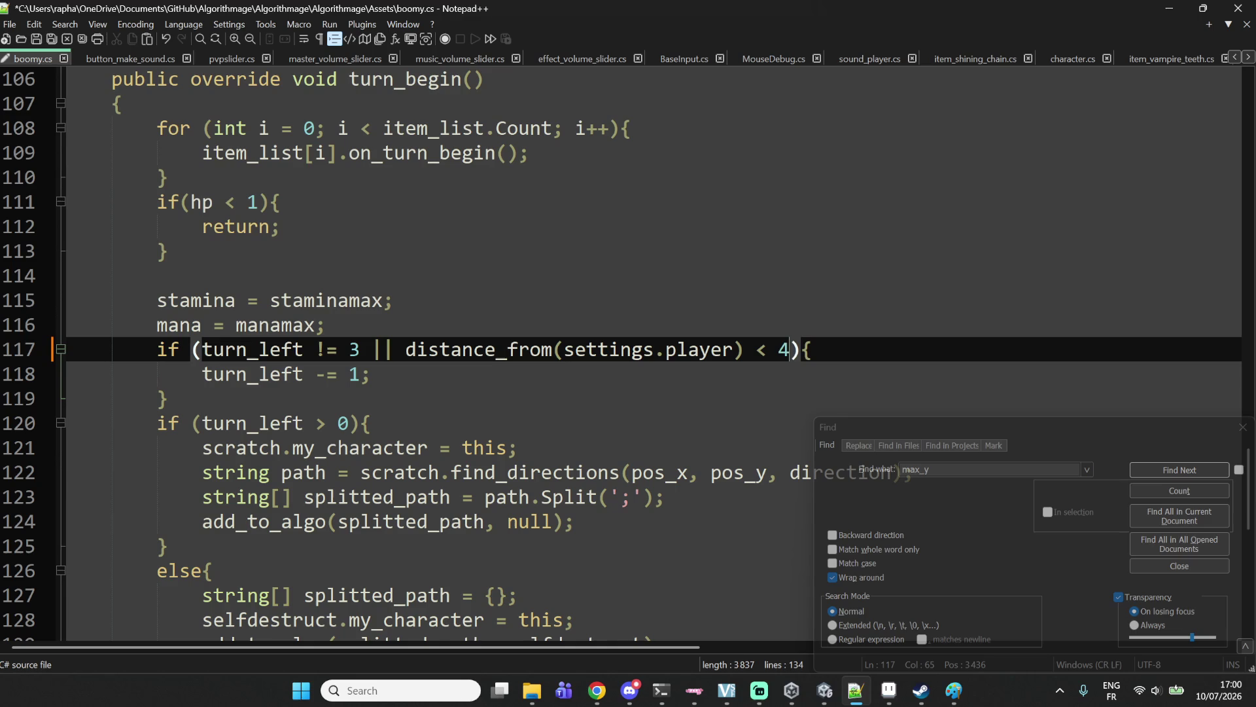
key("ctrl+s")
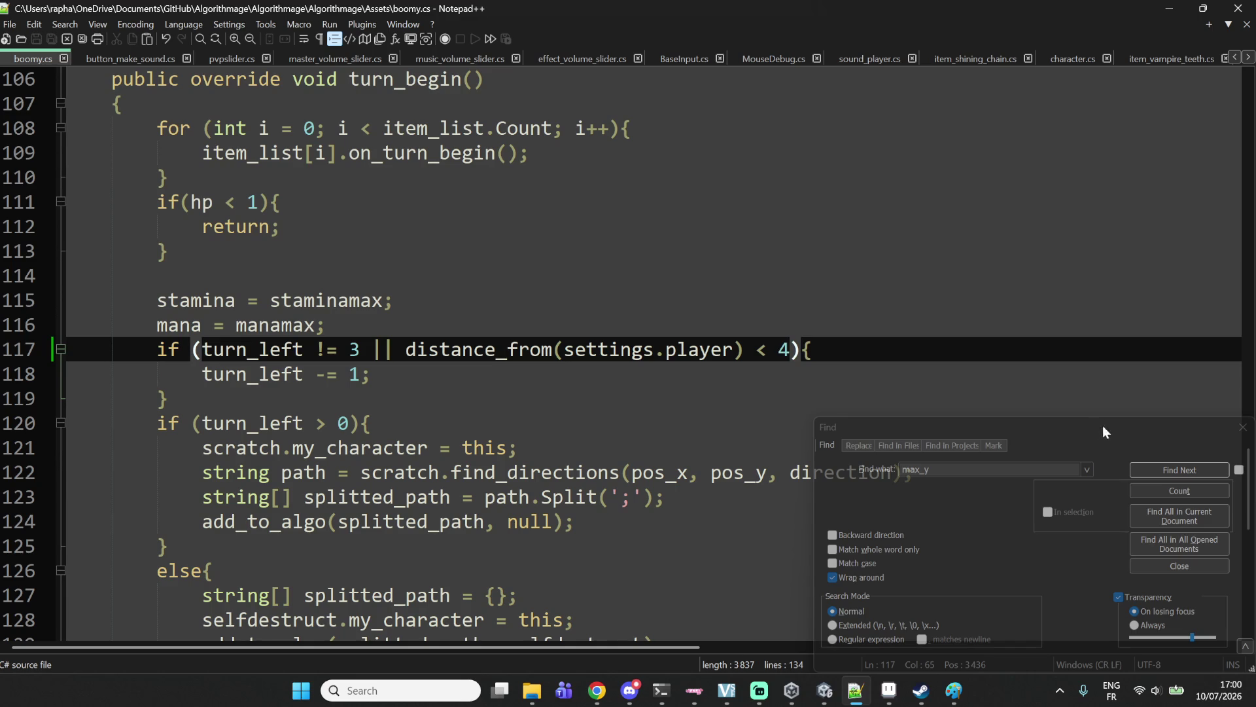
left_click(795, 371)
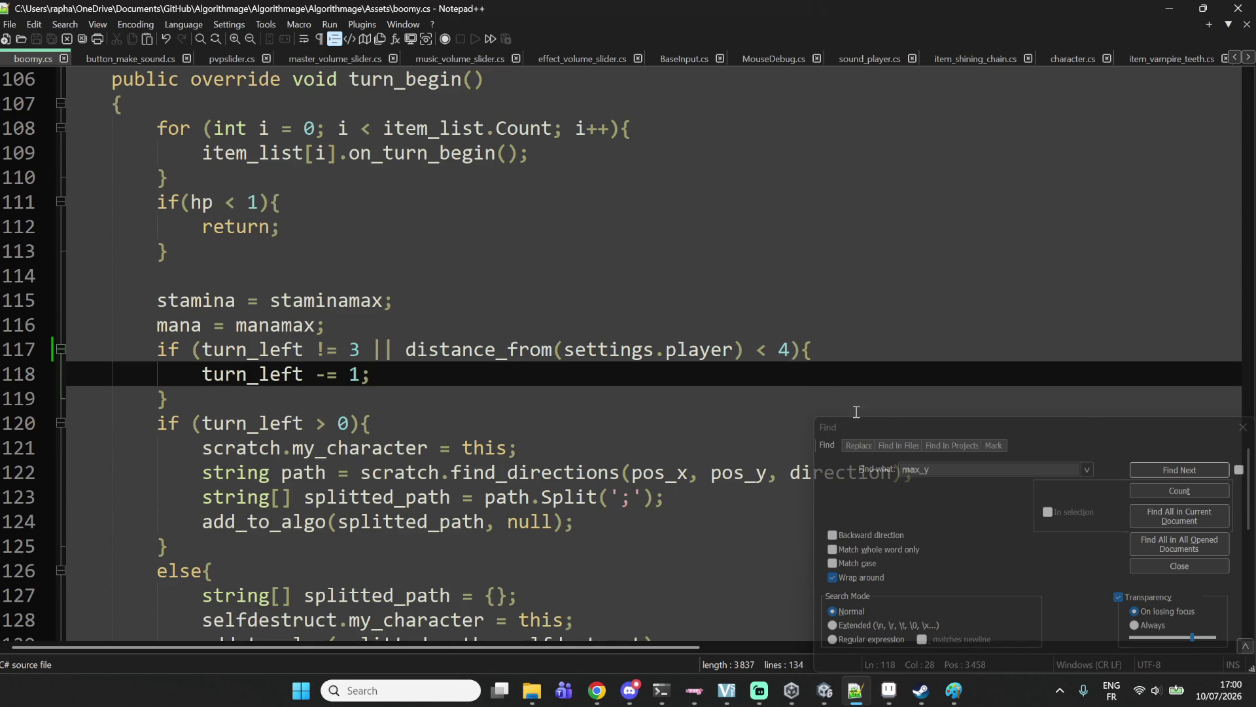
left_click(1149, 246)
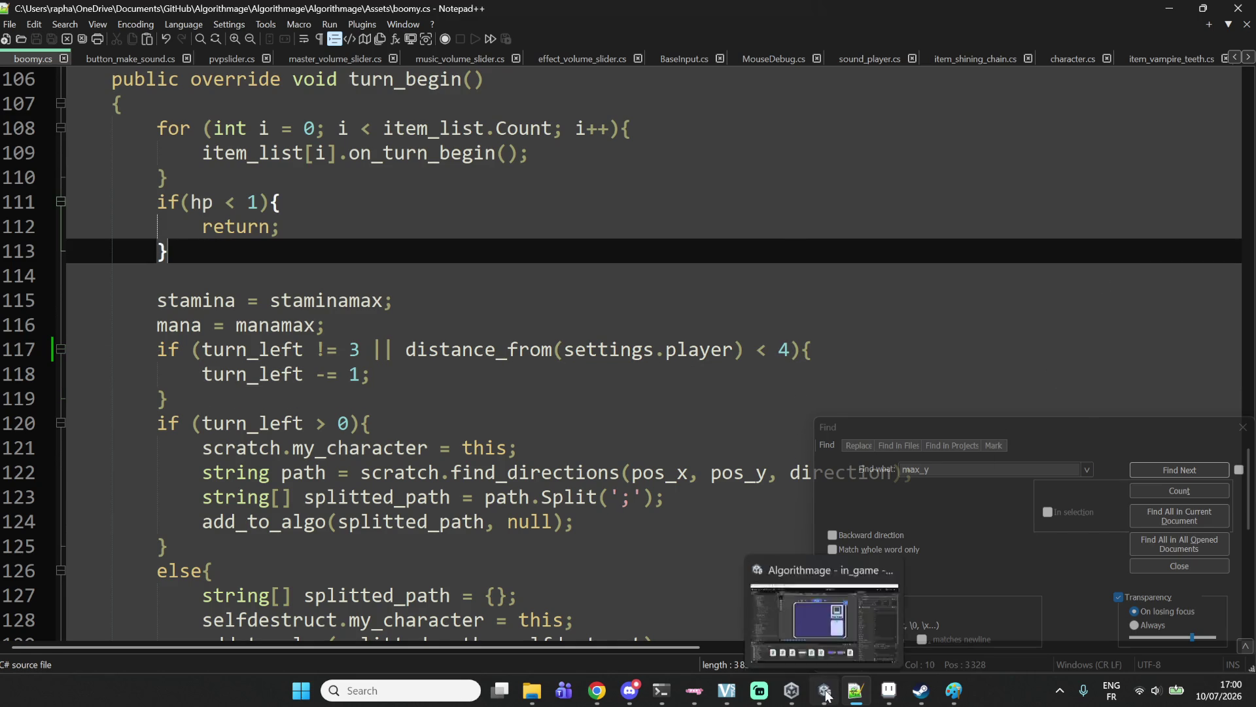
left_click(825, 690)
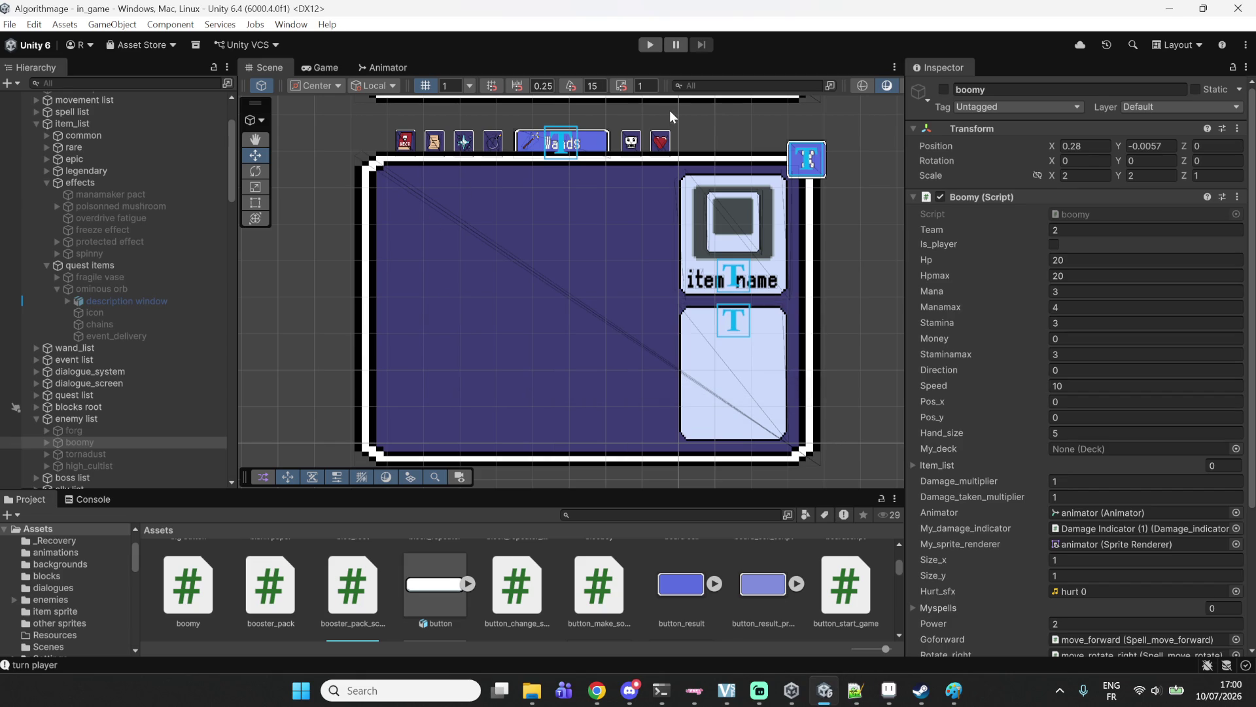
left_click(466, 147)
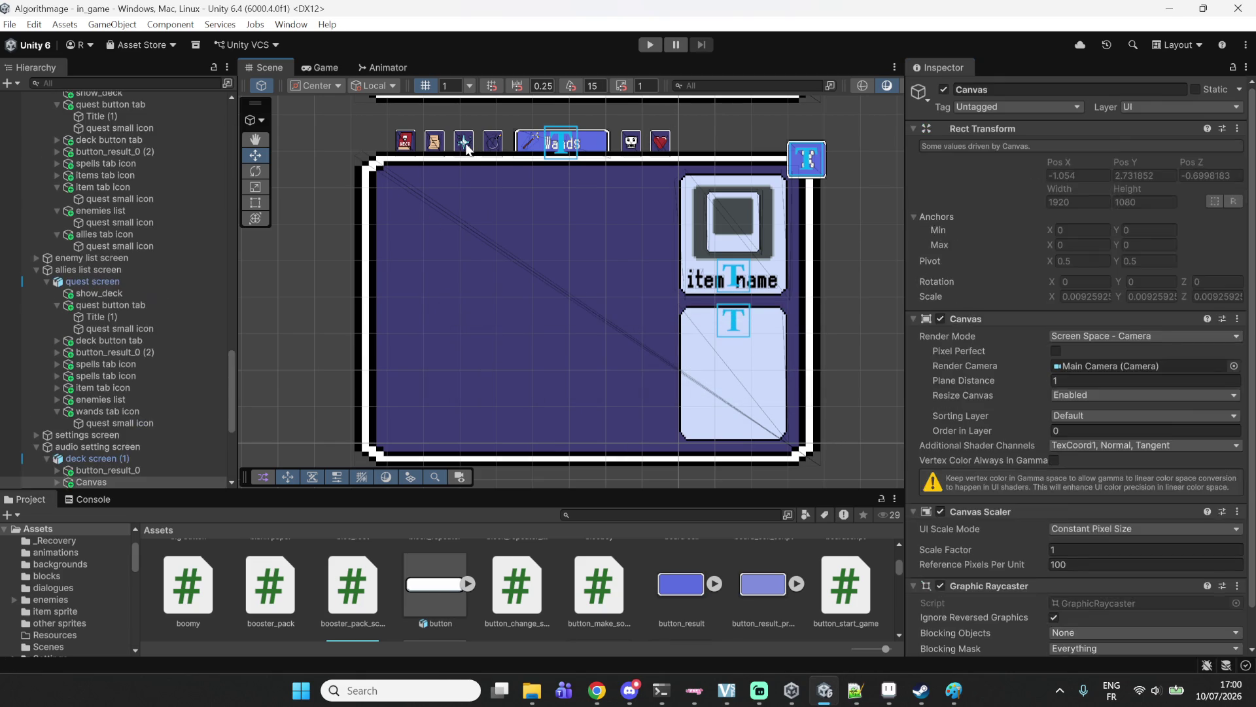
left_click(465, 144)
left_click(465, 141)
scroll(466, 141, "up", 4)
left_click(529, 182)
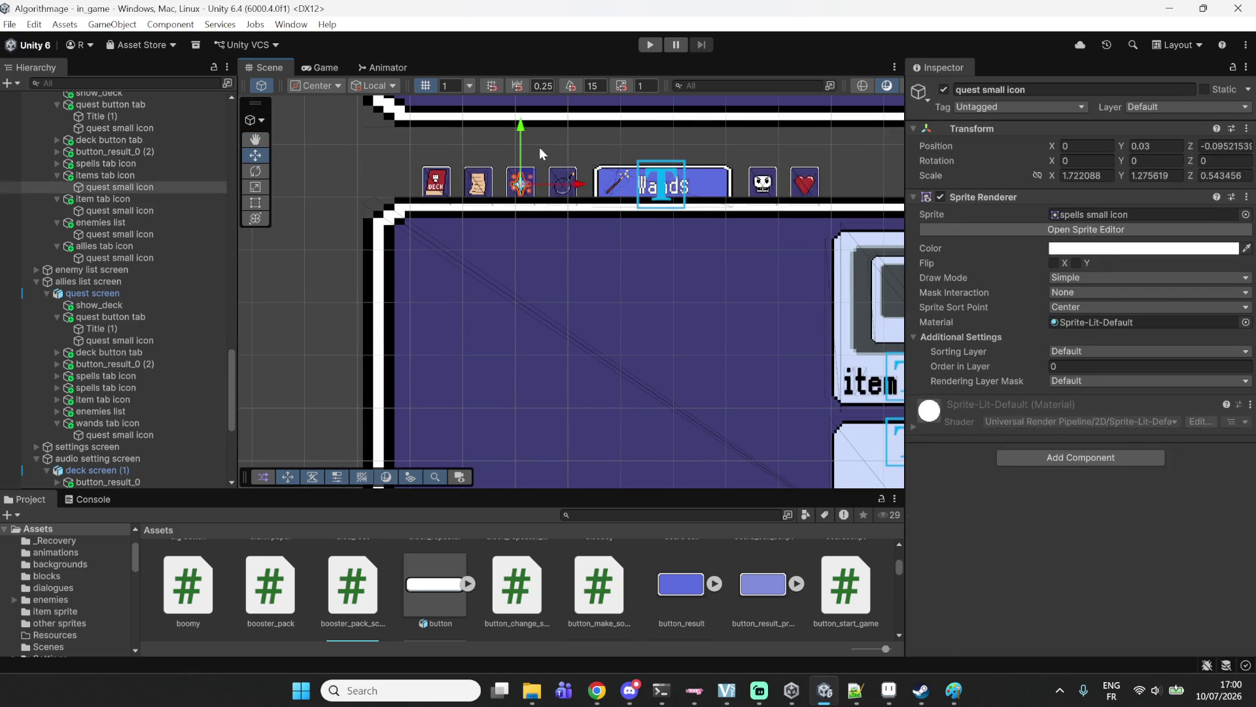
left_click(529, 178)
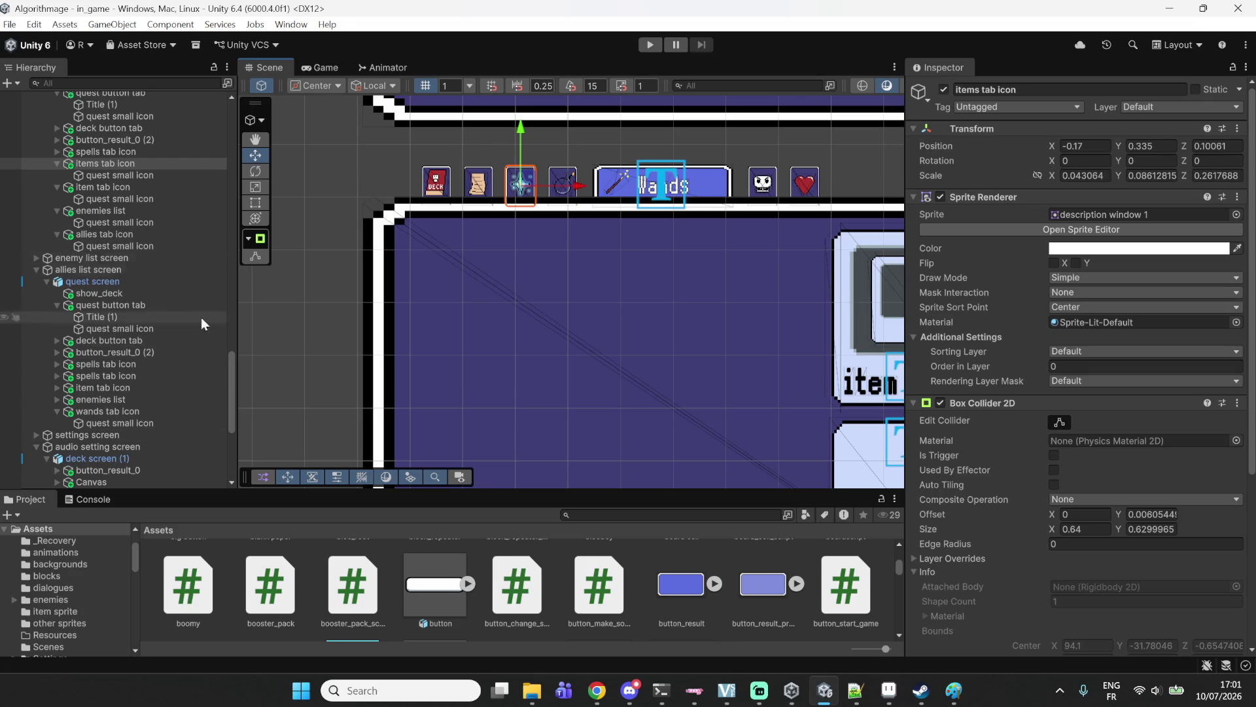
Inspect the big display, item list displayer and display template objects and their references.
scroll(85, 412, "up", 2)
scroll(95, 400, "up", 4)
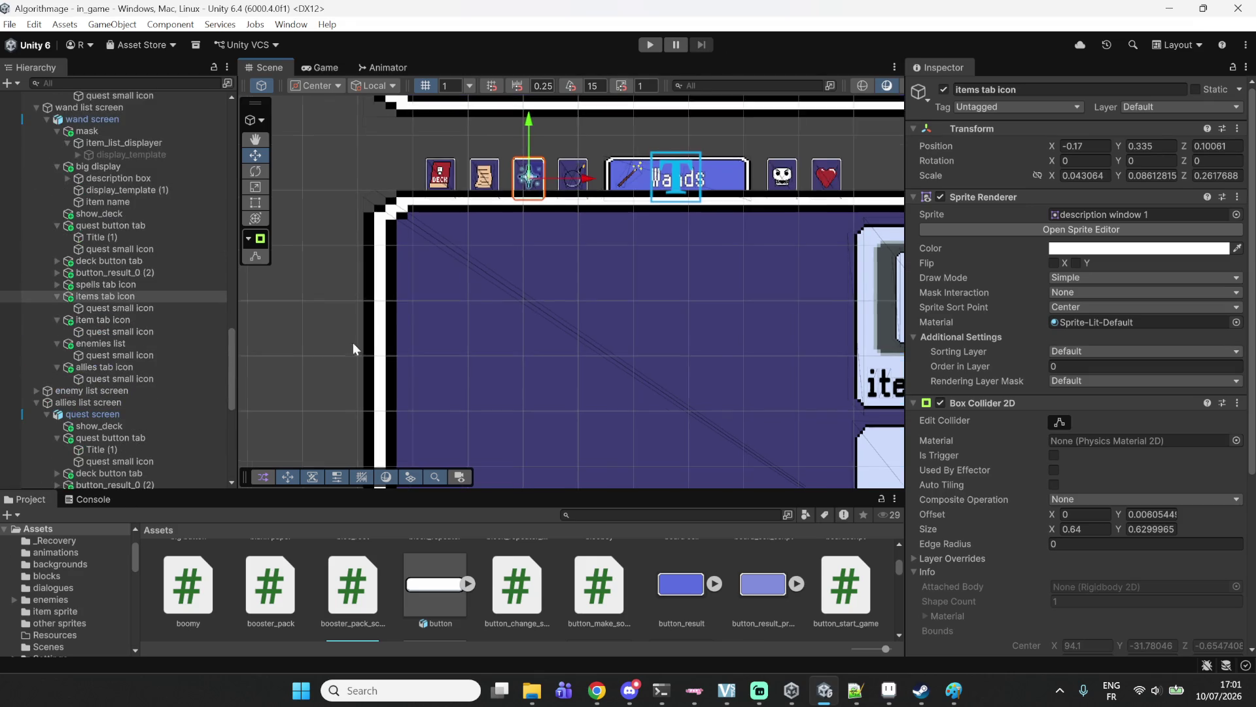
scroll(352, 343, "down", 4)
left_click(684, 322)
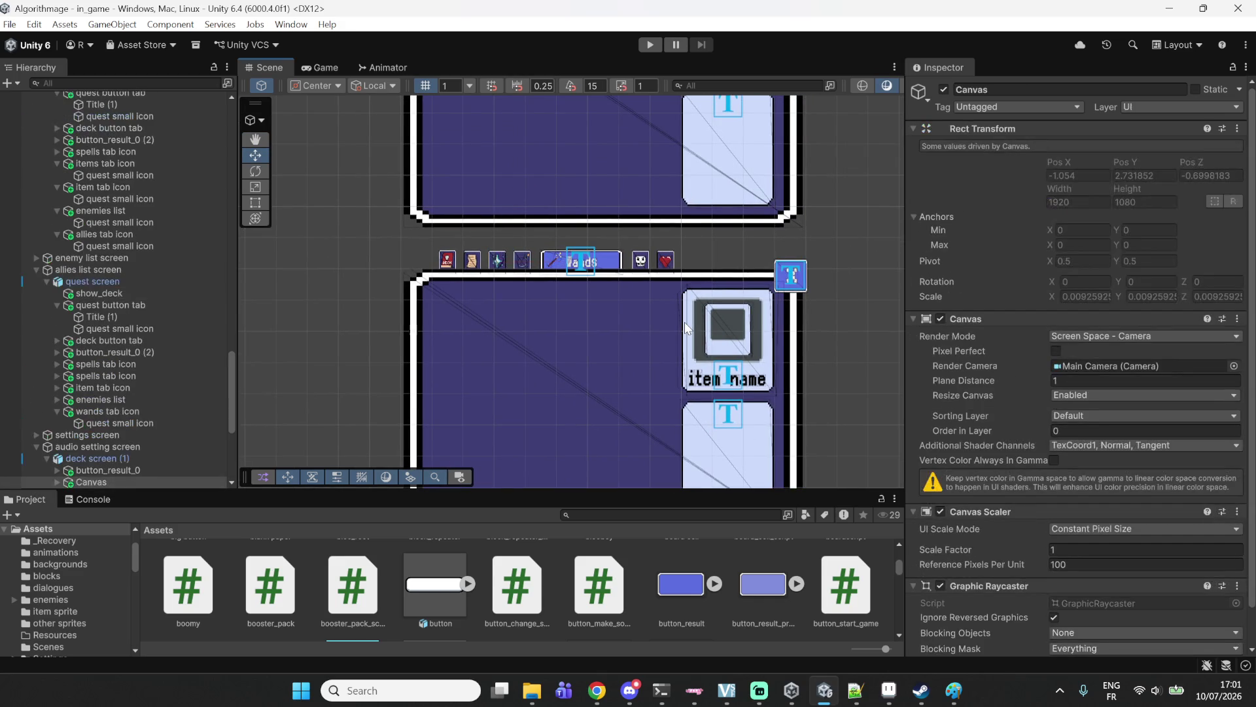
left_click(688, 322)
left_click(688, 320)
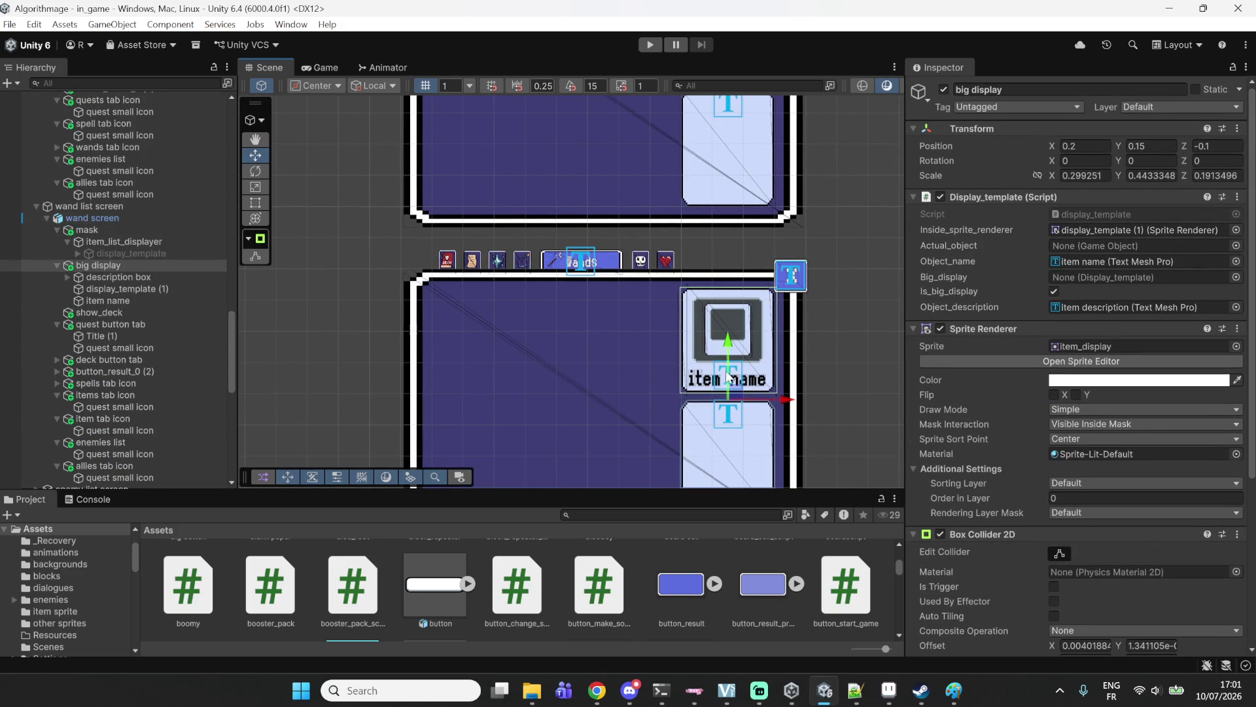
left_click(119, 263)
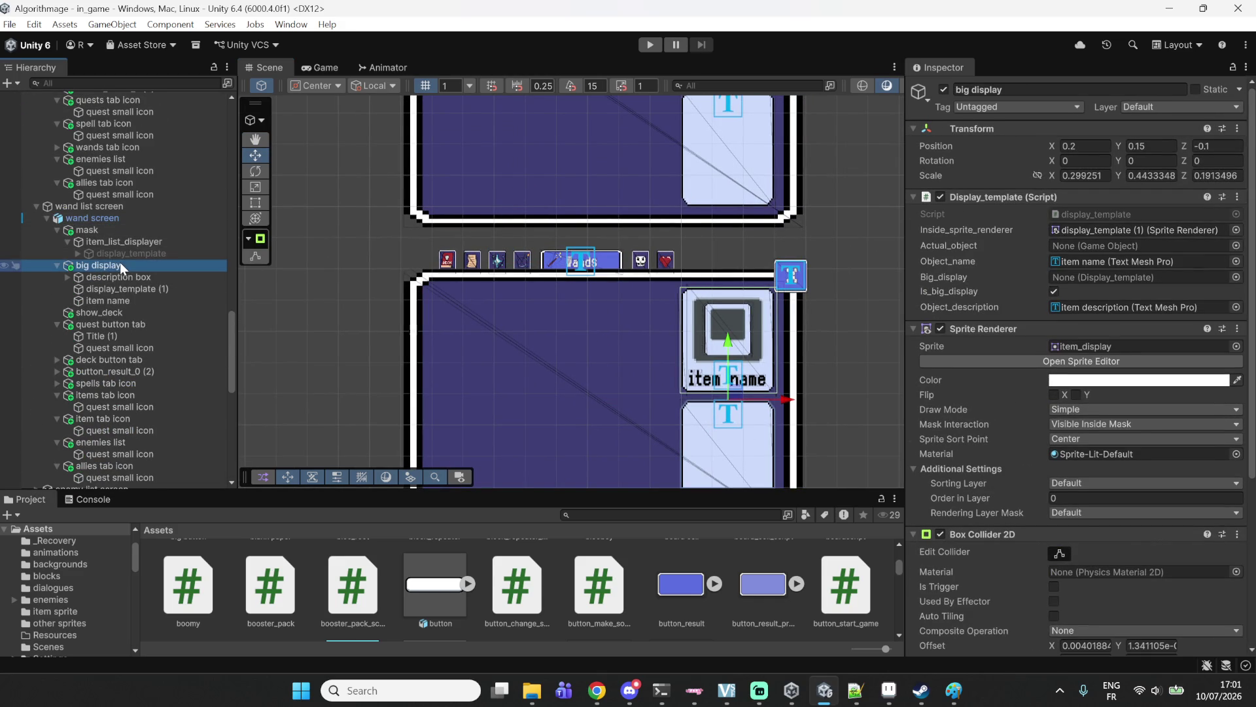
left_click(113, 243)
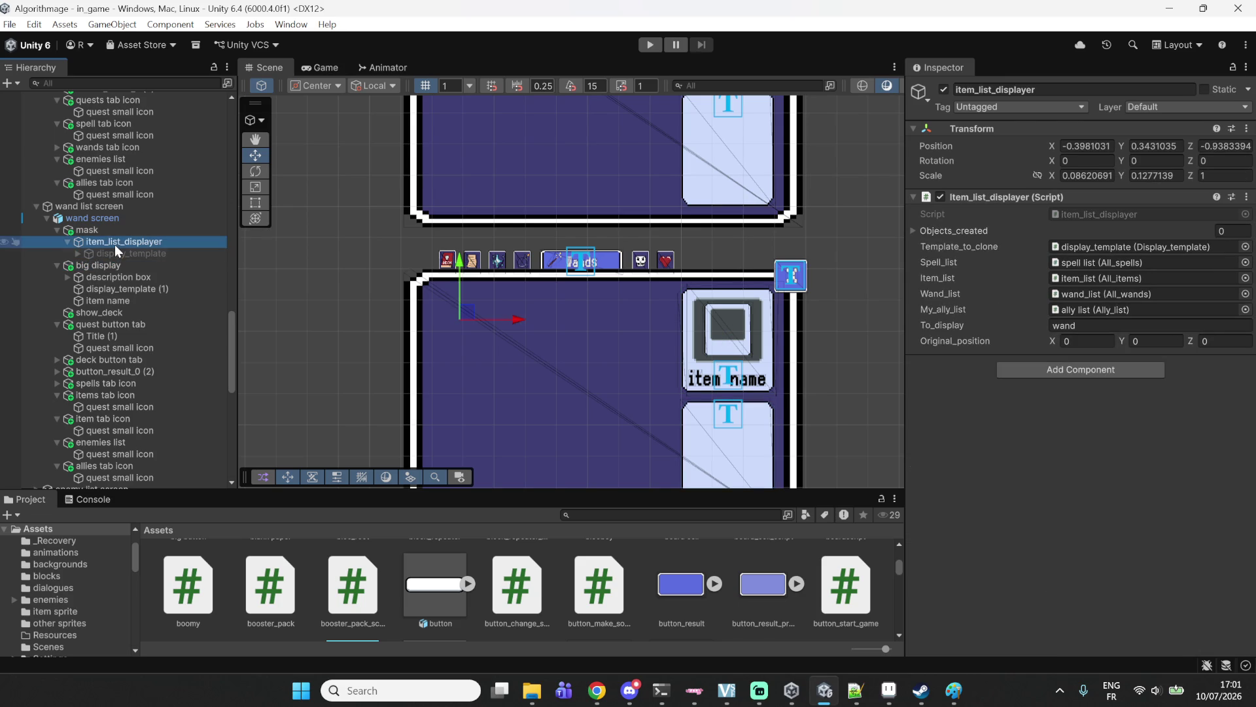
left_click(115, 257)
left_click(1106, 277)
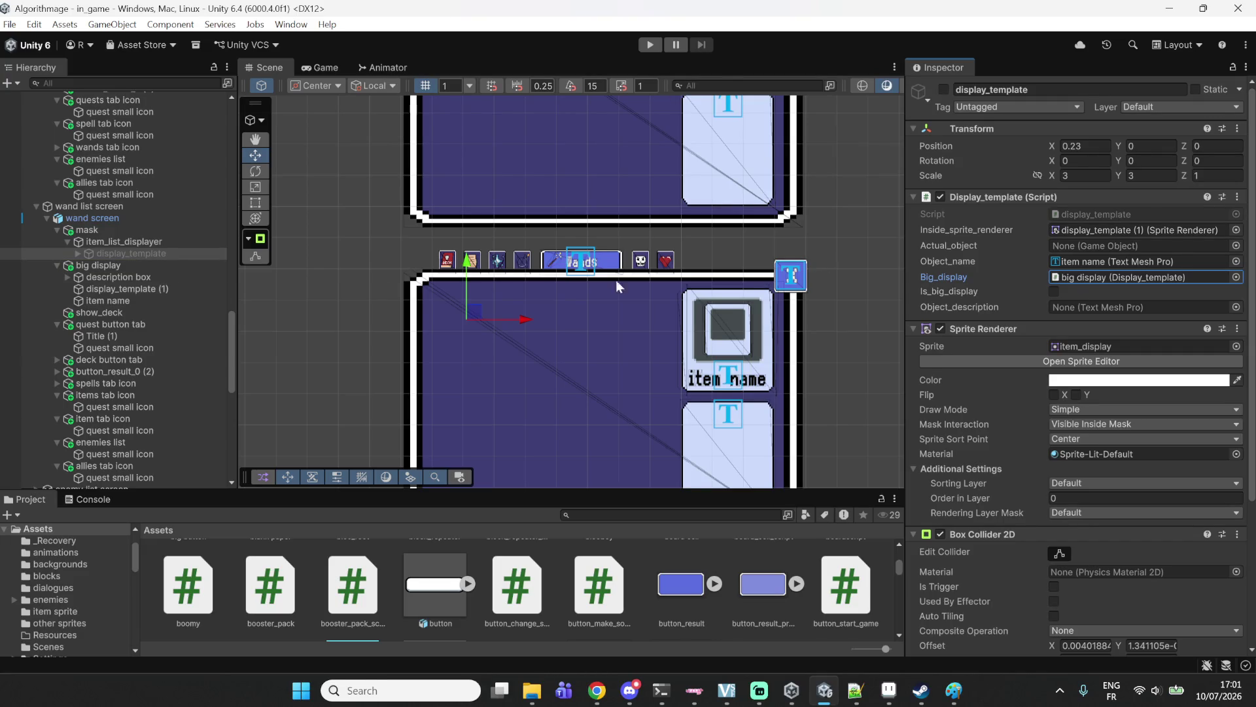
left_click(116, 266)
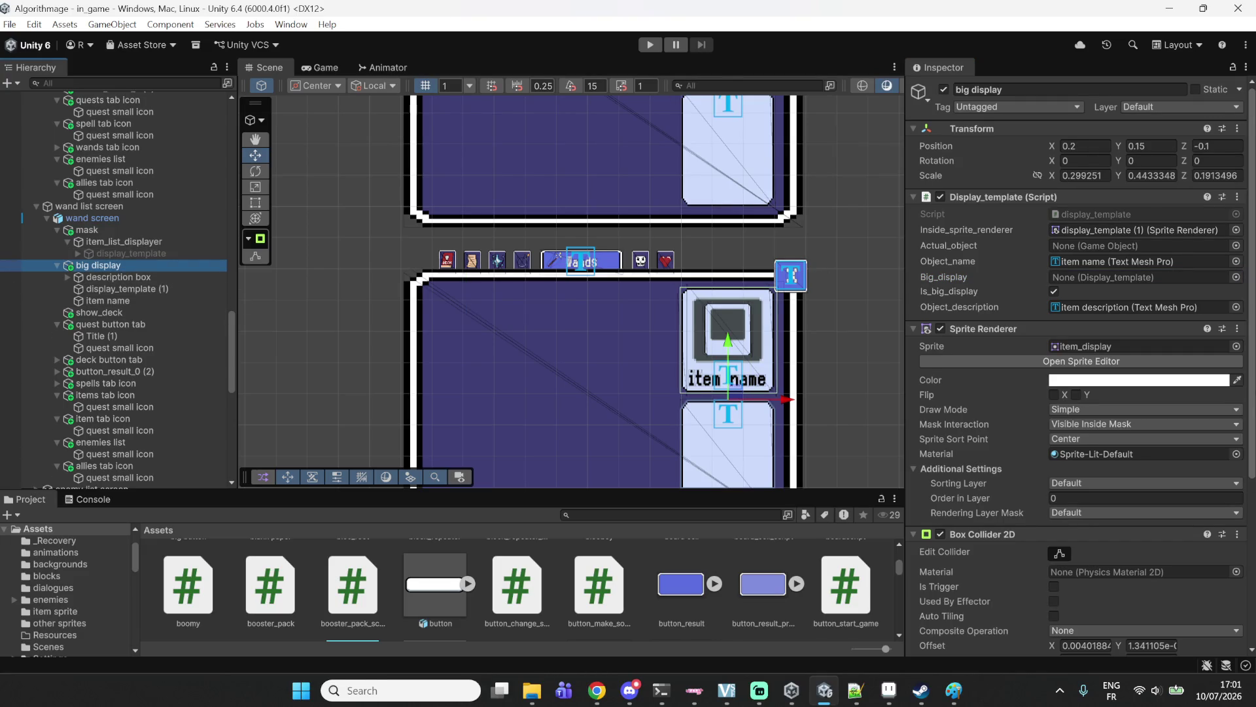
Open the display_template script from big display's component and place the caret on line 17.
left_click(1116, 214)
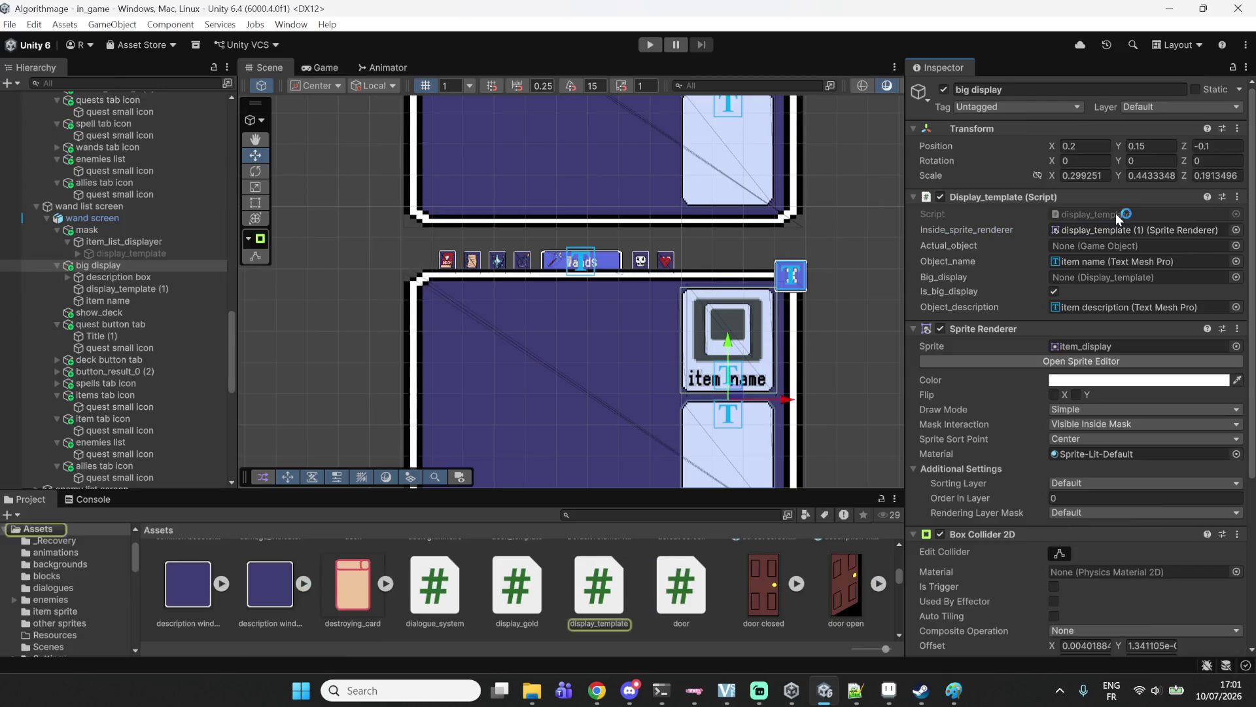
double_click(1117, 213)
scroll(437, 328, "up", 7)
left_click(437, 470)
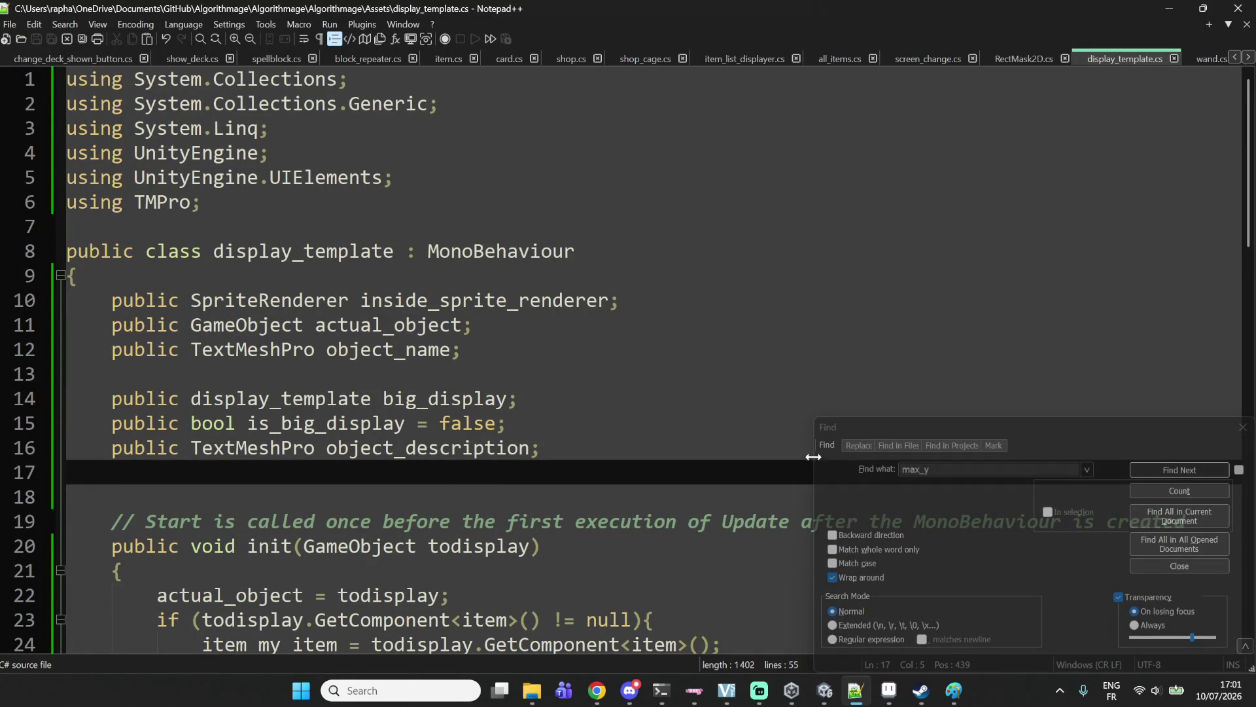
Add 'public card card_template;' on line 17 of display_template.cs, save, and minimize Notepad++.
key("Return")
key("Up")
type("public card card_template;")
key("ctrl+s")
left_click(296, 489)
double_click(301, 482)
left_click(301, 482)
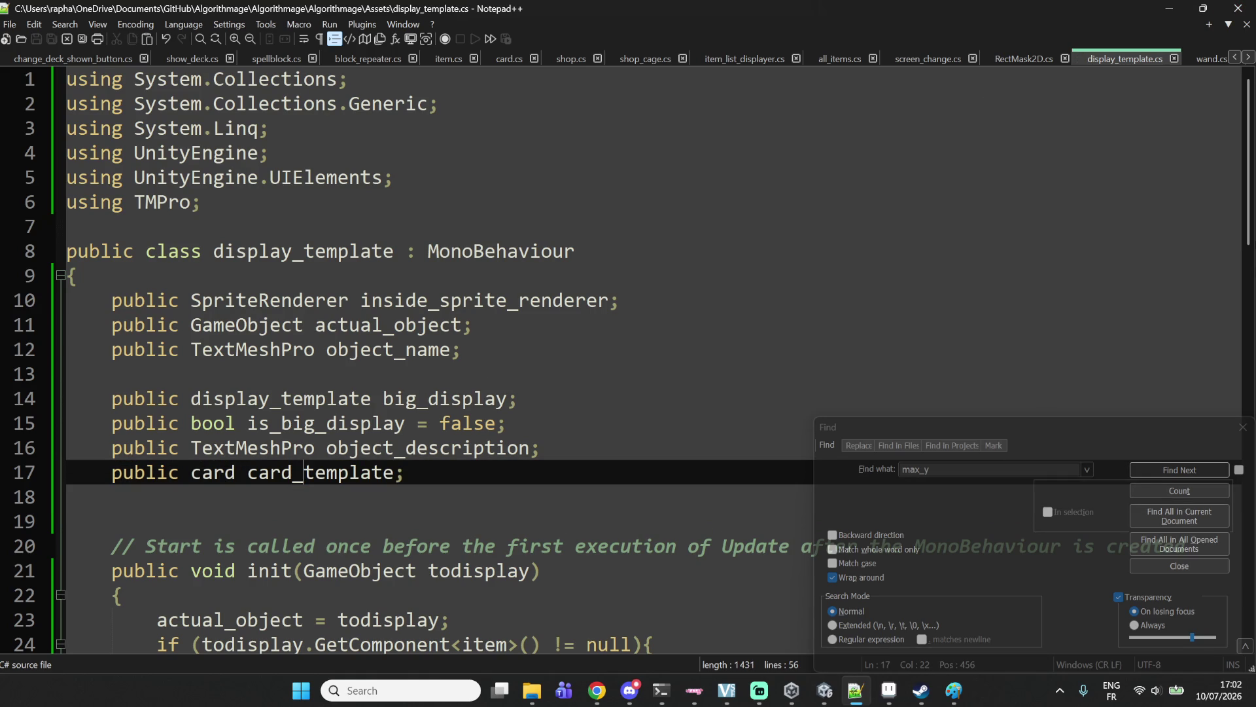
left_click(1170, 8)
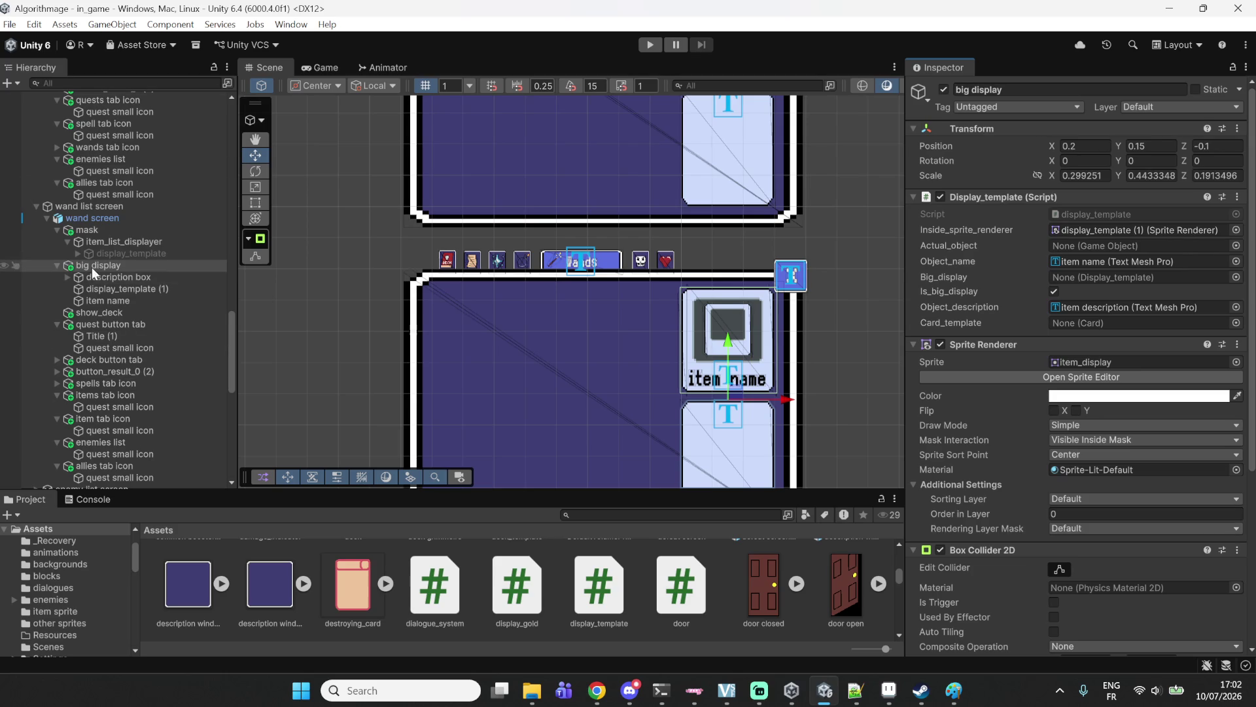
left_click(44, 218)
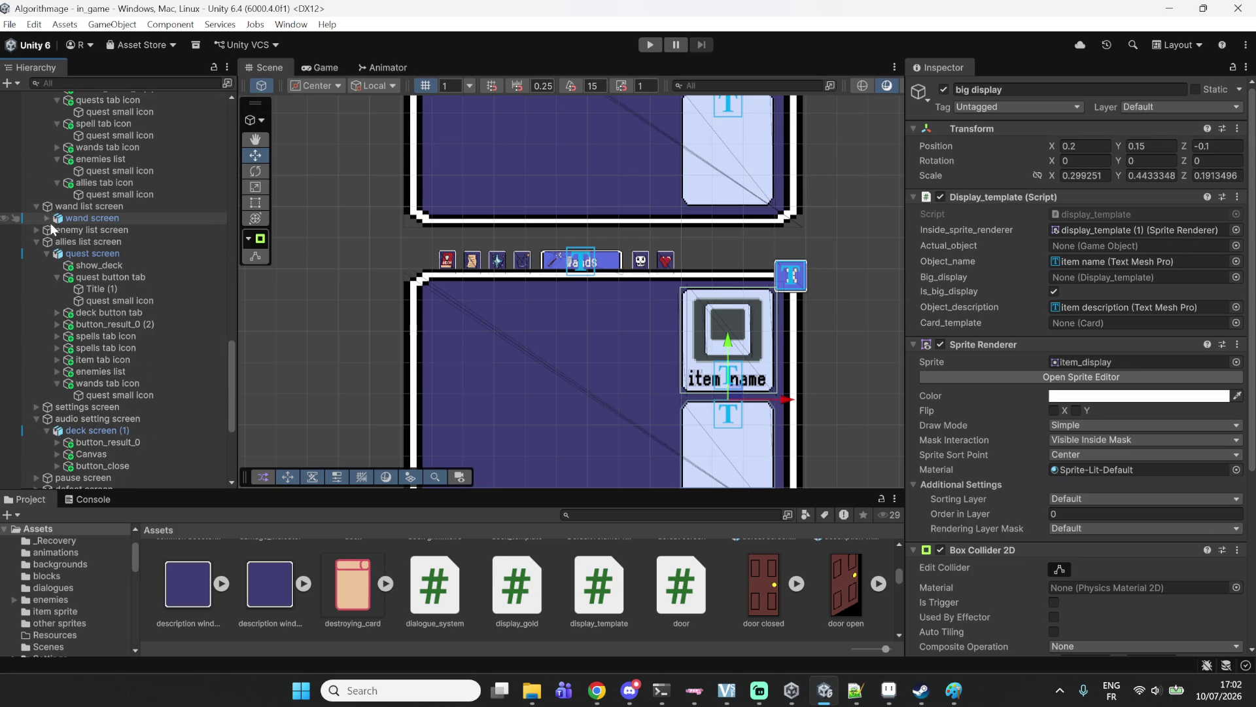
scroll(50, 243, "up", 5)
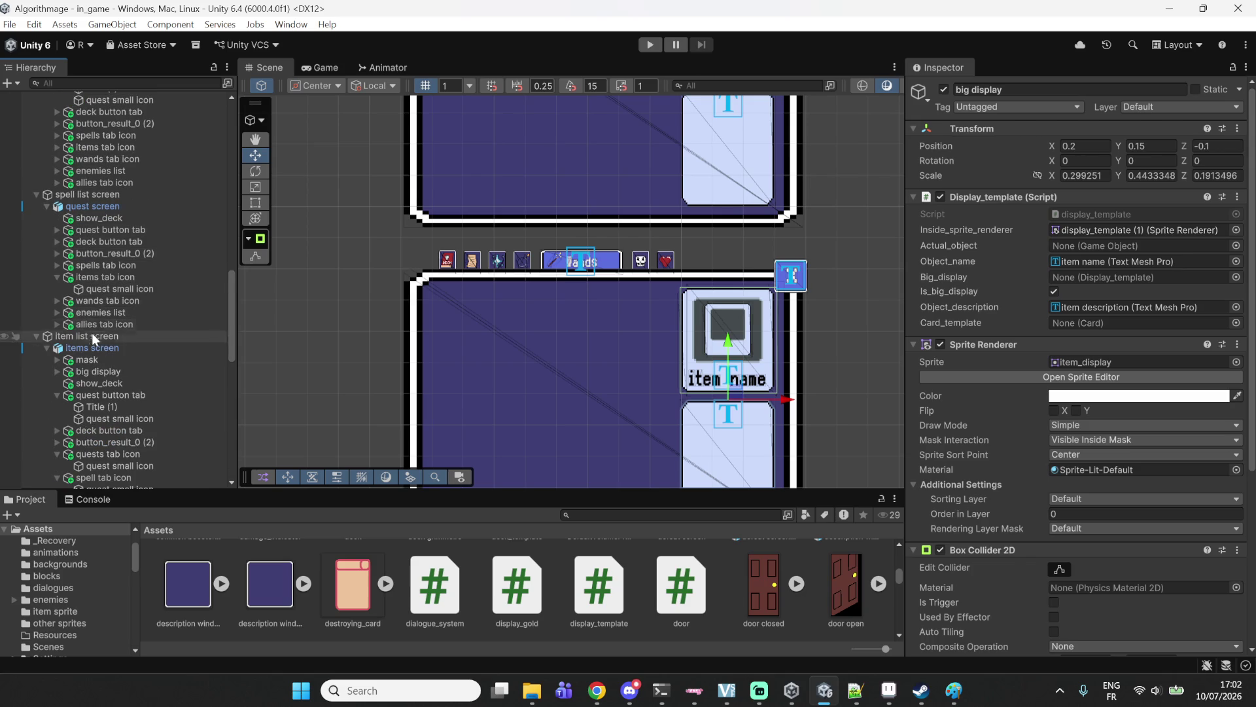
scroll(117, 203, "up", 5)
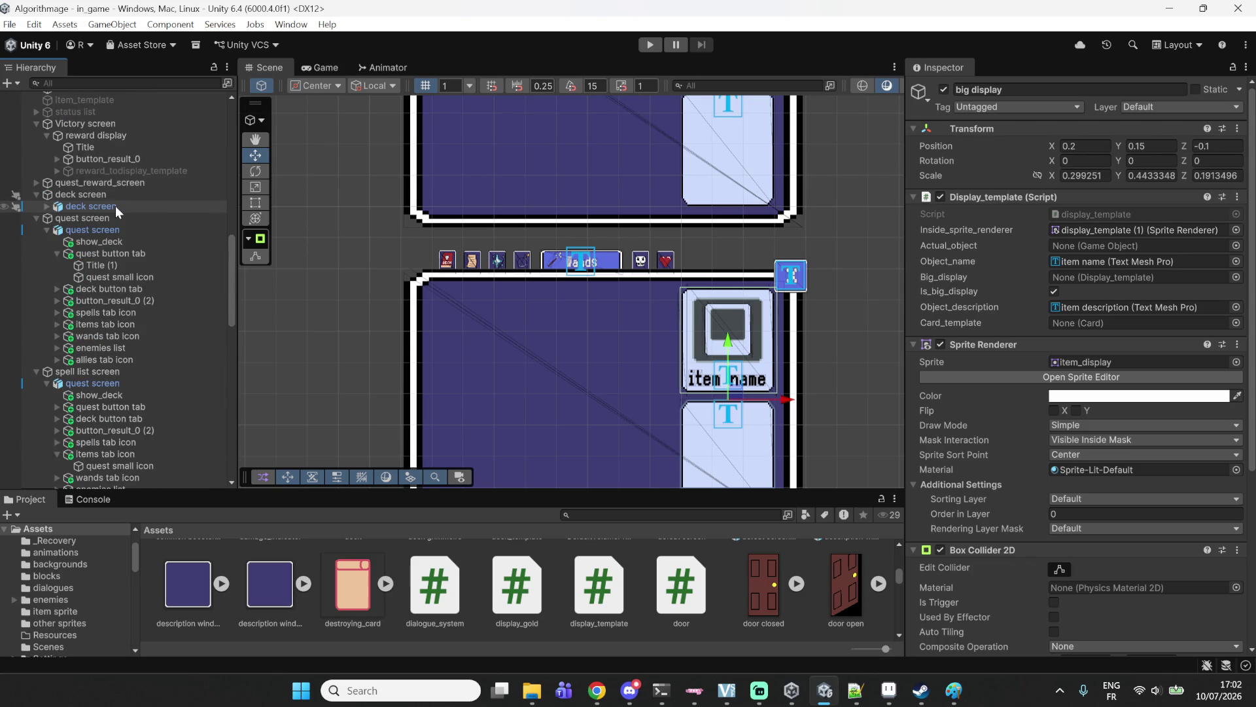
scroll(115, 210, "down", 10)
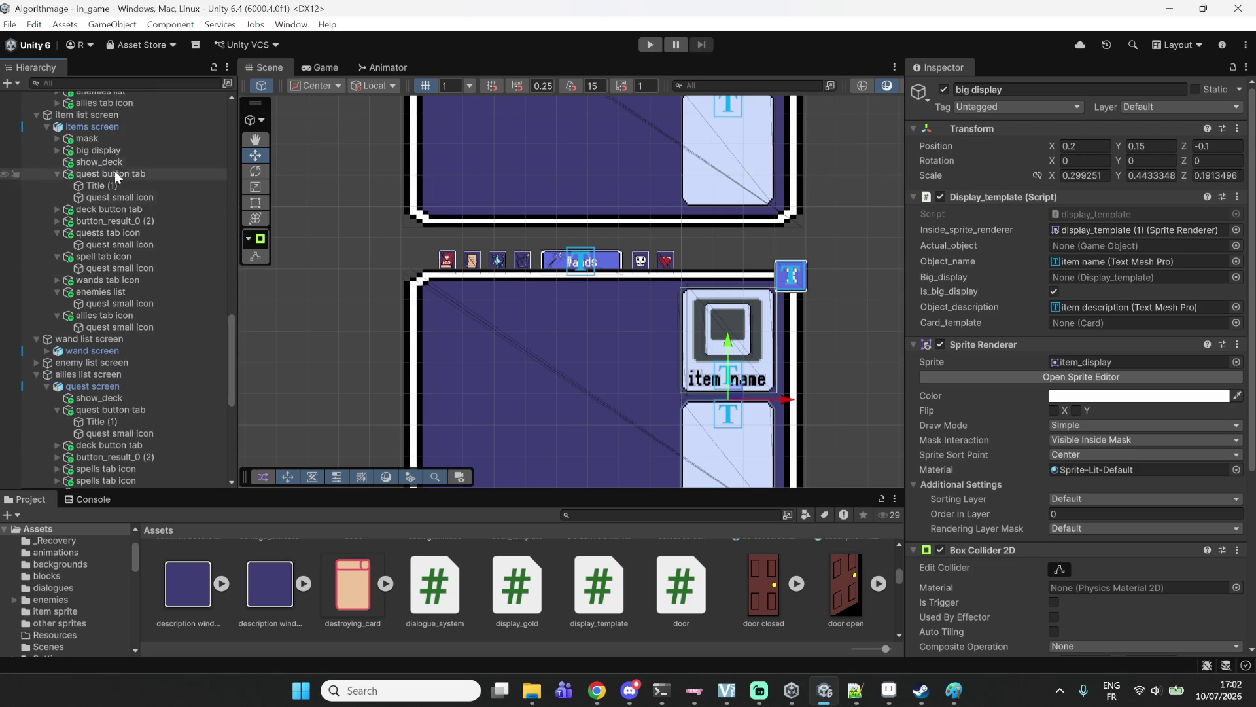
scroll(465, 280, "down", 4)
left_click_drag(475, 198, 519, 420)
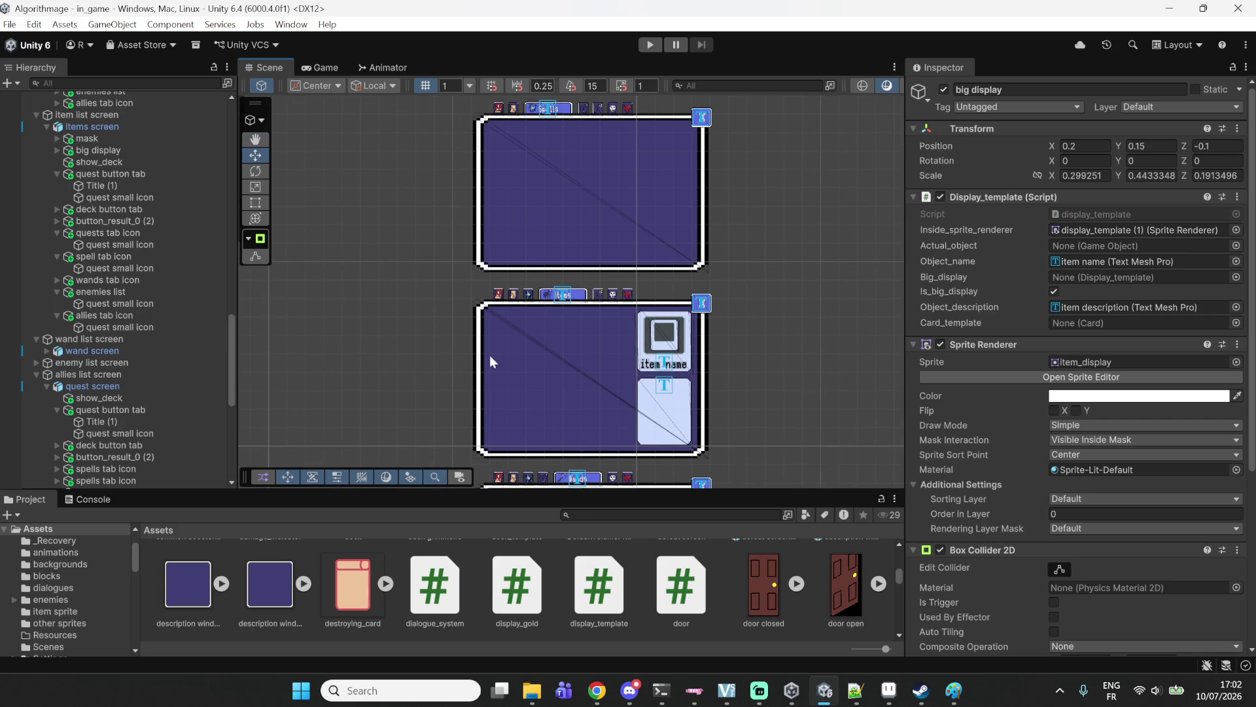
scroll(561, 183, "up", 2)
left_click_drag(561, 182, 536, 270)
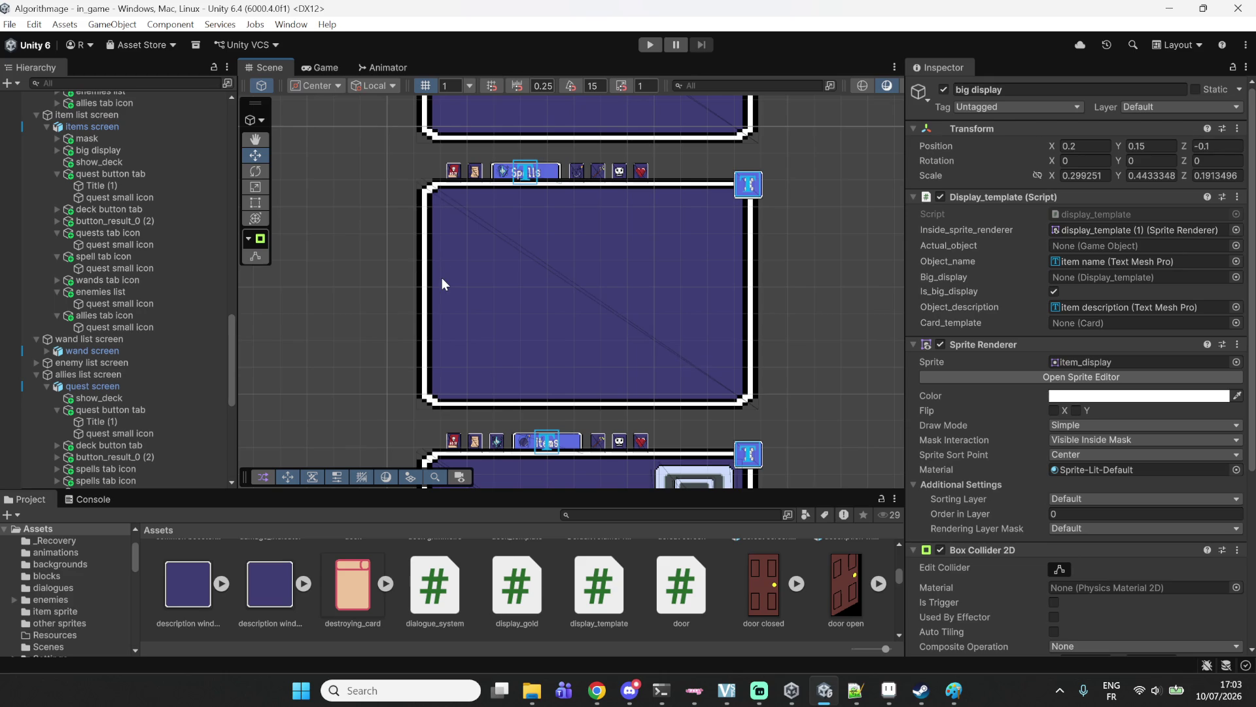
scroll(535, 318, "down", 1)
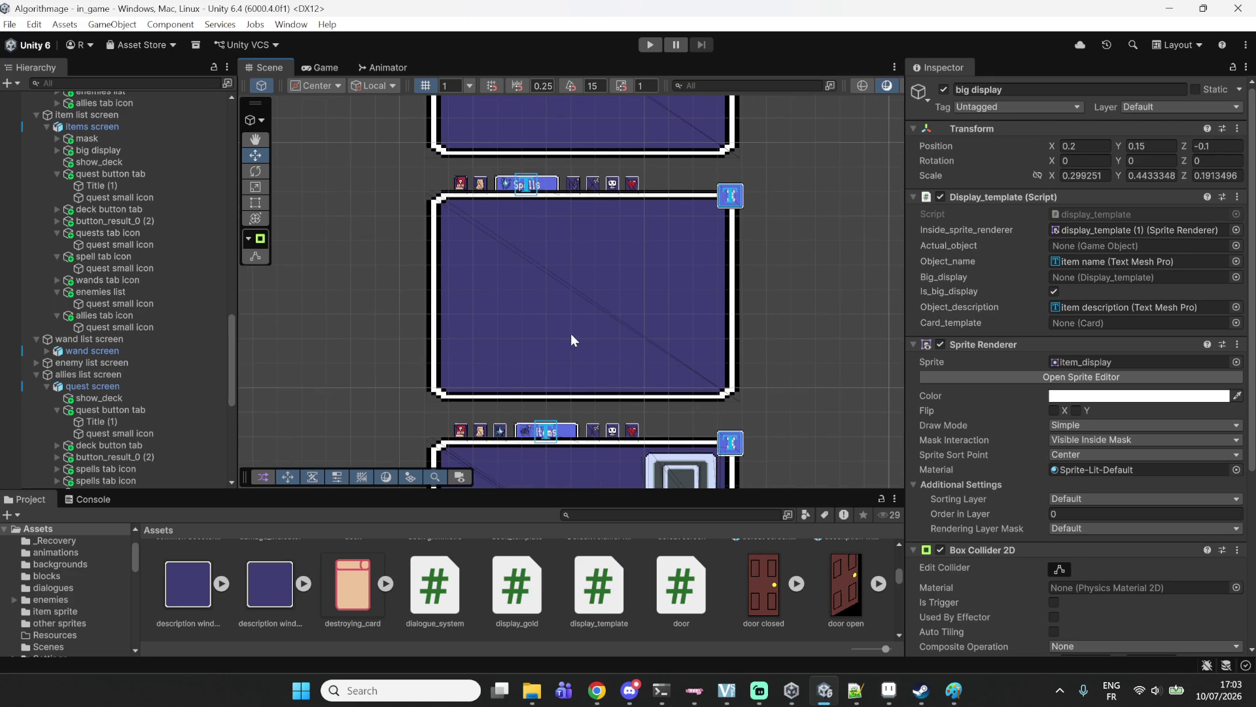
mouse_move(807, 336)
left_mouse_down()
mouse_move(766, 218)
mouse_move(762, 161)
left_mouse_up()
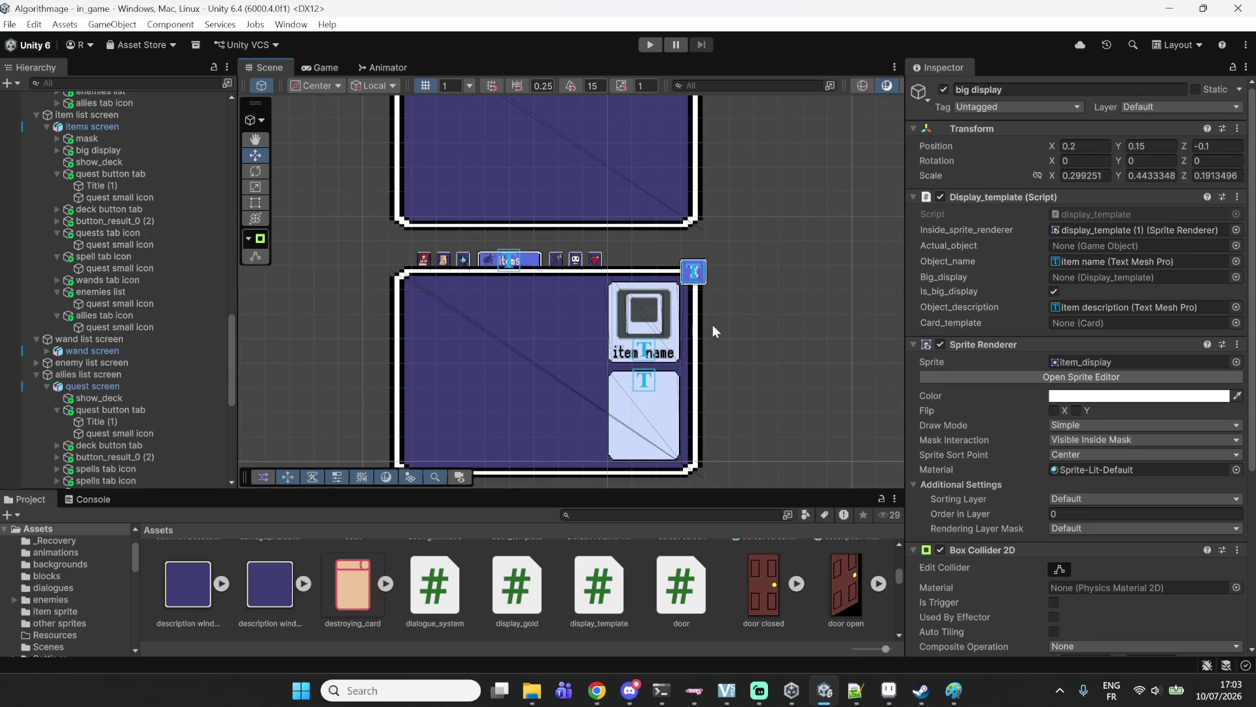
left_click(676, 340)
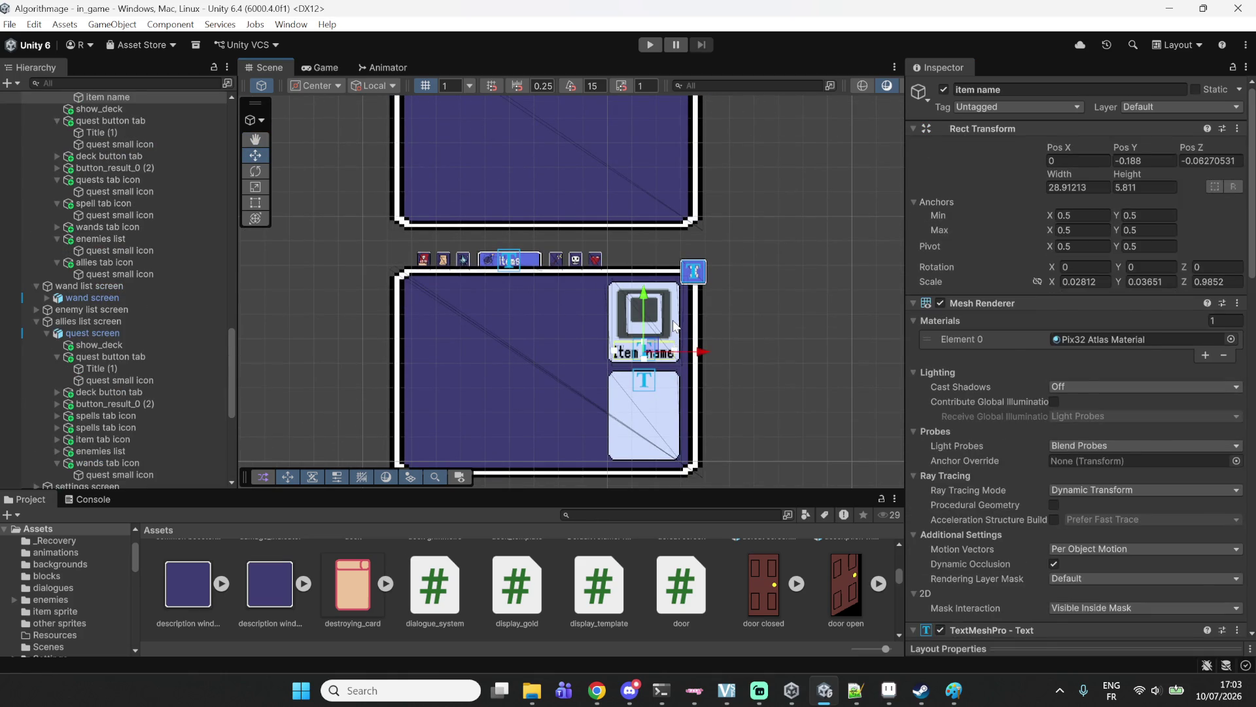
left_click(675, 325)
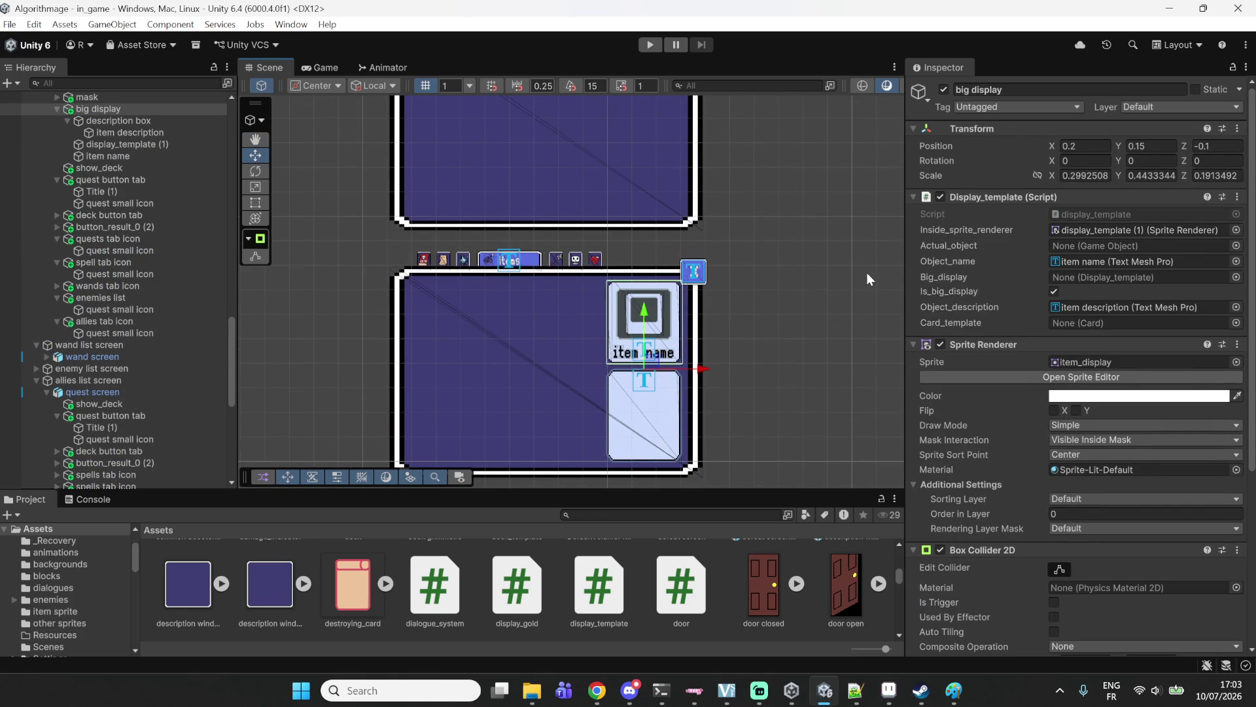
mouse_move(752, 270)
left_mouse_down()
mouse_move(796, 353)
mouse_move(792, 392)
left_mouse_up()
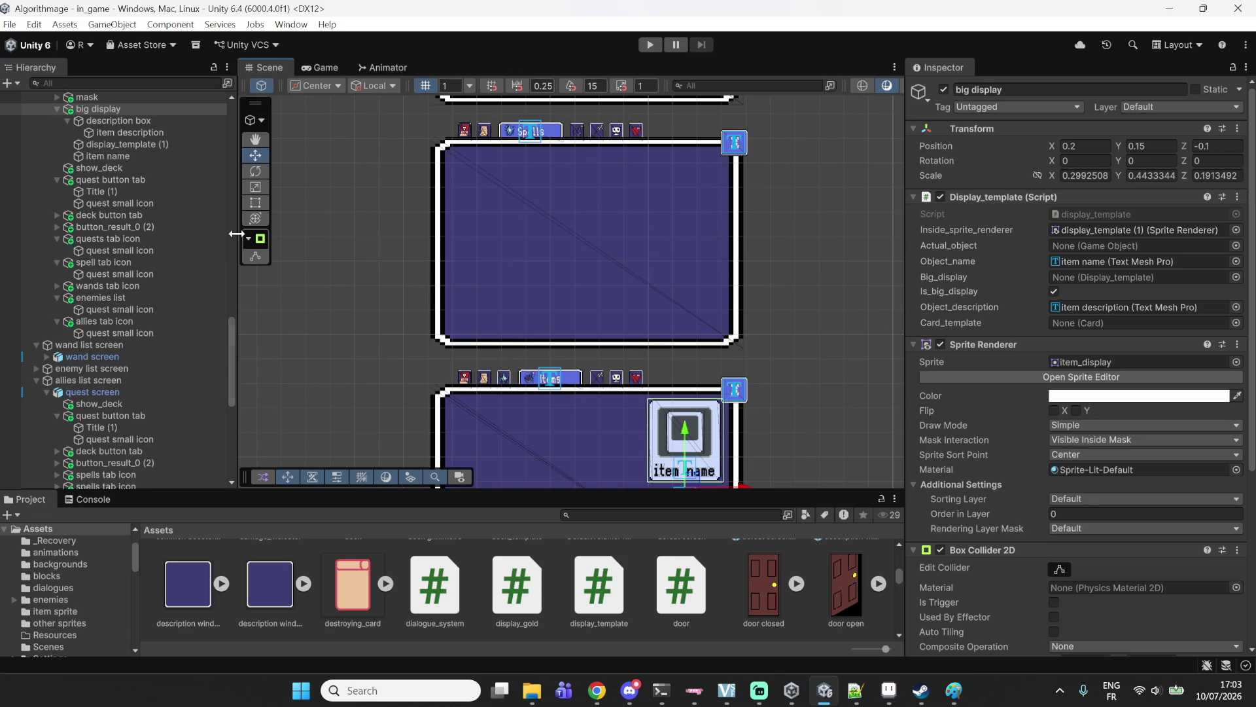
scroll(170, 241, "up", 4)
left_click(82, 230)
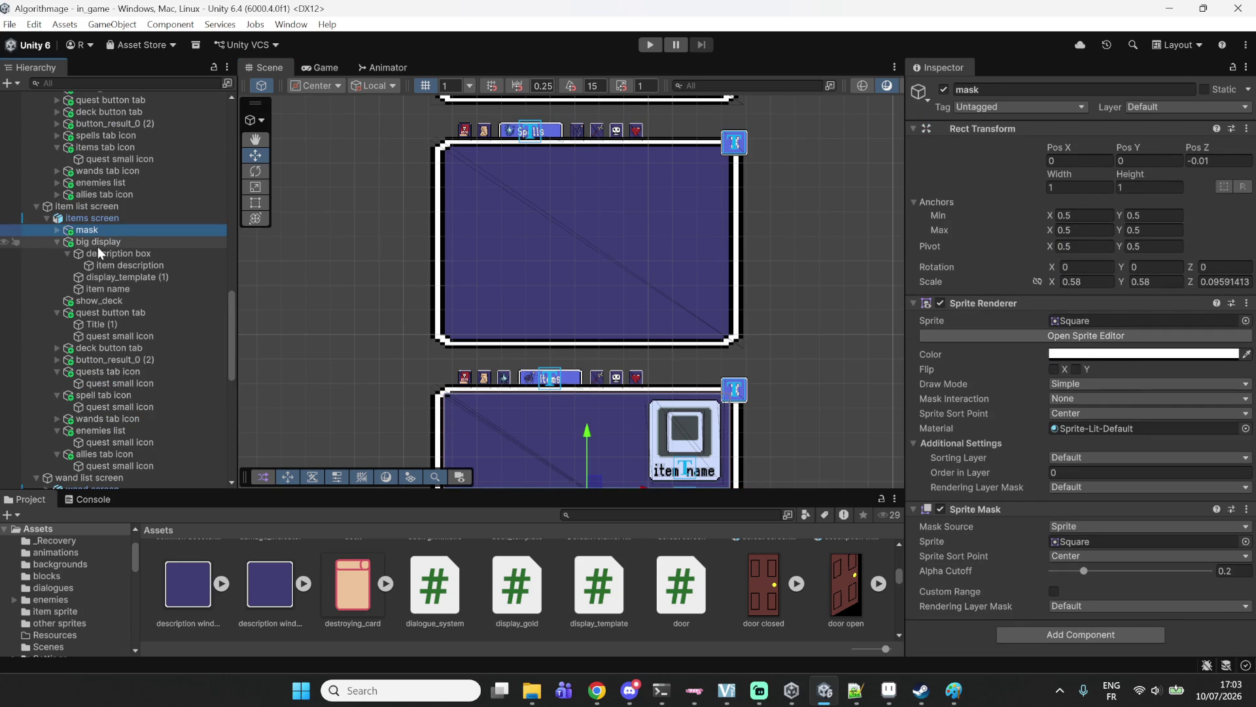
Paste copies of mask and big display under the spell list's quest screen and drag them to the top.
left_click(96, 243, "ctrl")
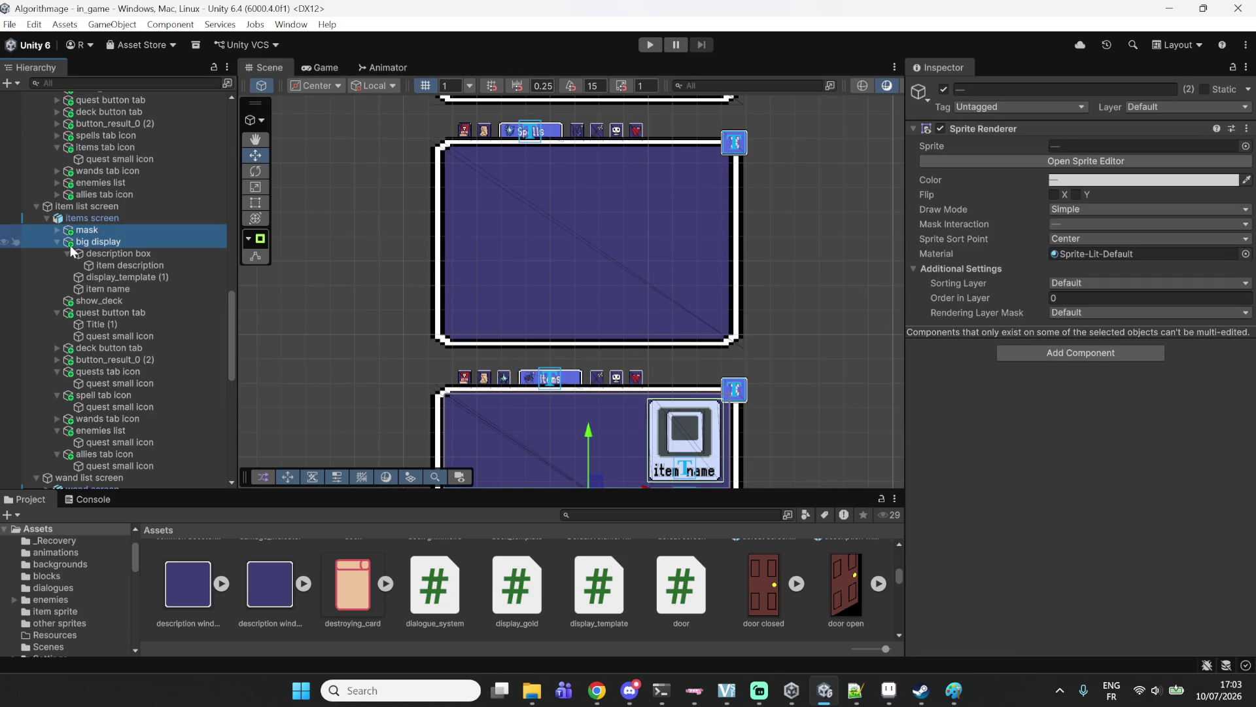
left_click(59, 243)
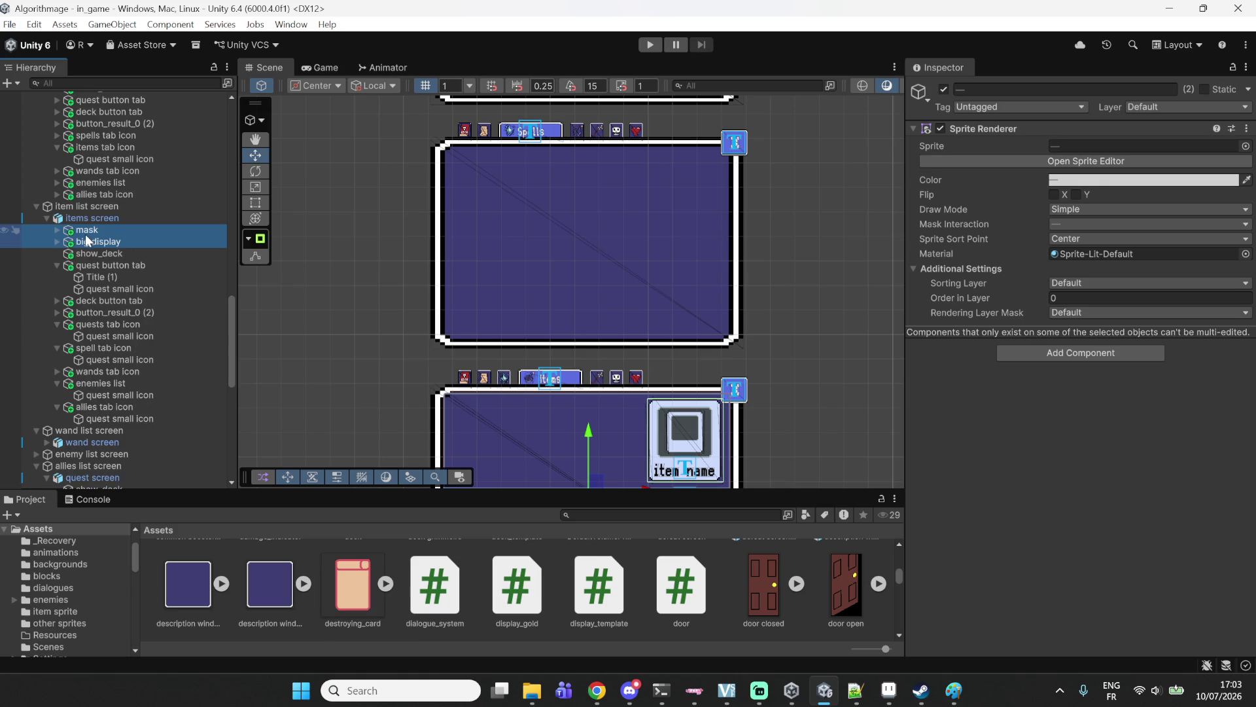
scroll(106, 233, "up", 5)
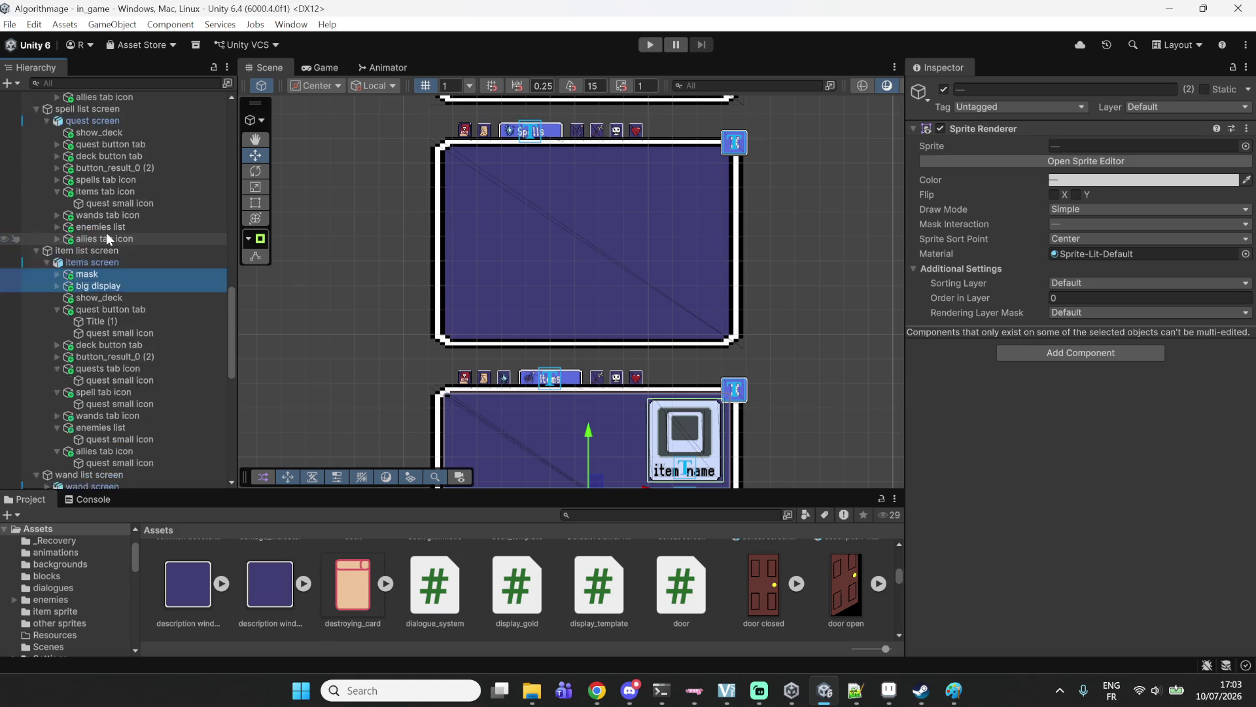
left_click(113, 213)
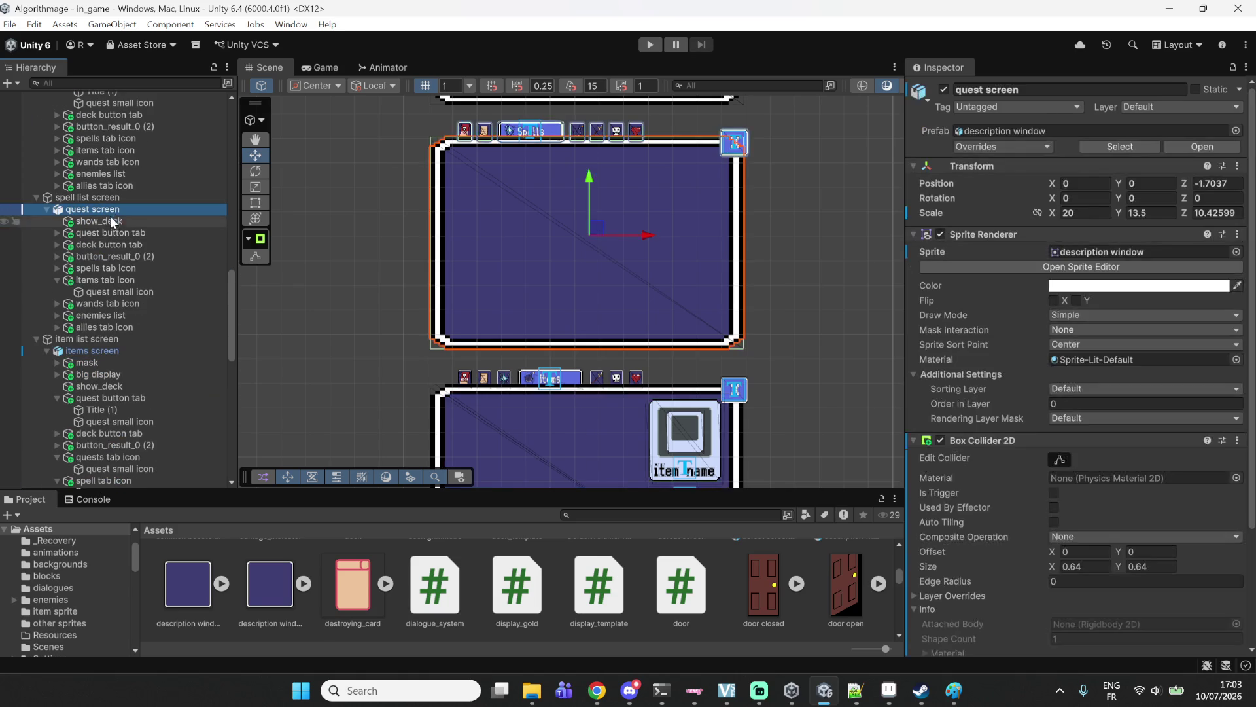
key("ctrl+shift+v")
mouse_move(70, 342)
left_mouse_down()
mouse_move(75, 189)
mouse_move(79, 216)
left_mouse_up()
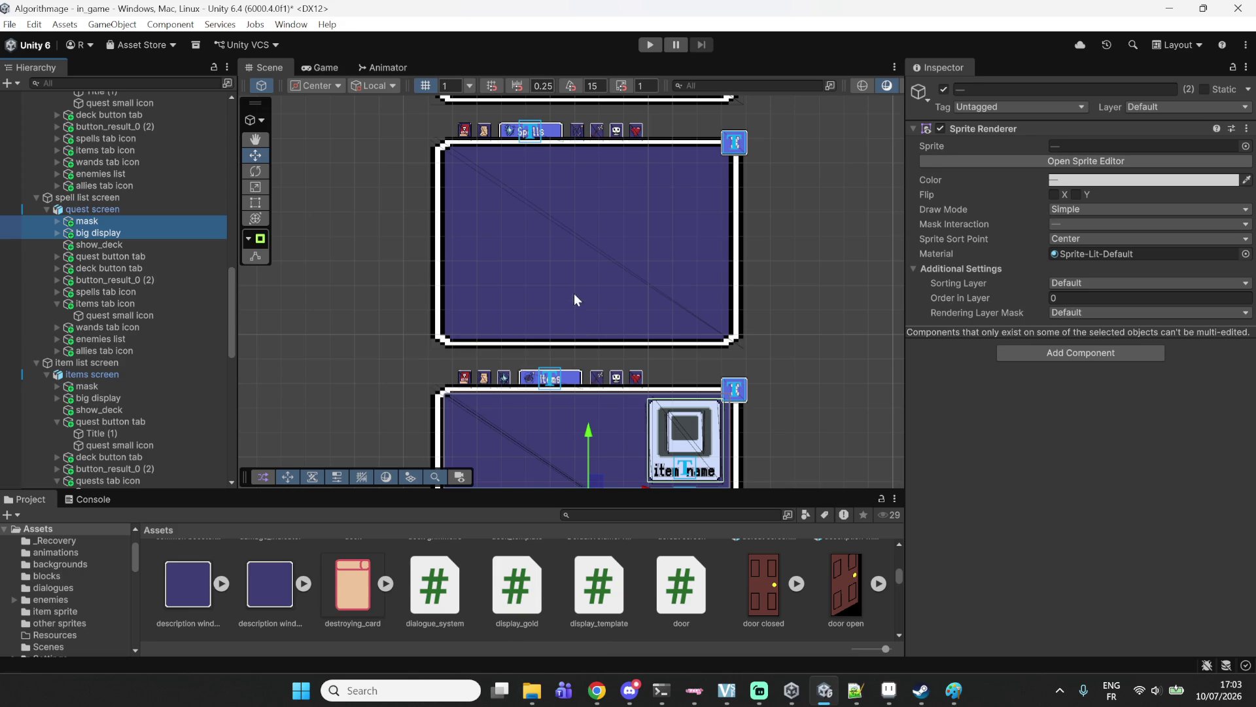
scroll(549, 277, "down", 2)
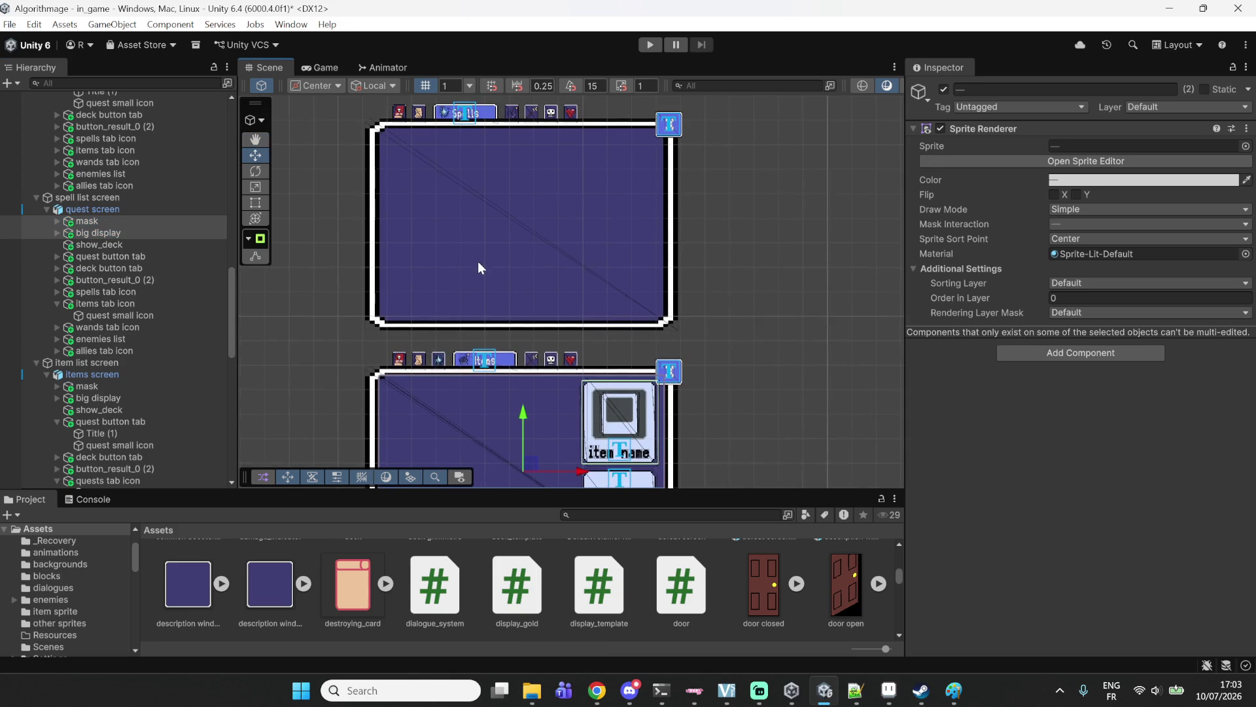
scroll(497, 226, "up", 5)
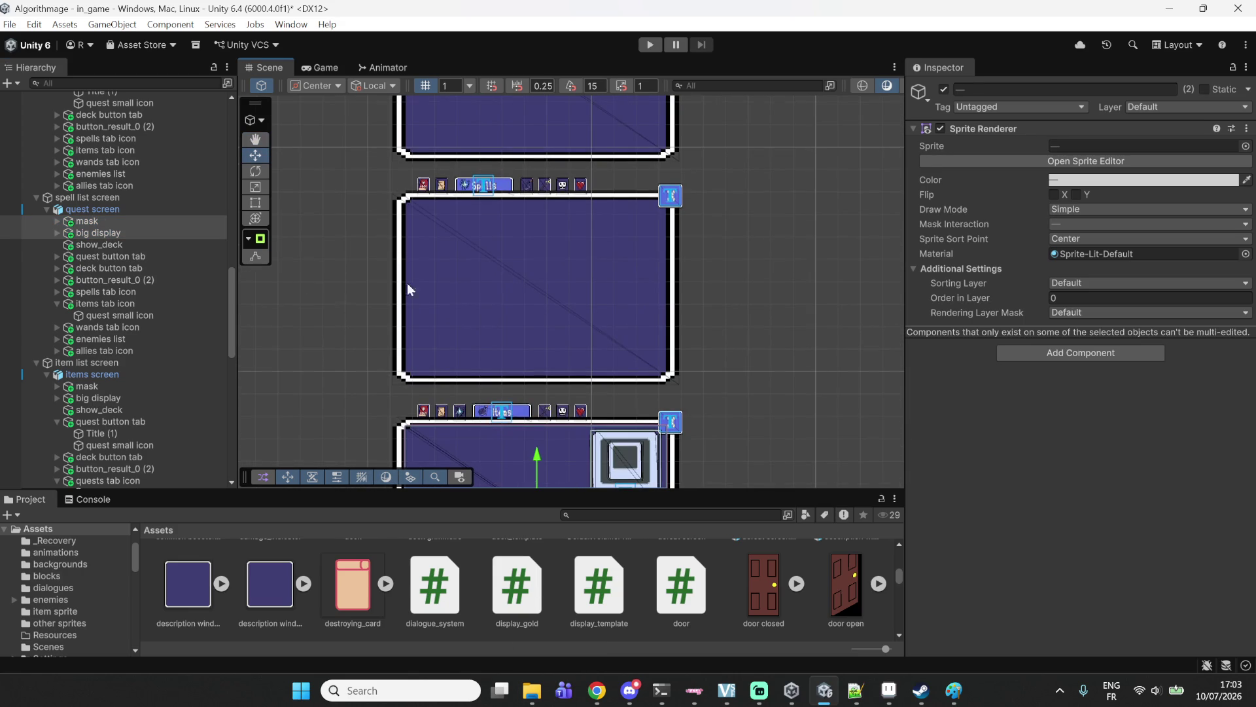
left_click(84, 221)
left_click(83, 221)
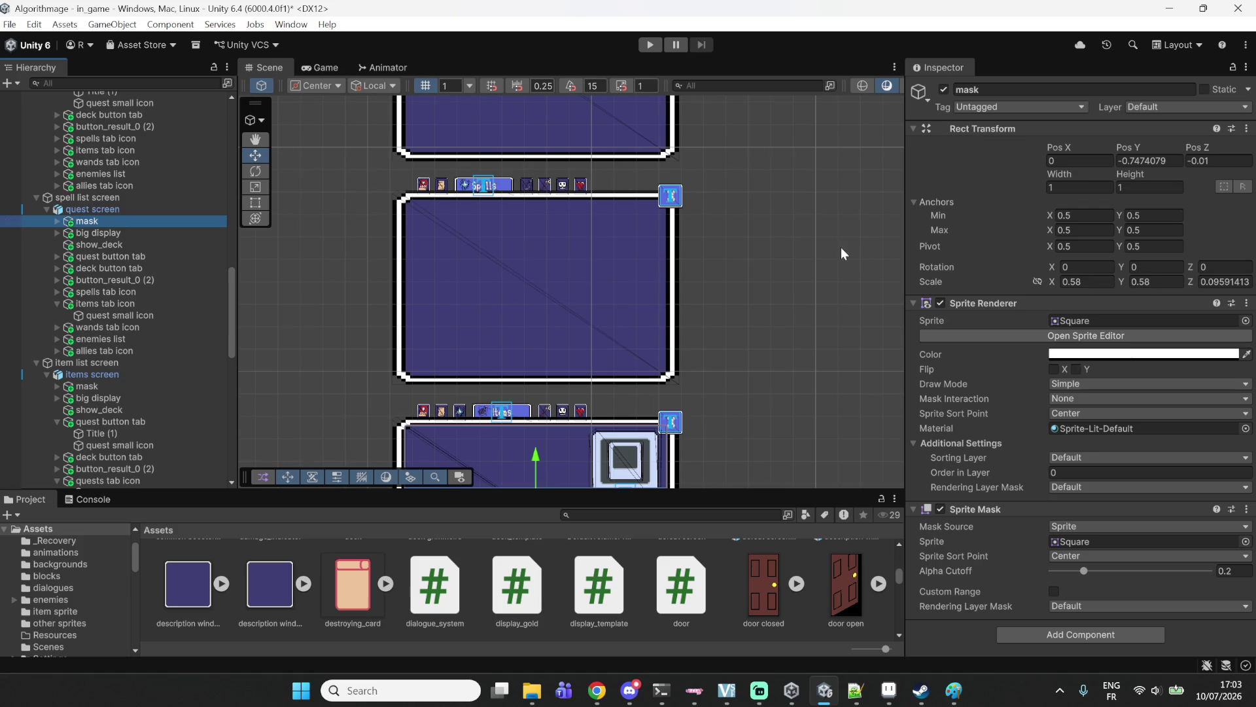
Set the copied mask's Pos Y to 0 and the big display's Position Y to 0.15.
left_click(1167, 161)
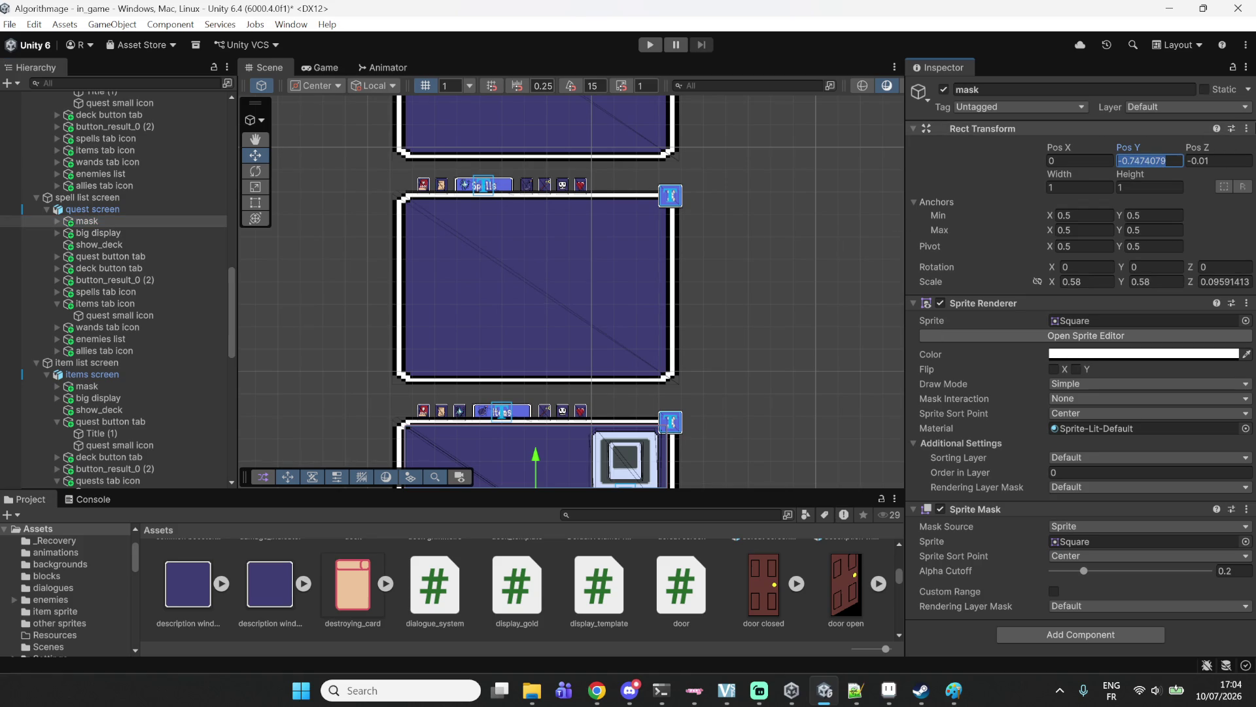
type("0")
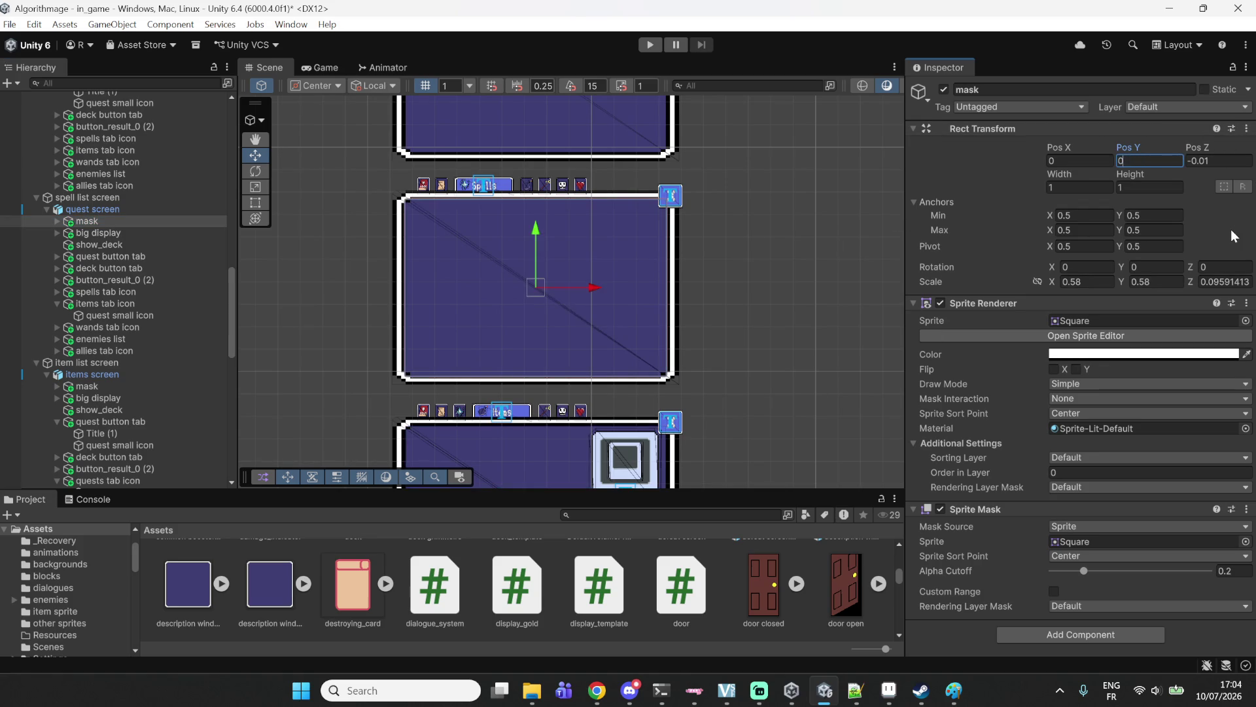
left_click(186, 234)
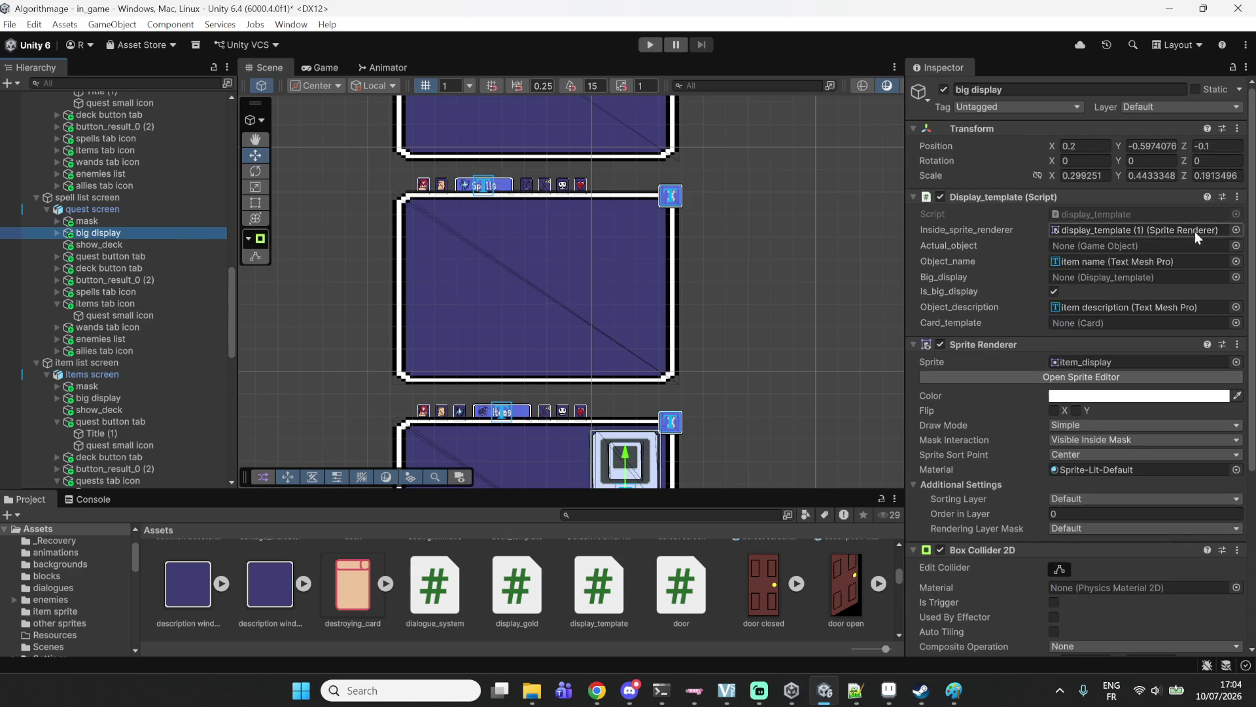
left_click(1157, 146)
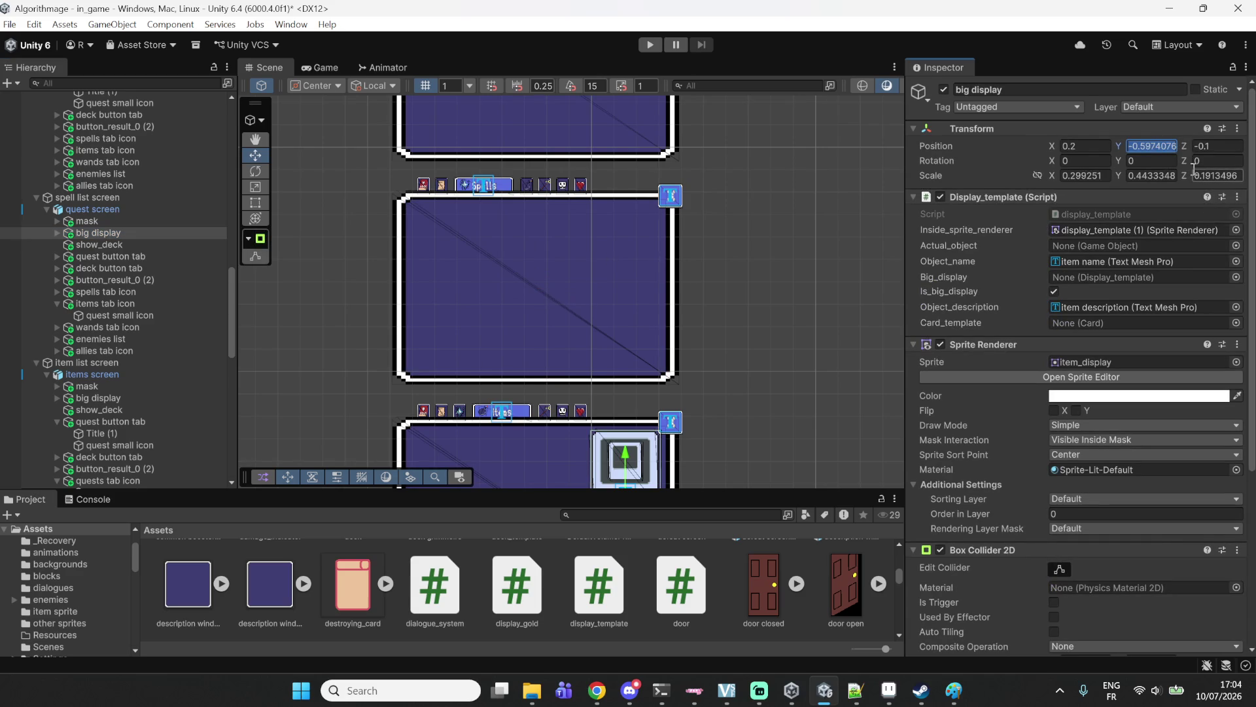
type("0")
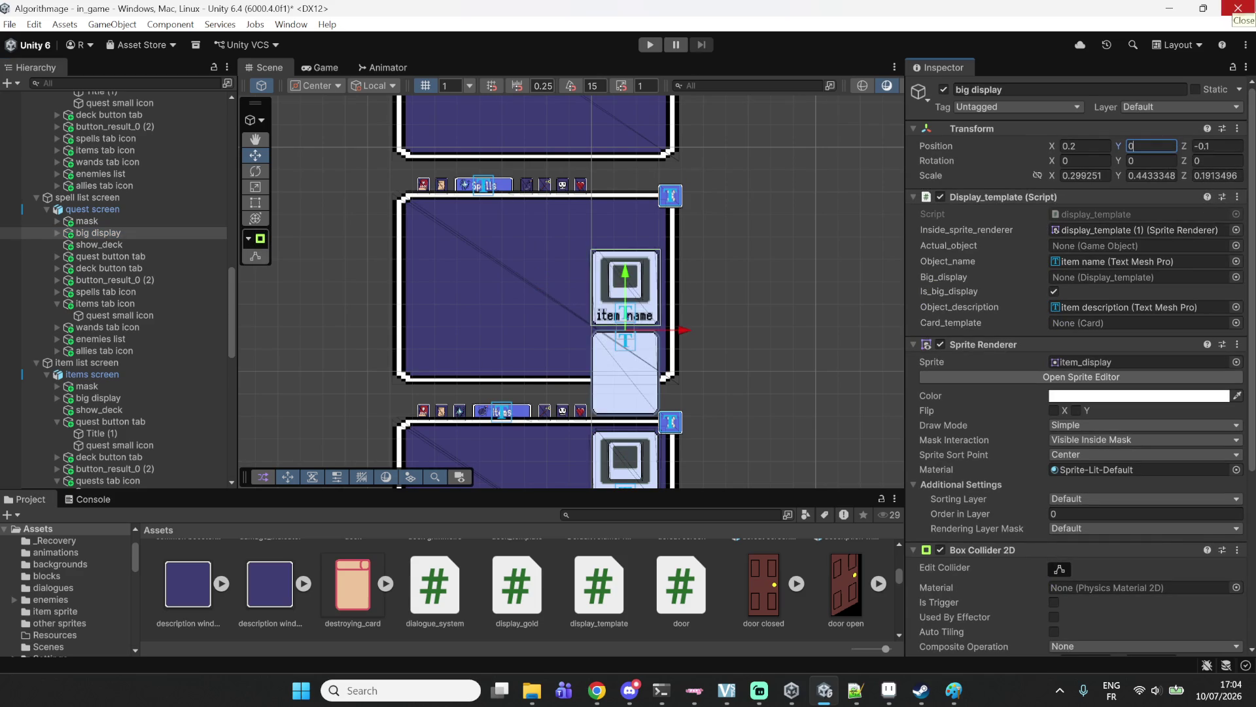
type(".15")
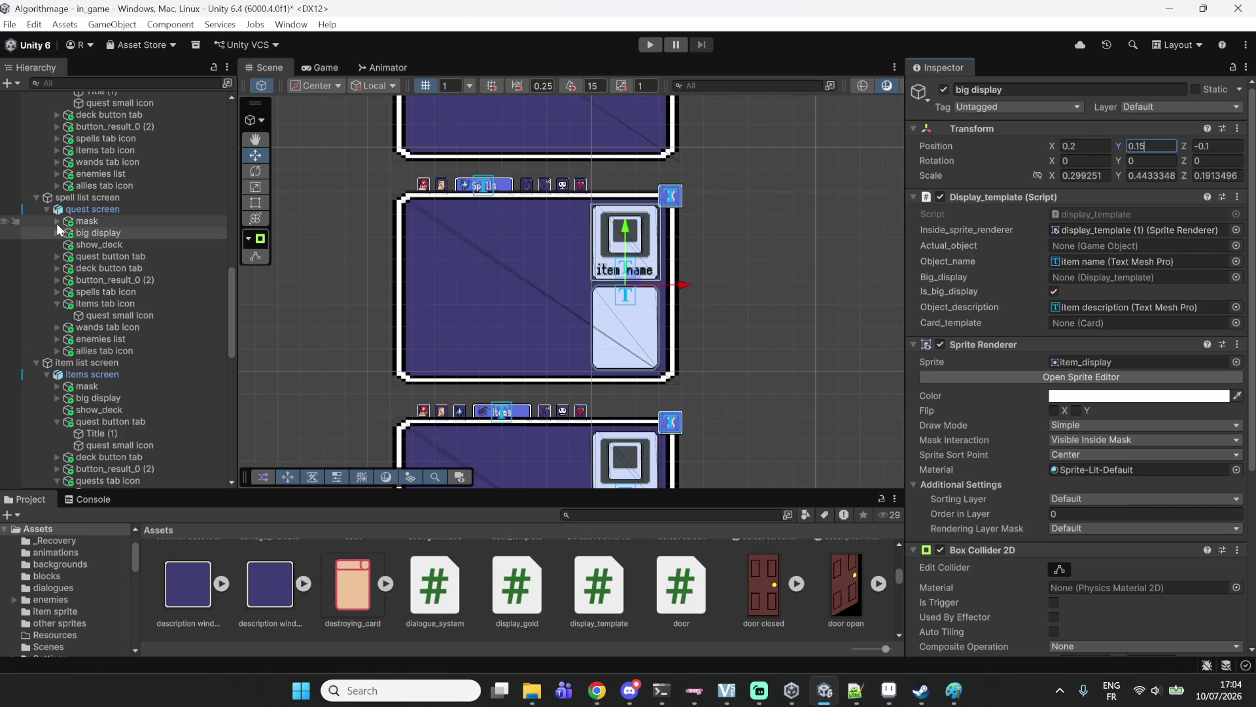
Expand the copied mask and select its item_list_displayer.
left_click(57, 222)
left_click(68, 233)
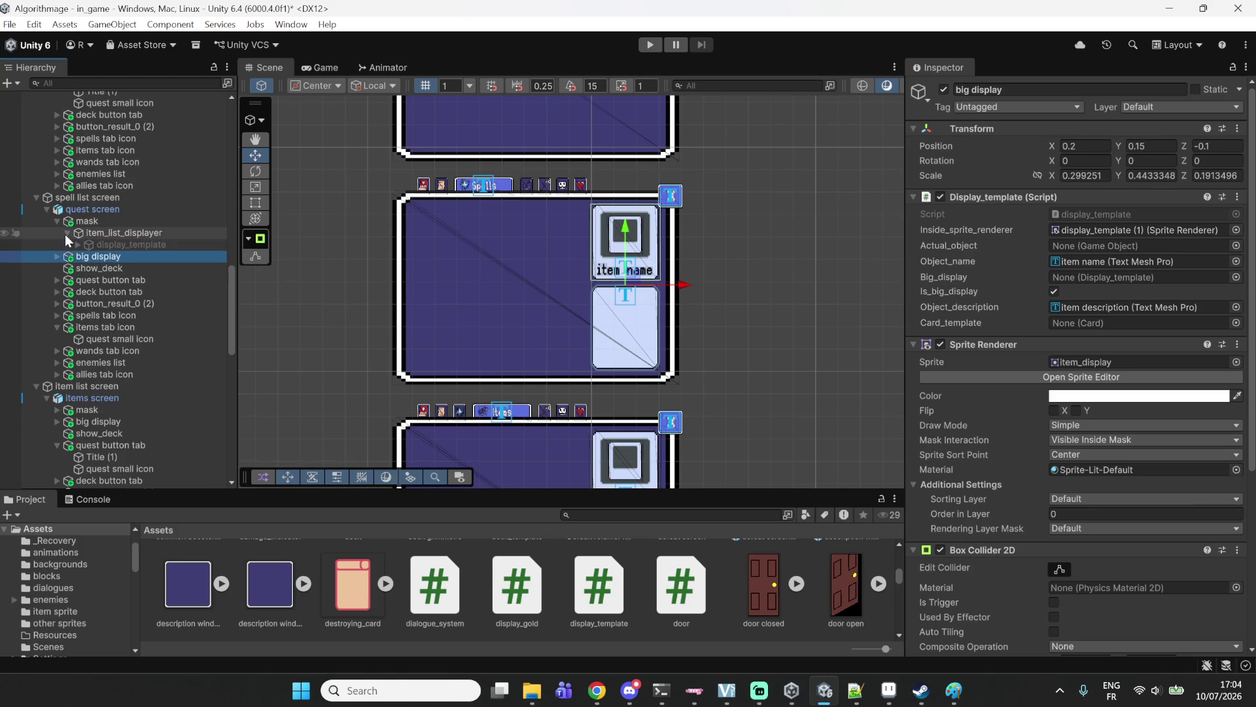
left_click(123, 233)
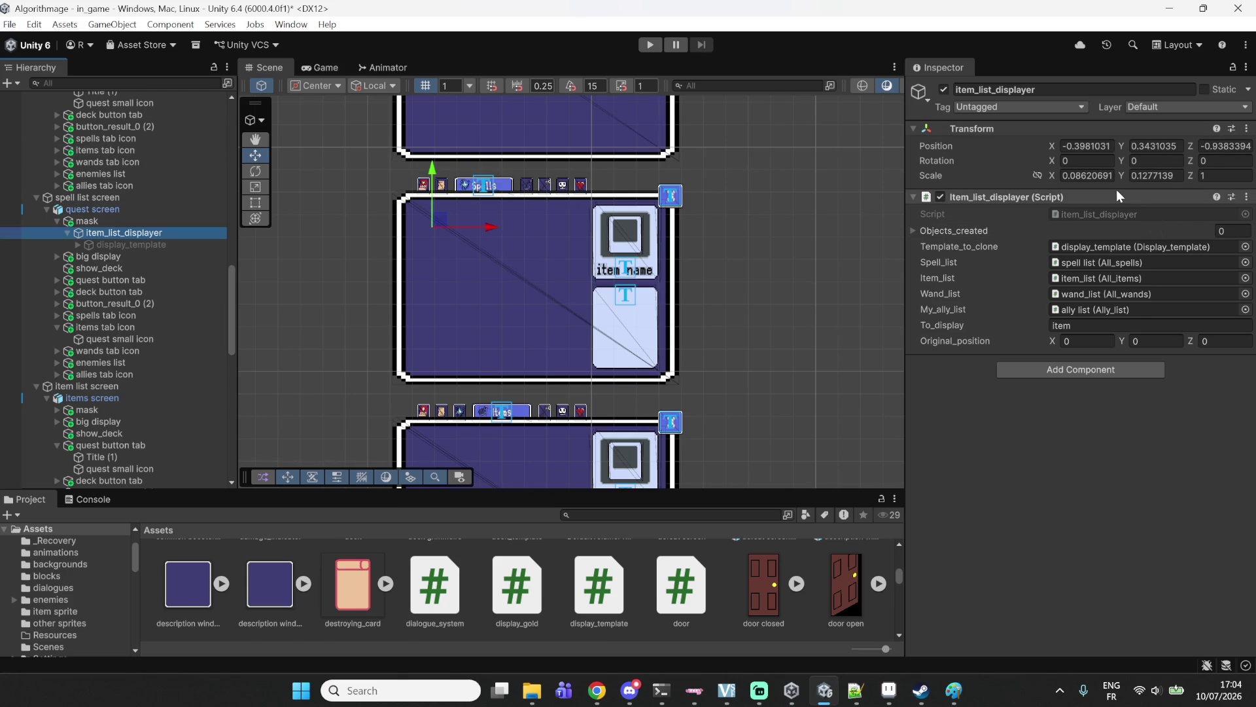
Open item_list_displayer.cs and paste a duplicate of the wand display block below it.
double_click(1100, 214)
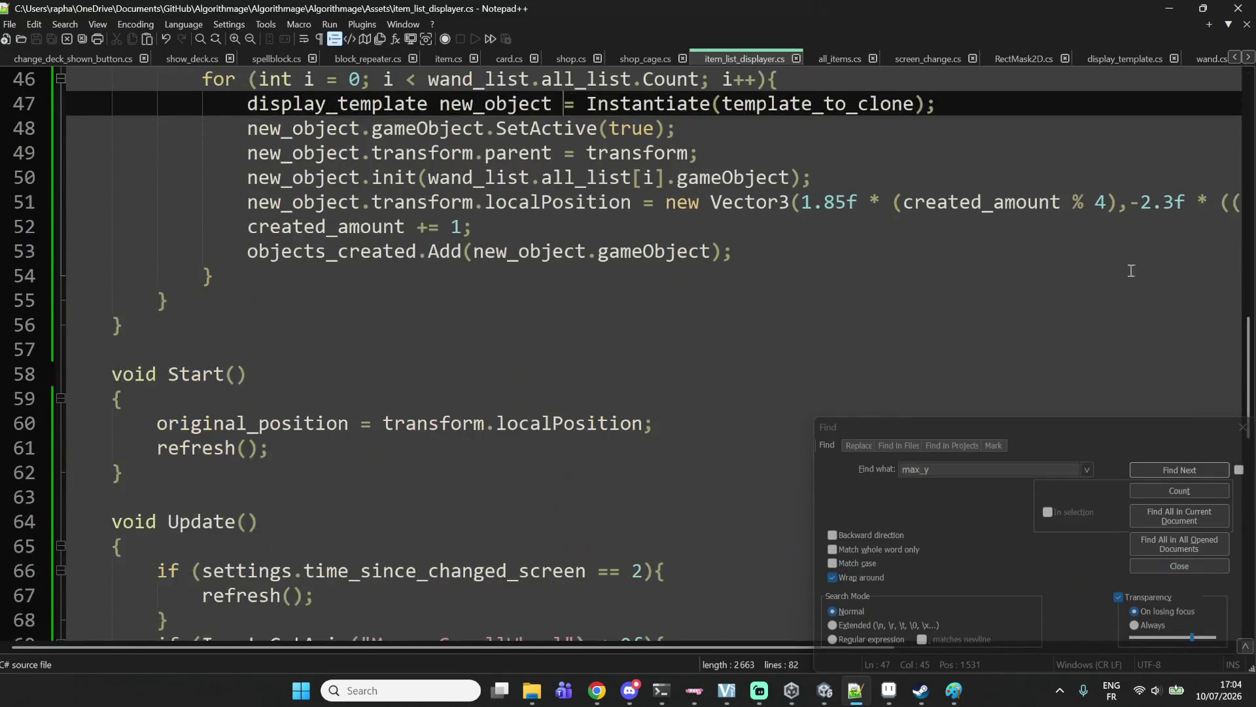
left_click(1037, 128)
scroll(846, 200, "up", 2)
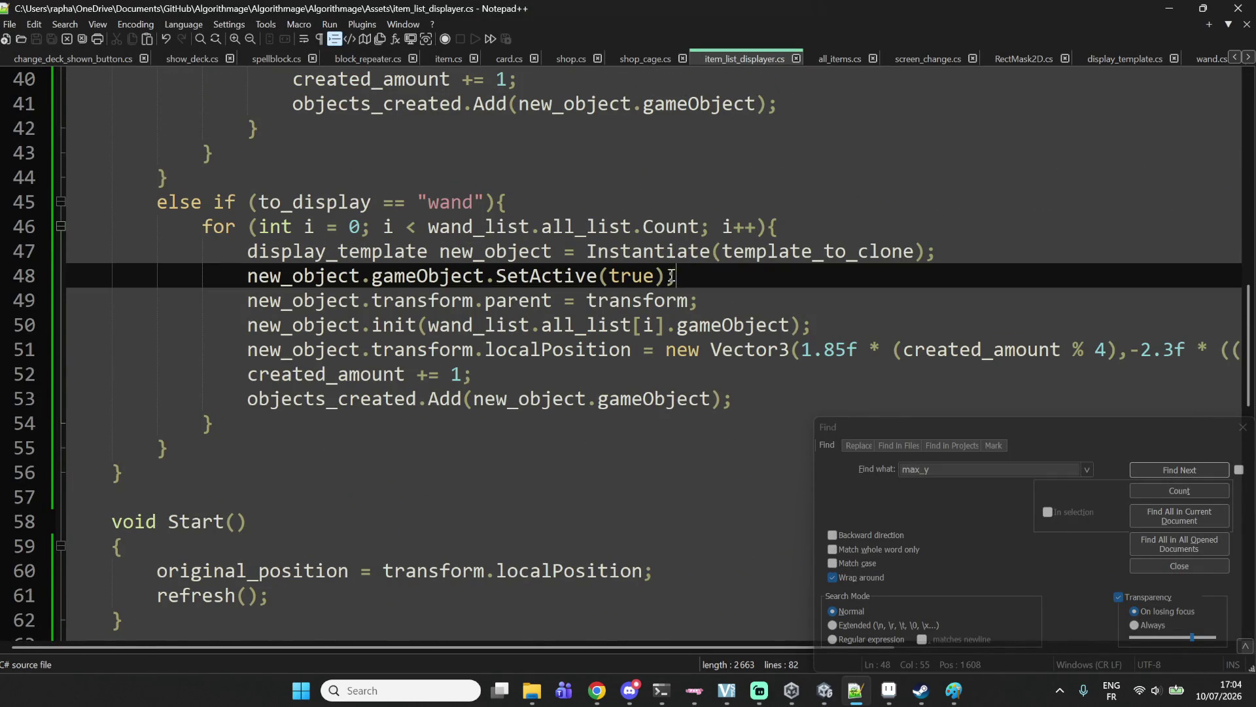
left_click_drag(157, 202, 224, 445)
key("ctrl+c")
left_click(222, 444)
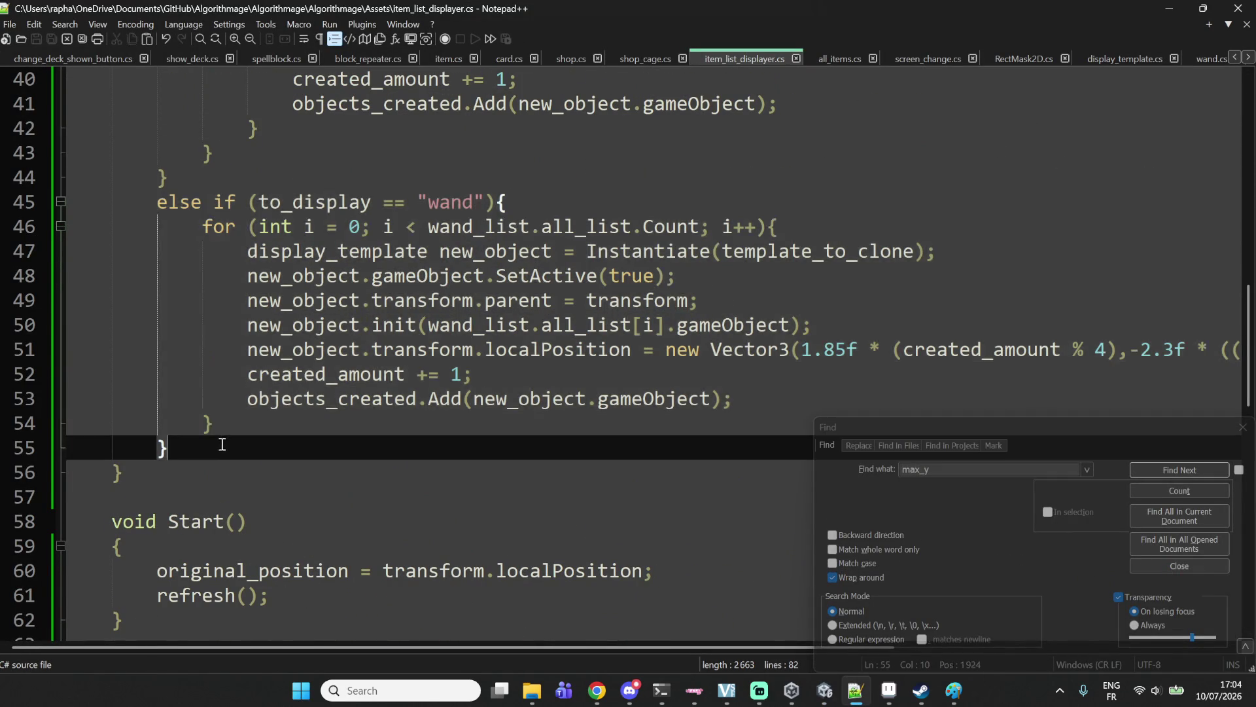
key("Return")
key("Return")
key("Return")
key("Up")
key("Up")
key("ctrl+v")
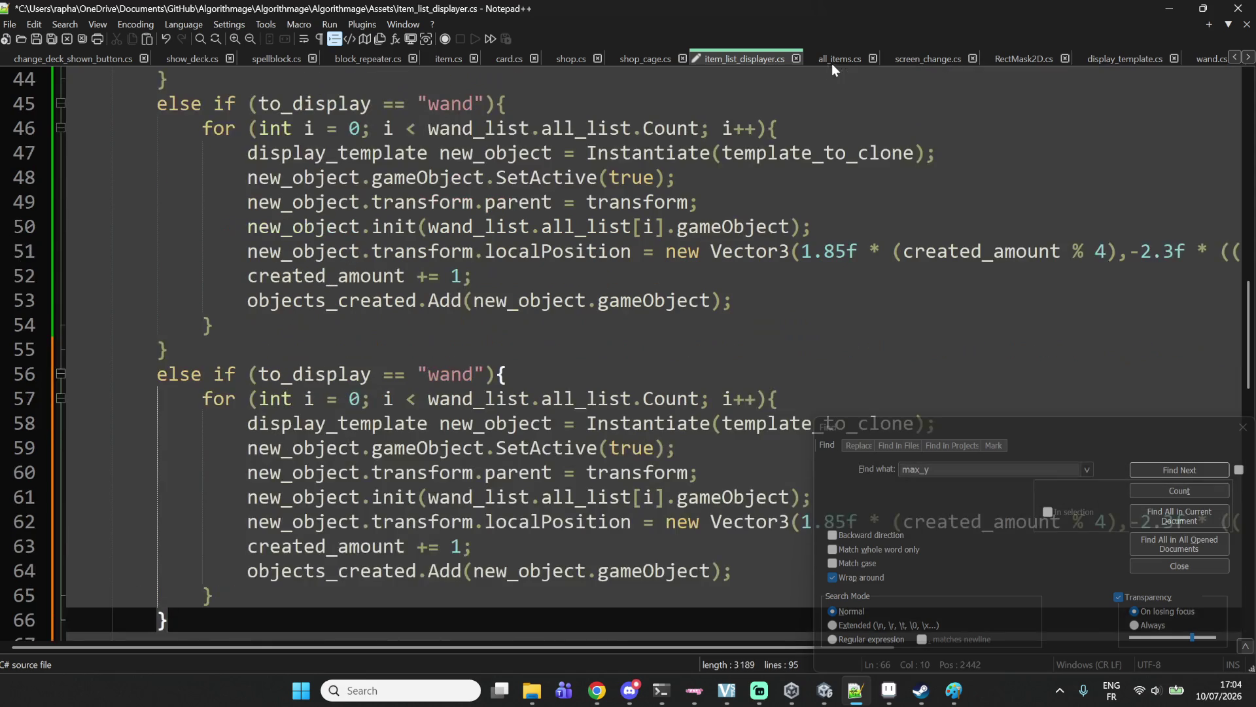
Change the duplicate's condition from "wand" to "spell", save, and minimize the editor.
left_click(441, 389)
double_click(458, 378)
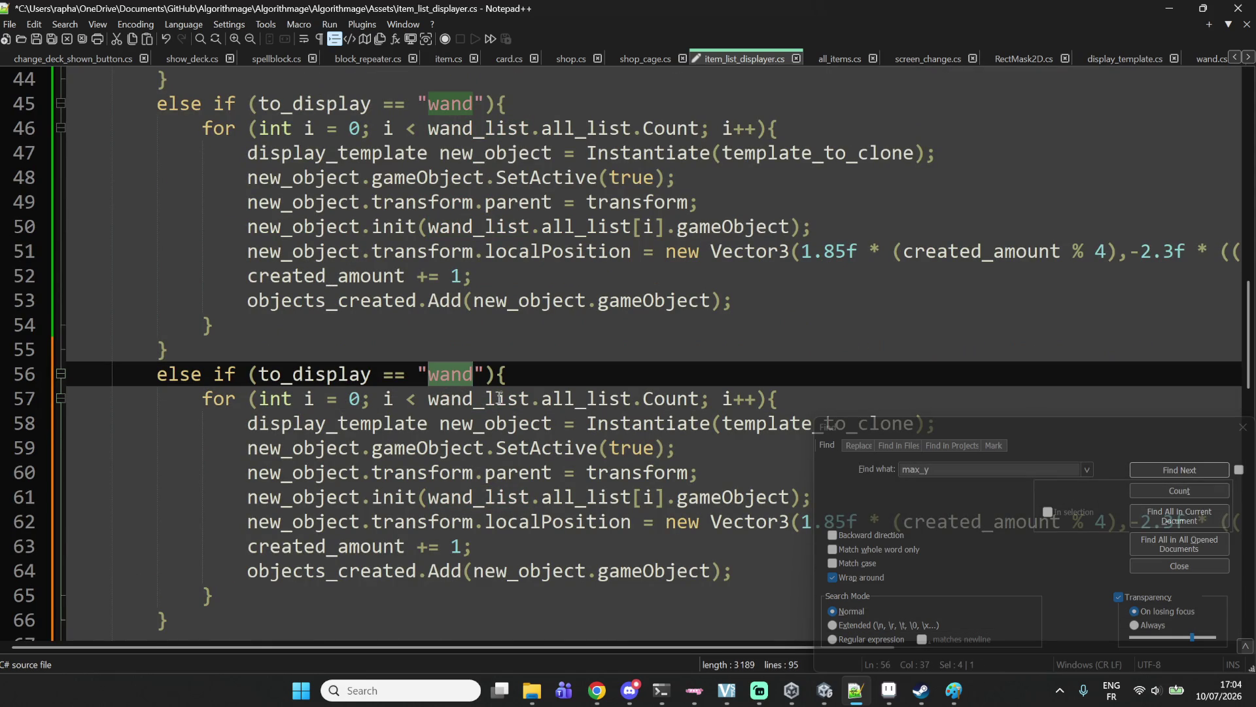
type("s")
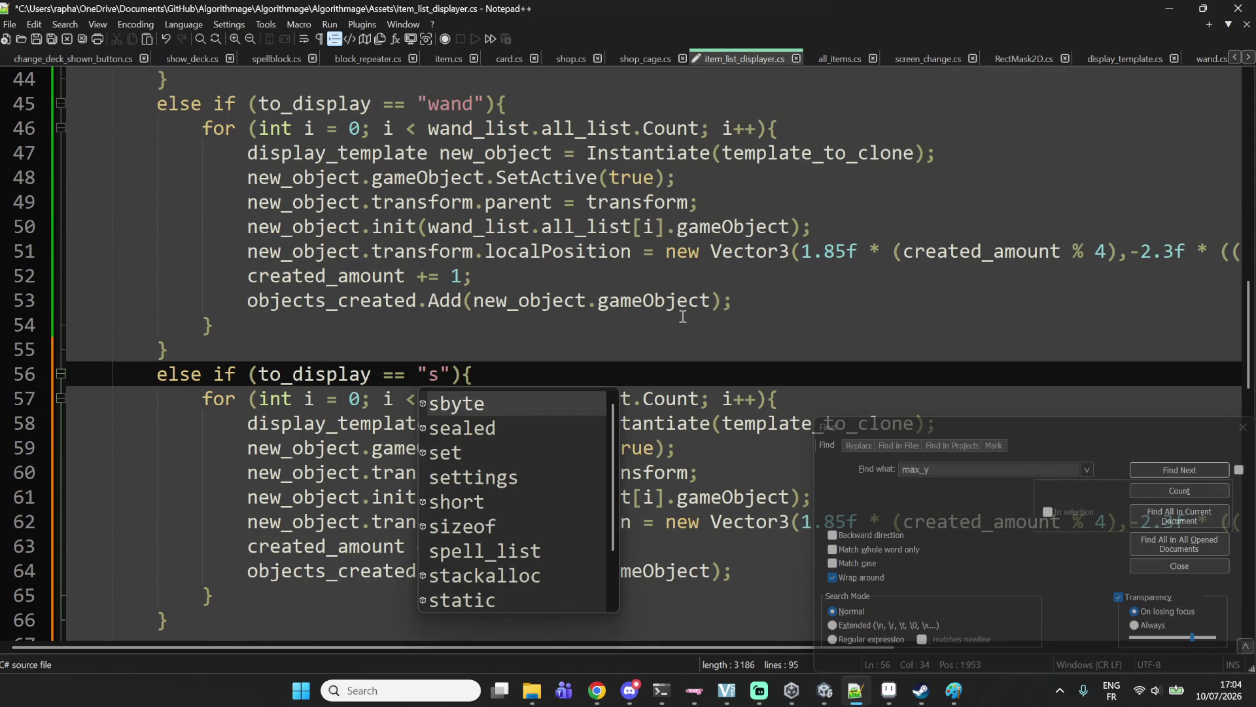
type("pell")
key("ctrl+s")
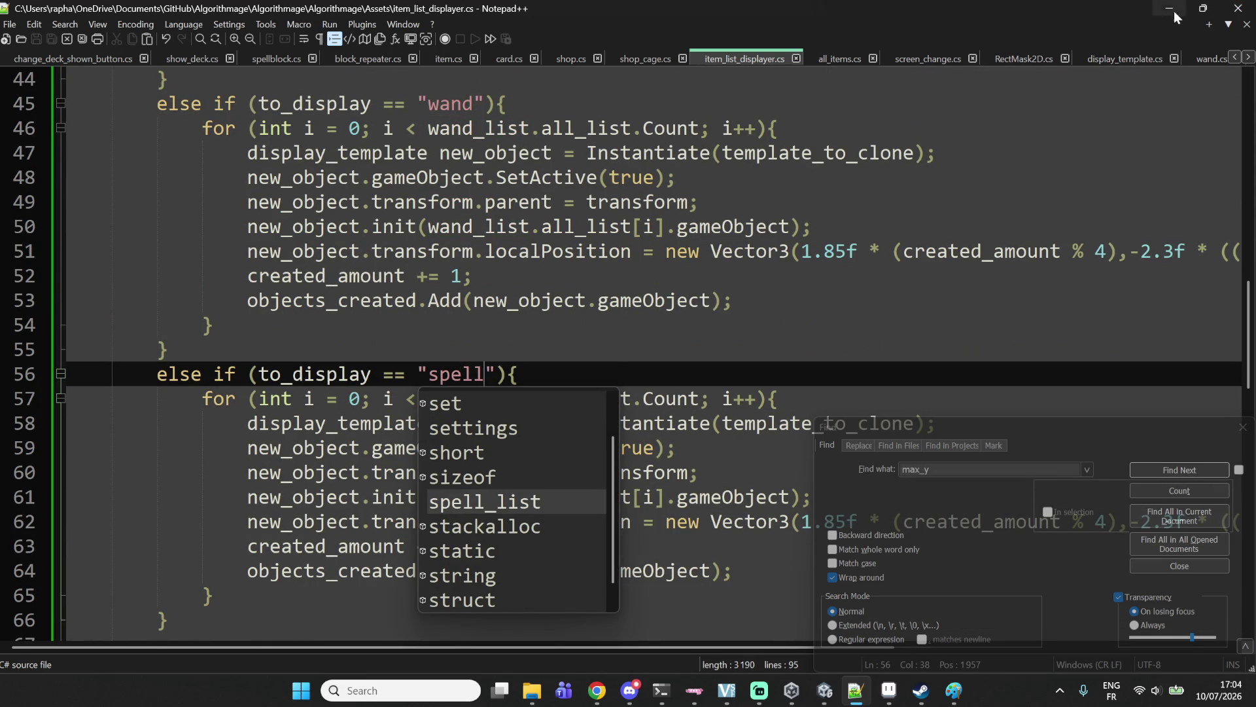
left_click(1170, 9)
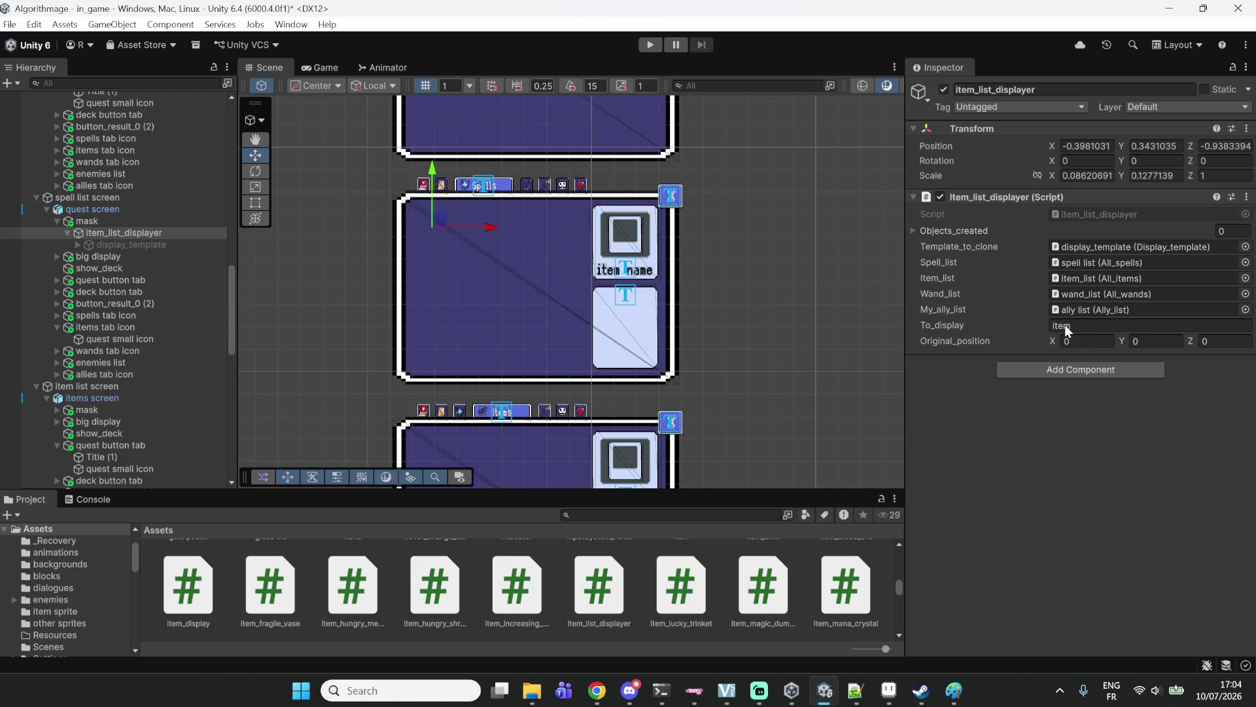
Set the copied item_list_displayer's To_display field to 'spell'.
left_click(1065, 327)
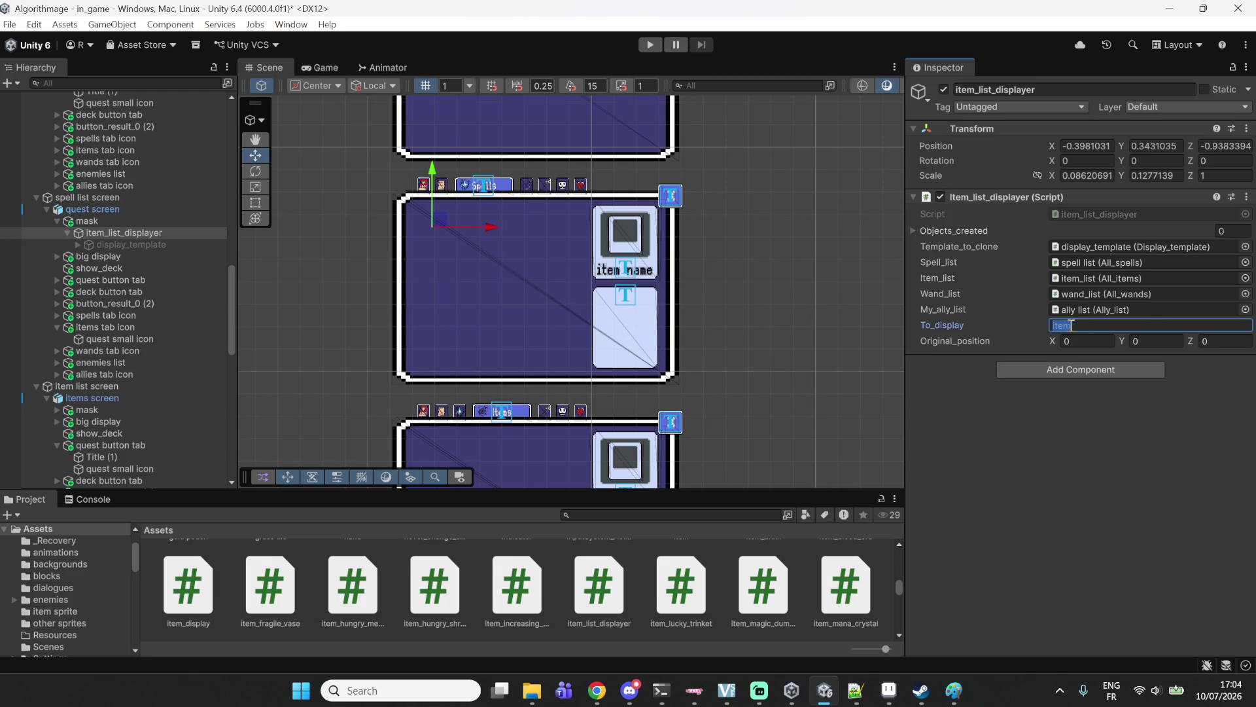
type("spell")
left_click(838, 313)
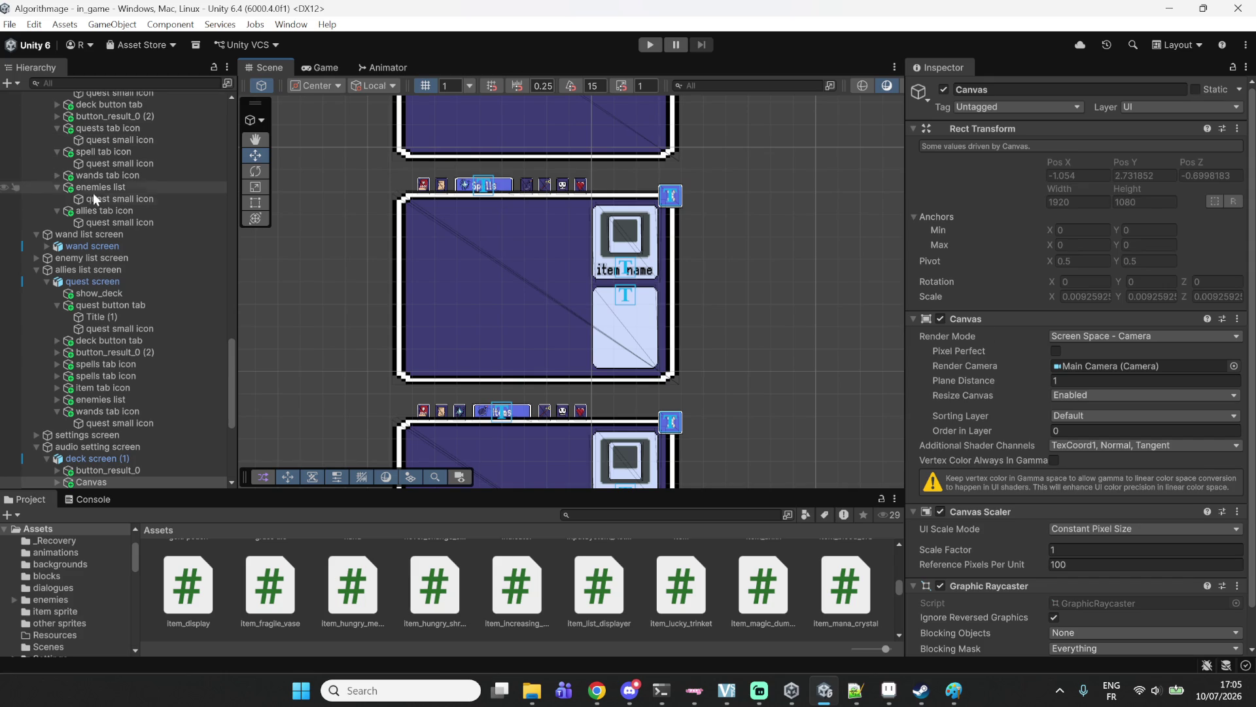
left_click(856, 691)
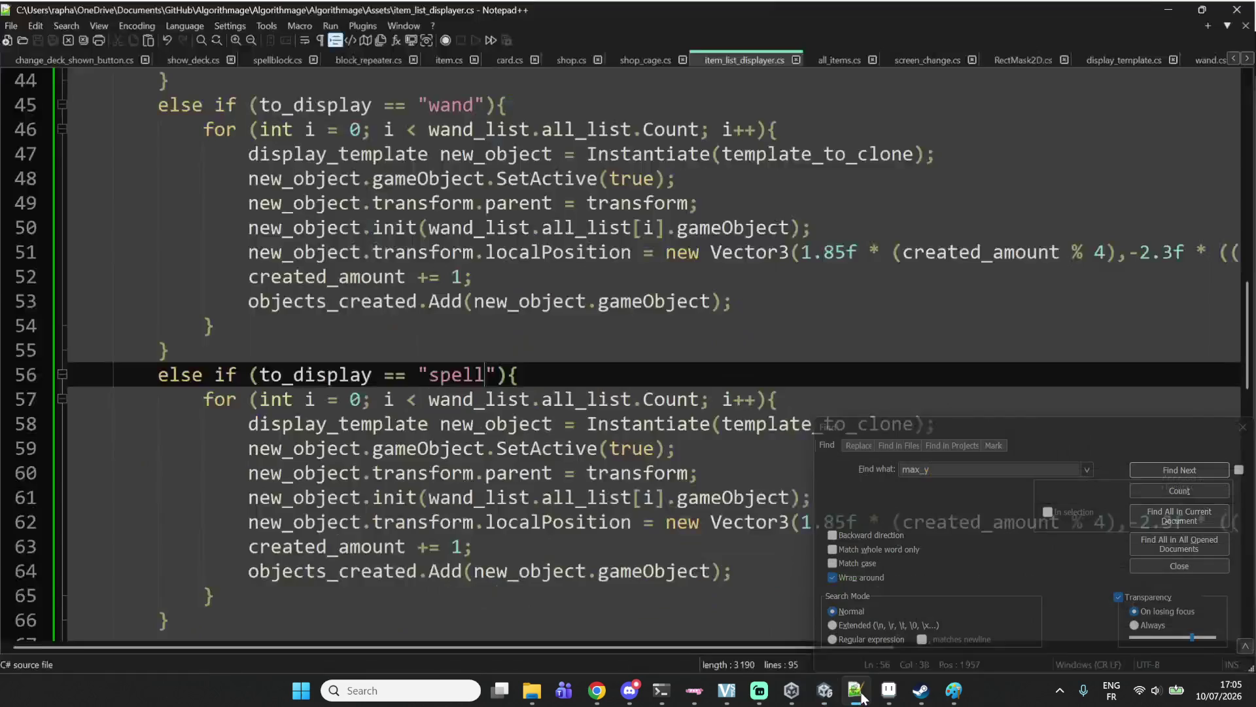
Look over the new spell branch and copy the spell_list name from line 13.
scroll(269, 262, "down", 2)
double_click(458, 227)
left_click(429, 325)
double_click(495, 276)
double_click(475, 259)
scroll(475, 262, "up", 13)
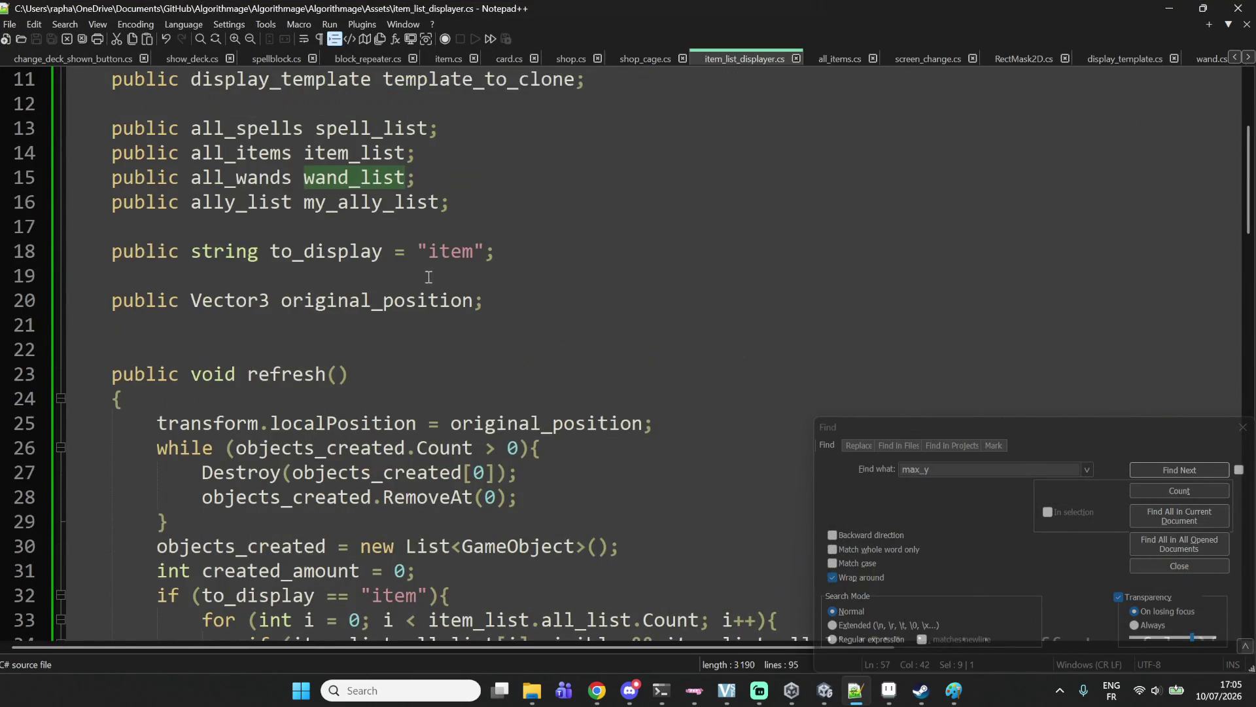
double_click(374, 131)
key("ctrl+c")
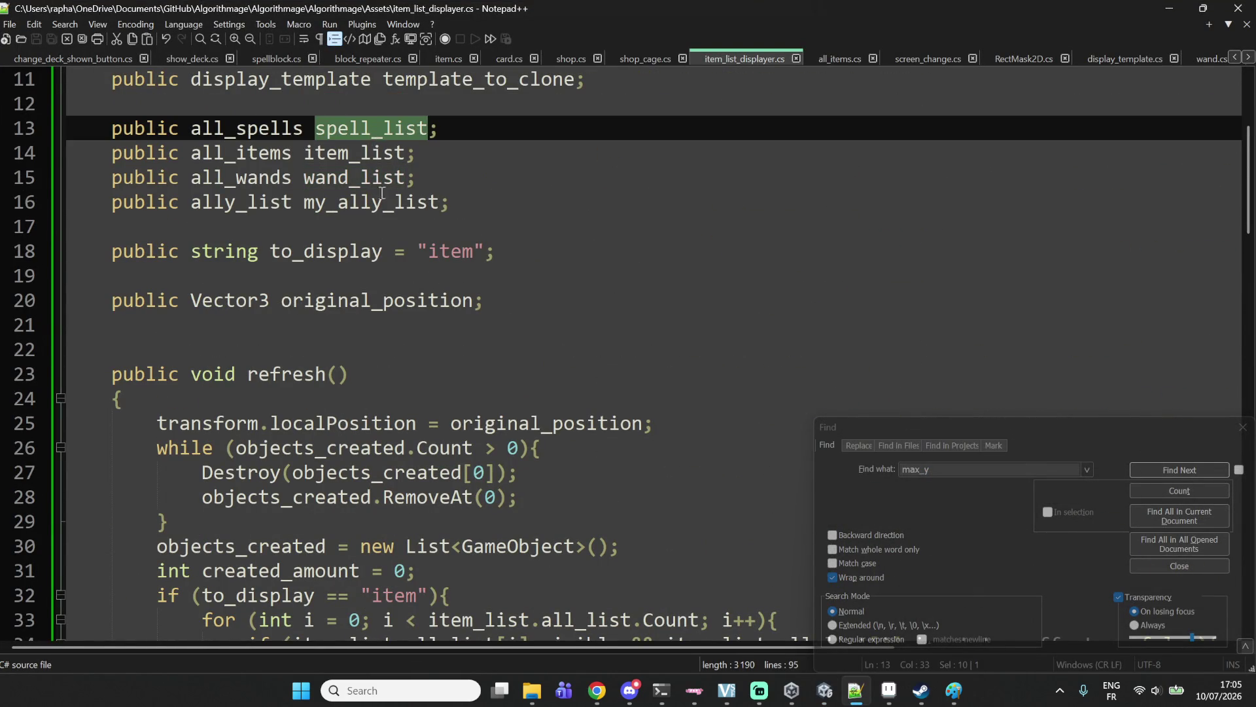
scroll(382, 193, "down", 9)
scroll(475, 288, "down", 4)
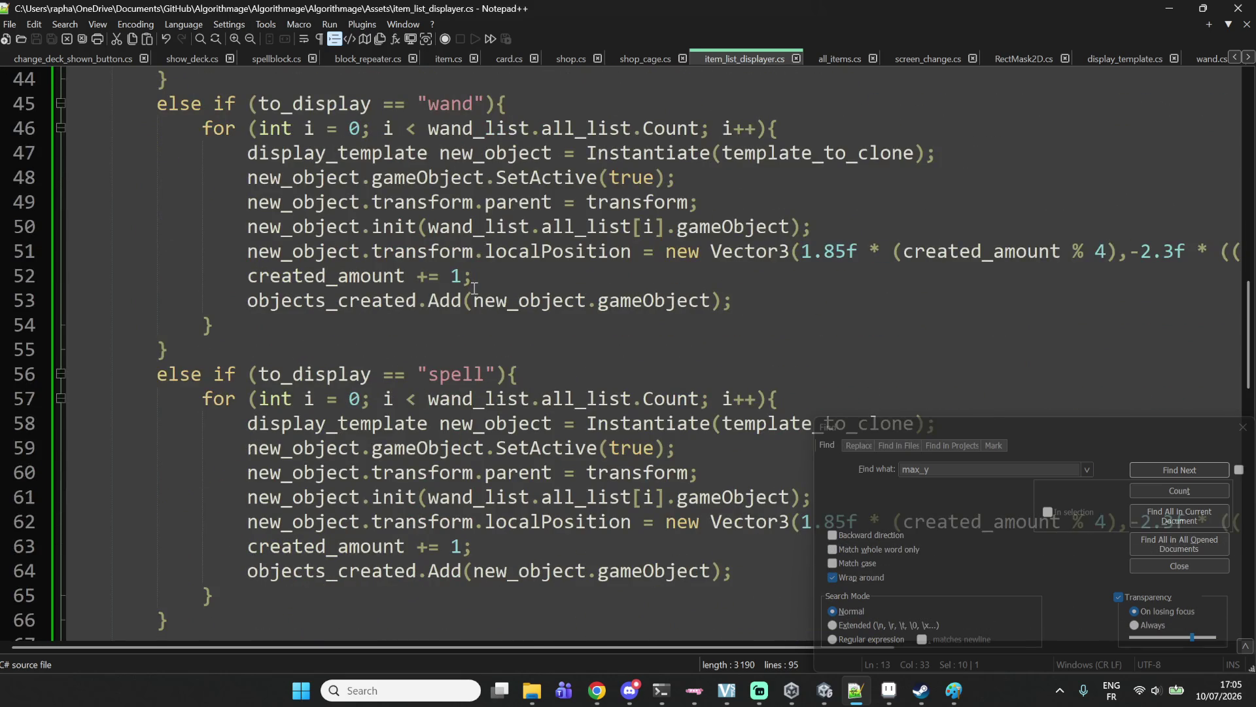
Paste spell_list over wand_list on lines 57 and 61.
double_click(482, 258)
key("ctrl+v")
double_click(471, 352)
key("ctrl+v")
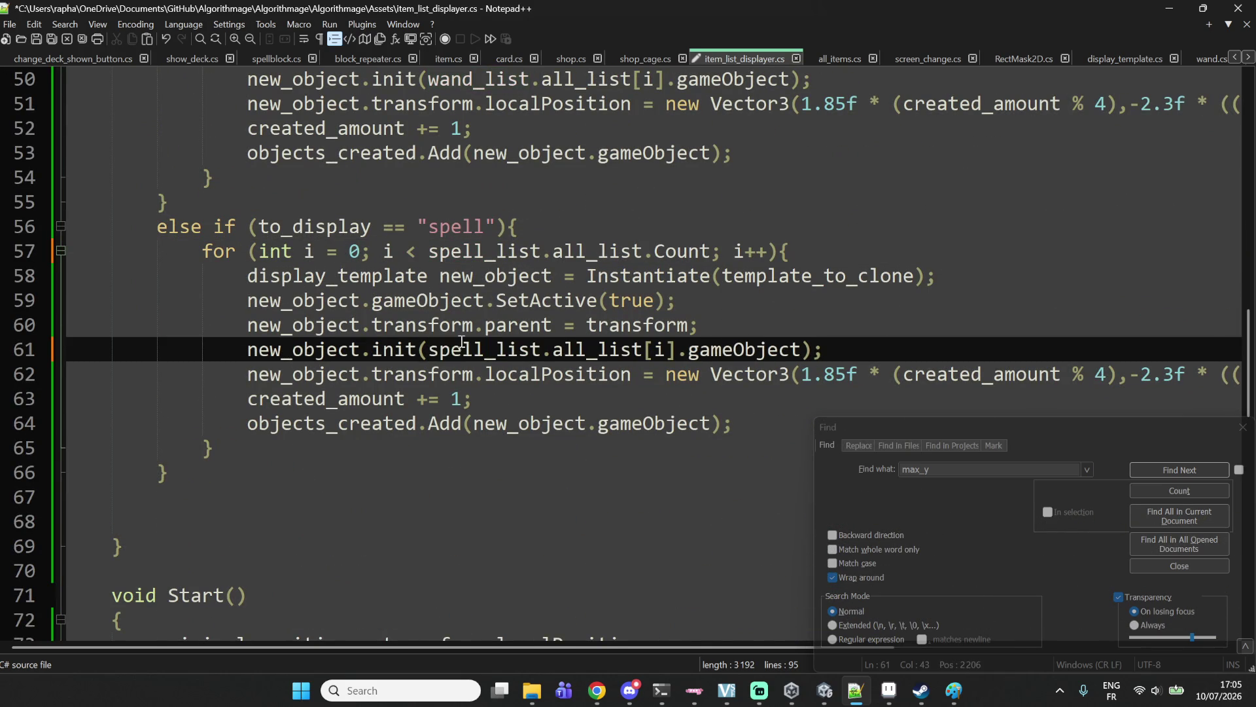
Review lines 58–61 of the spell loop to check where spell_list is used.
double_click(854, 265)
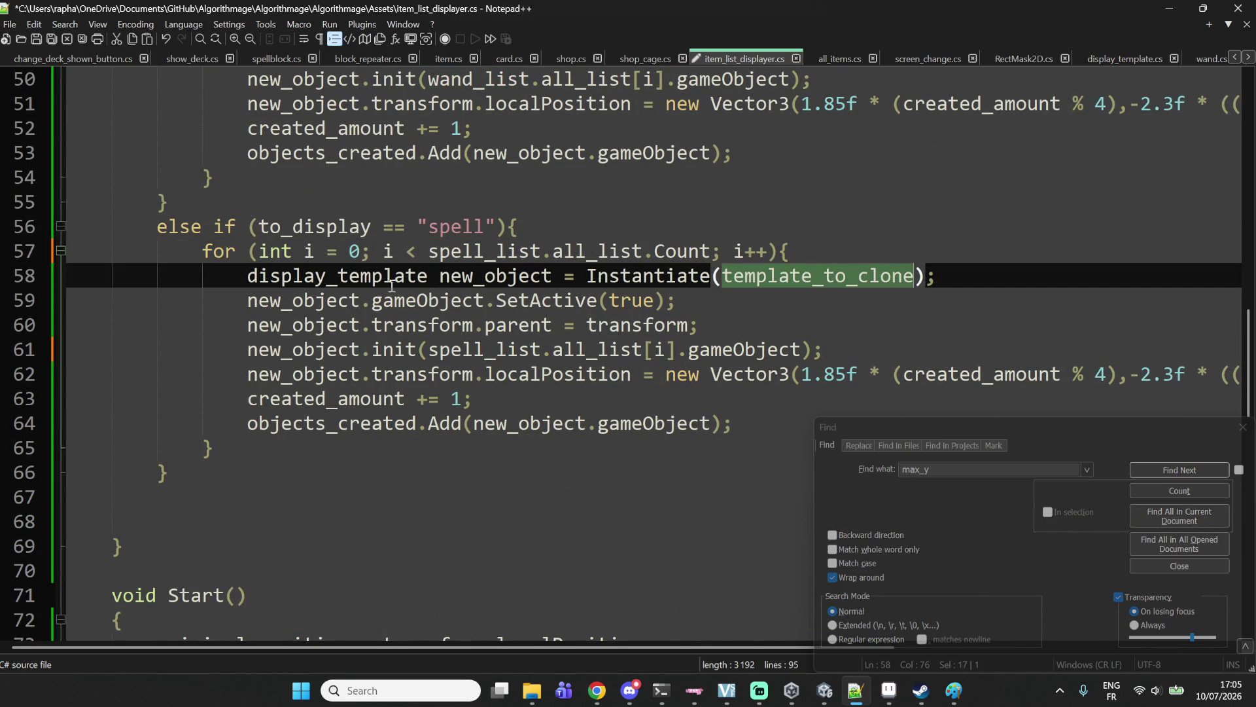
double_click(425, 300)
double_click(546, 299)
left_click(468, 306)
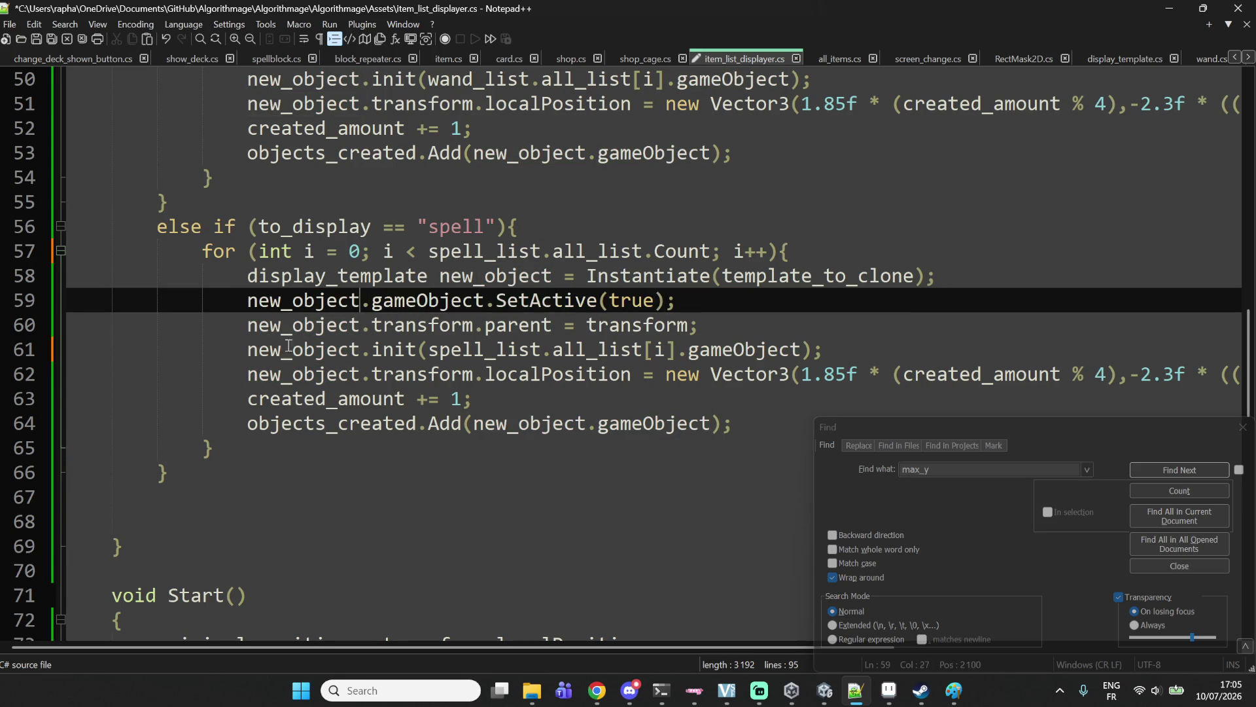
left_click(319, 349)
left_click(392, 324)
left_click_drag(553, 349, 576, 348)
left_click_drag(248, 349, 361, 351)
left_click(402, 350)
double_click(458, 349)
double_click(321, 350)
left_click(487, 349)
double_click(458, 349)
left_click(754, 349)
Step through the rest of the spell loop and move the item_list_displayer tab further right.
left_click(311, 384)
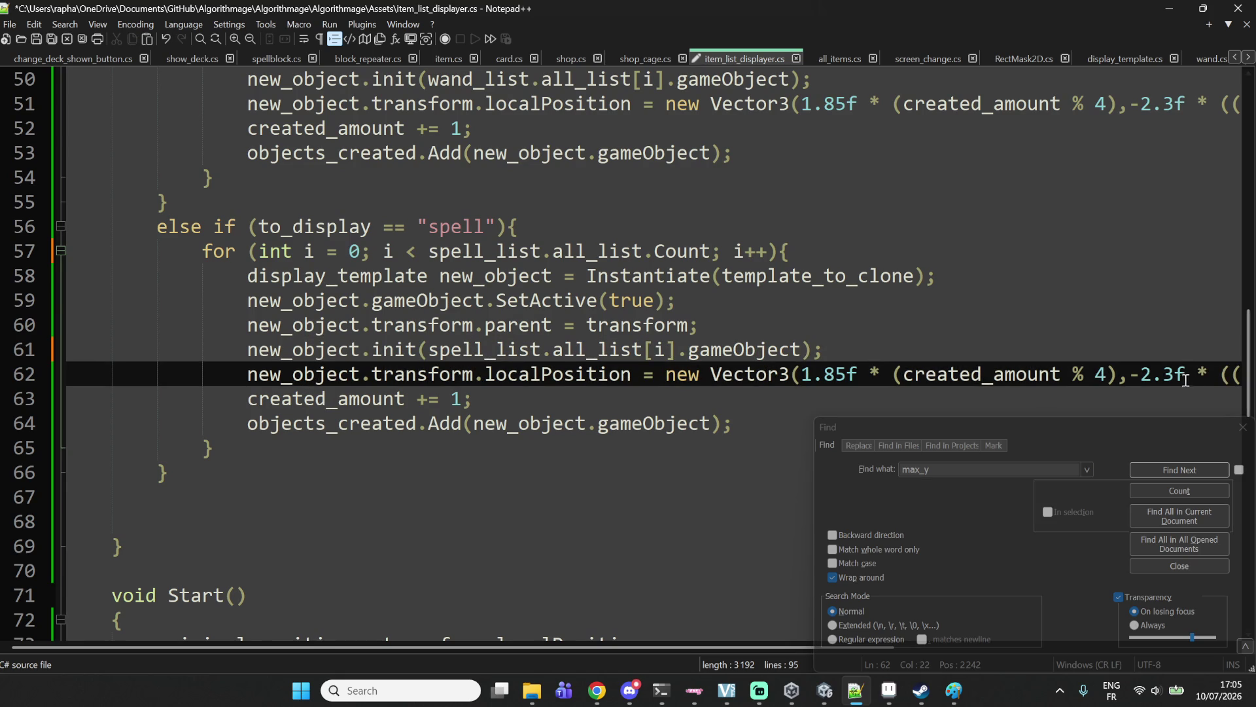
left_click(559, 405)
left_click(488, 448)
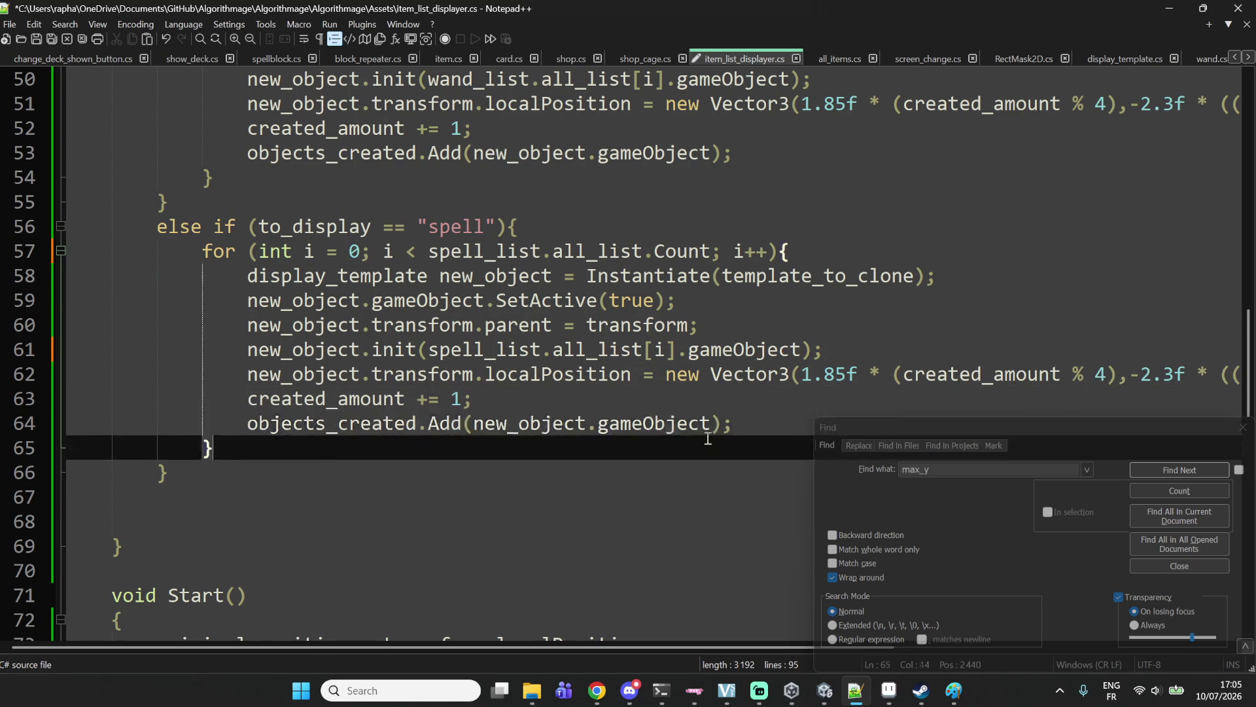
left_click_drag(694, 301, 714, 278)
mouse_move(695, 61)
left_mouse_down()
mouse_move(1026, 91)
mouse_move(1142, 63)
left_mouse_up()
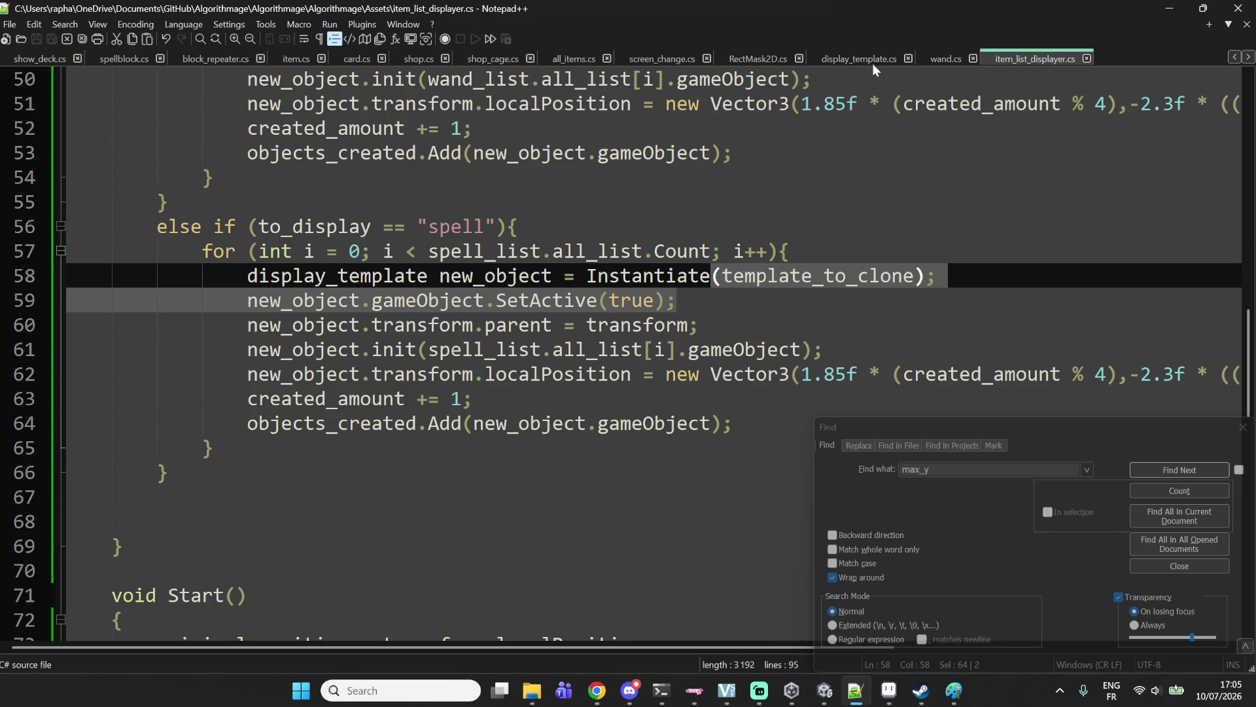
View display_template.cs, then in Unity search the project for spell and open spell.cs.
left_click_drag(873, 64, 985, 66)
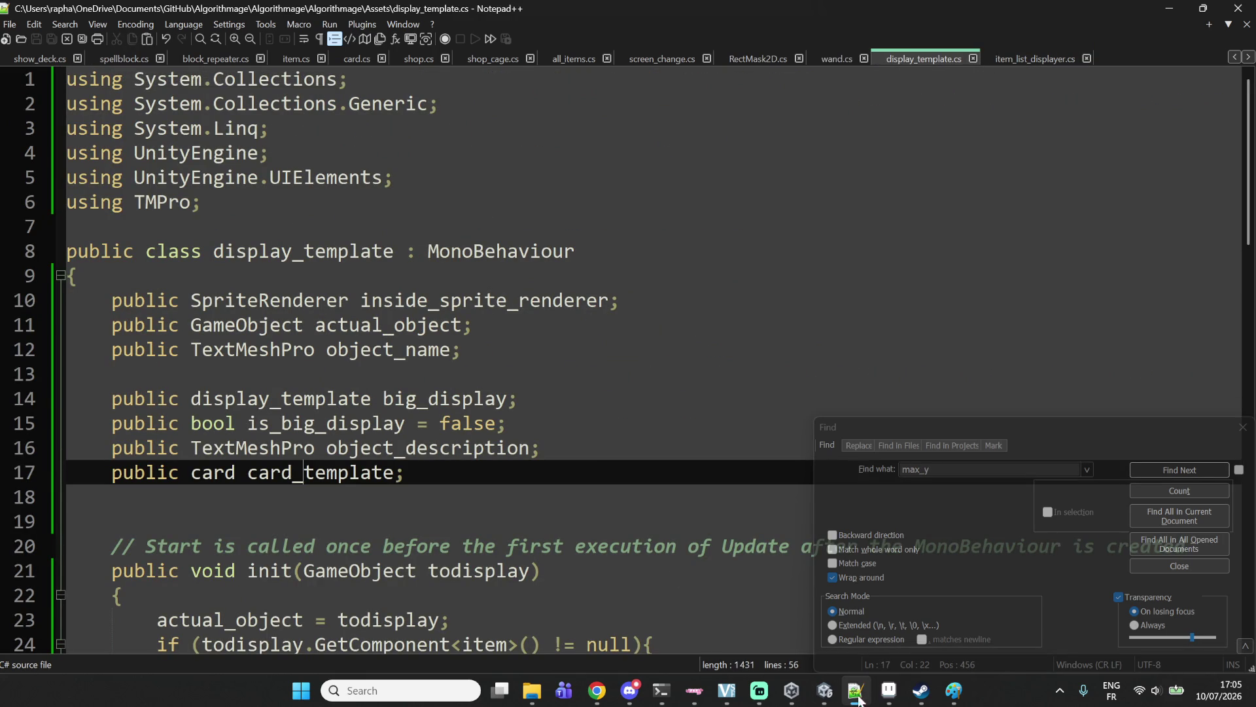
left_click(825, 691)
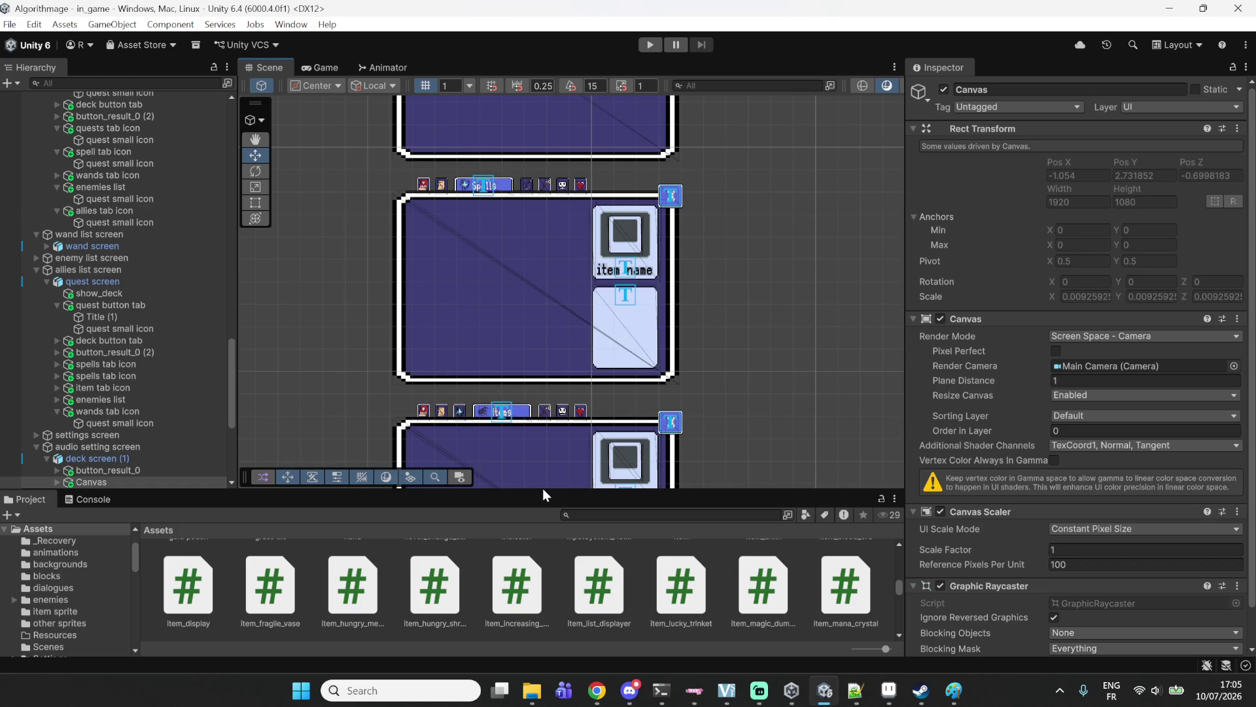
left_click(595, 516)
type("spell")
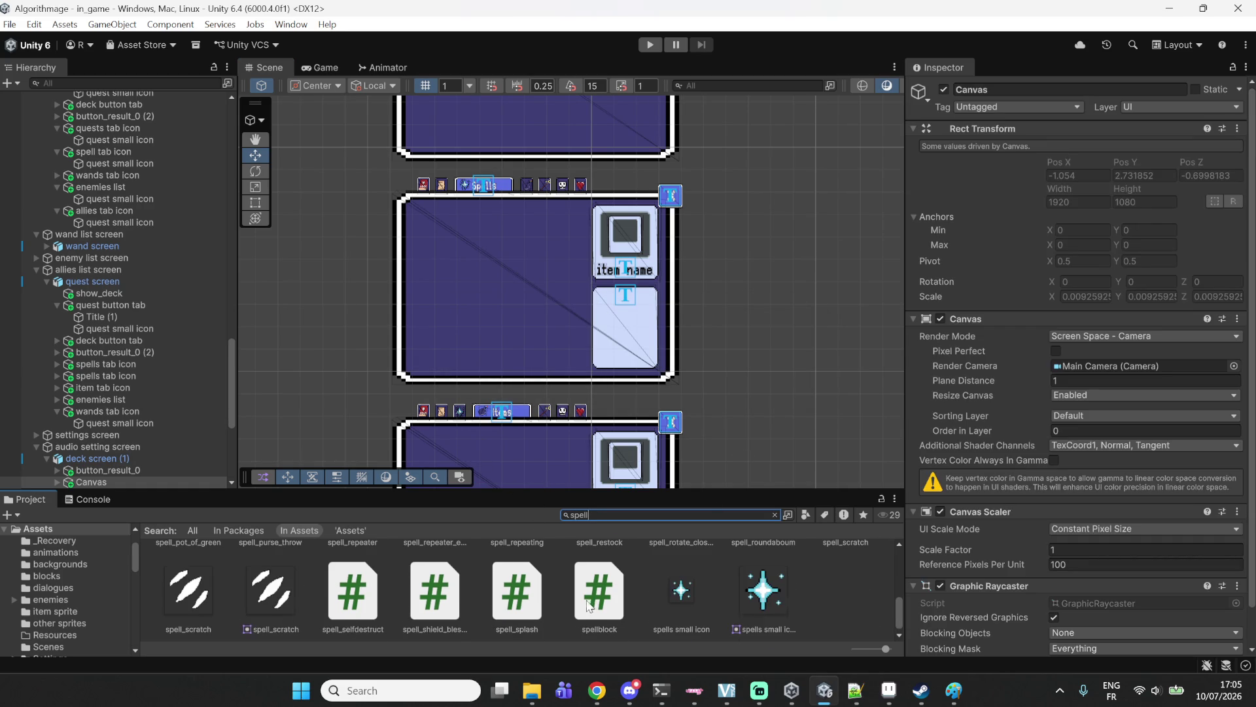
double_click(514, 578)
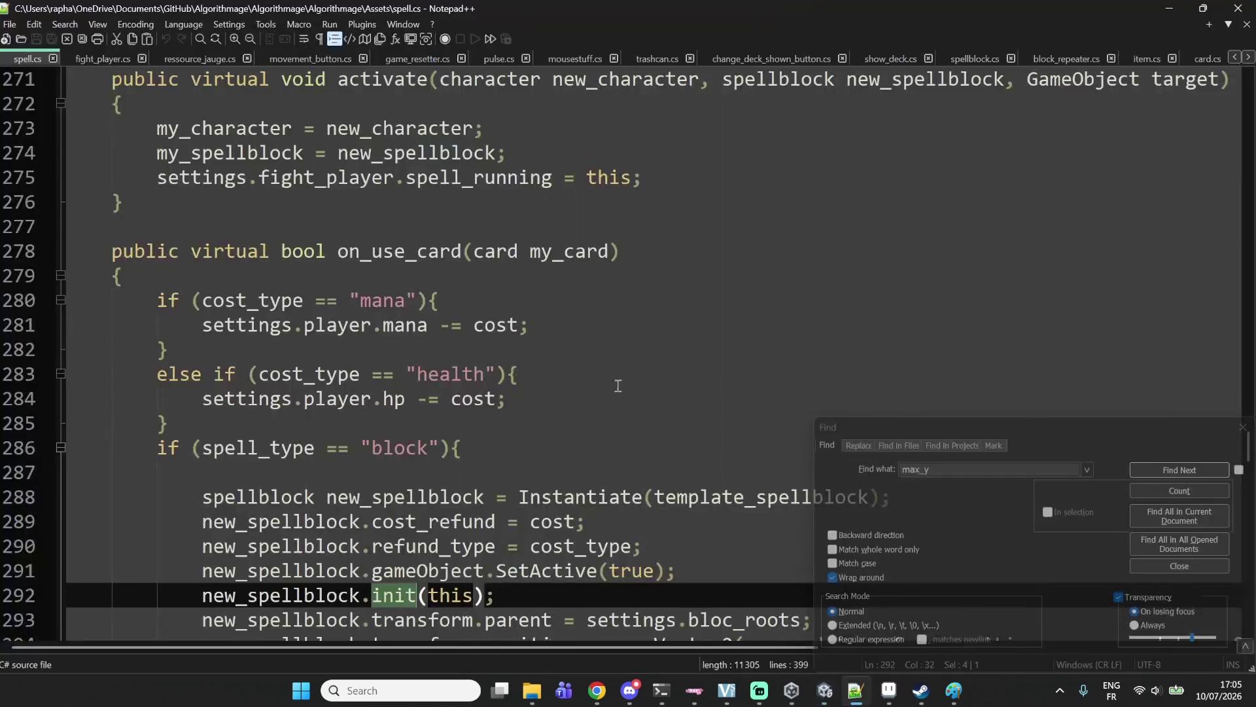
Move the spell.cs tab to the end of the open files in Notepad++.
scroll(490, 355, "up", 20)
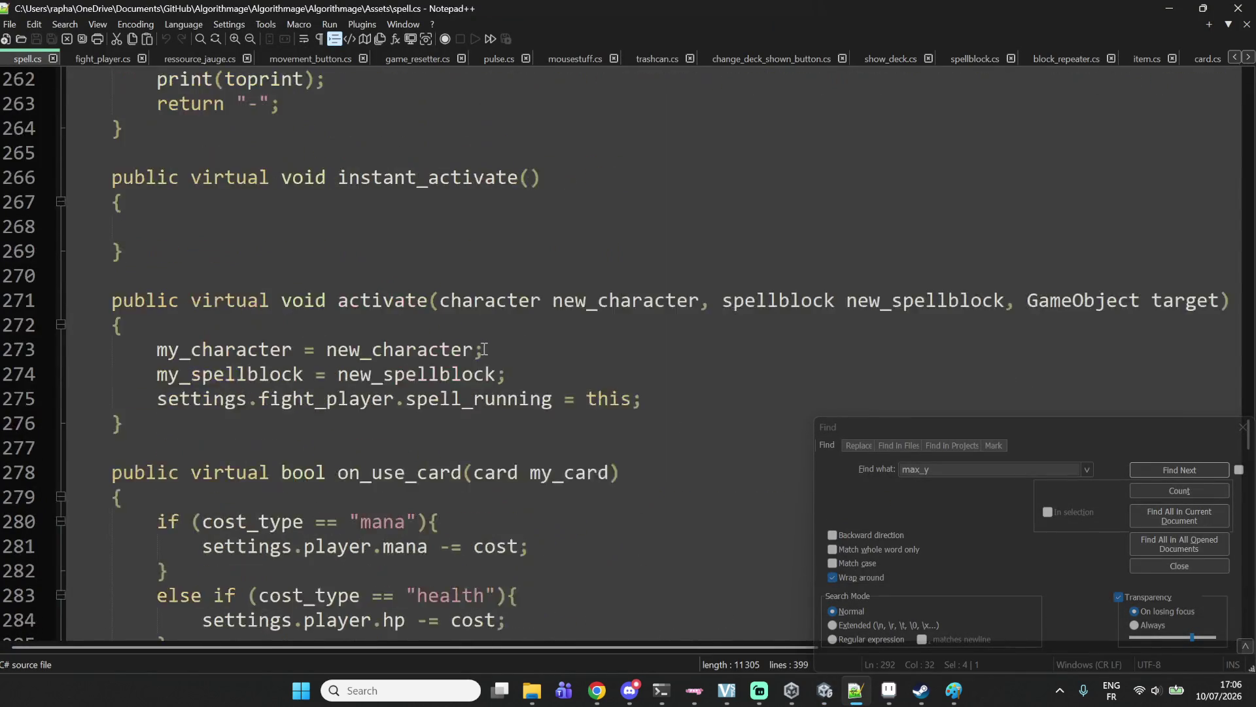
left_click_drag(13, 57, 1190, 59)
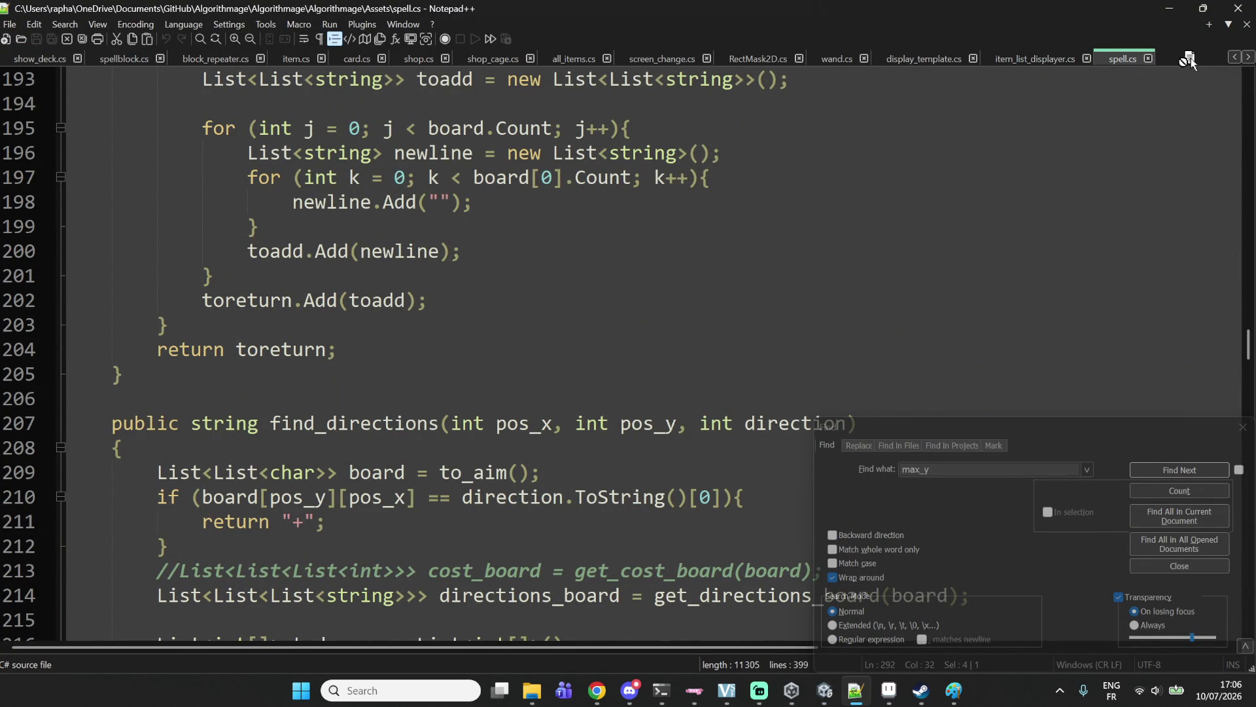
scroll(740, 271, "up", 20)
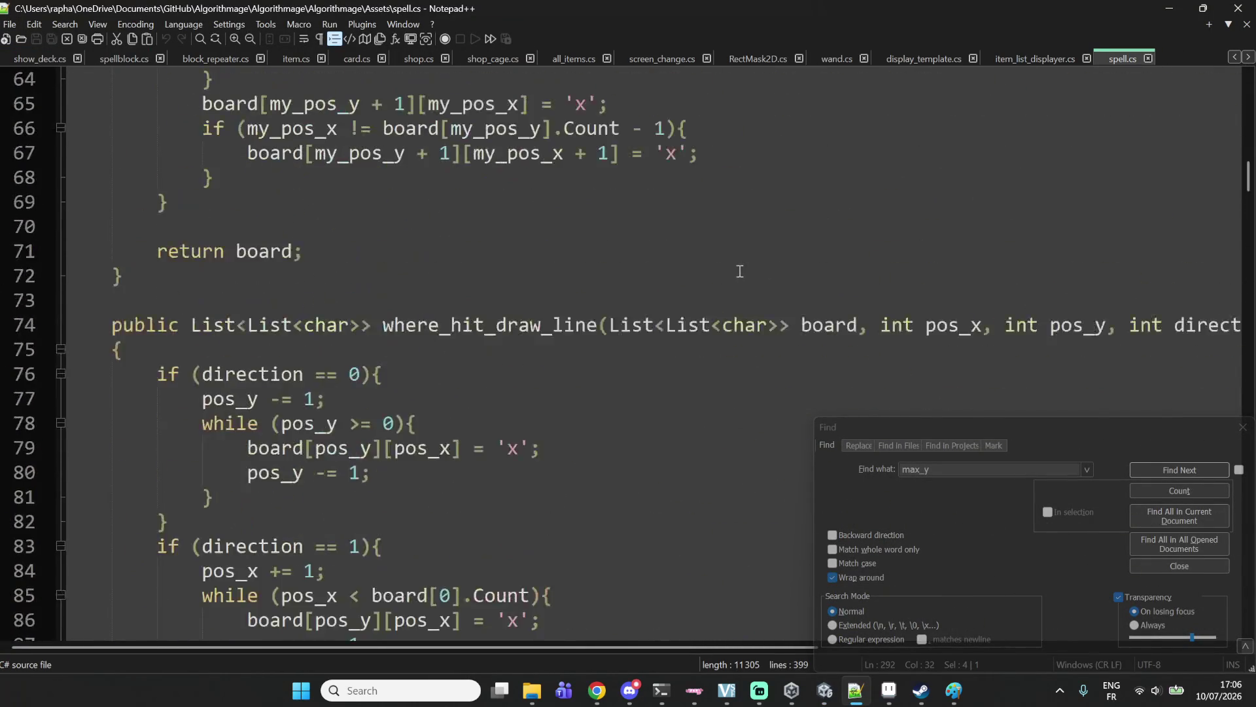
scroll(739, 271, "up", 20)
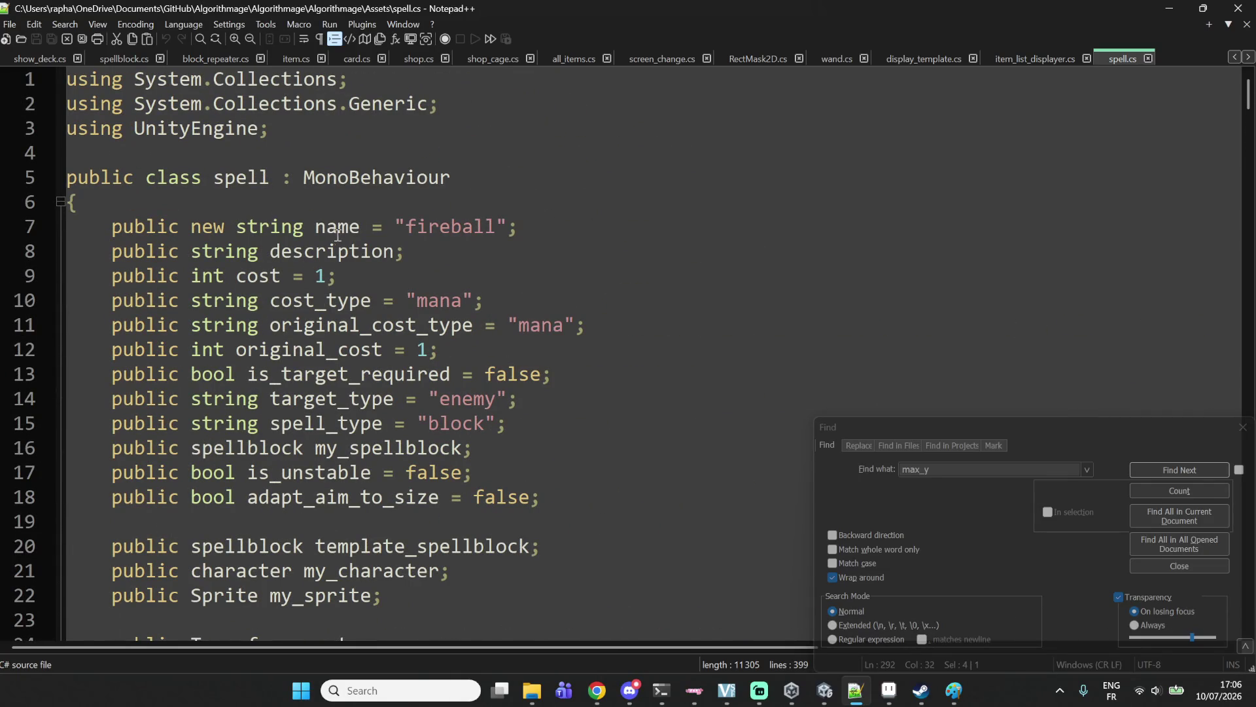
Review spell.cs's name, description and my_sprite fields, then switch back to Unity.
double_click(342, 228)
double_click(335, 253)
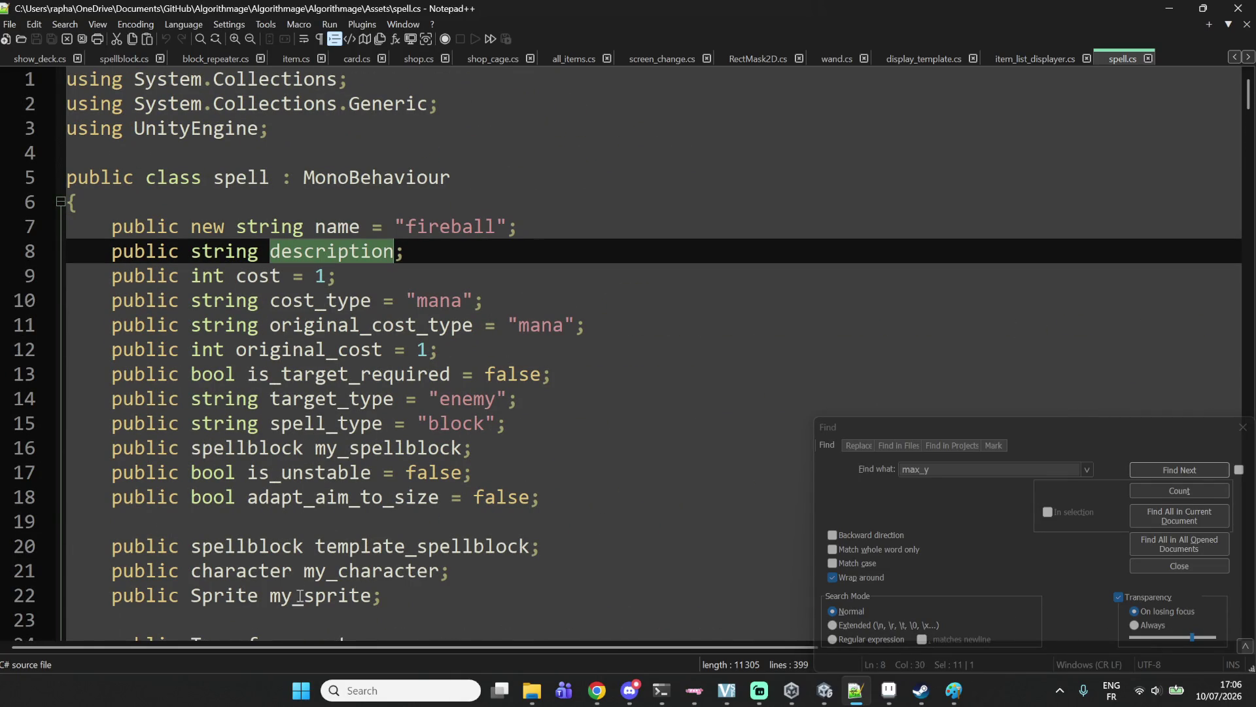
left_click(263, 599)
double_click(289, 596)
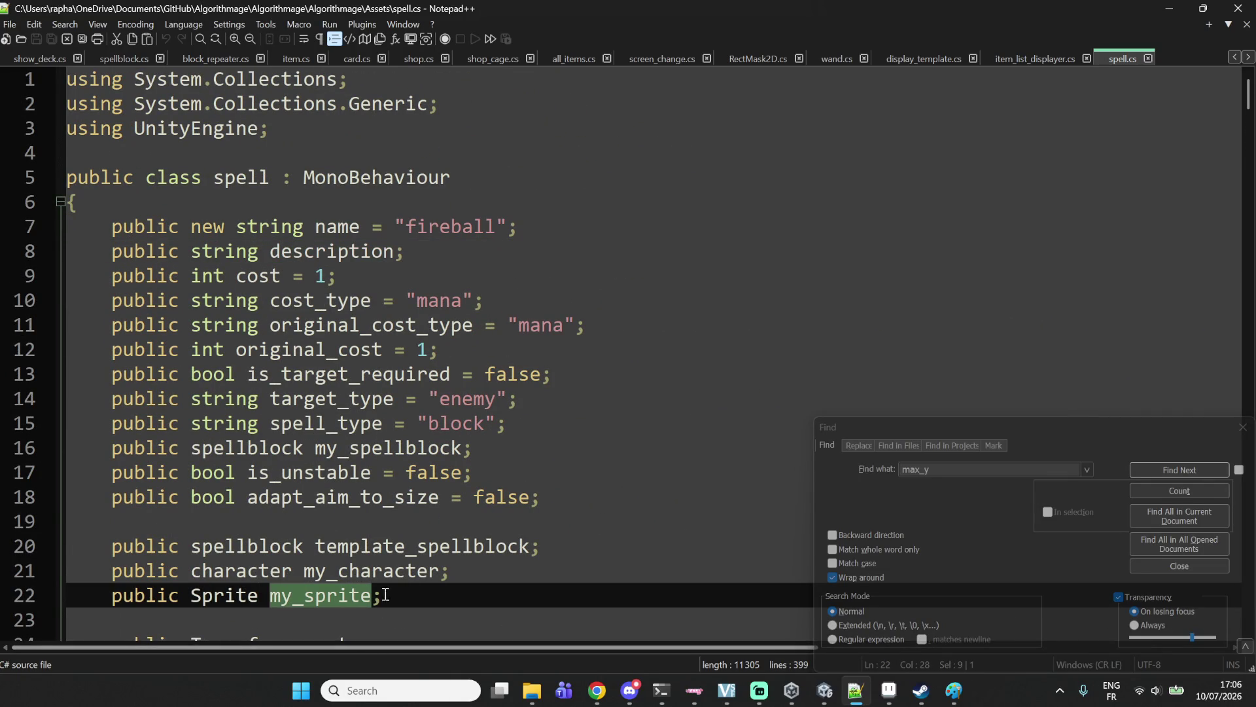
scroll(384, 589, "down", 2)
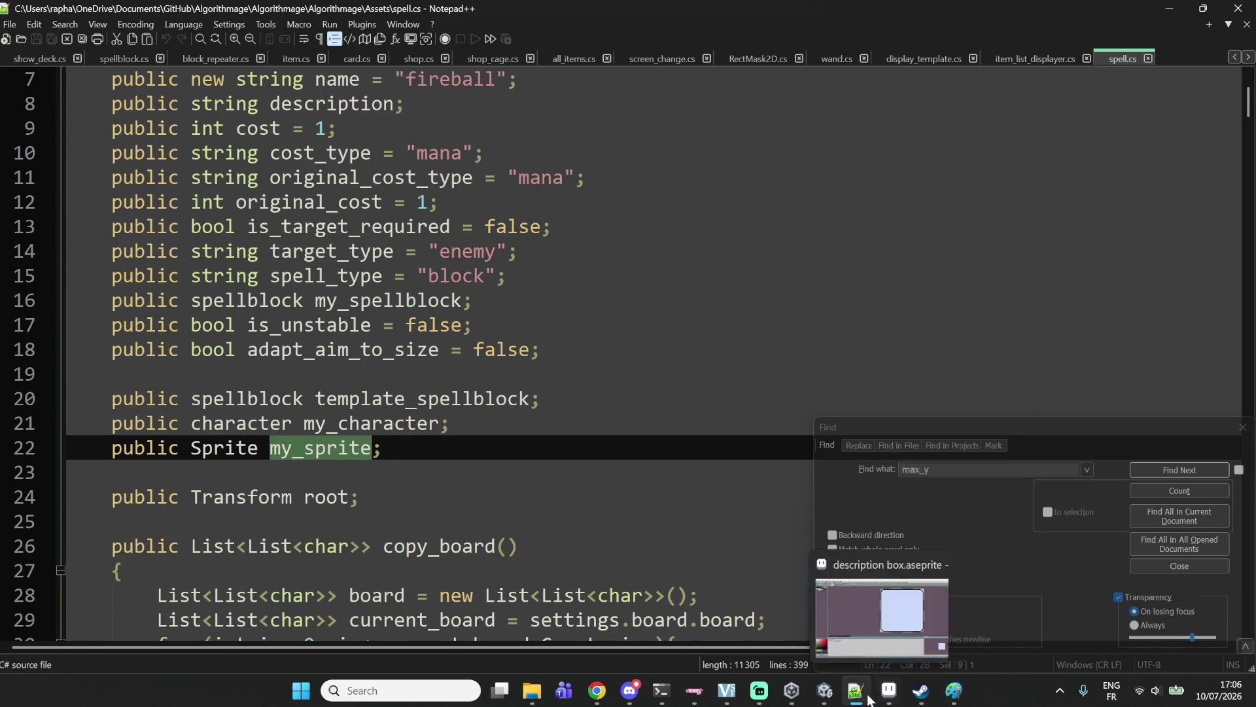
left_click(825, 690)
scroll(180, 238, "up", 15)
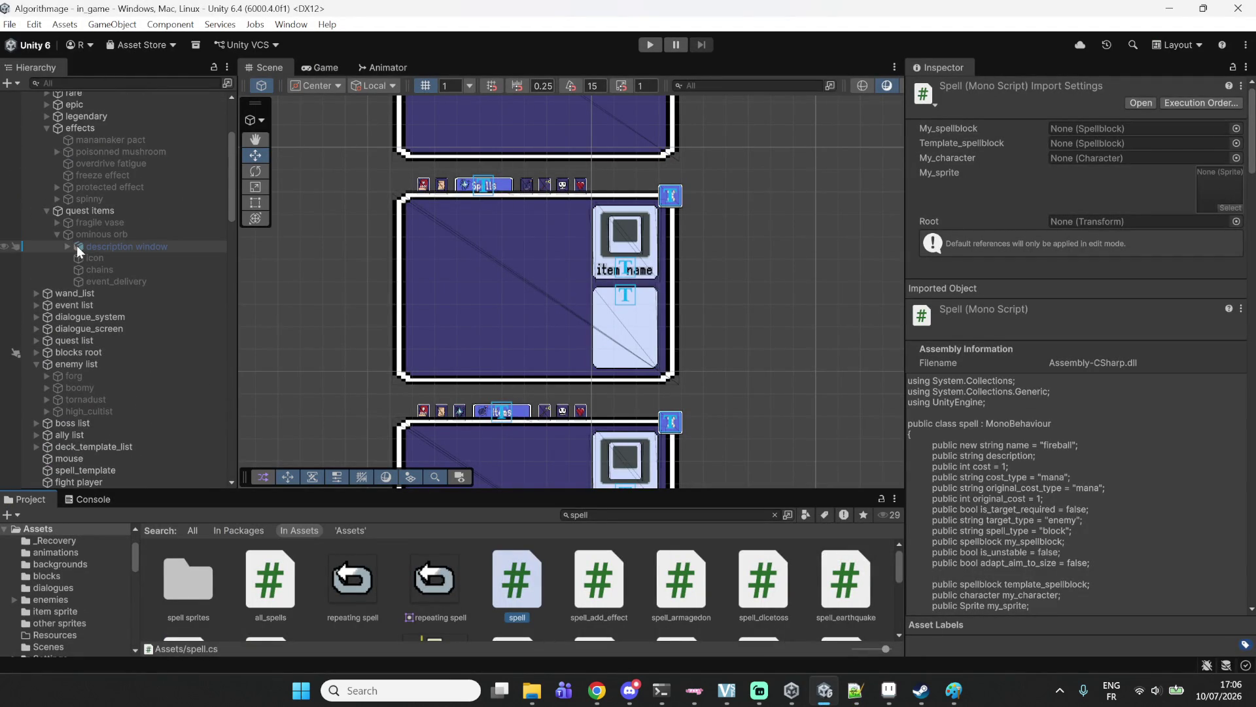
Inspect the fireball spell under spell list > common, then reopen item_list_displayer.cs in Notepad++.
scroll(101, 226, "up", 2)
scroll(100, 226, "up", 7)
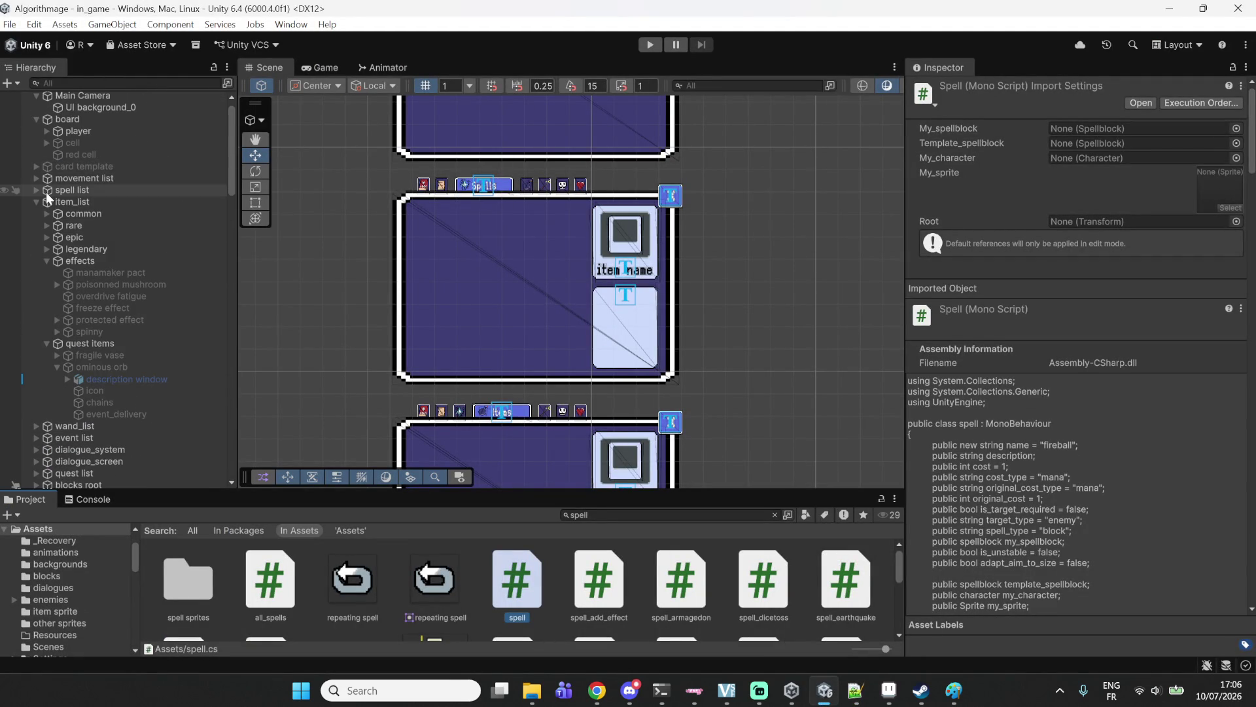
left_click(80, 202)
left_click(47, 203)
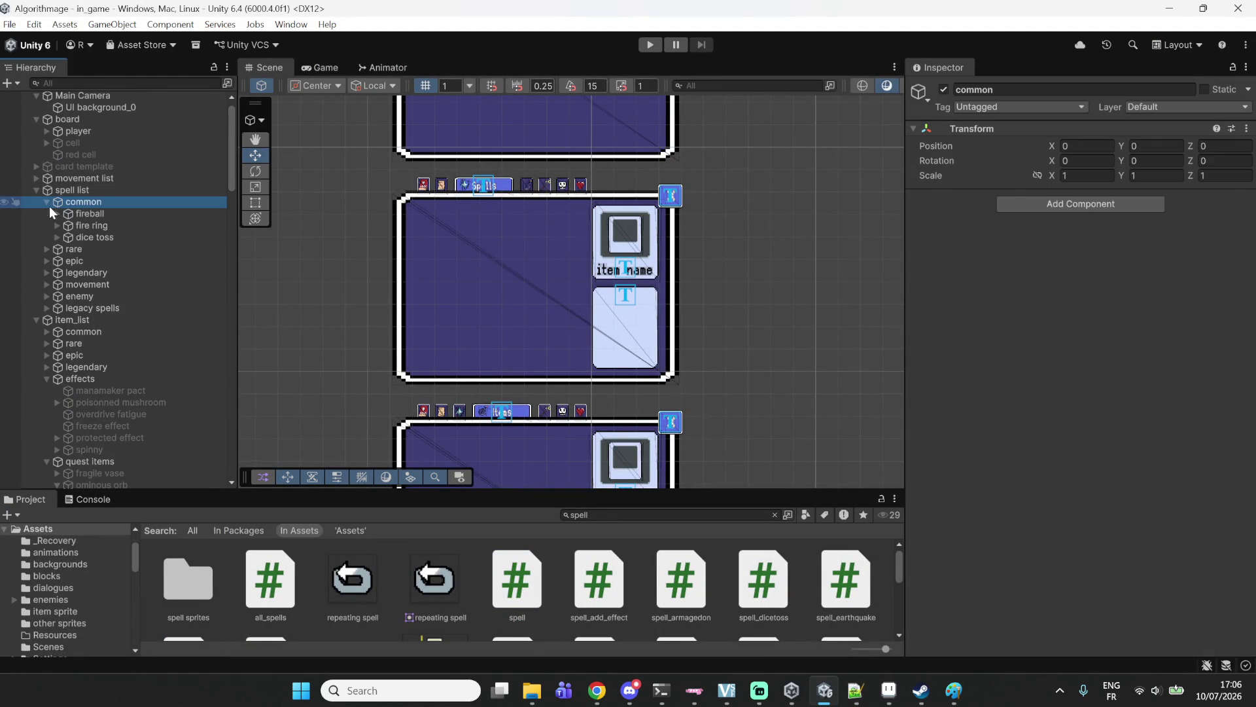
left_click(84, 214)
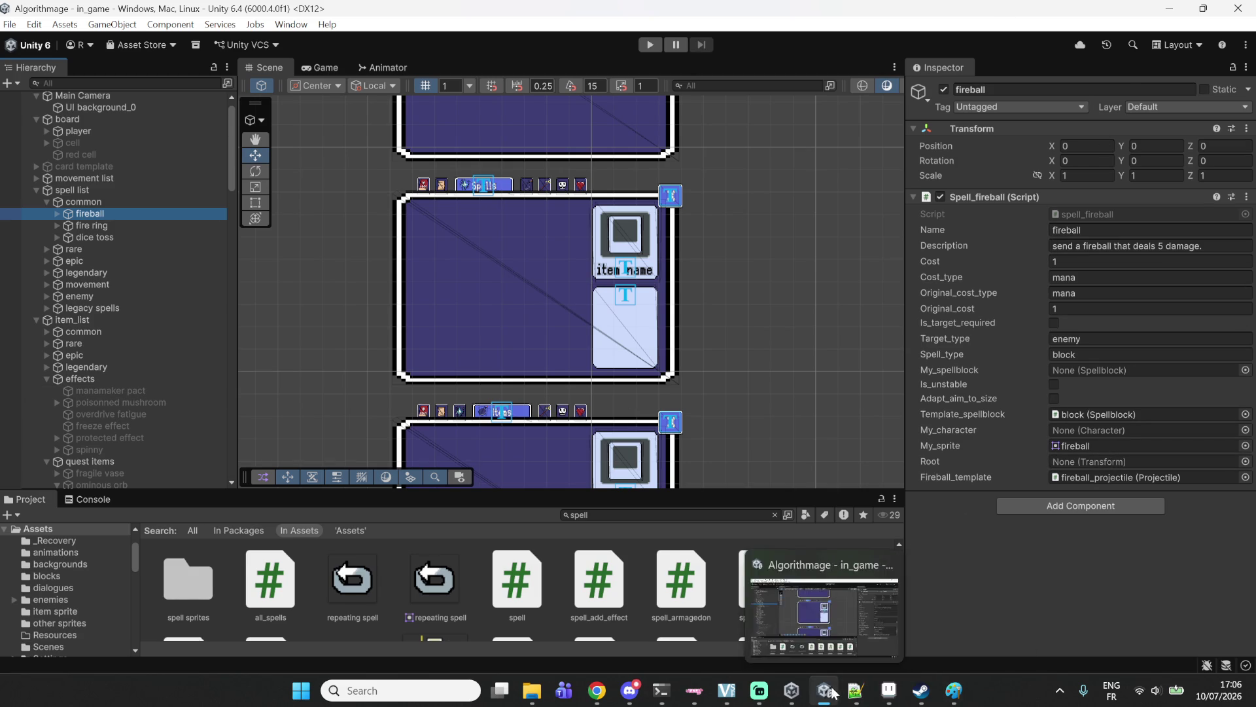
left_click(856, 691)
left_click(1035, 60)
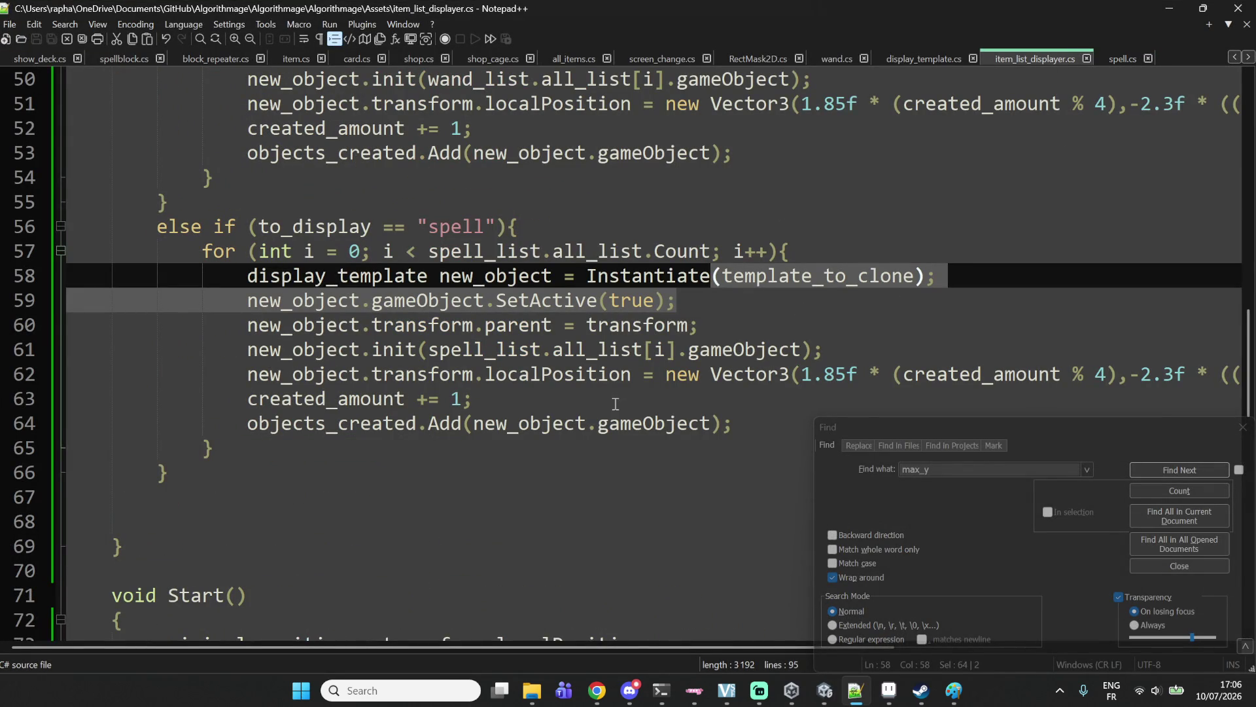
Check SetActive and init on lines 59–61, then place display_template.cs beside item_list_displayer.cs.
left_click(325, 303)
double_click(547, 301)
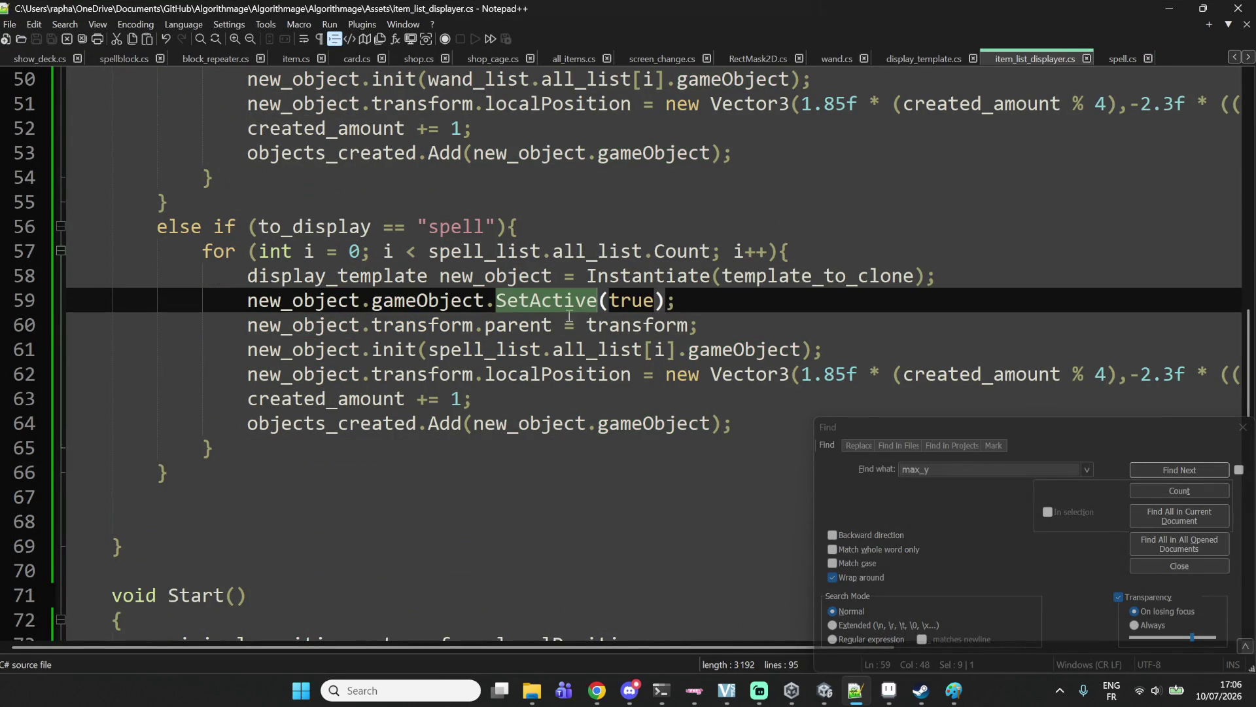
left_click(481, 336)
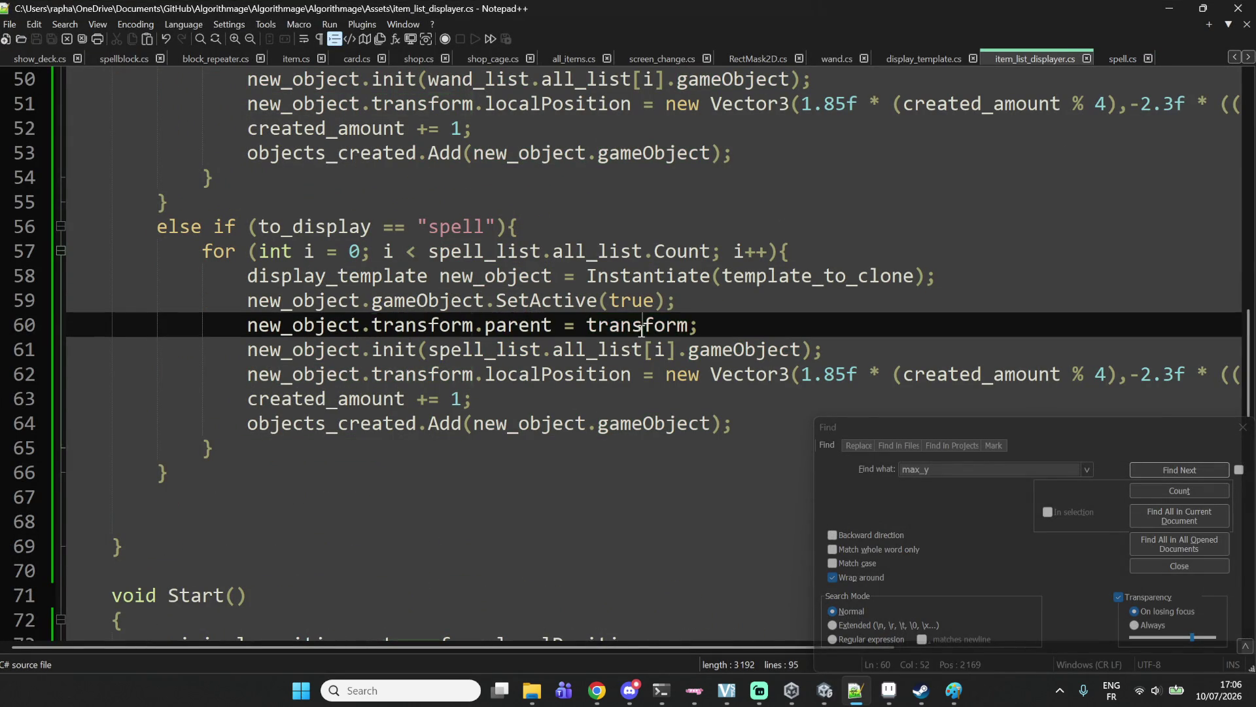
left_click(391, 354)
double_click(390, 354)
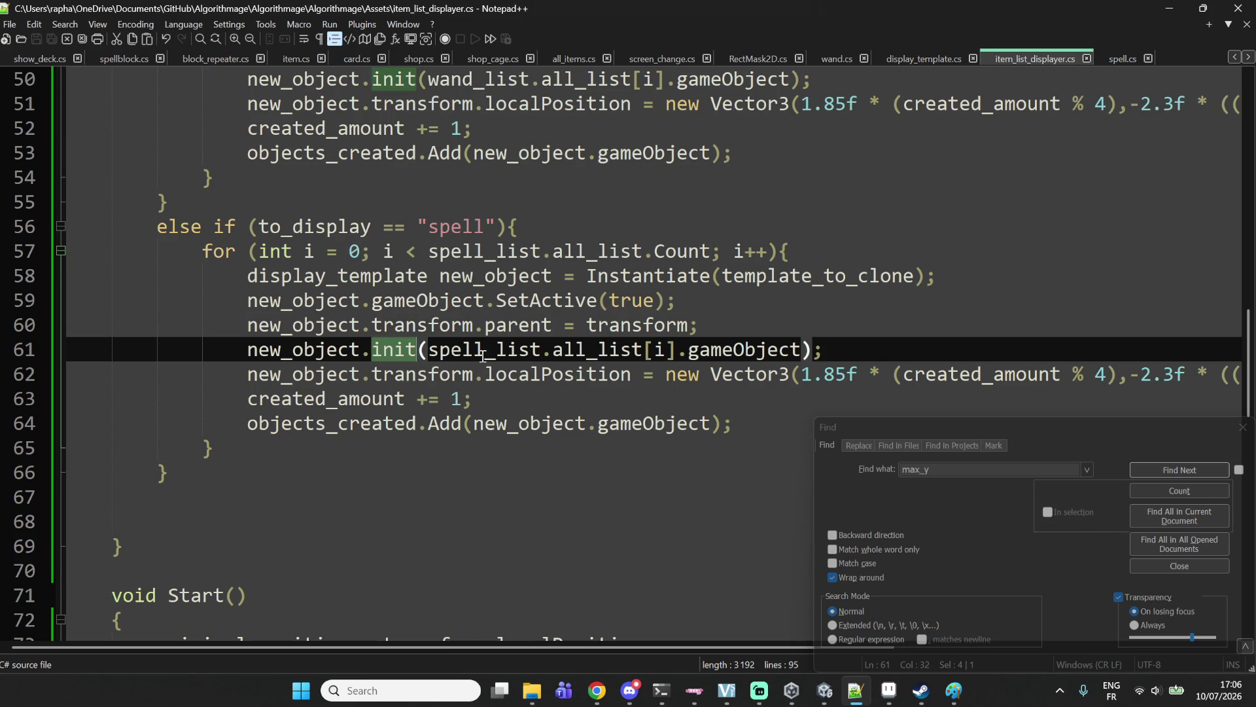
left_click_drag(924, 64, 1038, 63)
scroll(665, 288, "down", 9)
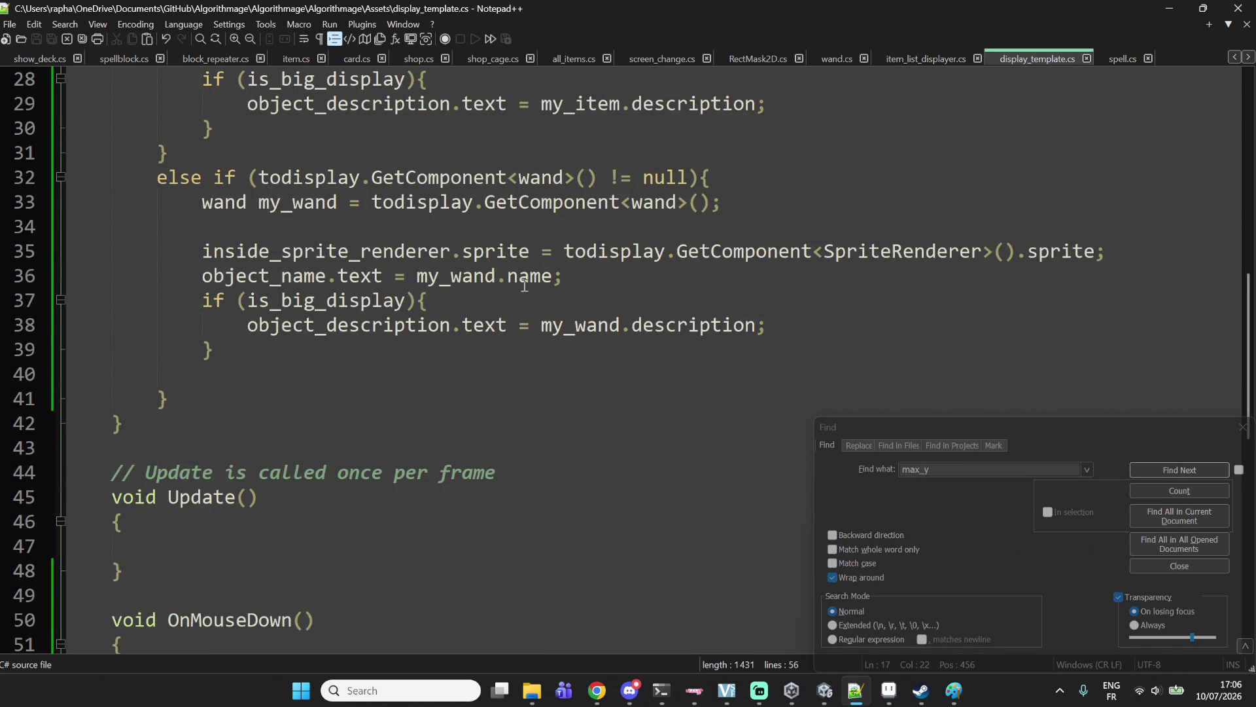
Remove empty line 40 and paste a copy of the wand else-if block below it.
scroll(524, 286, "up", 1)
mouse_move(140, 250)
left_mouse_down()
mouse_move(202, 347)
mouse_move(221, 446)
left_mouse_up()
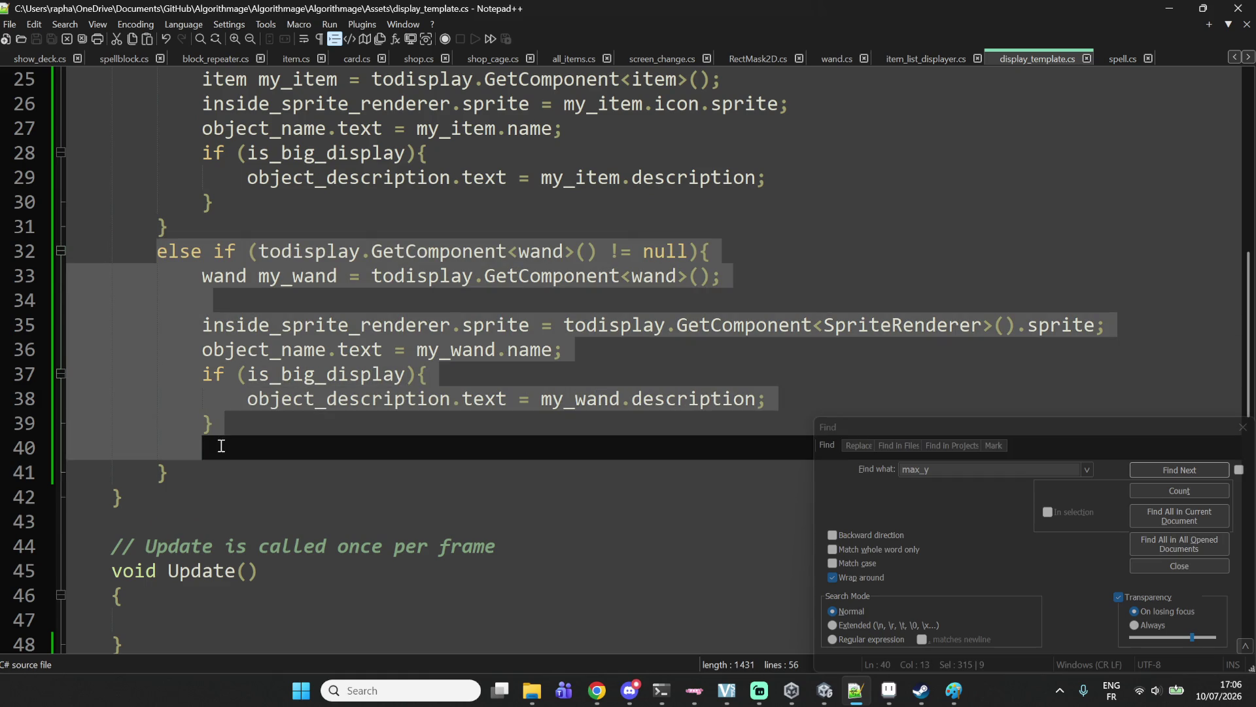
left_click(232, 449)
key("shift+Up")
key("BackSpace")
mouse_move(258, 438)
left_mouse_down()
mouse_move(178, 211)
mouse_move(149, 251)
mouse_move(163, 444)
mouse_move(224, 447)
left_mouse_up()
key("ctrl+c")
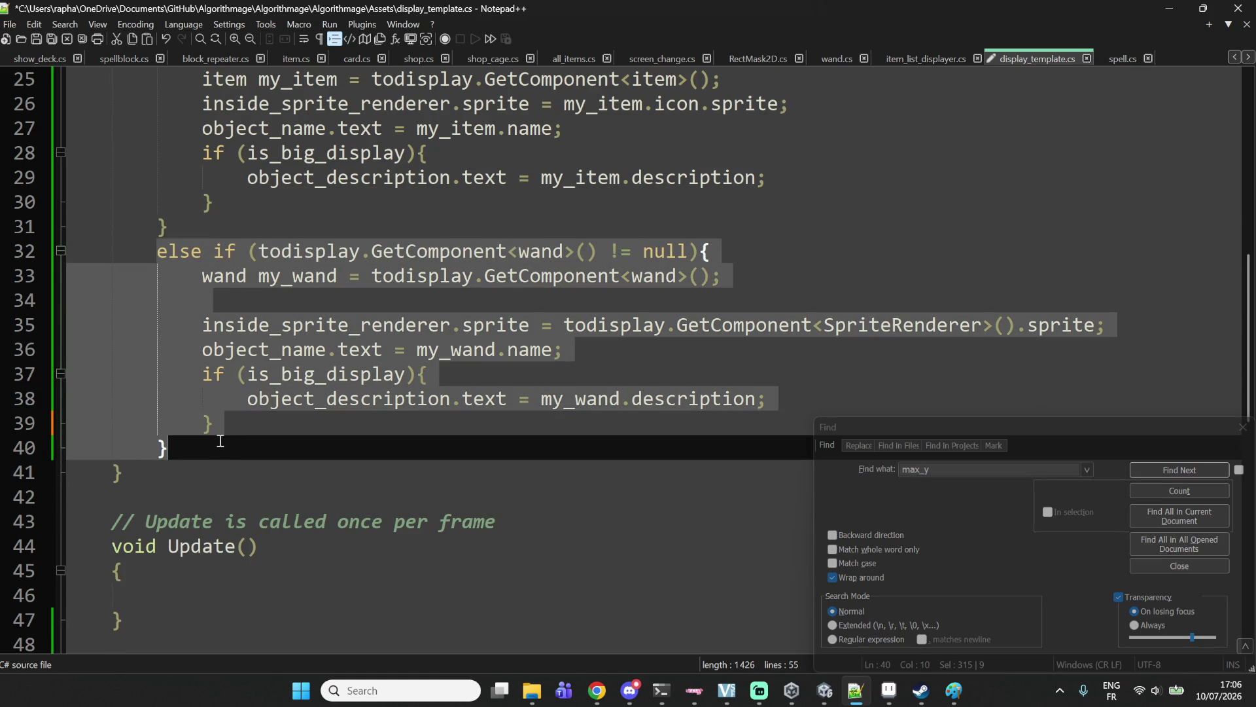
left_click(294, 441)
key("Return")
key("ctrl+v")
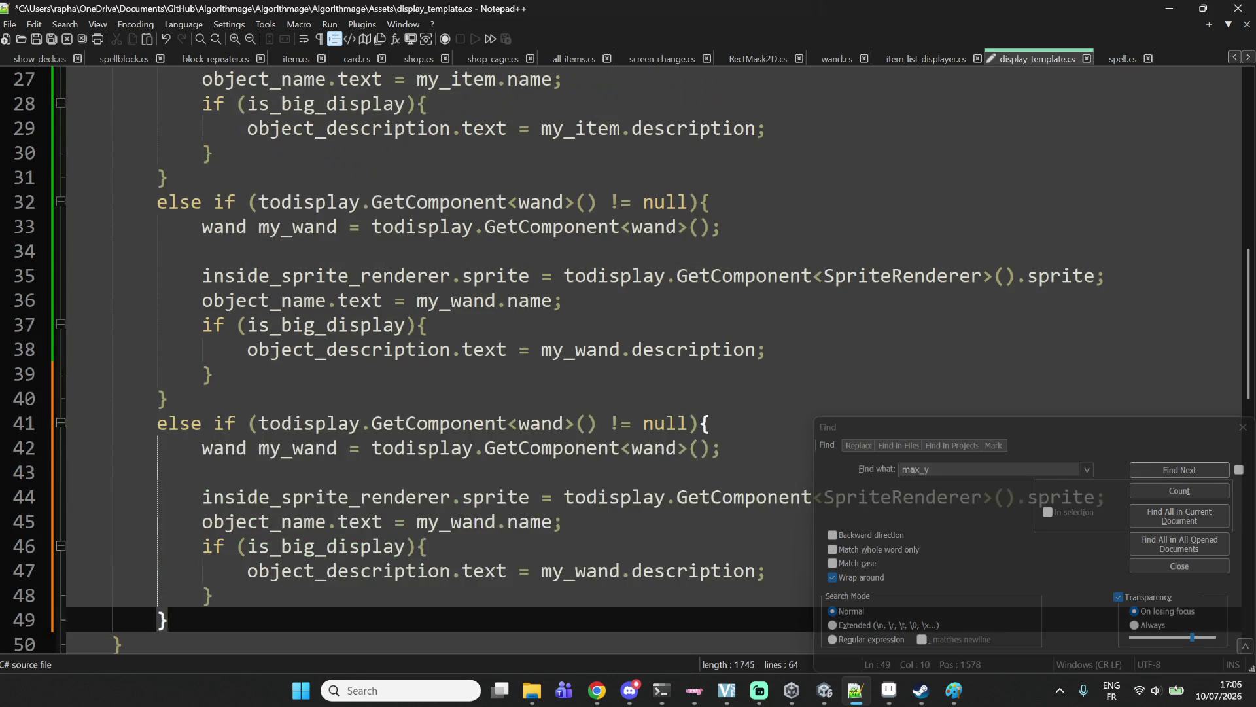
Change the copied block's condition from wand to spell.
double_click(531, 432)
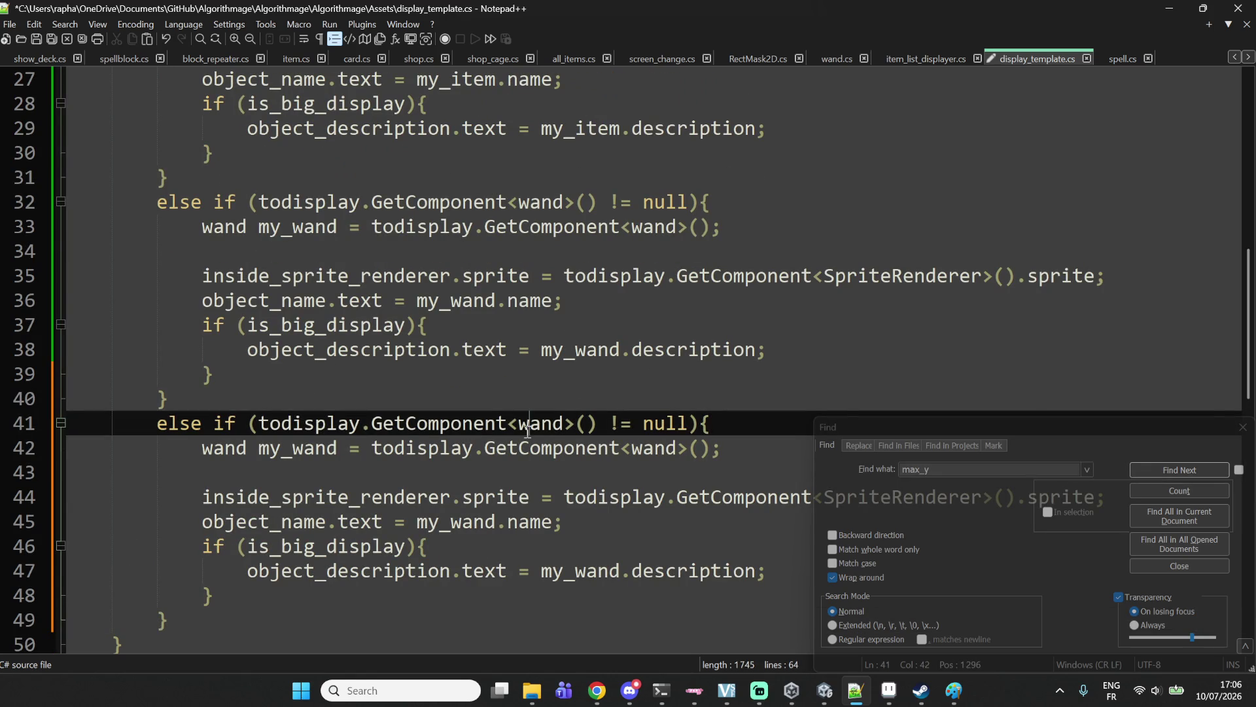
type("item")
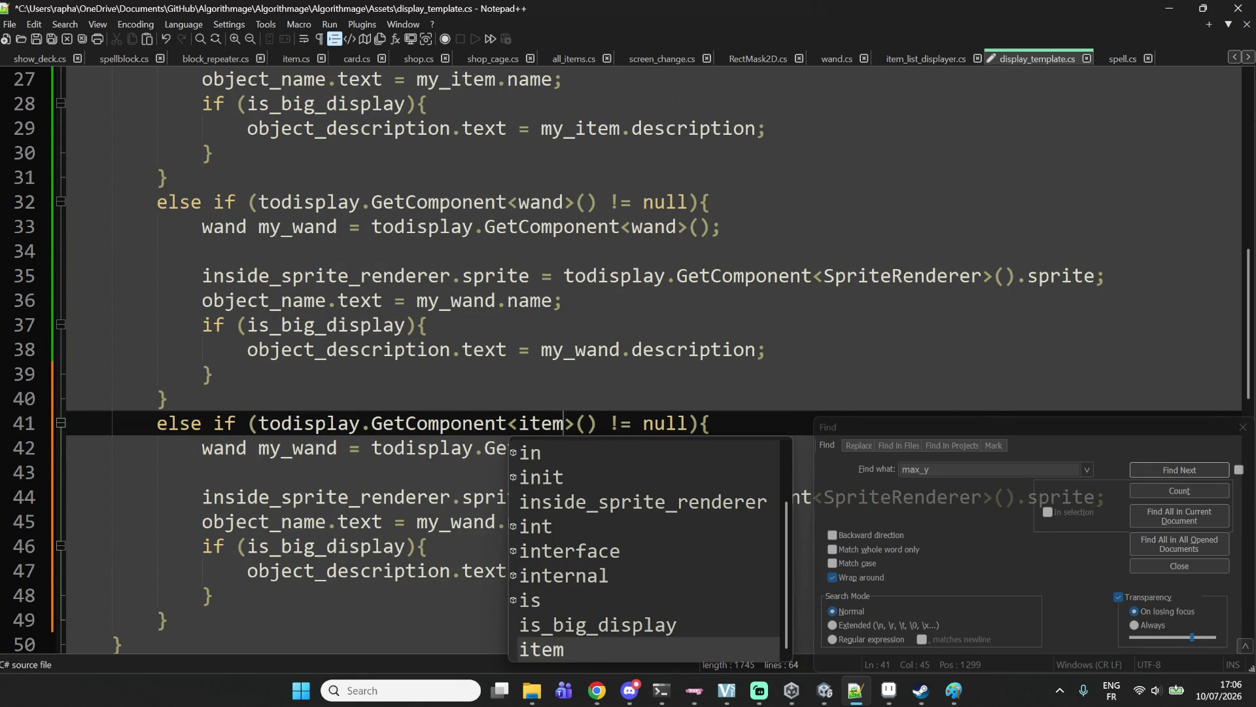
key("Escape")
key("BackSpace")
key("BackSpace")
key("BackSpace")
type("spell")
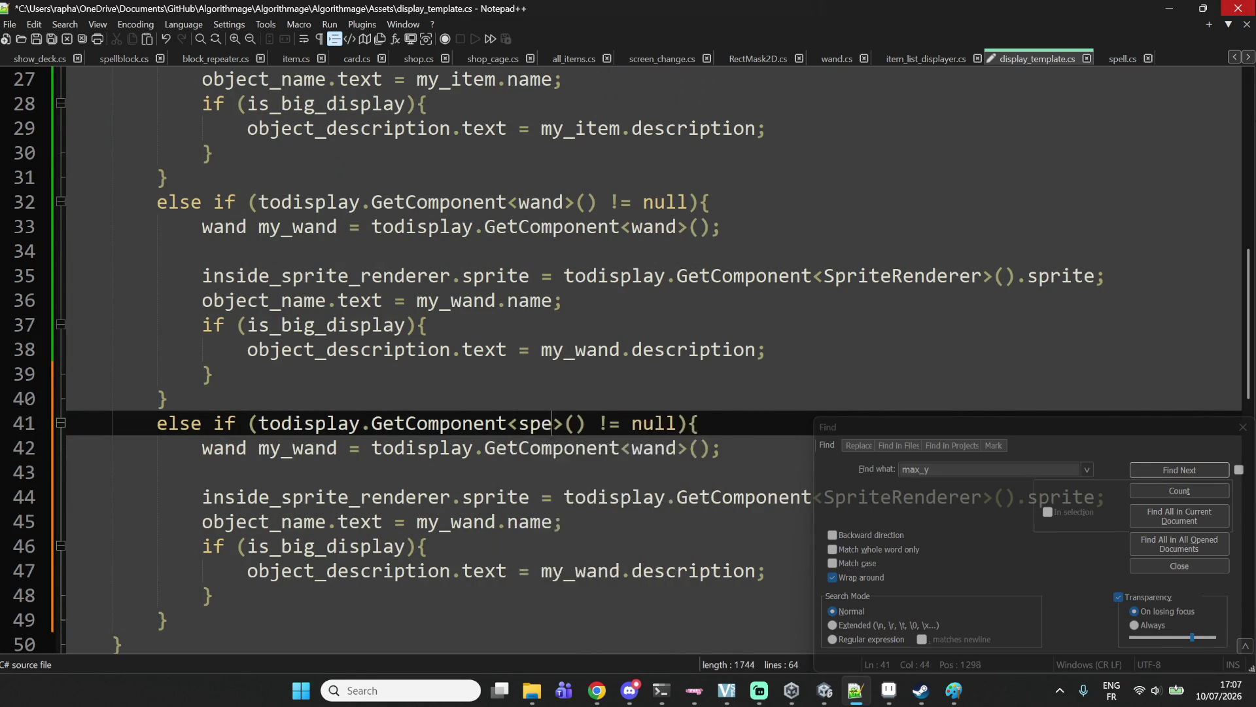
key("Home")
left_click(721, 448)
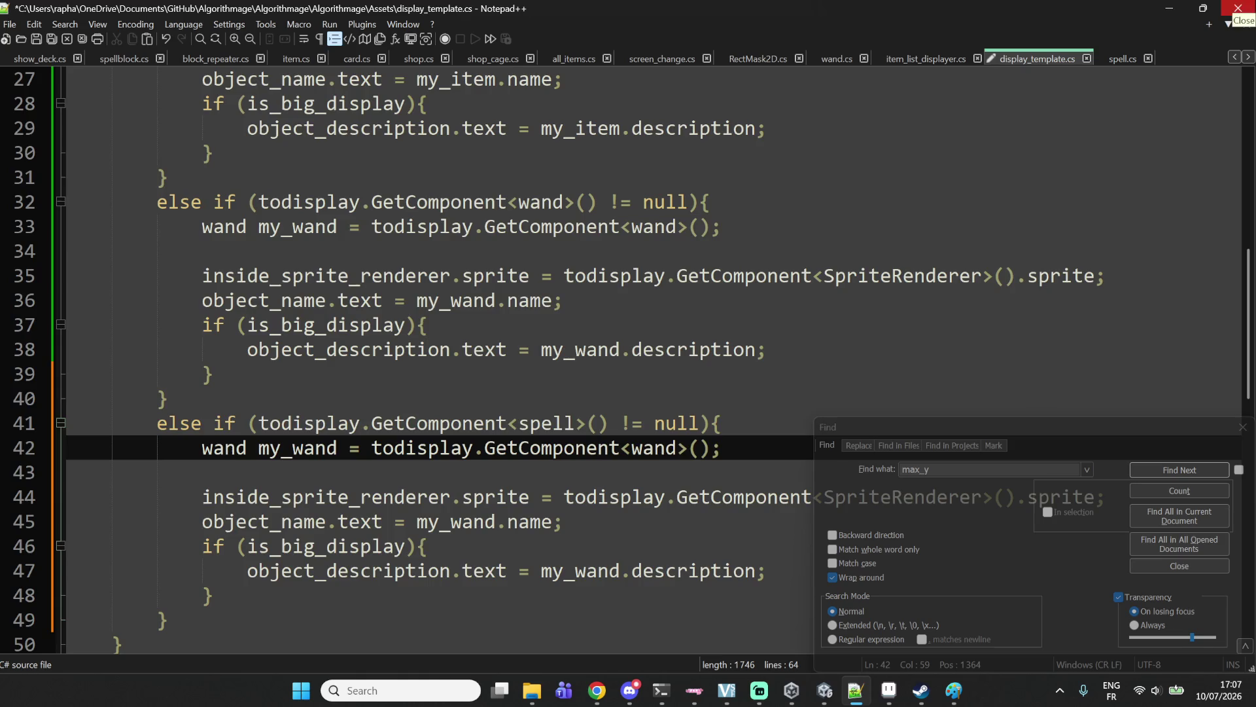
scroll(552, 221, "down", 2)
Rewrite line 42 to declare spell my_spell using GetComponent<spell>.
left_click(317, 332)
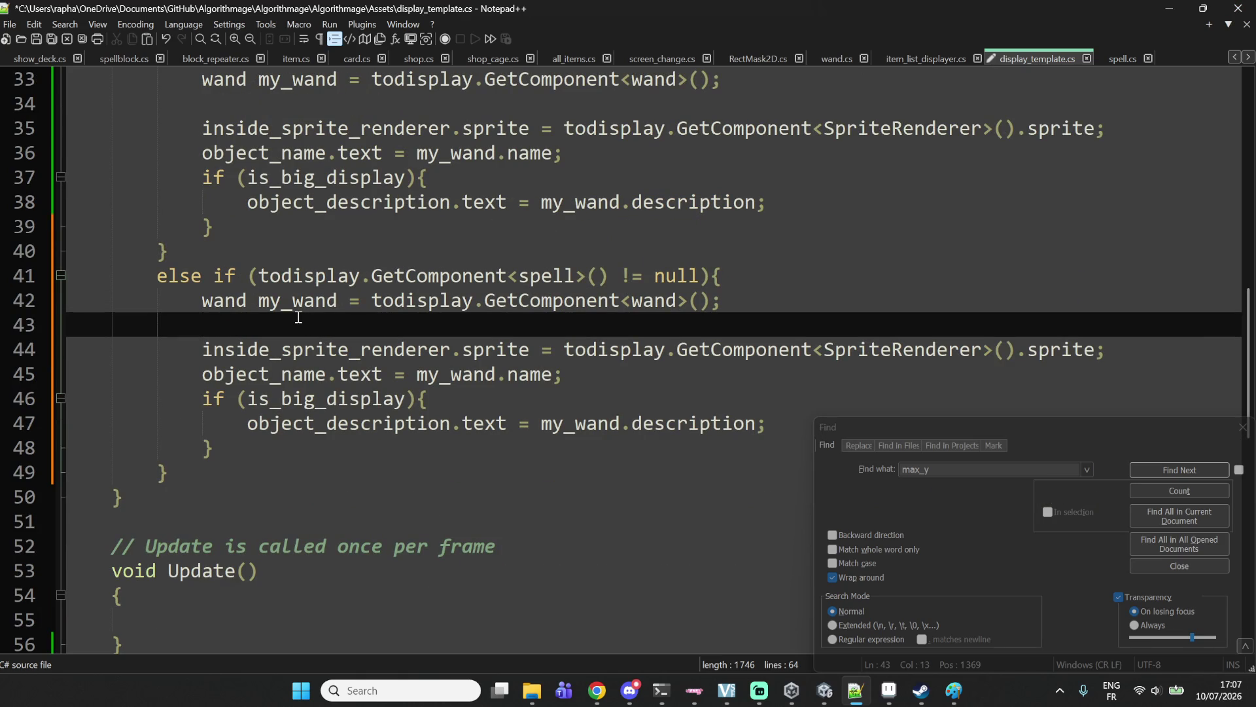
double_click(246, 300)
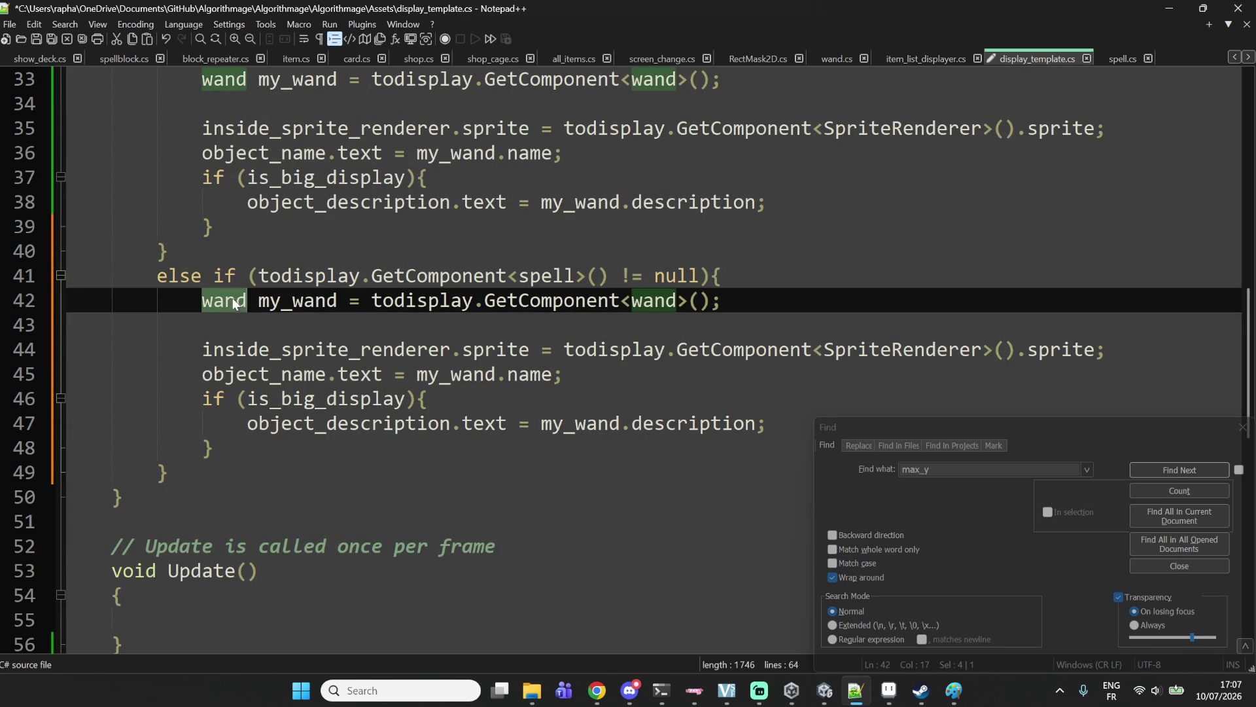
type("spell")
left_click(281, 300)
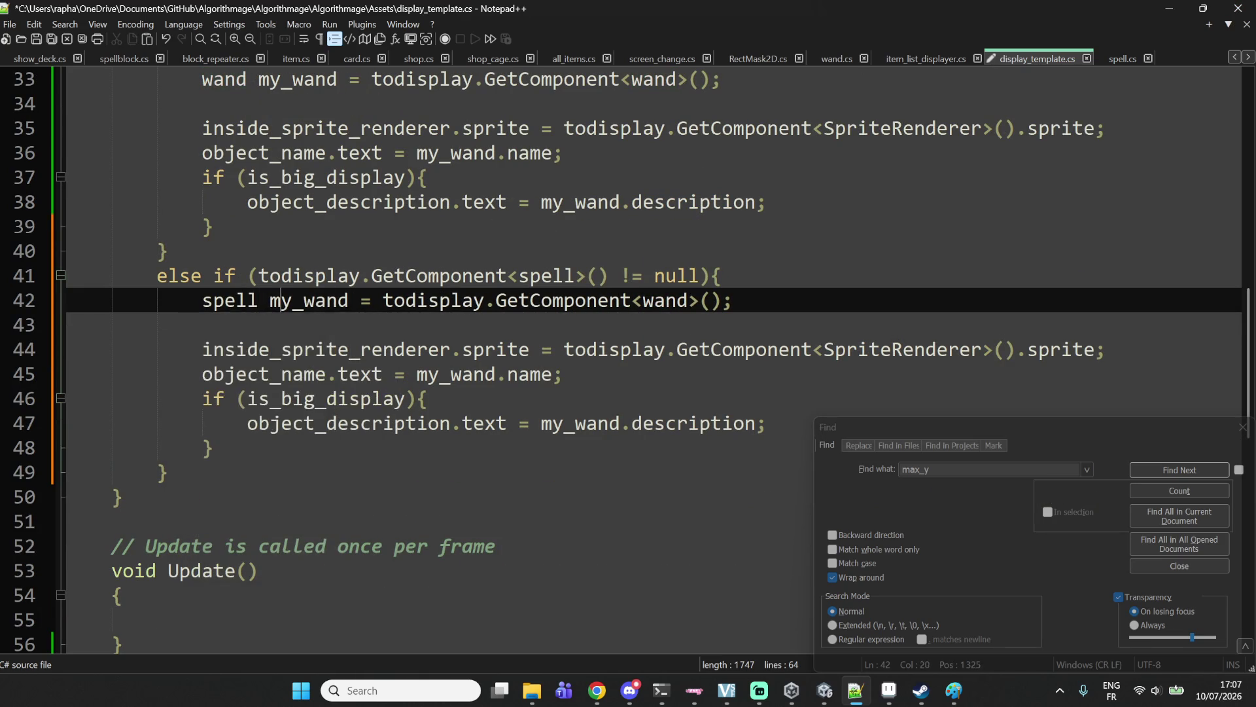
key("BackSpace")
key("BackSpace")
key("BackSpace")
type("spell")
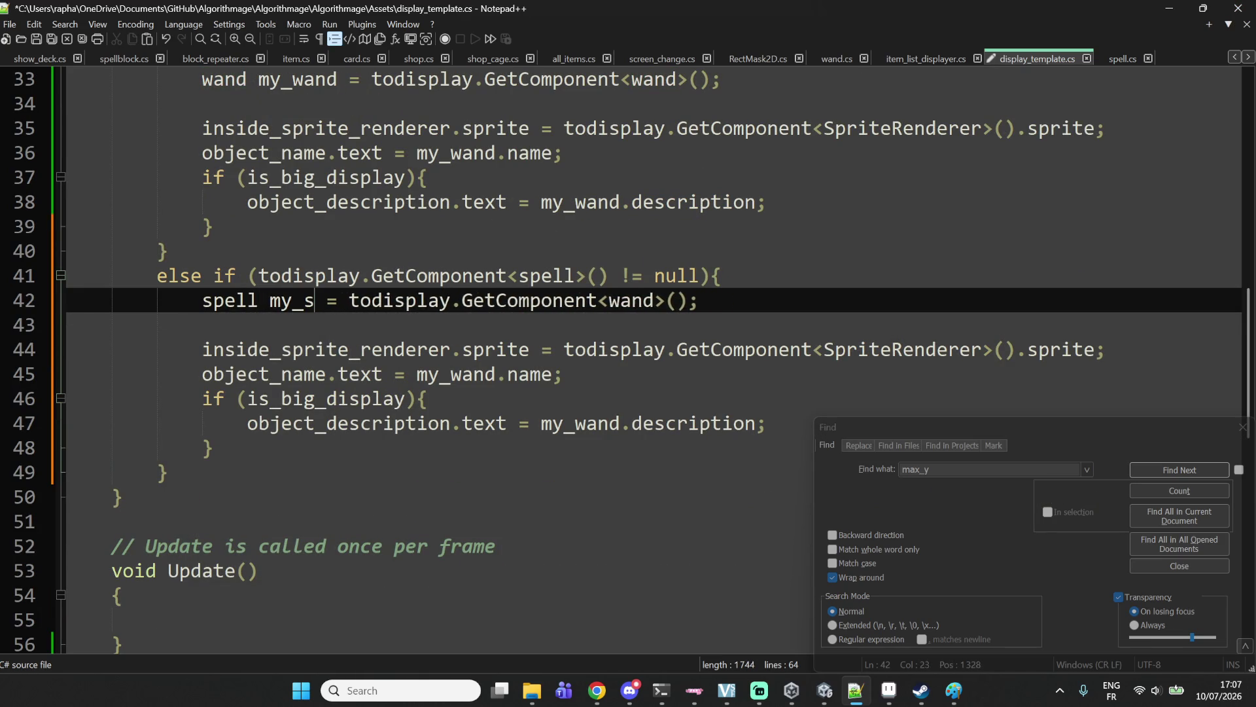
double_click(677, 301)
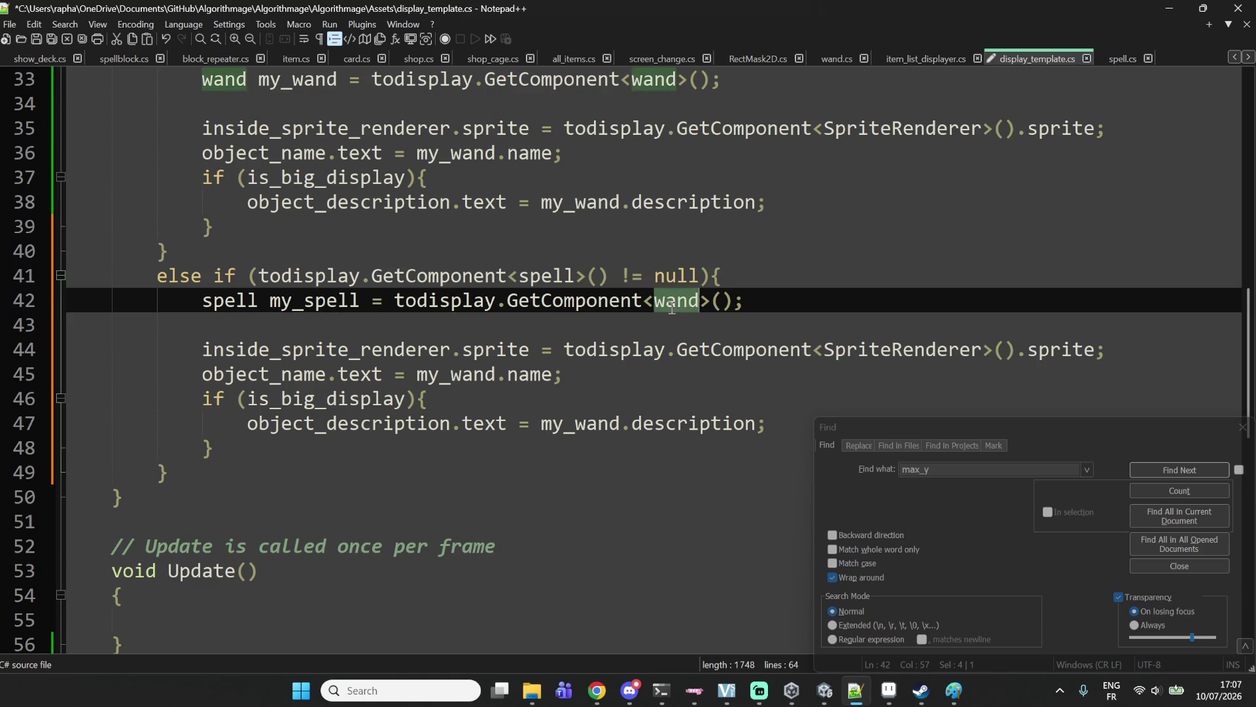
type("s^p")
key("BackSpace")
key("BackSpace")
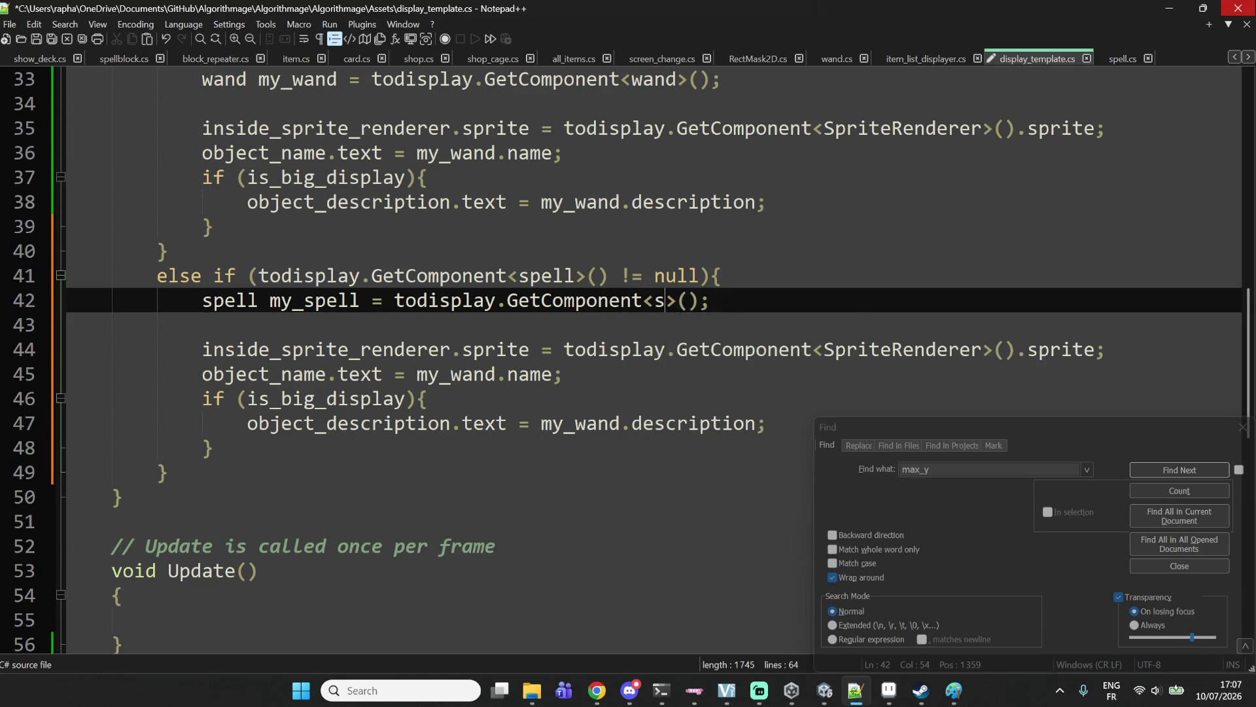
type("pell")
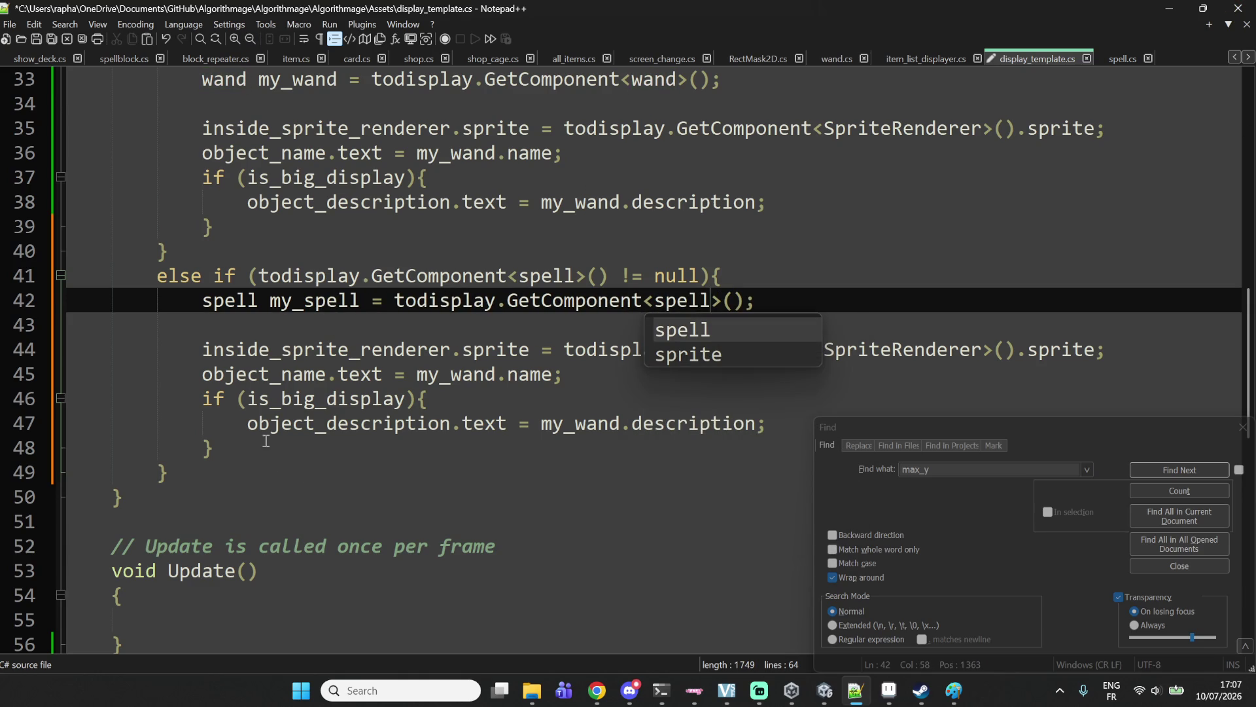
double_click(235, 300)
double_click(301, 300)
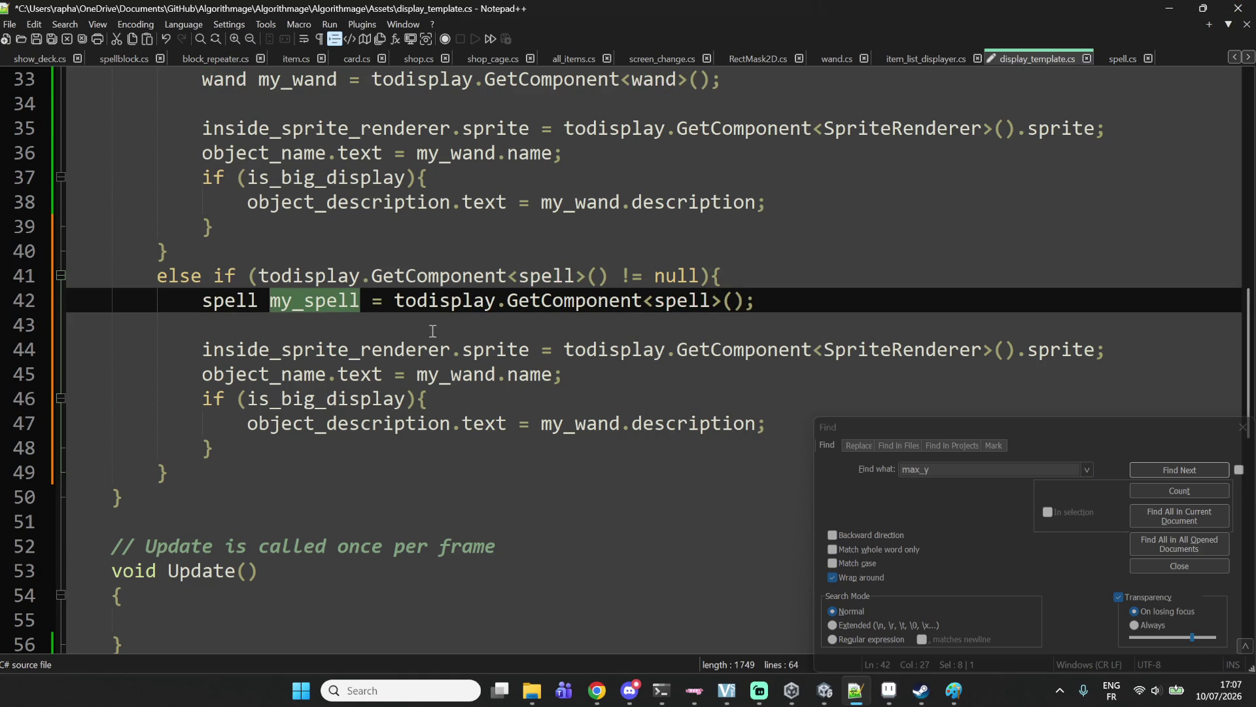
Replace GetComponent<SpriteRenderer>() on line 44 with my_spell.
double_click(277, 357)
left_click(407, 364)
left_click(528, 349)
double_click(491, 351)
left_click(665, 349)
double_click(615, 348)
double_click(785, 349)
double_click(855, 348)
left_click(1048, 348)
left_click(1025, 351)
left_click(1017, 356)
mouse_move(1013, 355)
left_mouse_down()
mouse_move(948, 374)
mouse_move(563, 356)
left_mouse_up()
type("my_spell")
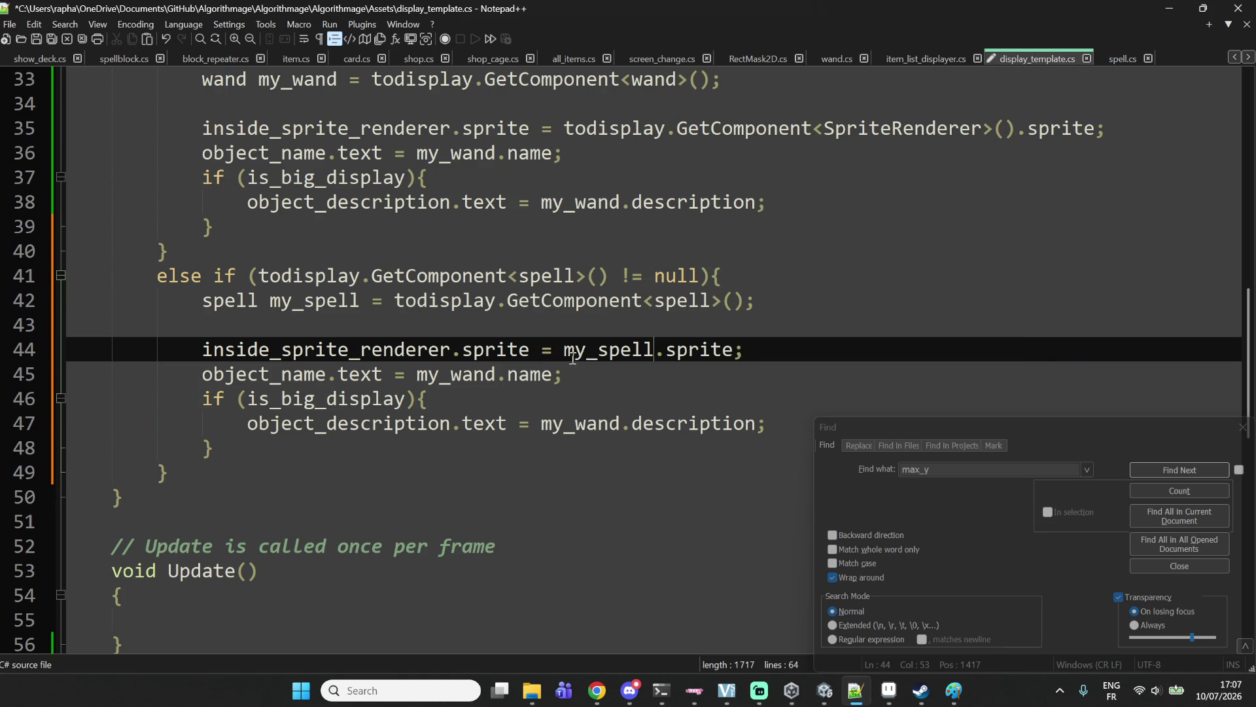
Use my_spell.my_sprite on line 44 and swap my_wand for my_spell on lines 45 and 47.
double_click(699, 349)
left_click(1126, 62)
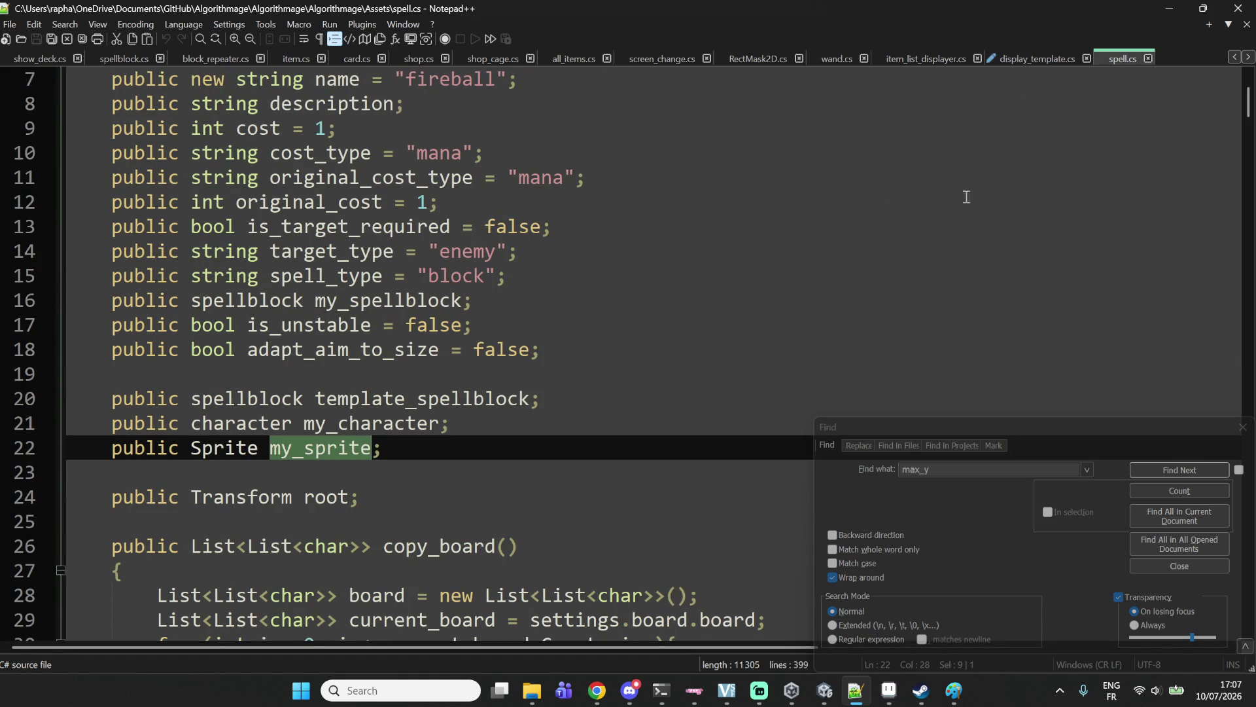
left_click(1051, 56)
type("my_sprite")
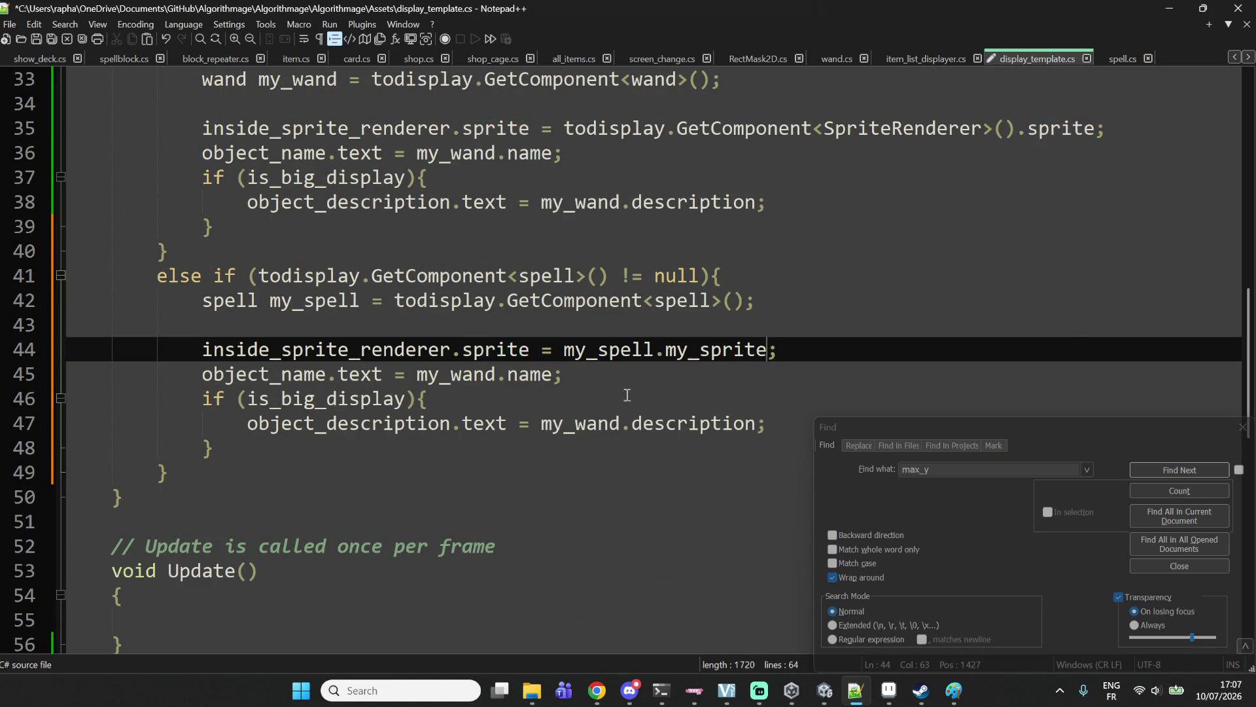
double_click(582, 354)
key("ctrl+c")
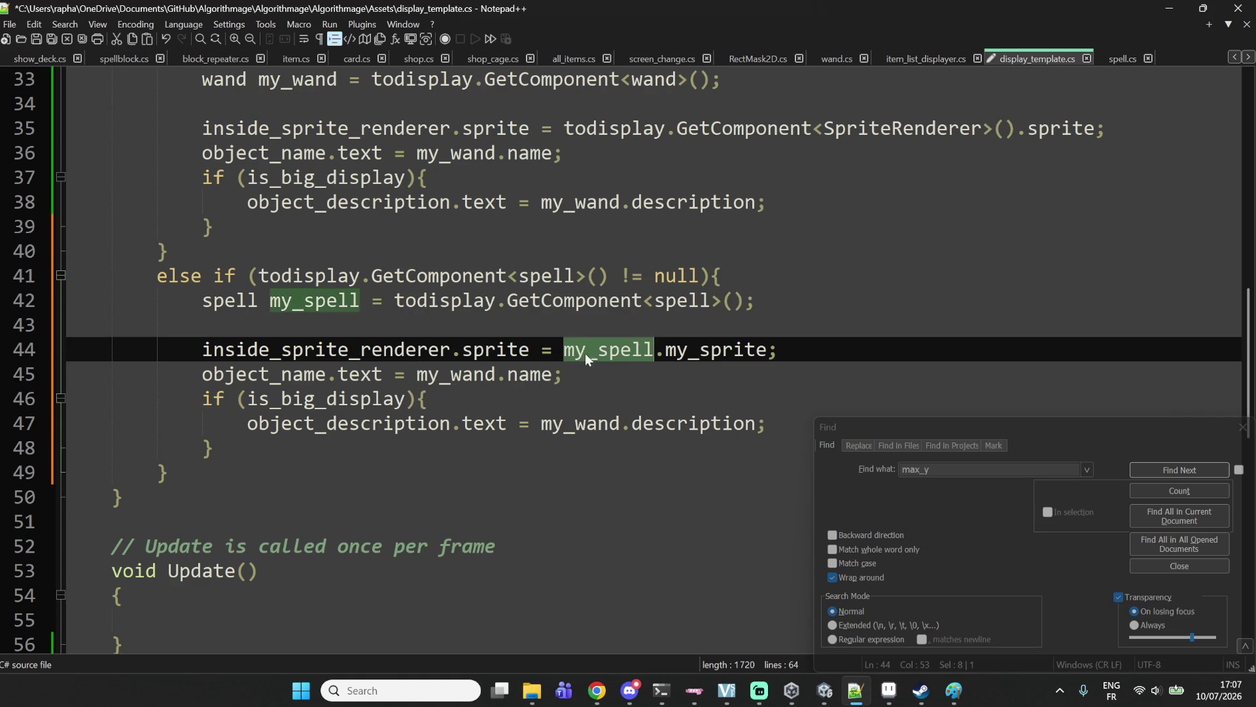
double_click(466, 374)
key("ctrl+v")
double_click(597, 431)
key("ctrl+v")
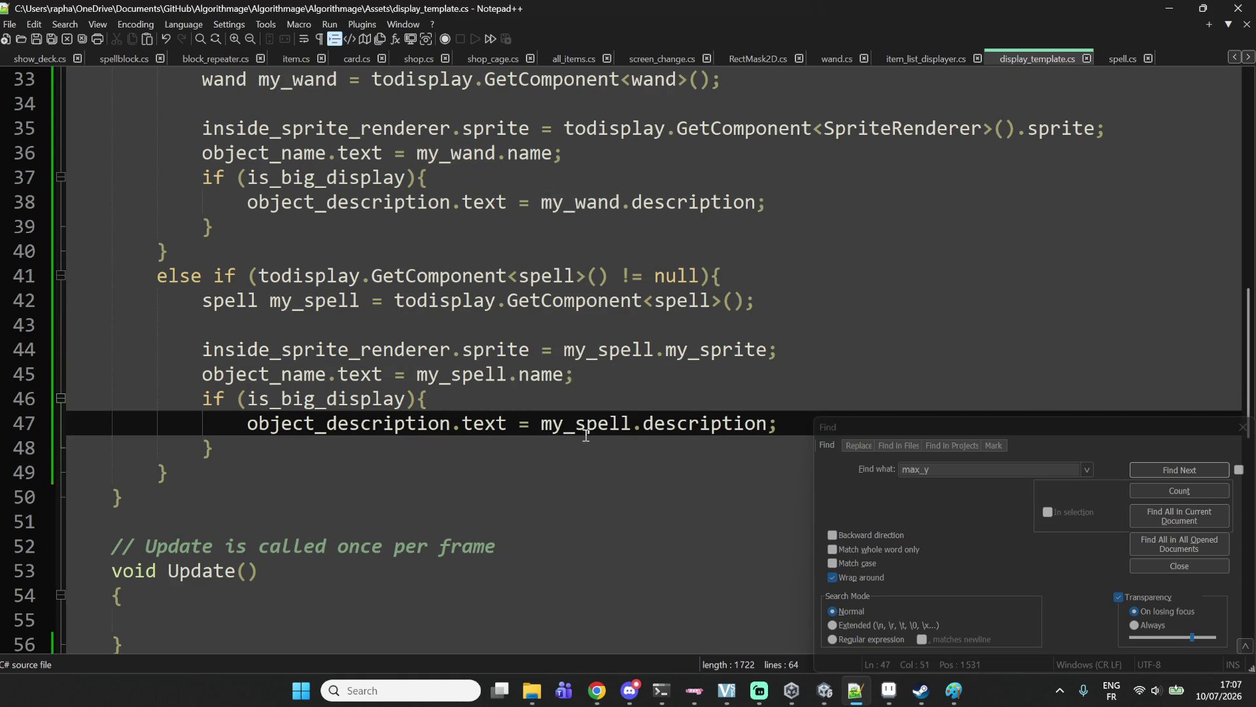
Review the is_big_display description line, then minimize Notepad++ to return to Unity.
double_click(308, 401)
left_click(498, 423)
double_click(576, 424)
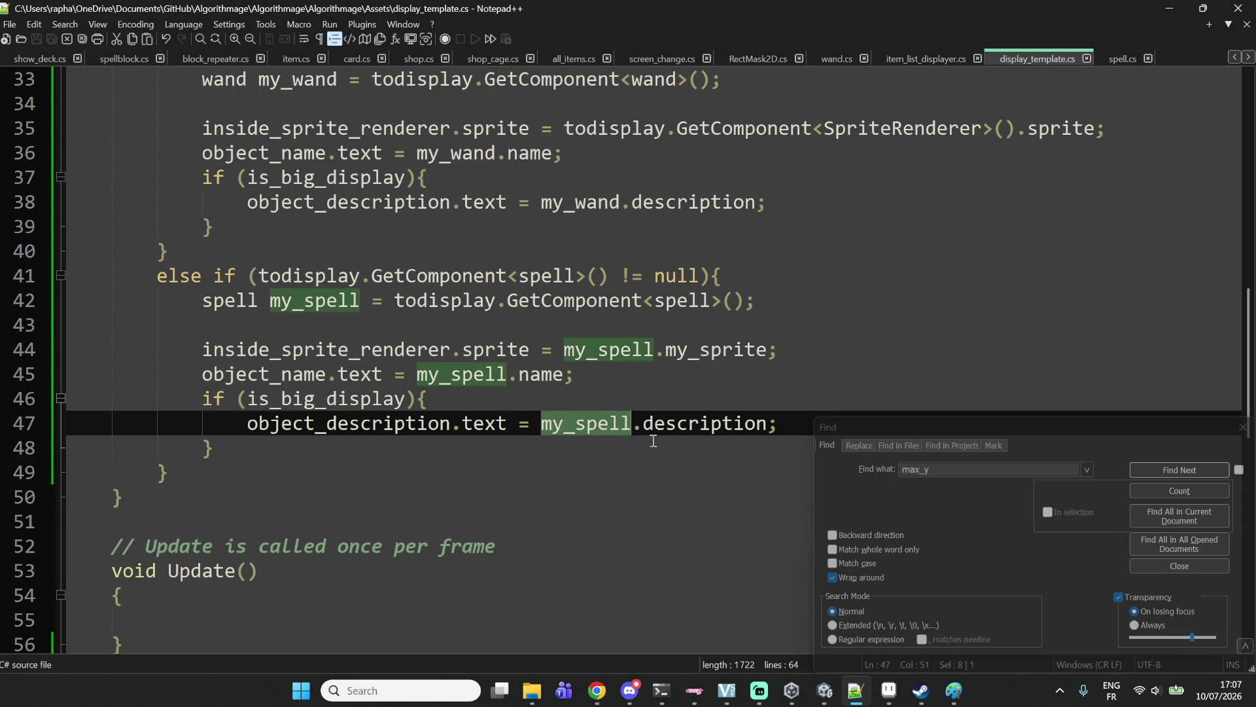
key("Up")
key("Up")
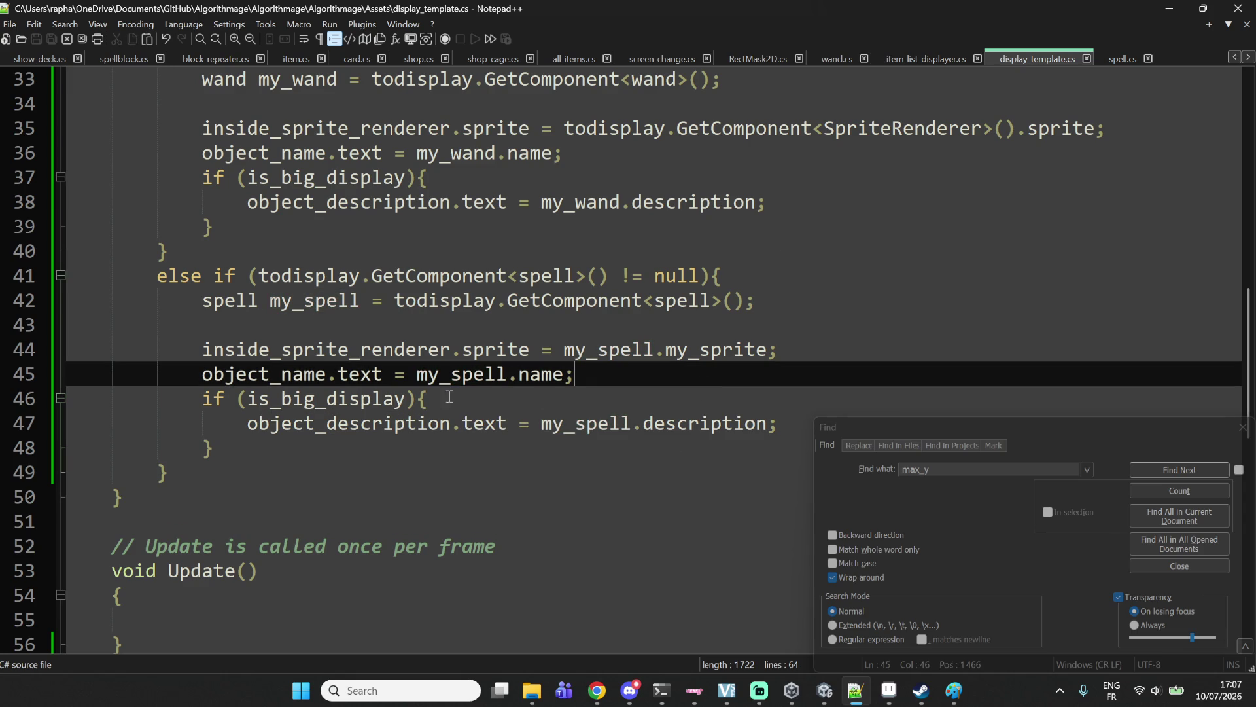
left_click(242, 420)
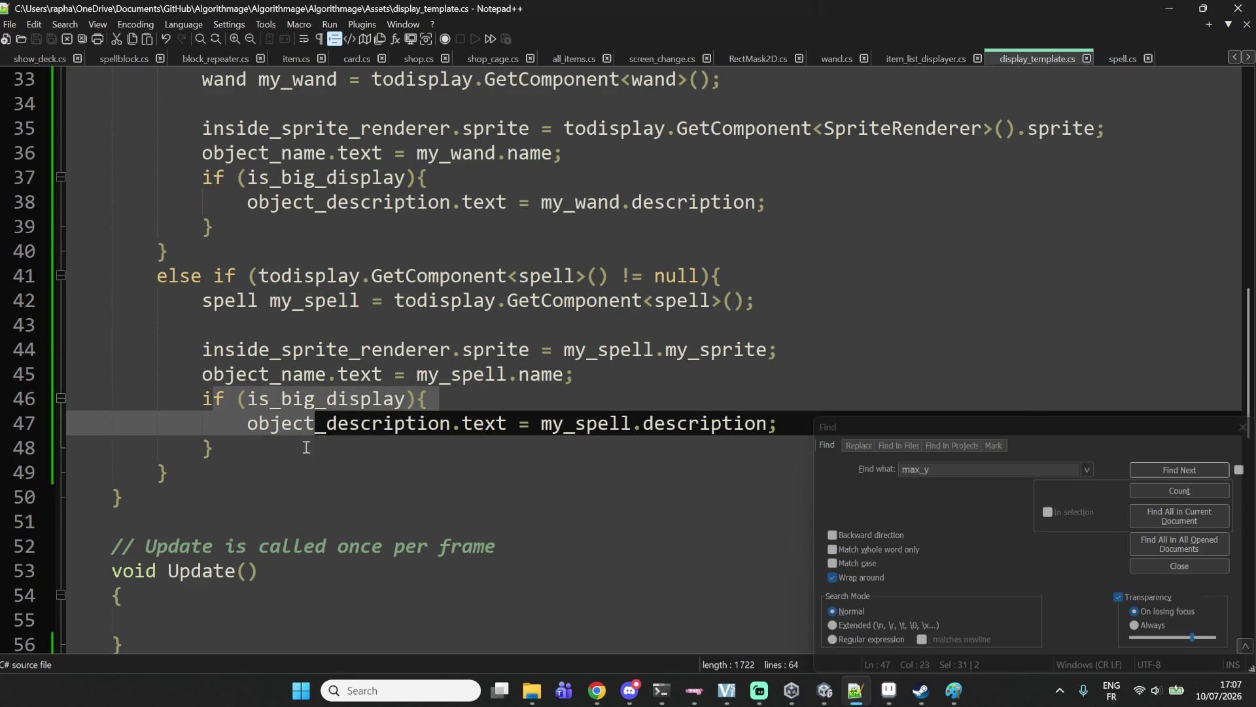
mouse_move(247, 423)
left_mouse_down()
mouse_move(789, 419)
mouse_move(407, 374)
left_mouse_up()
left_click(786, 423)
left_click(539, 394)
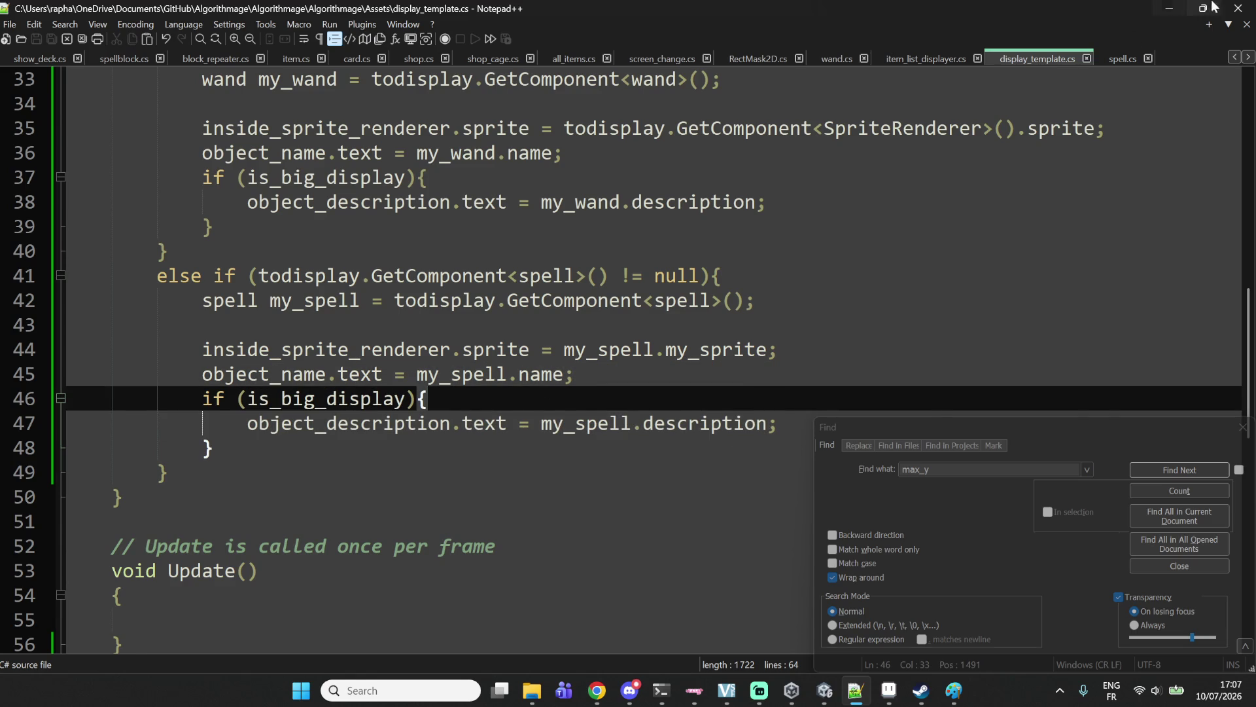
left_click(1182, 7)
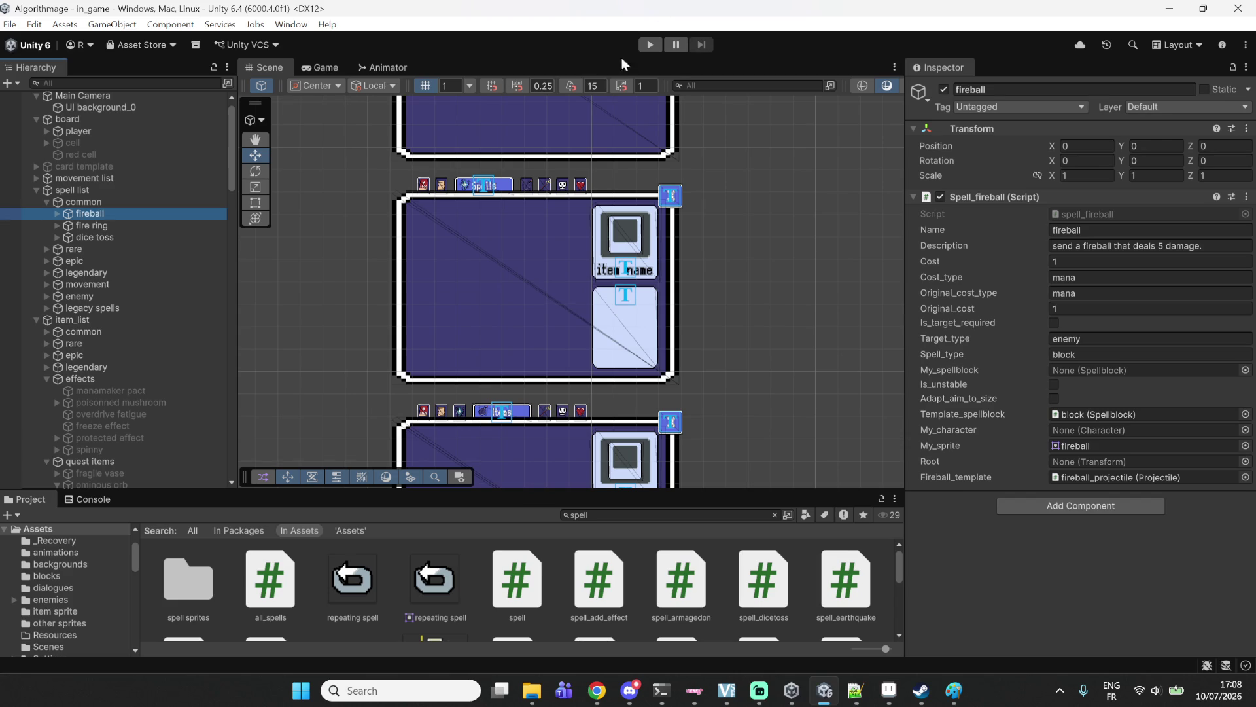
Enter play mode, start a new game and open the DECK overview.
left_click(651, 46)
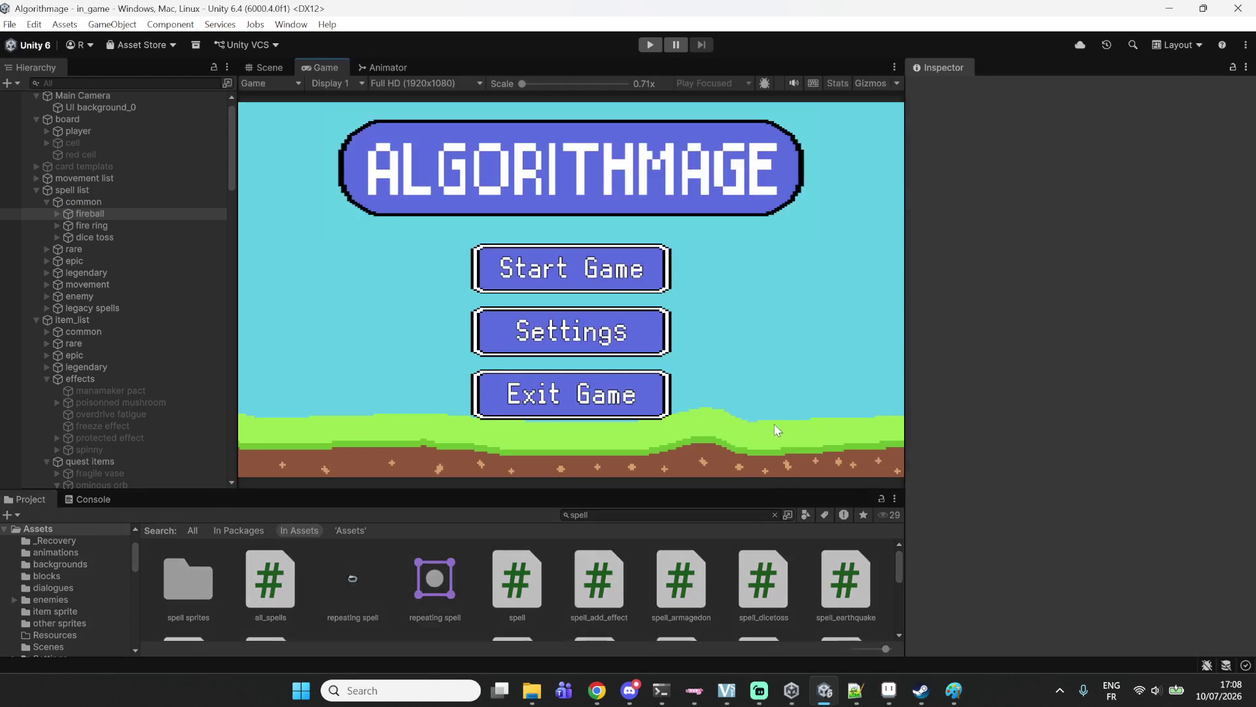
left_click(775, 514)
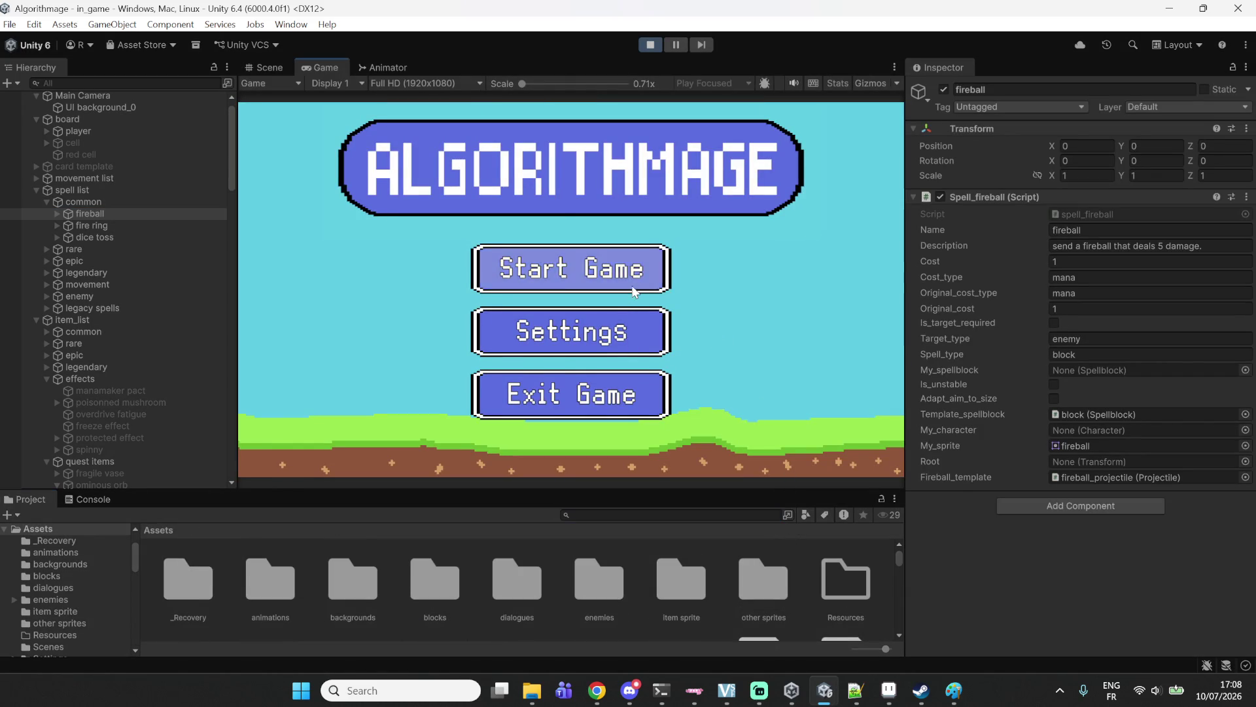
left_click(633, 289)
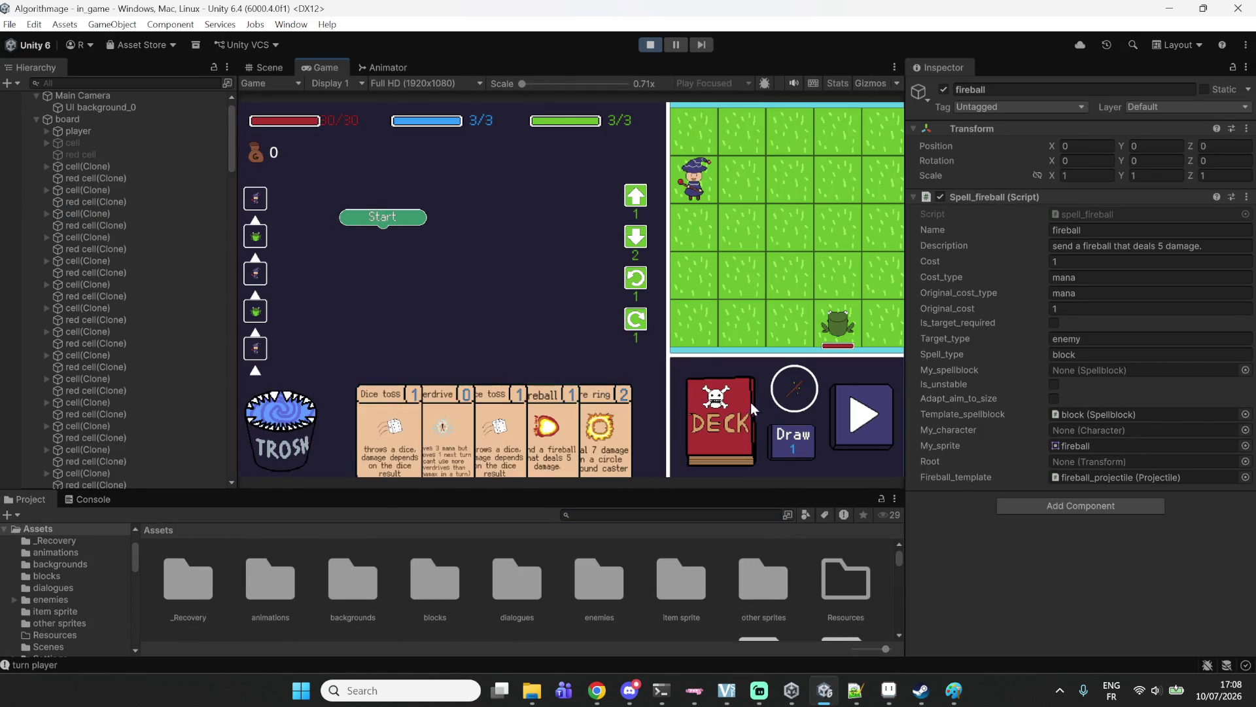
left_click(723, 417)
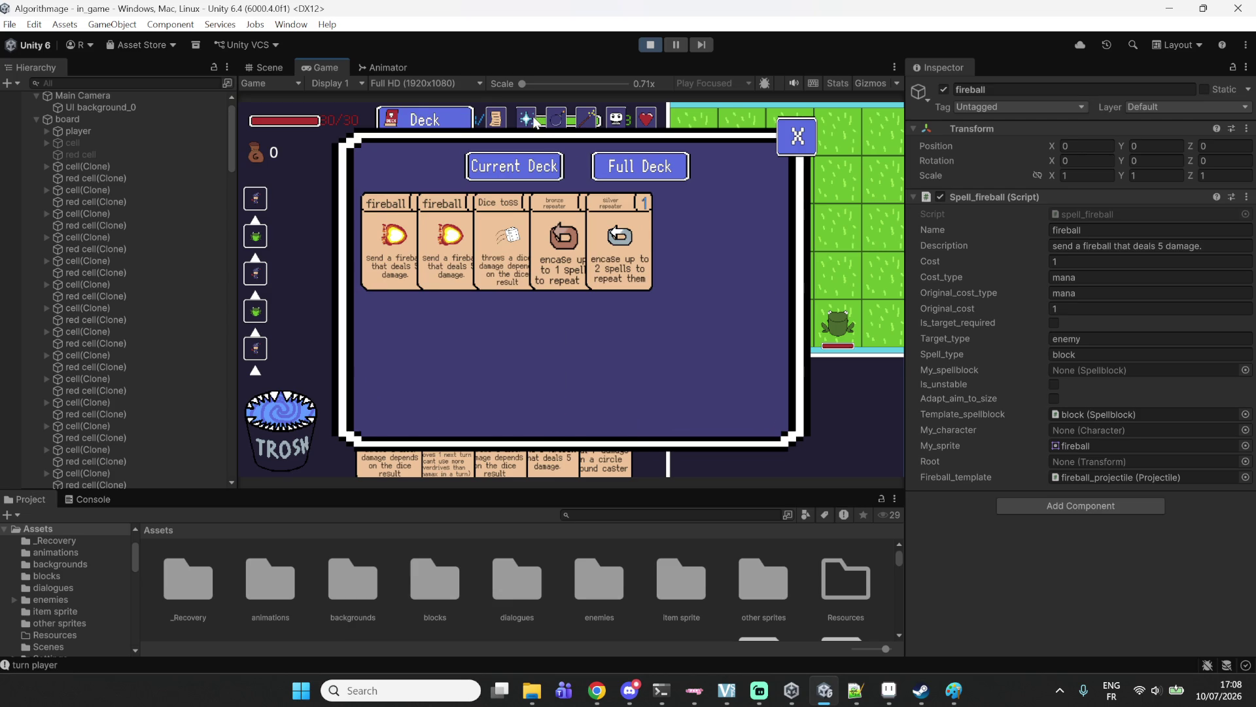
Check each spell's icon, name and description in the Spells list, then switch to Items.
left_click(534, 121)
scroll(529, 225, "down", 3)
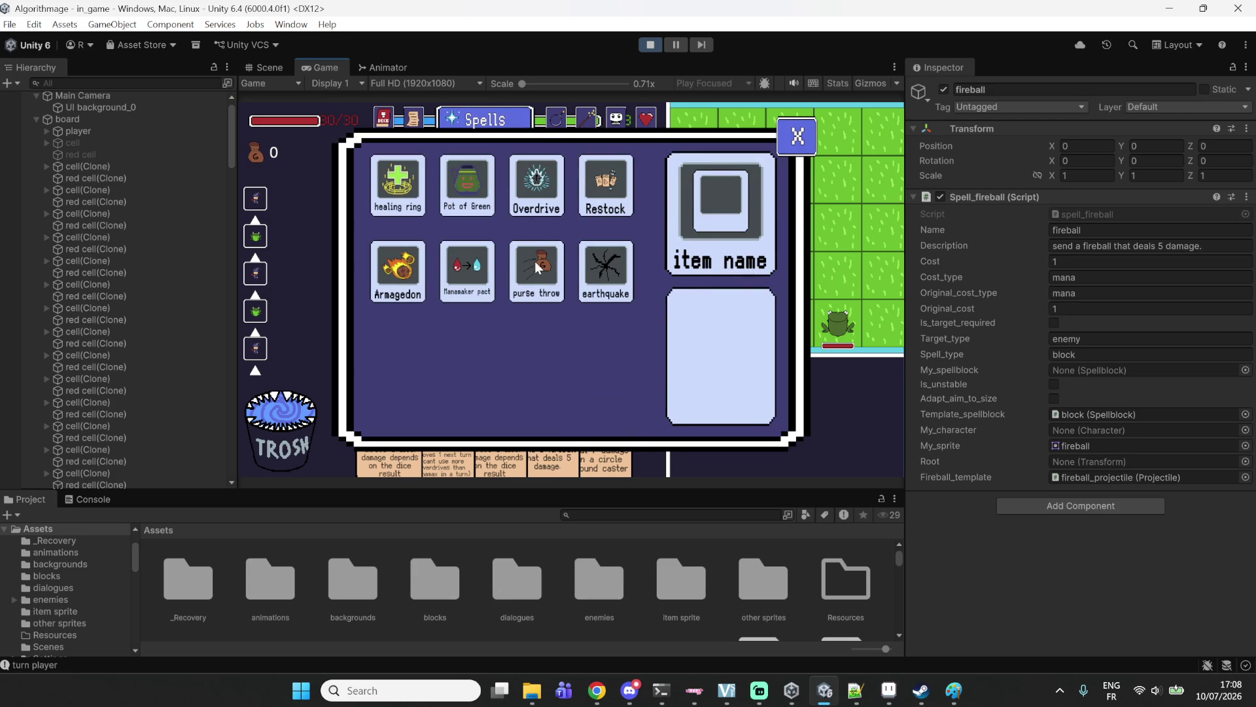
scroll(564, 298, "up", 5)
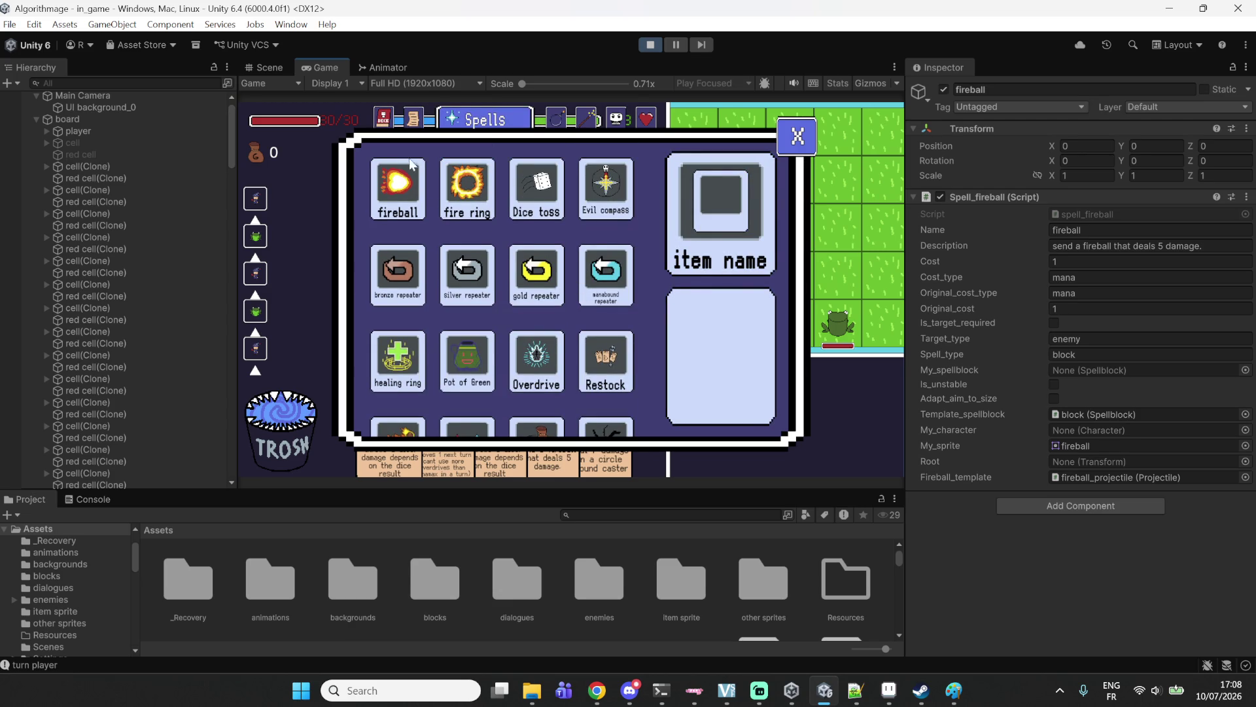
mouse_move(391, 182)
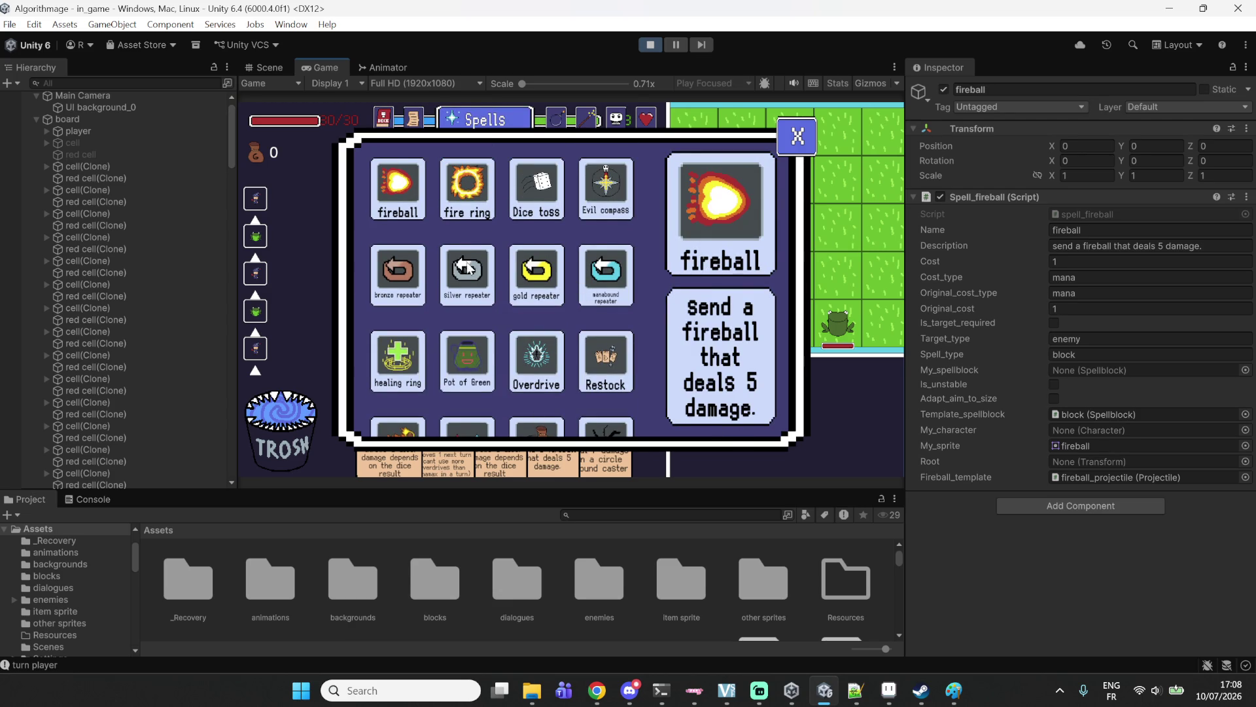
mouse_move(466, 292)
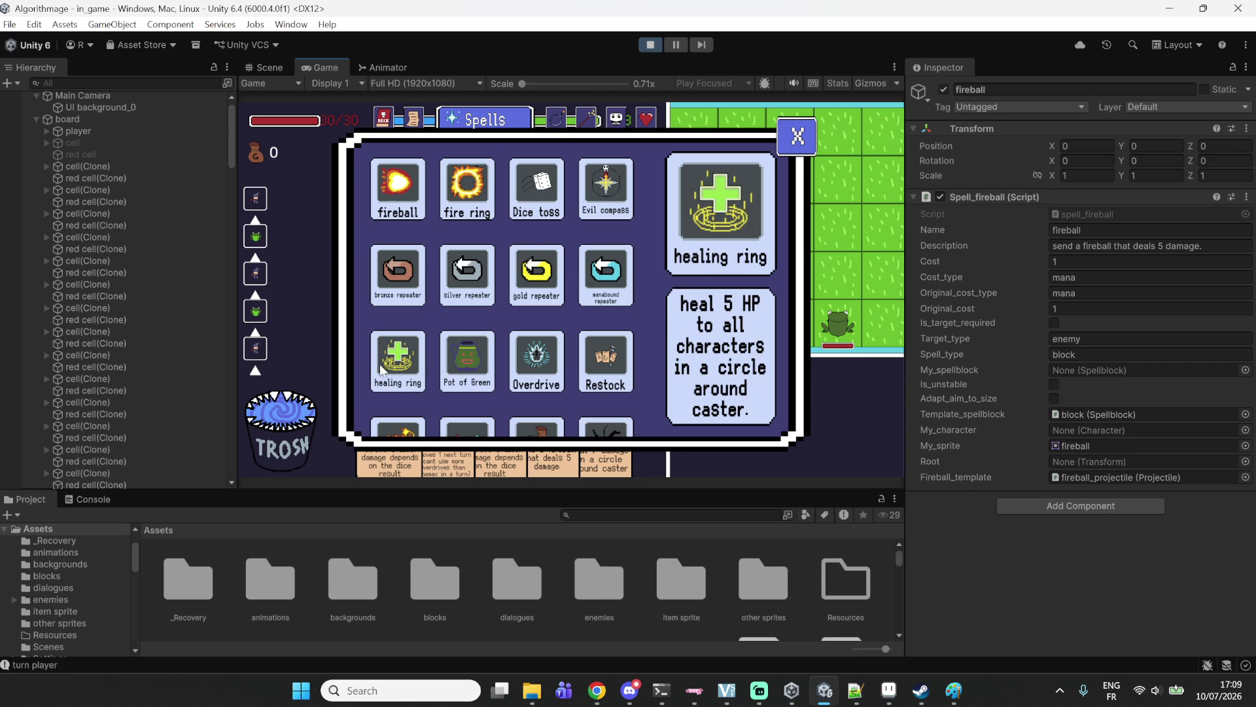
scroll(381, 370, "down", 2)
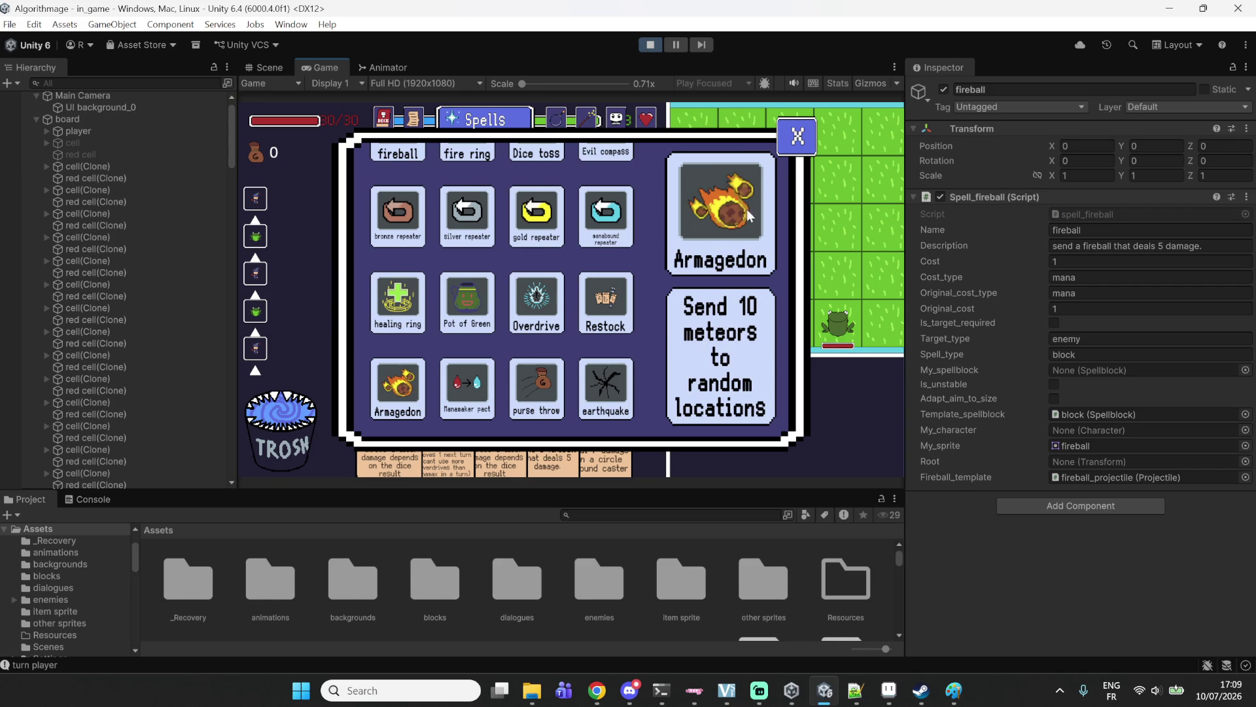
scroll(631, 318, "down", 1)
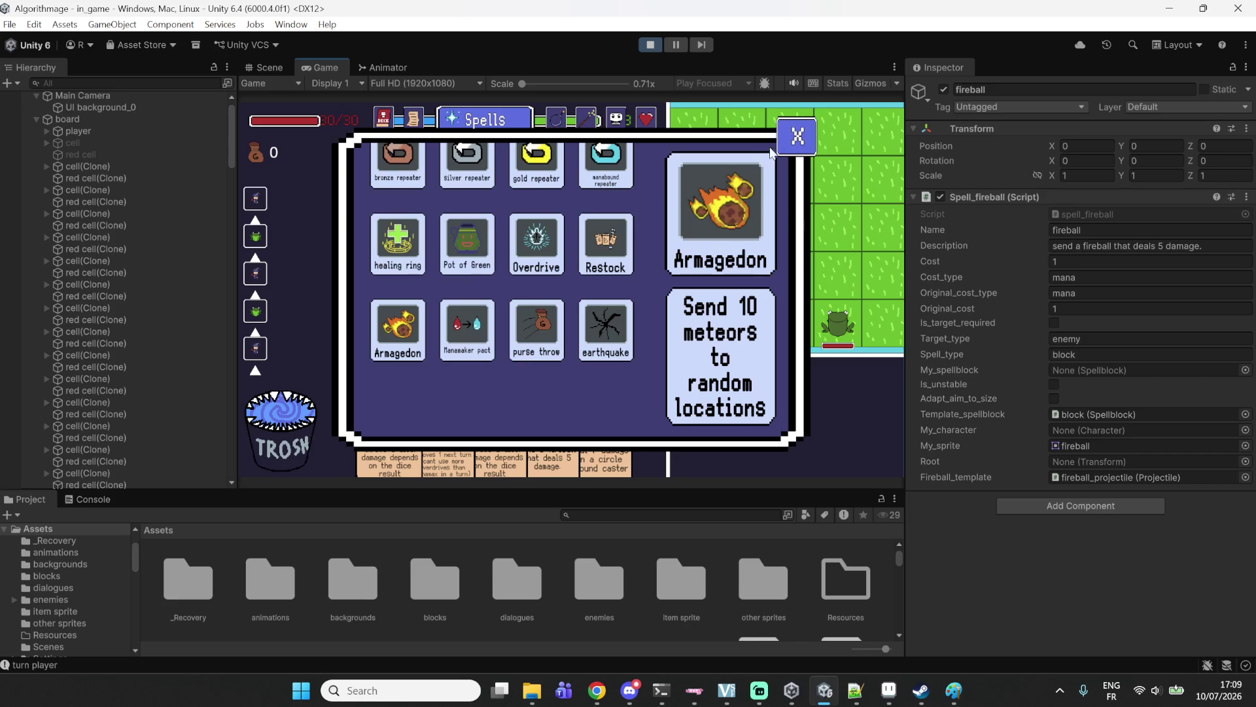
scroll(651, 281, "up", 3)
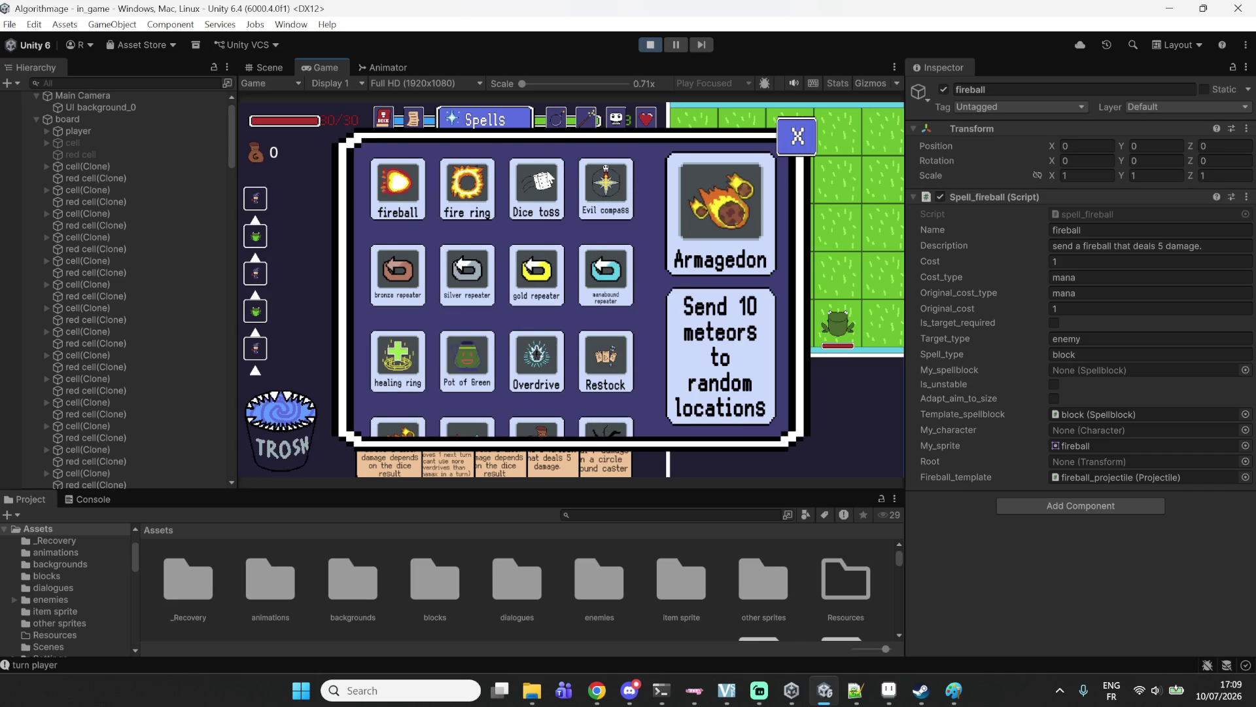
scroll(556, 196, "down", 3)
scroll(572, 220, "up", 3)
scroll(490, 196, "down", 3)
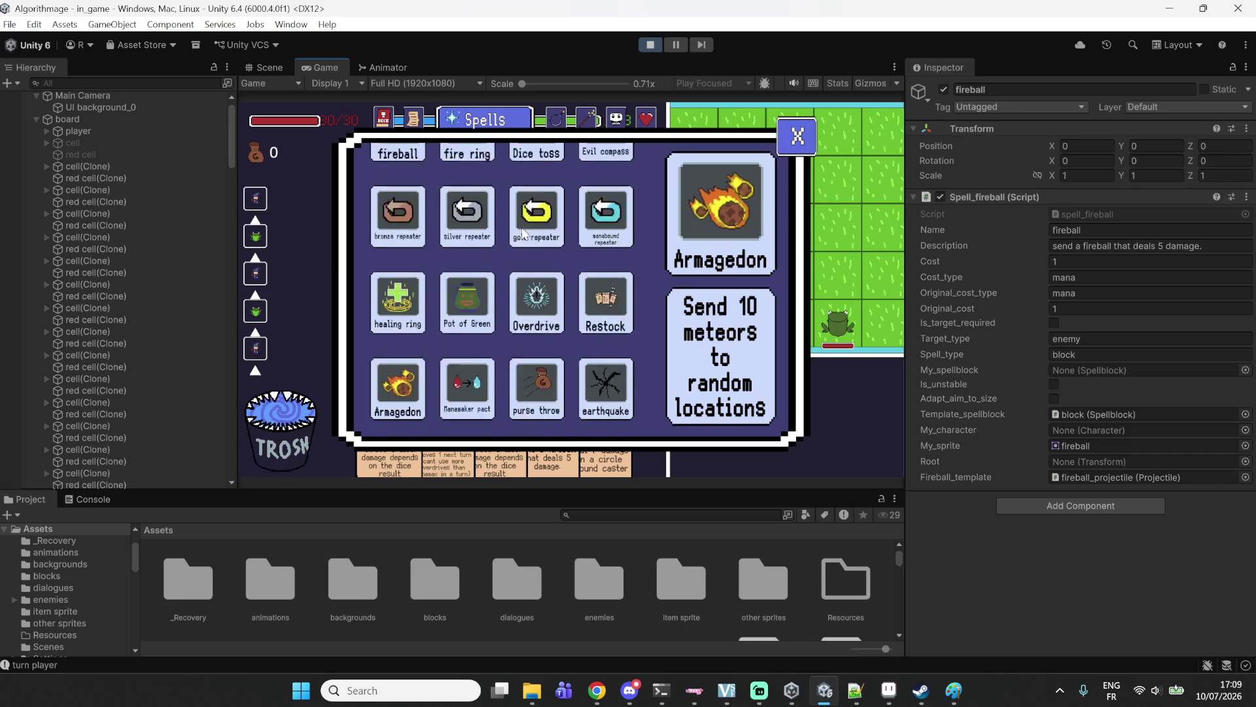
scroll(524, 232, "up", 3)
left_click(559, 120)
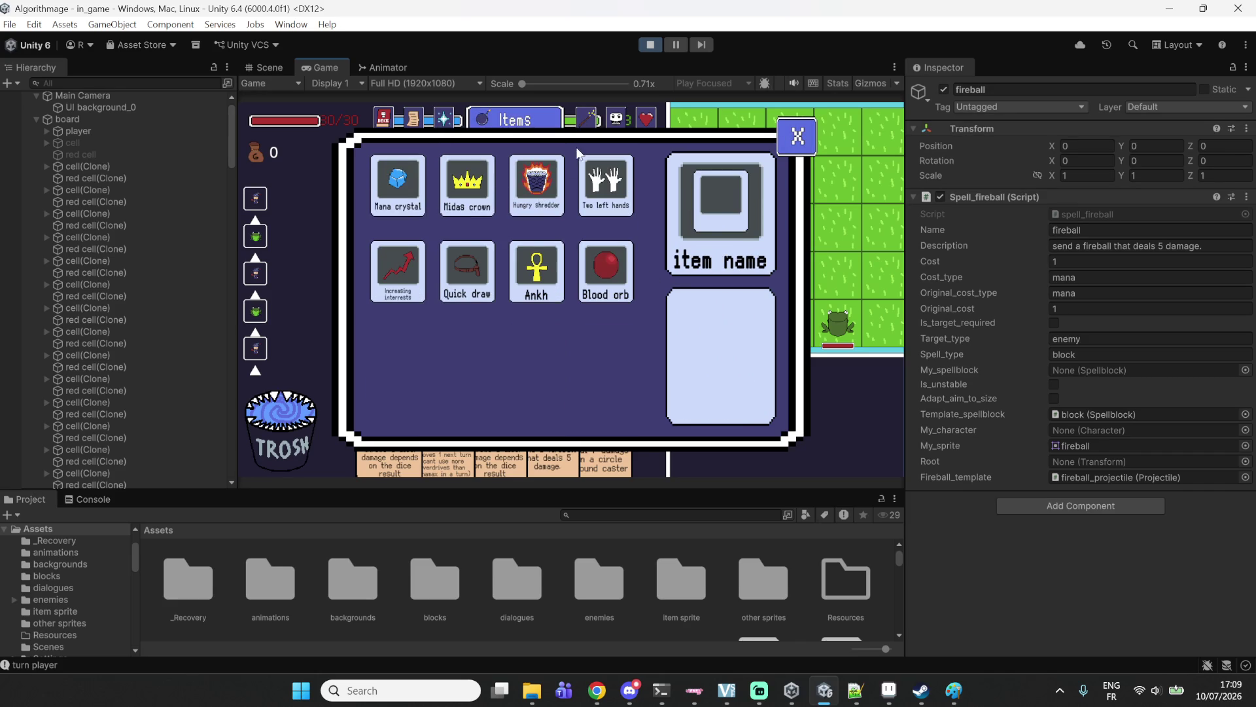
Check the wand and item lists and the red button item's details, then stop play mode.
mouse_move(583, 129)
scroll(564, 249, "up", 2)
scroll(564, 249, "up", 2)
left_click(589, 125)
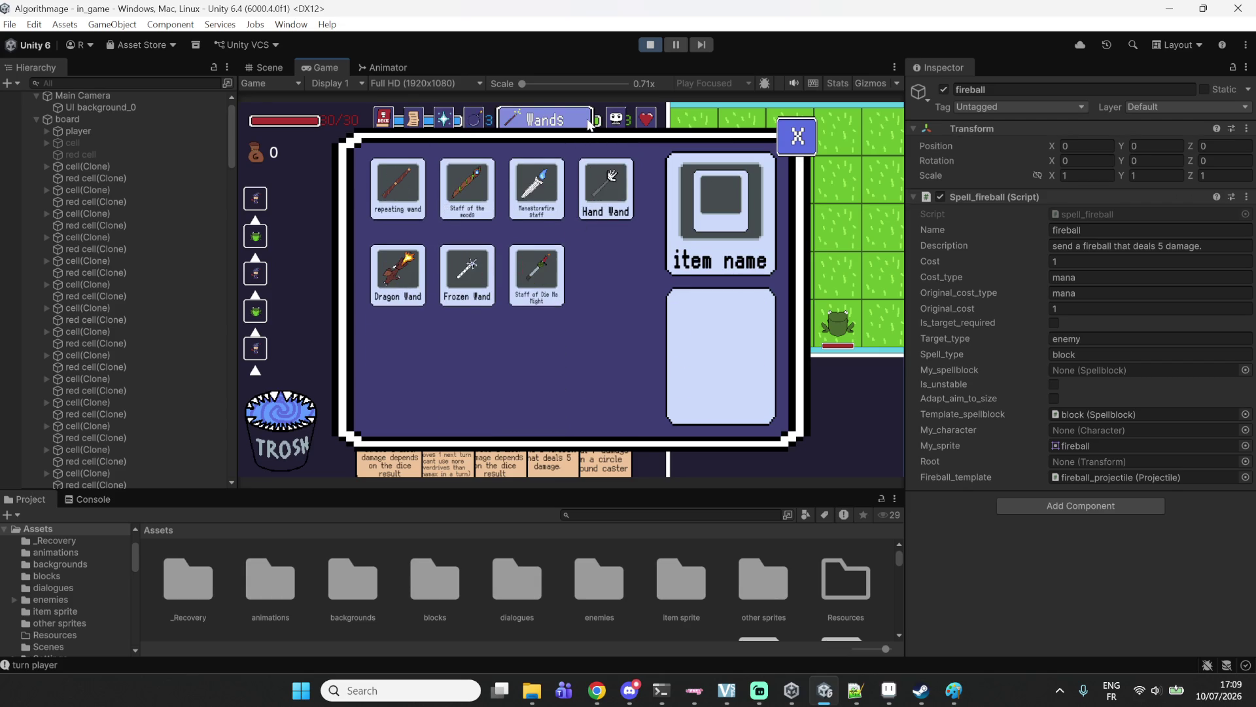
left_click(474, 120)
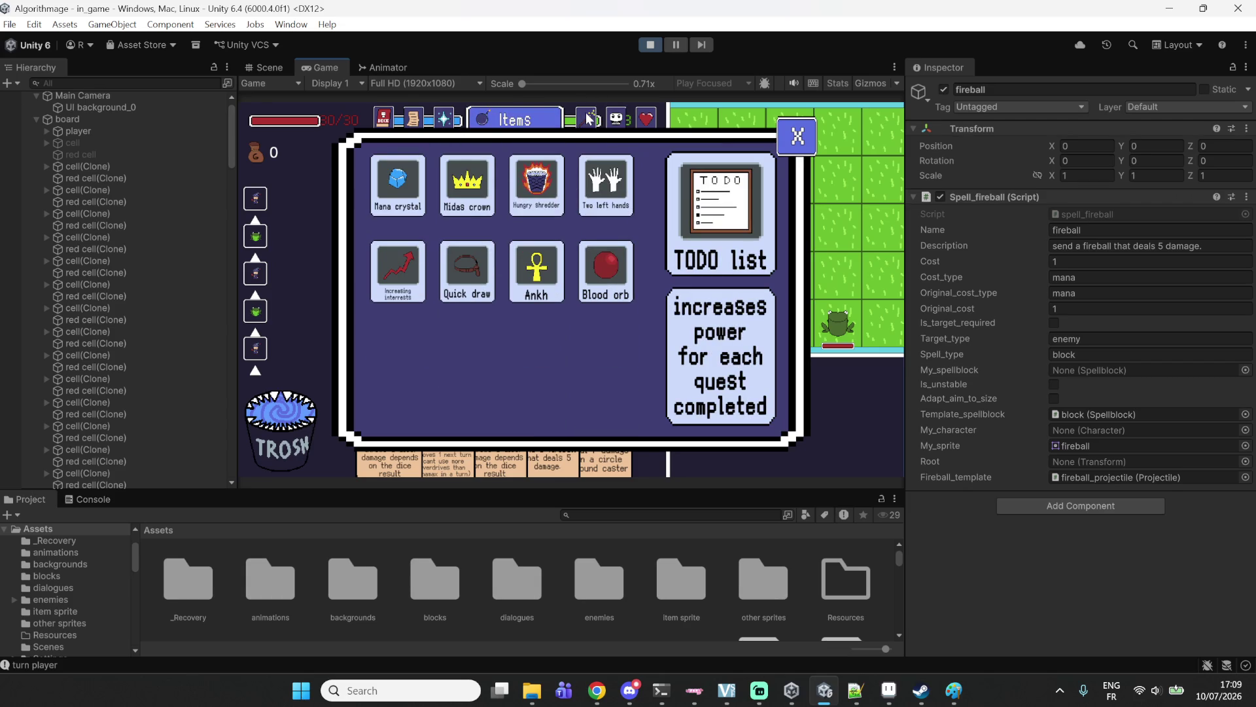
scroll(592, 163, "up", 3)
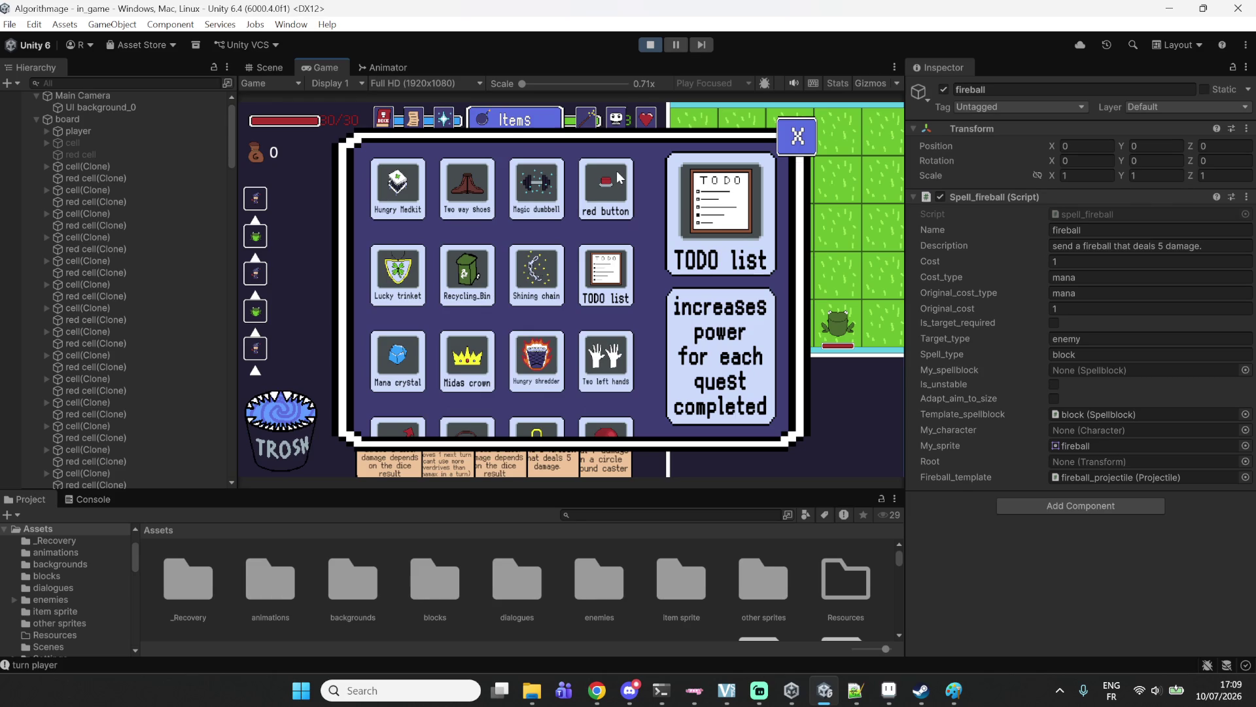
scroll(646, 227, "down", 1)
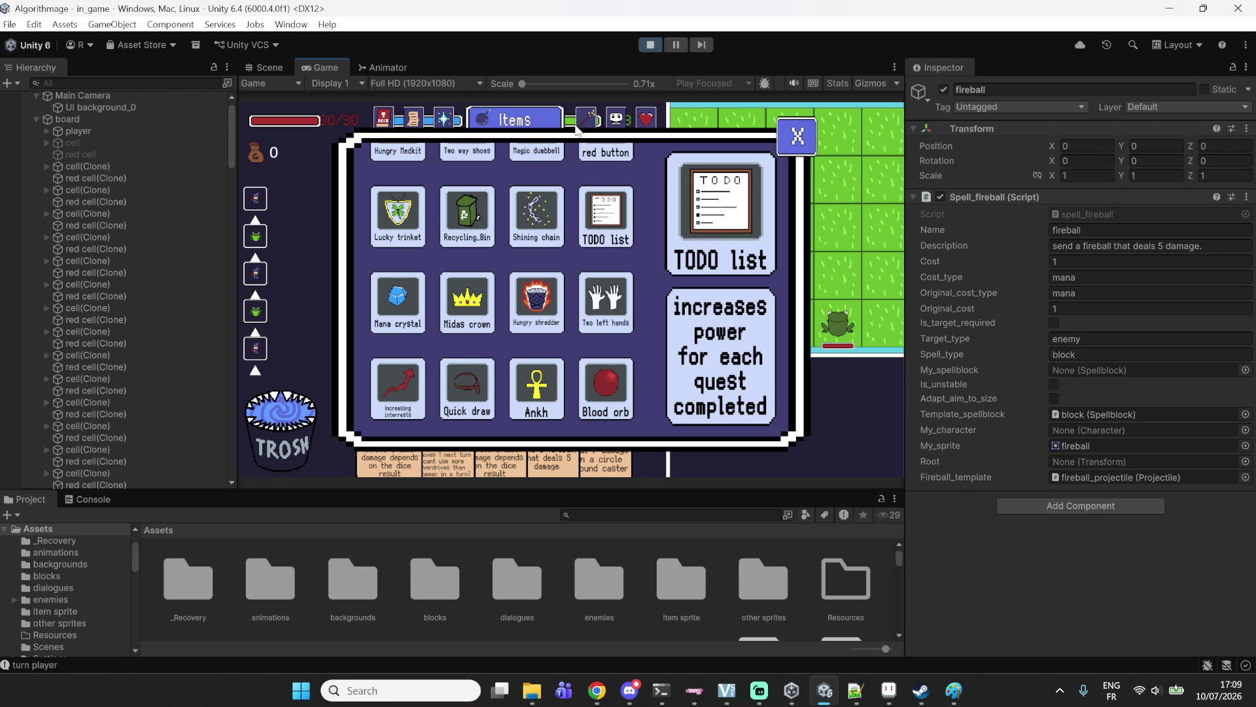
left_click(614, 145)
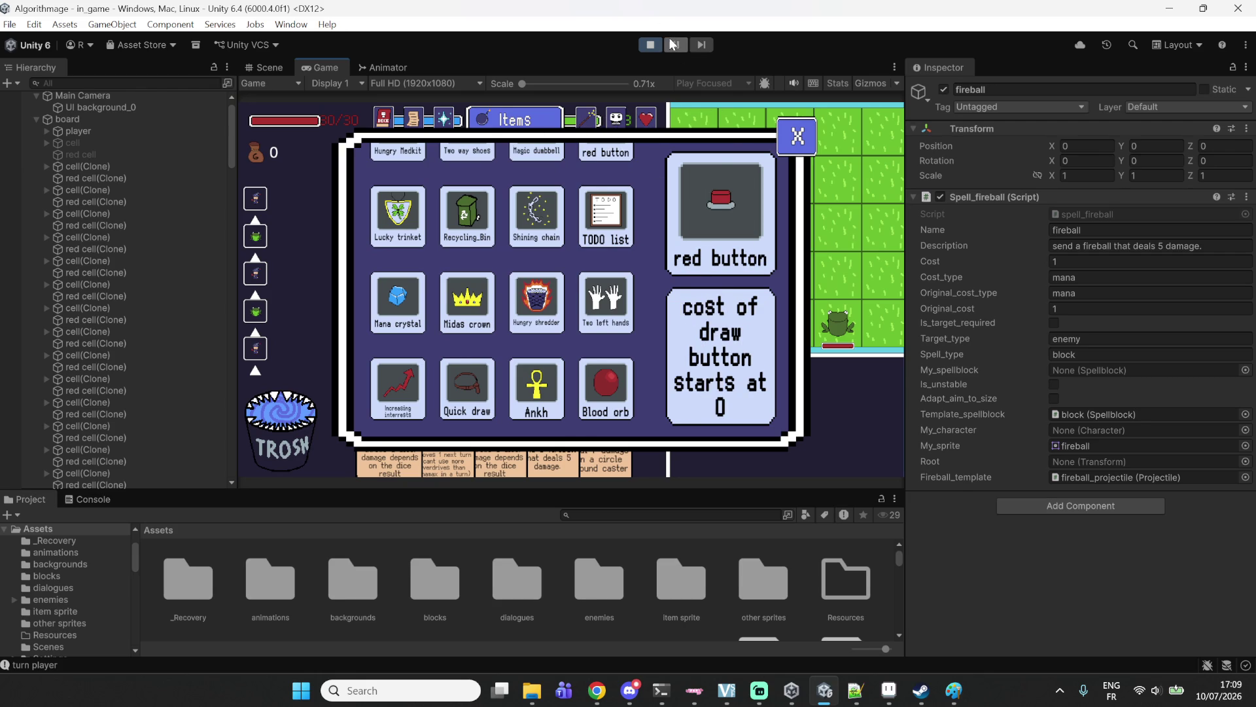
scroll(626, 161, "up", 1)
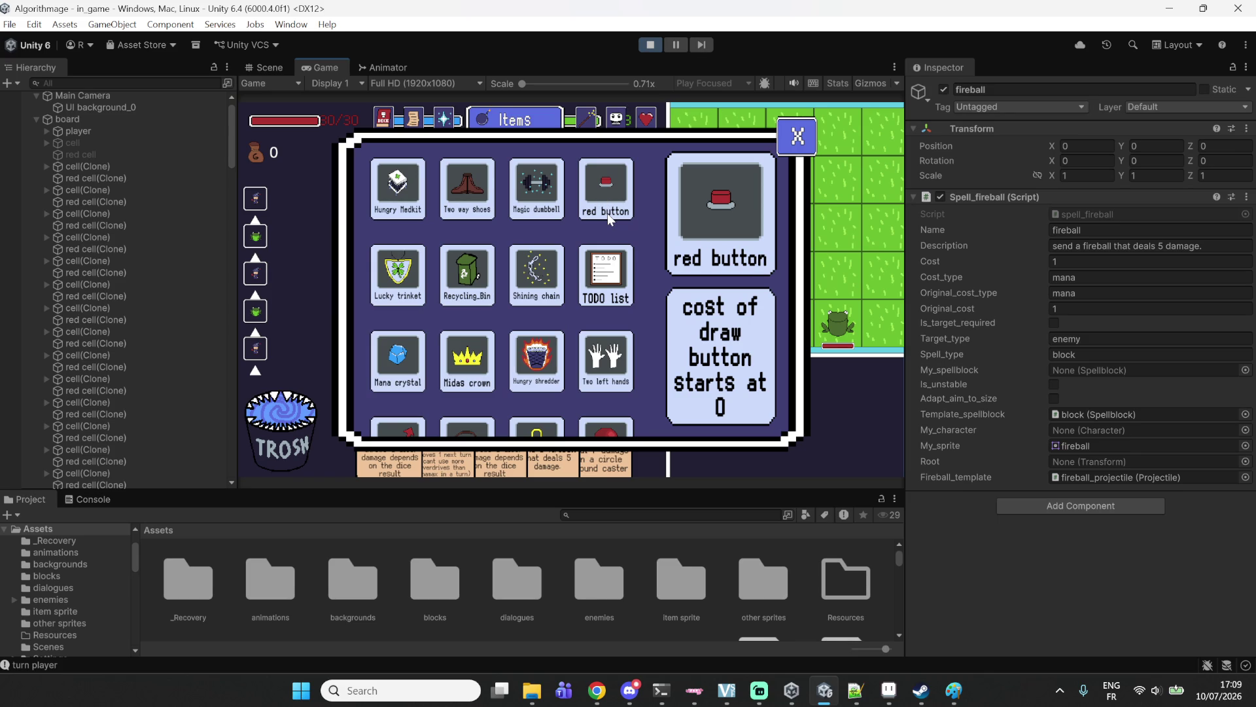
left_click(644, 49)
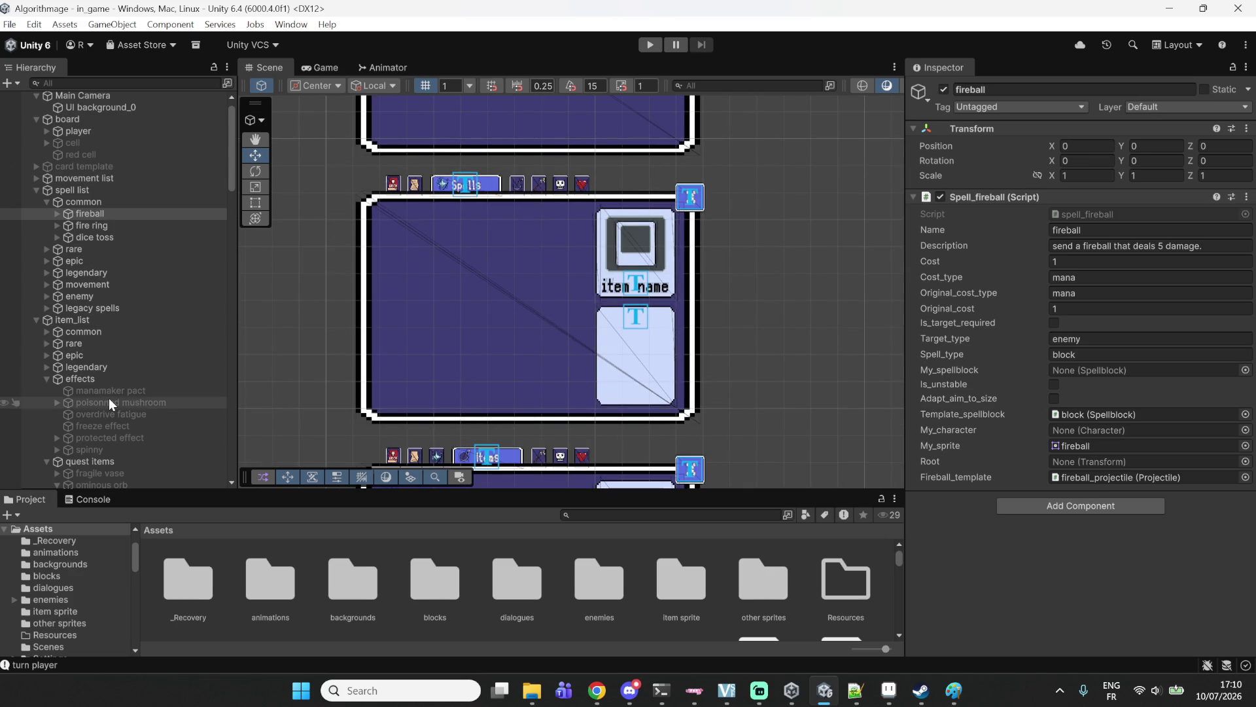
Inspect the list panel's mask, the allies screen's show_deck and the quest screen's mask objects.
scroll(57, 216, "down", 15)
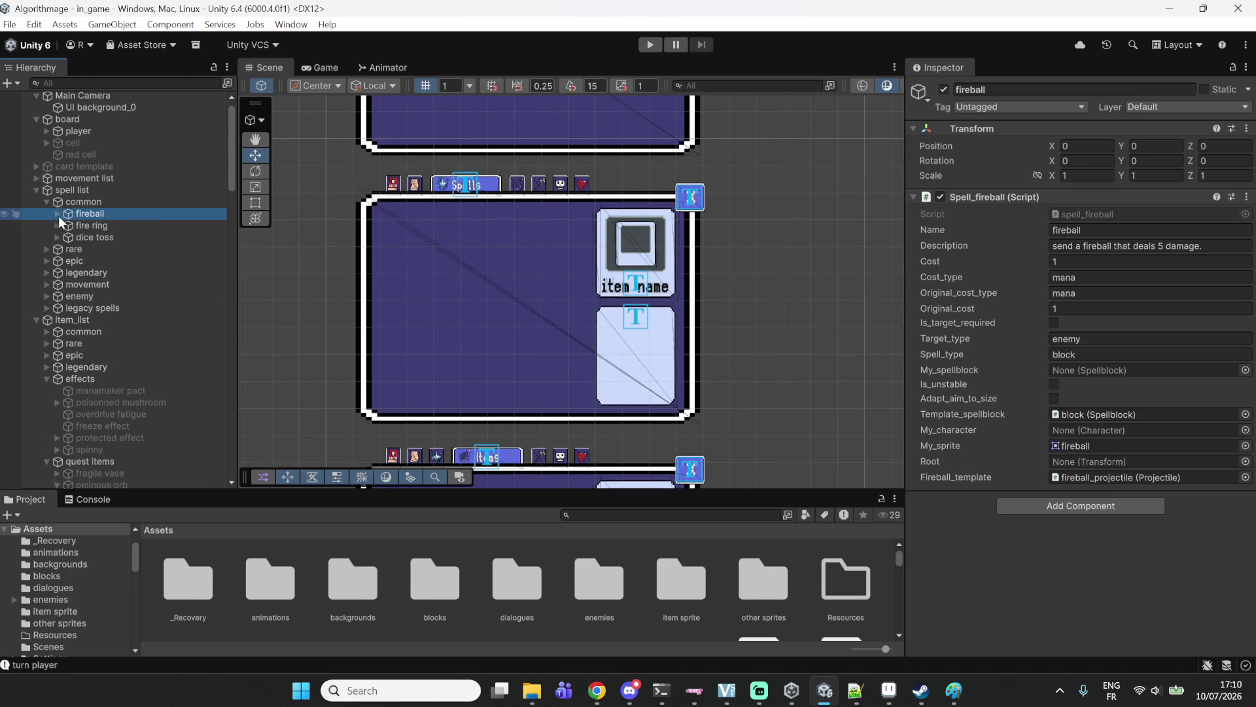
scroll(136, 218, "up", 2)
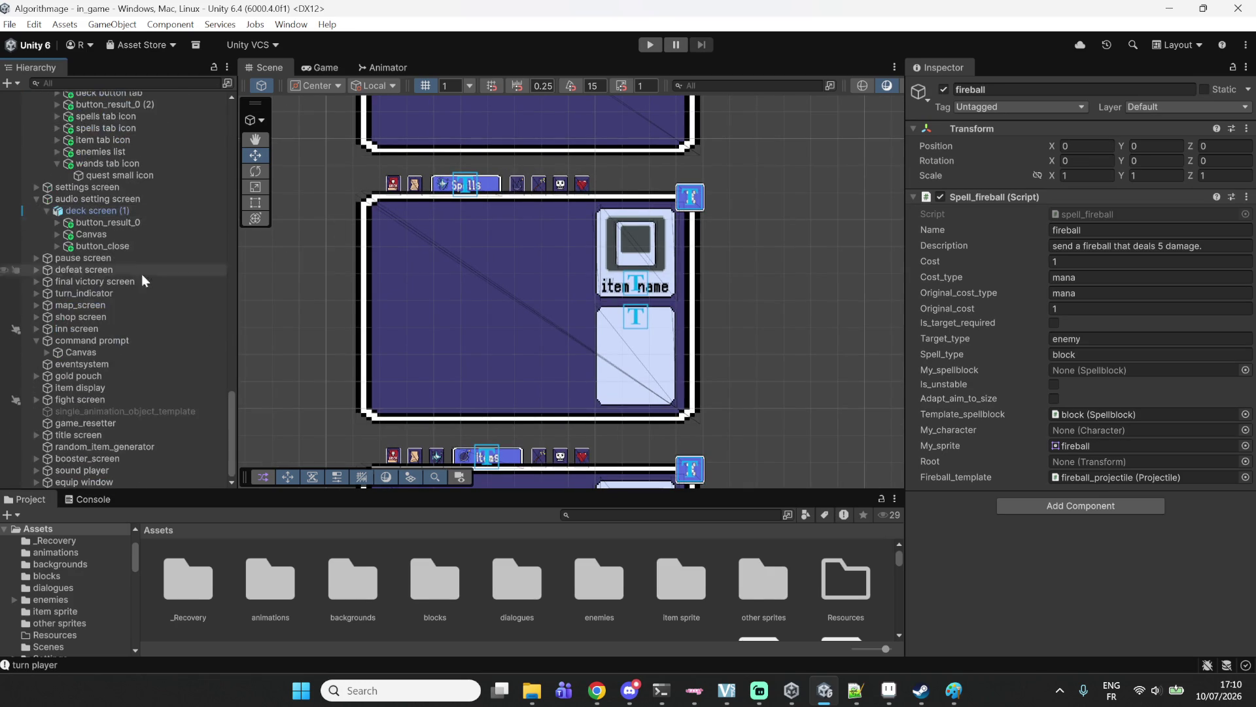
scroll(121, 278, "up", 20)
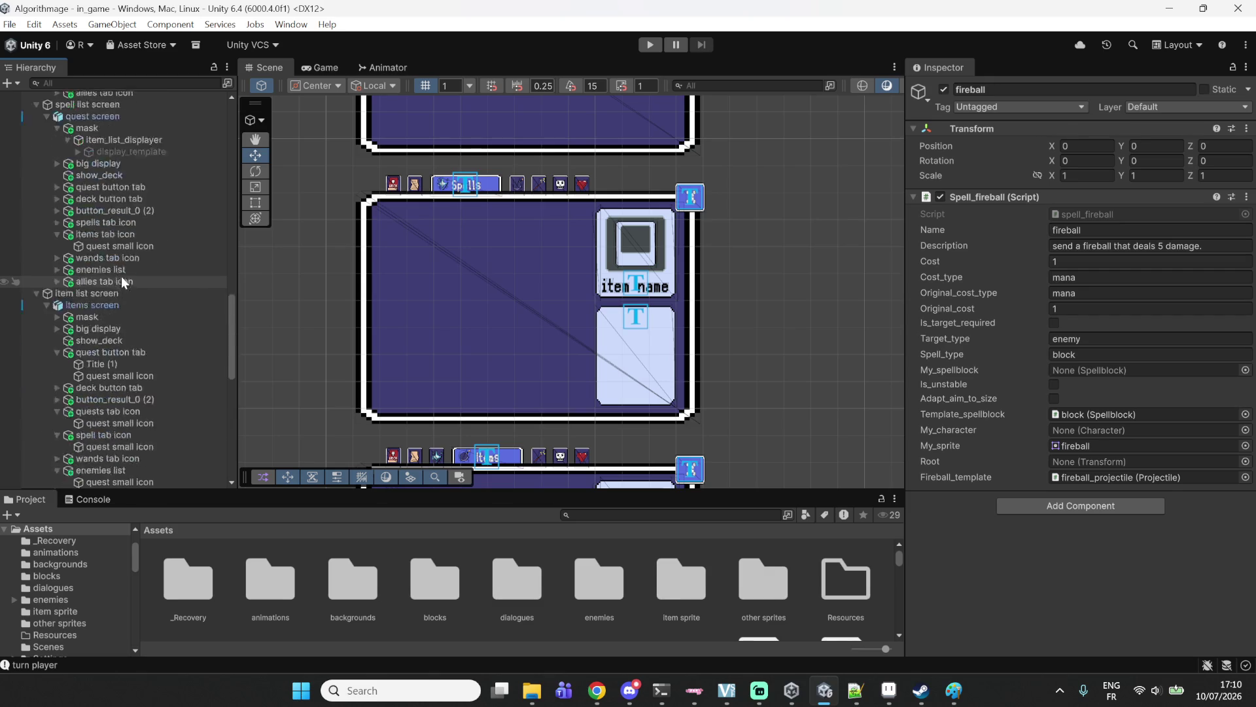
left_click(641, 250)
left_click(642, 251)
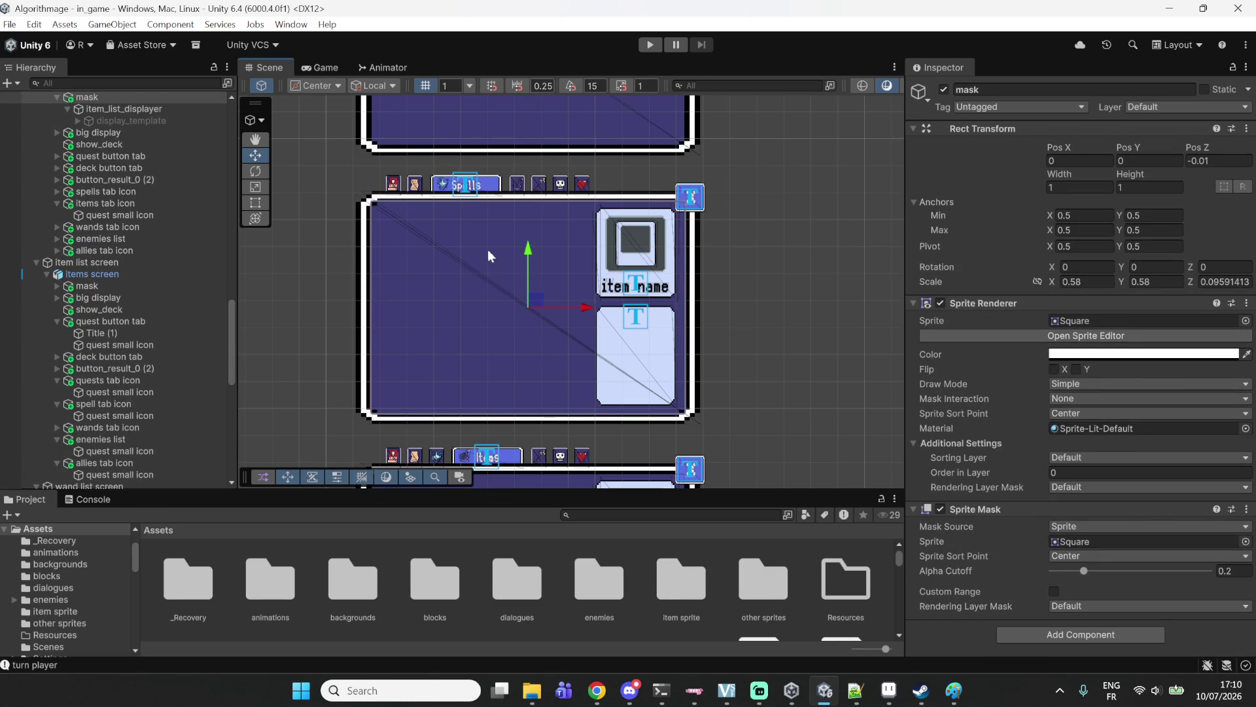
scroll(134, 214, "down", 3)
scroll(133, 213, "down", 5)
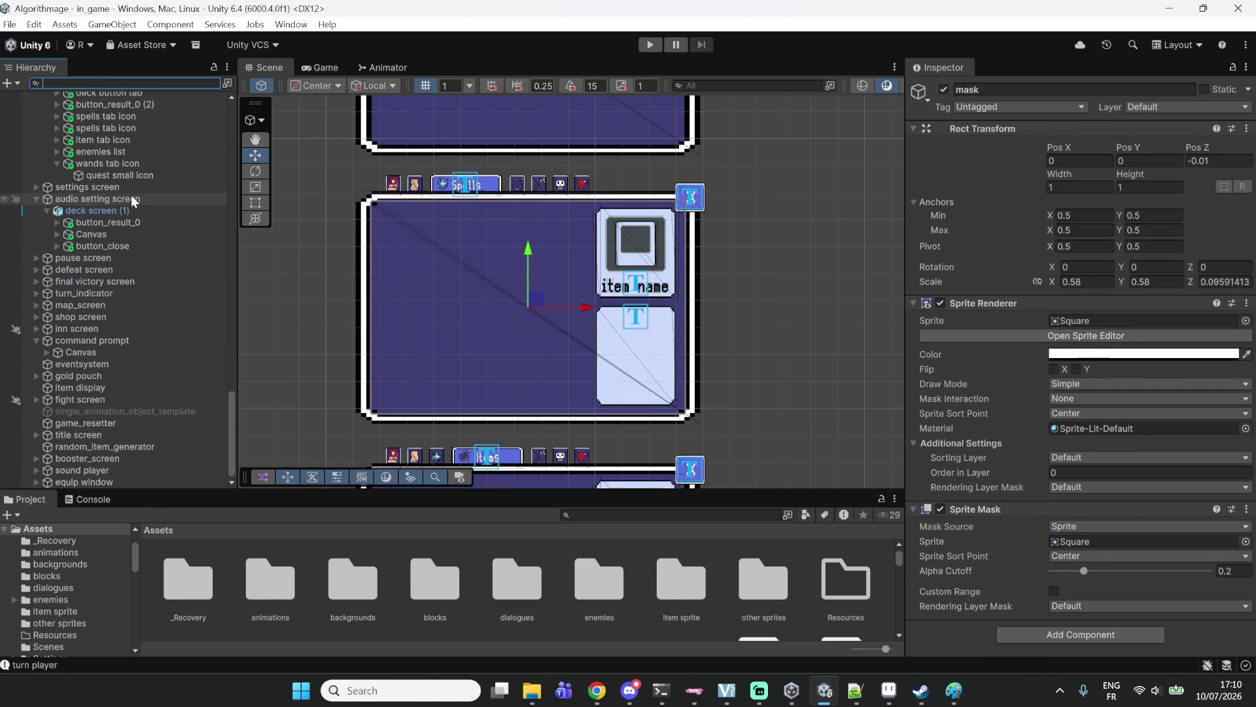
left_click(114, 224)
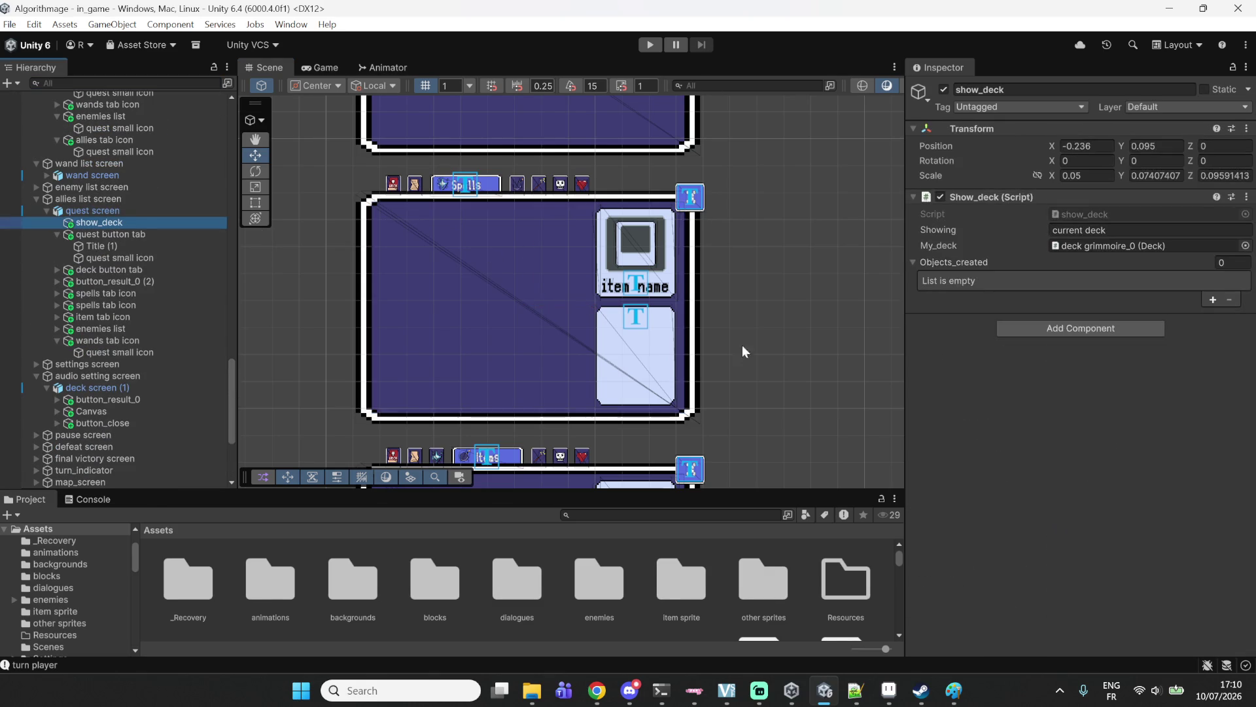
scroll(595, 262, "down", 6)
left_click(538, 261)
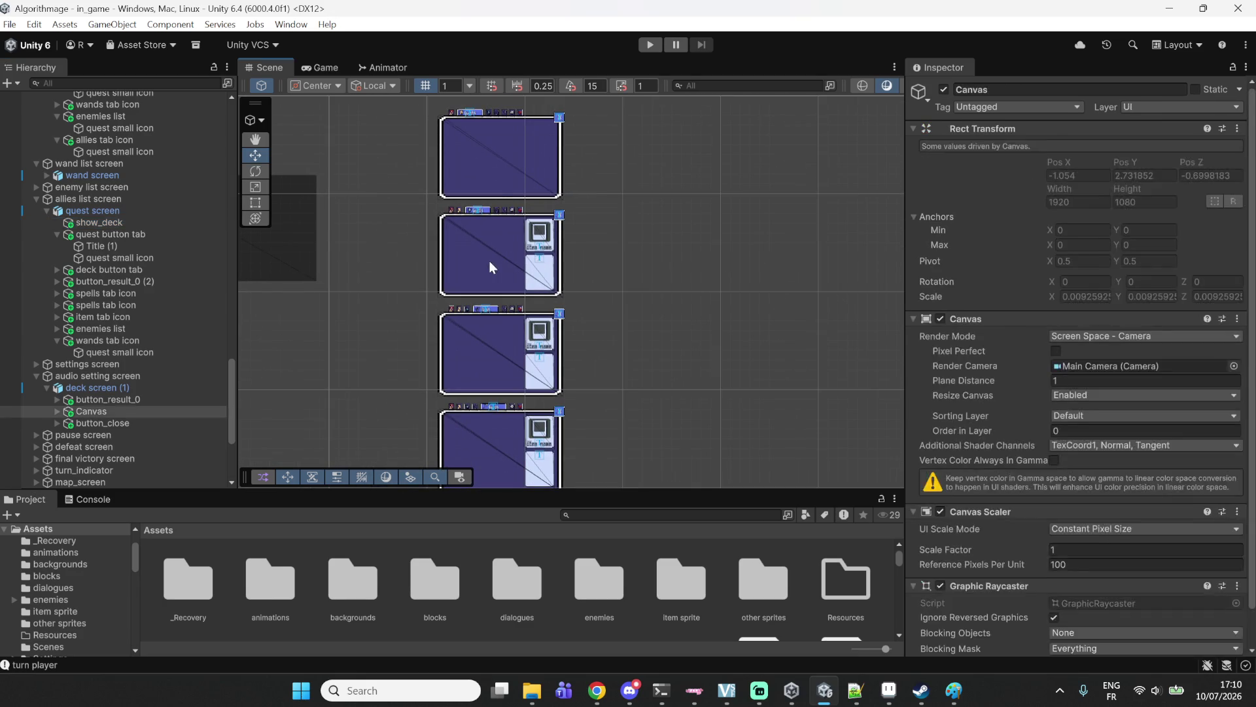
left_click(490, 261)
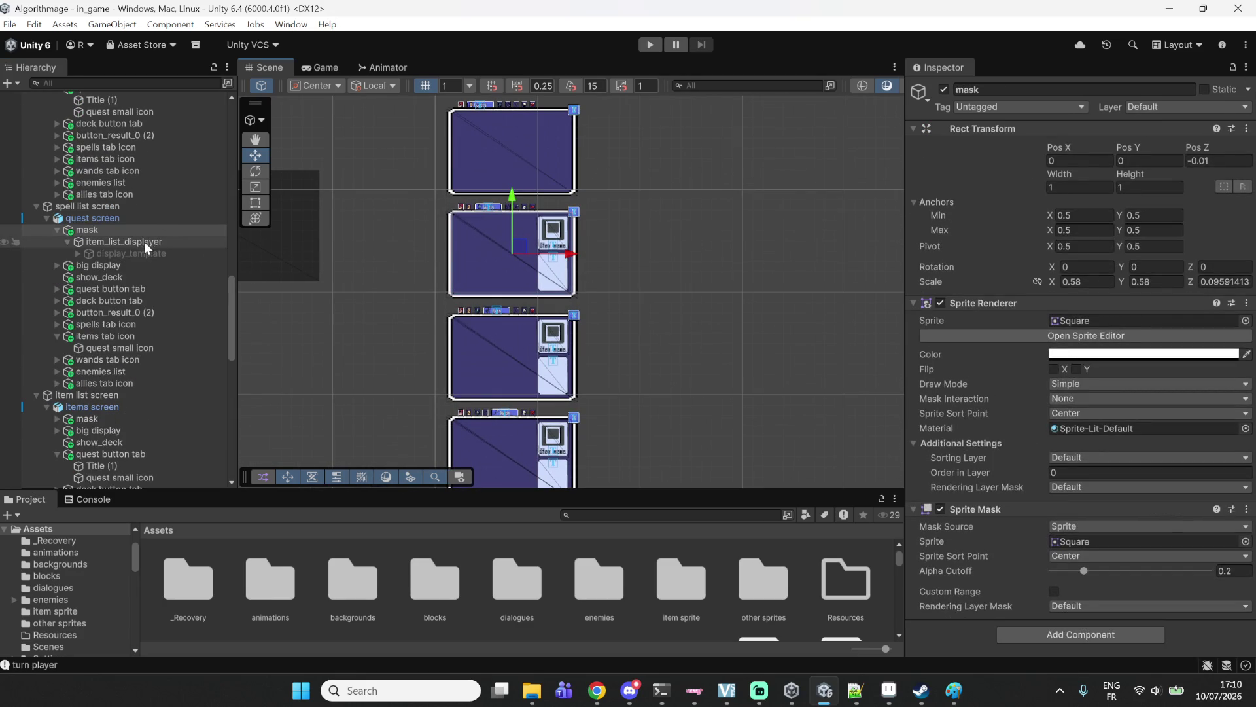
Select display_template under item_list_displayer and expand its Box Collider 2D Layer Overrides and Info sections.
left_click(136, 253)
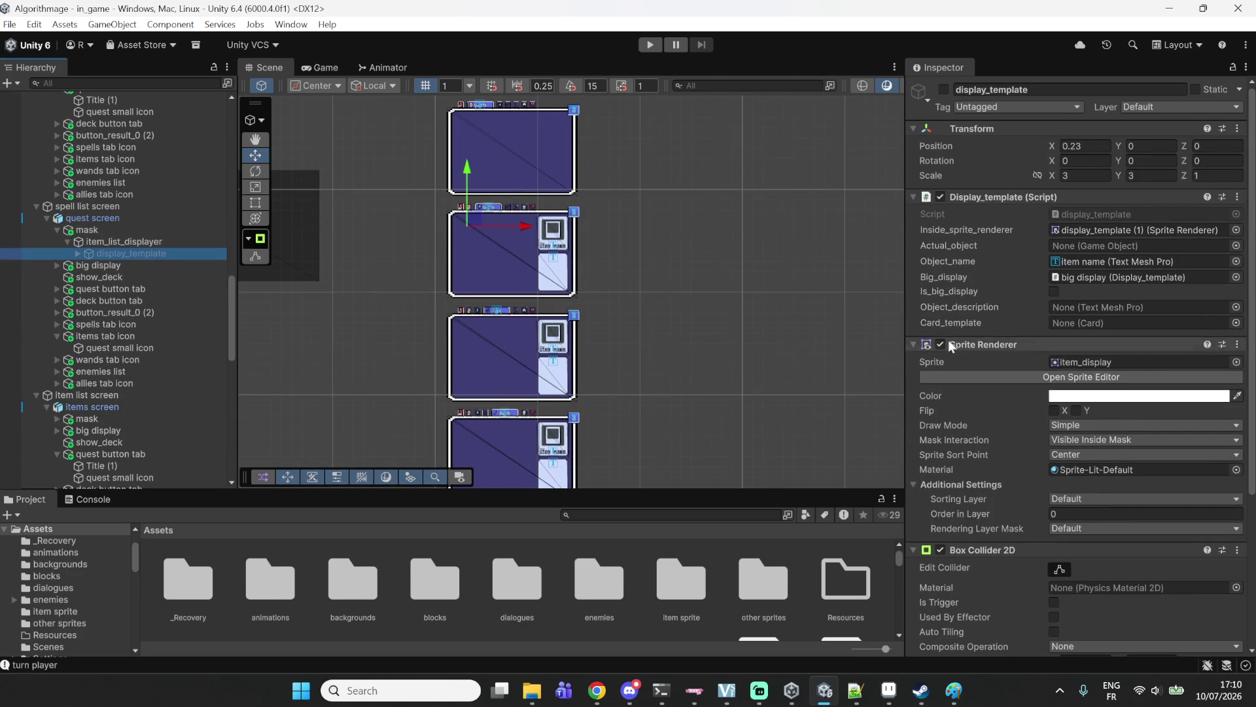
scroll(1021, 458, "down", 5)
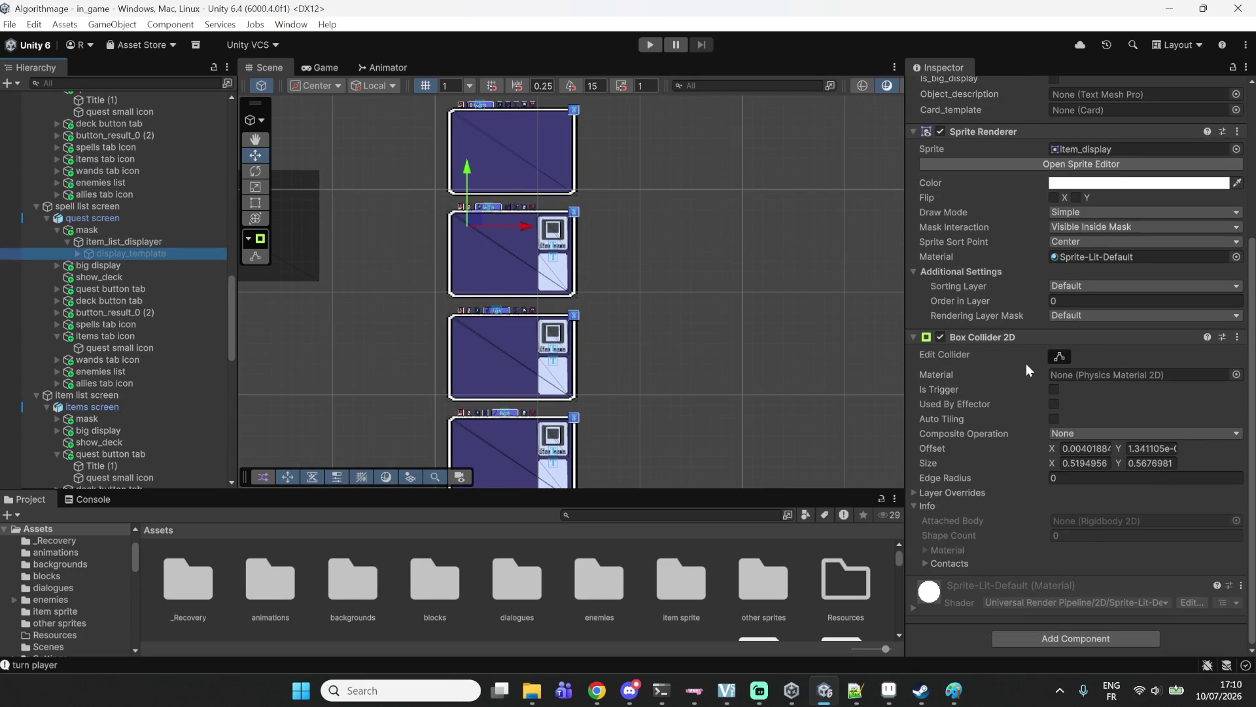
left_click(914, 492)
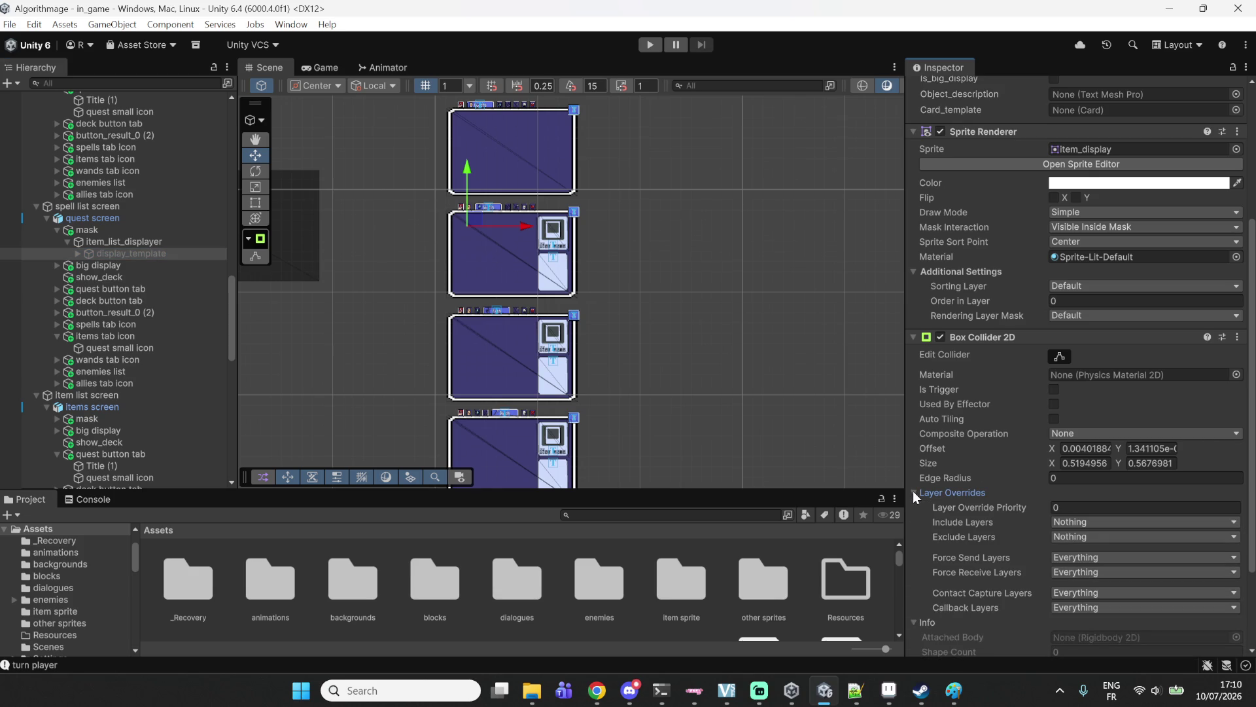
left_click(914, 492)
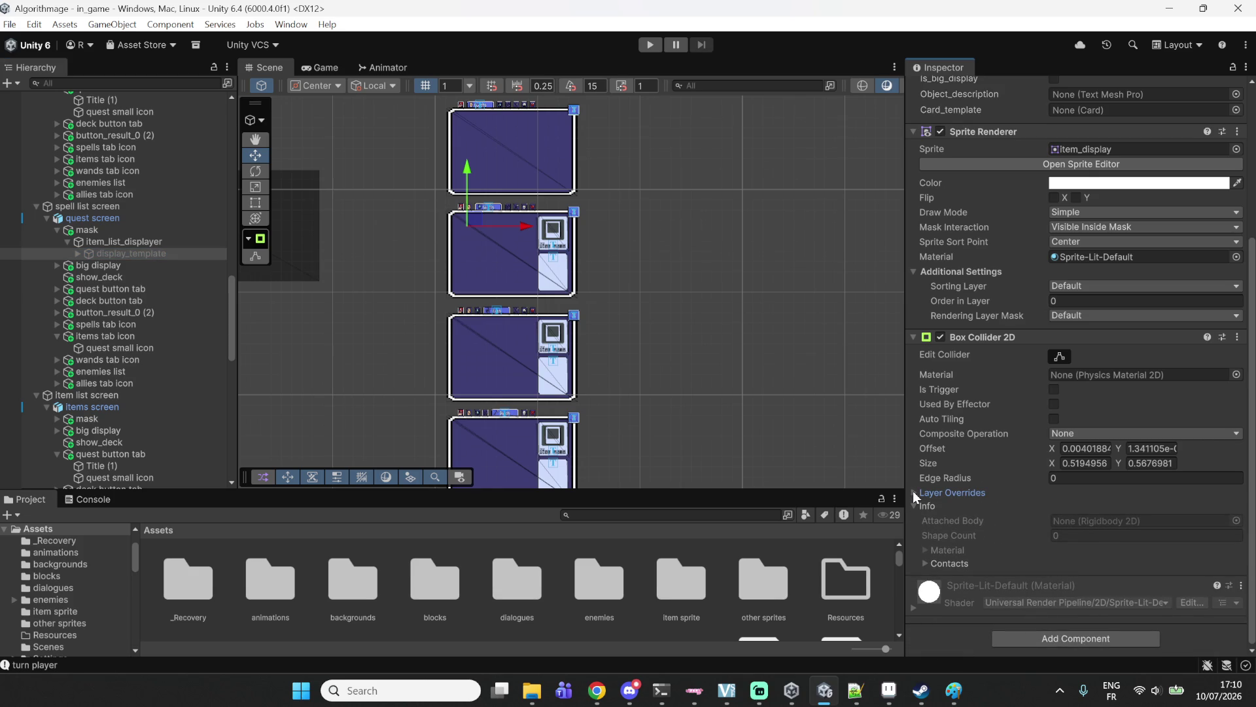
left_click(926, 560)
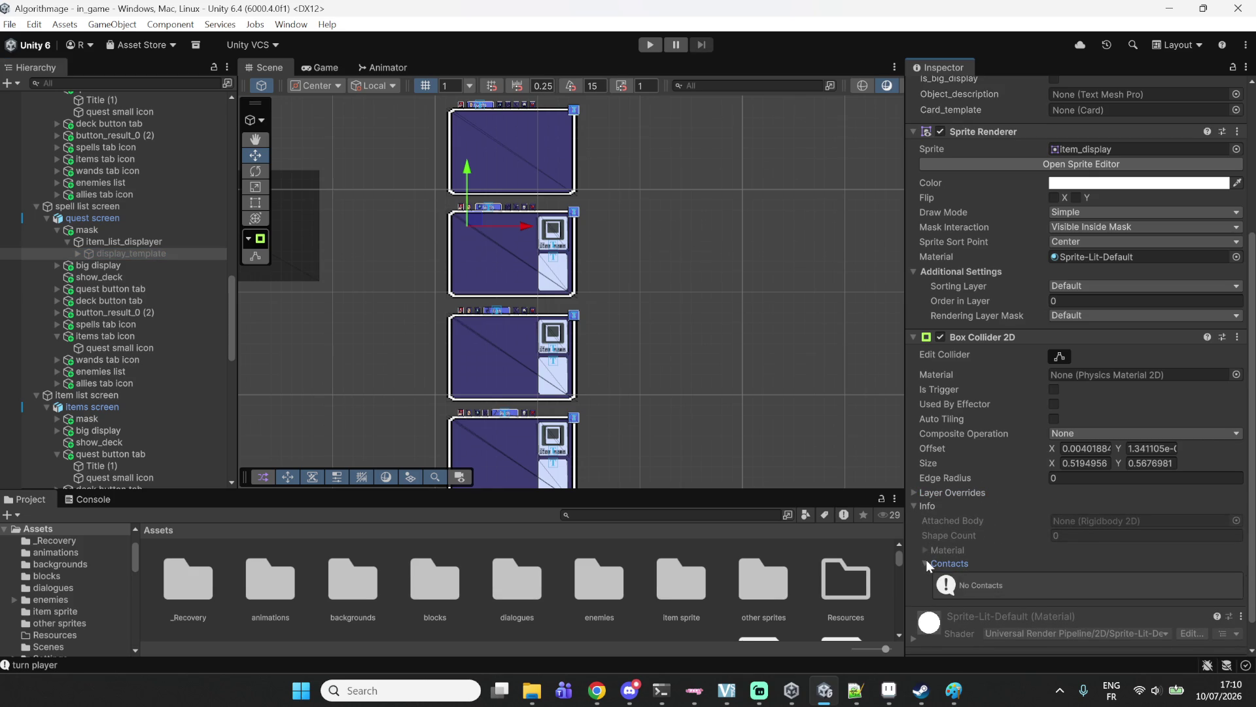
left_click(925, 560)
left_click(917, 493)
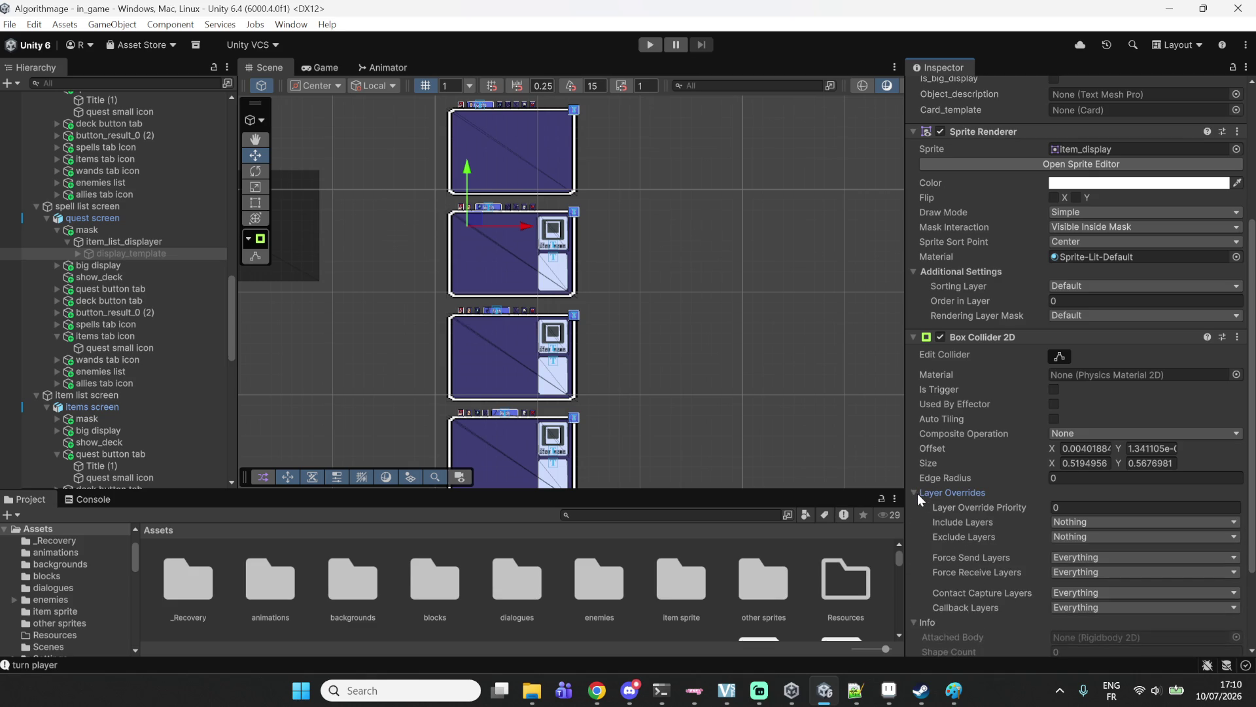
scroll(918, 496, "down", 3)
scroll(917, 498, "down", 2)
scroll(844, 559, "down", 3)
scroll(818, 435, "down", 2)
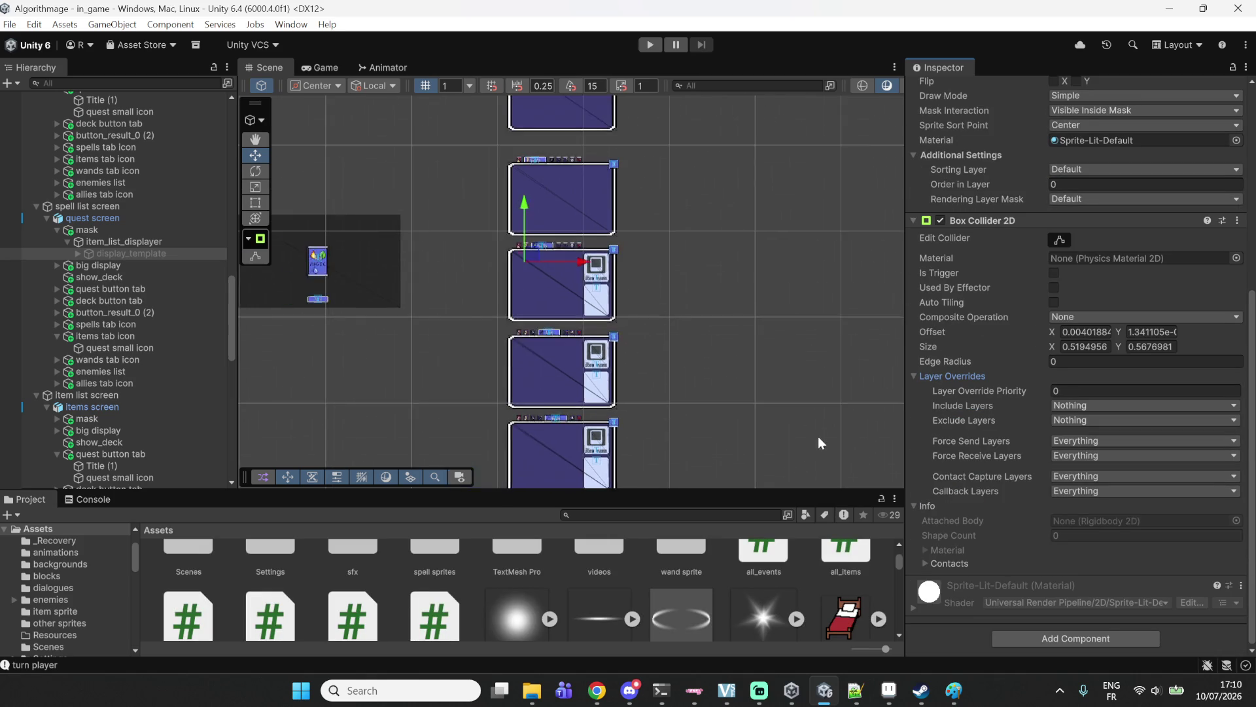
scroll(726, 391, "up", 4)
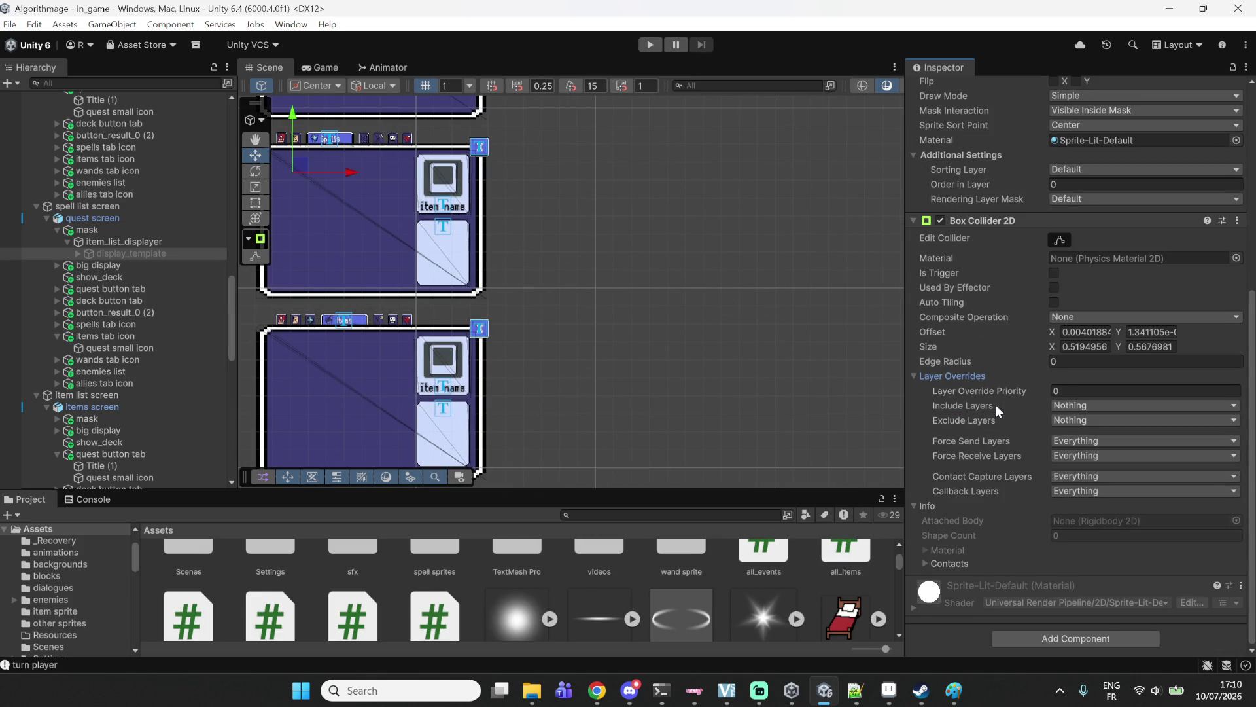
Review the collider's composite operation and exclude layers choices unchanged, then bring up the avatar window.
left_click(1051, 317)
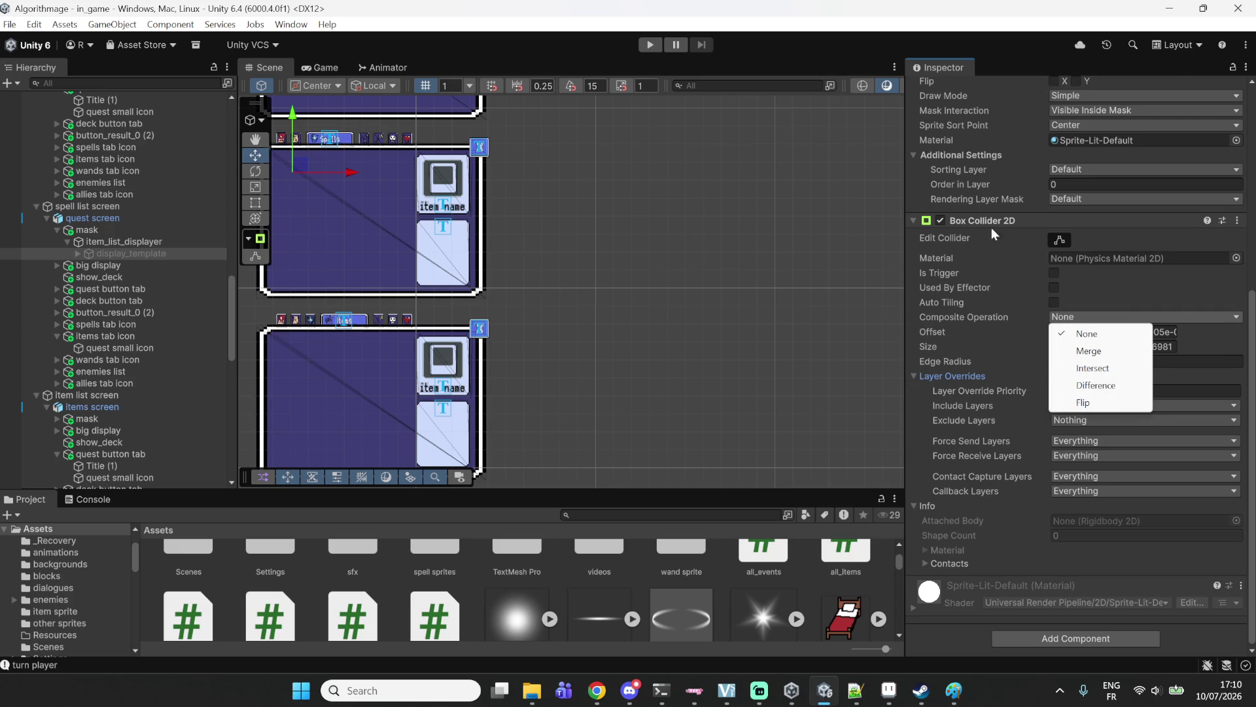
left_click(991, 223)
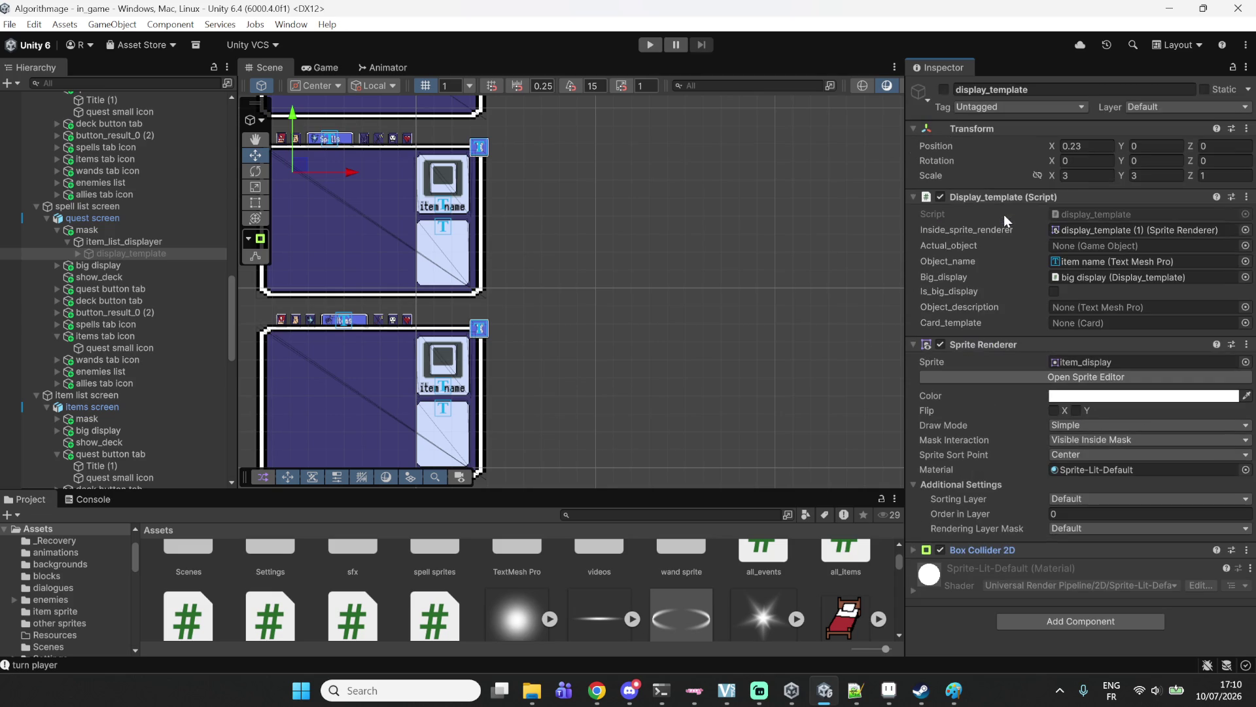
left_click(979, 550)
scroll(989, 533, "down", 3)
scroll(990, 517, "down", 5)
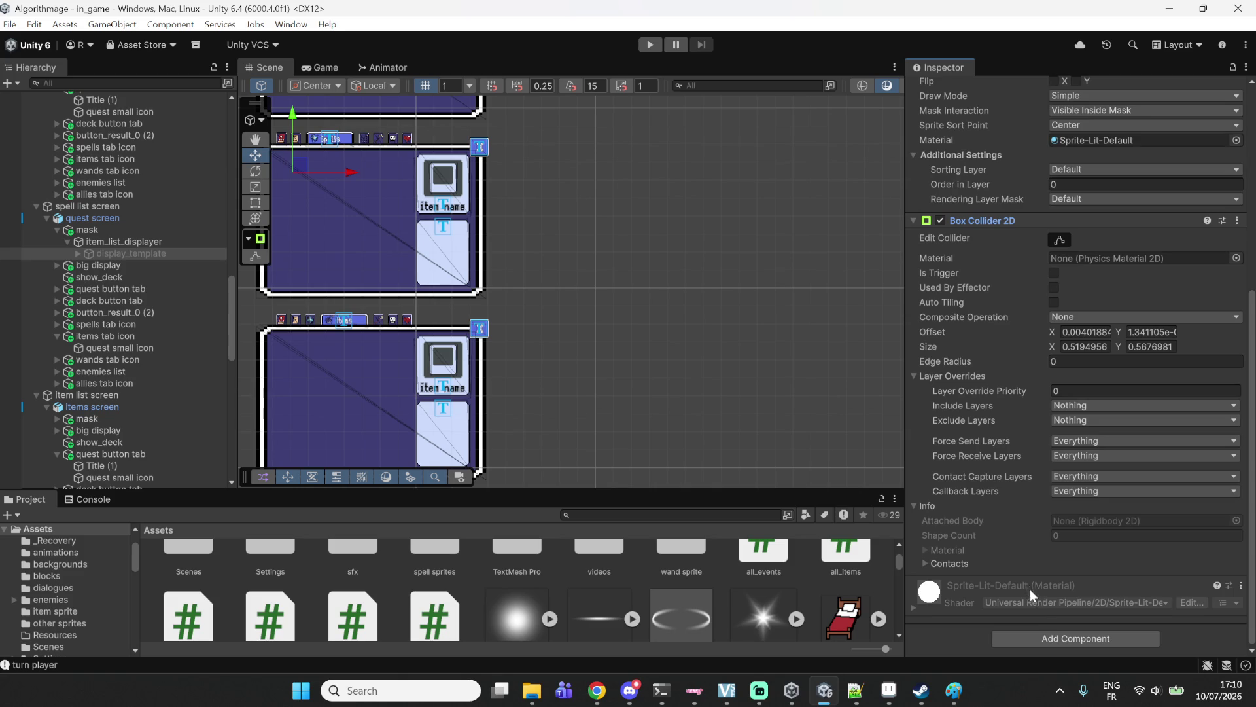
left_click(1069, 416)
left_click(1069, 416)
scroll(744, 406, "down", 4)
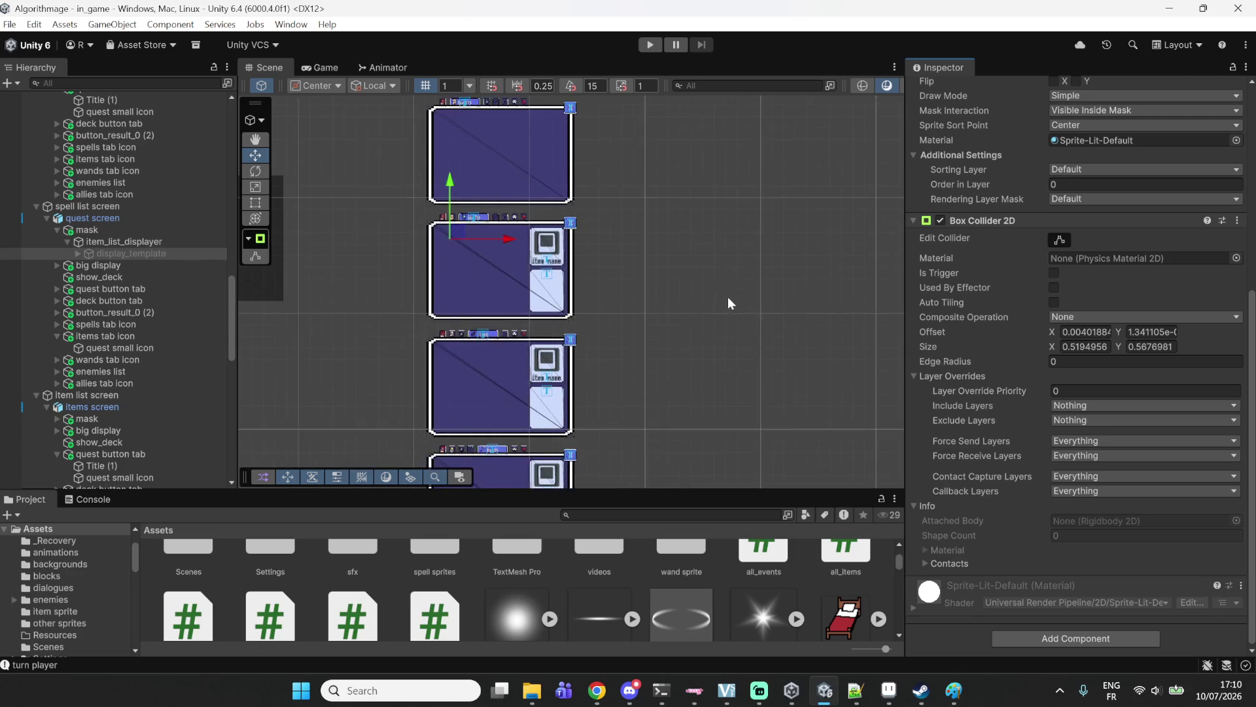
left_click_drag(727, 303, 760, 301)
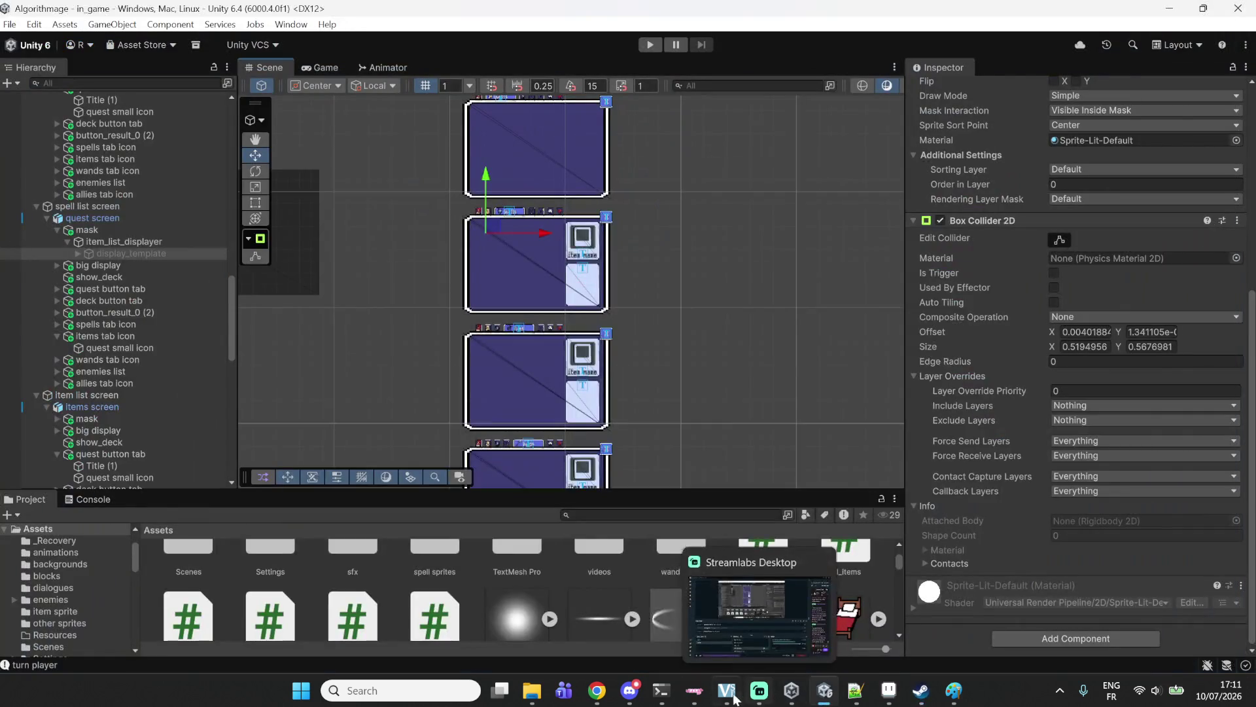
left_click(724, 695)
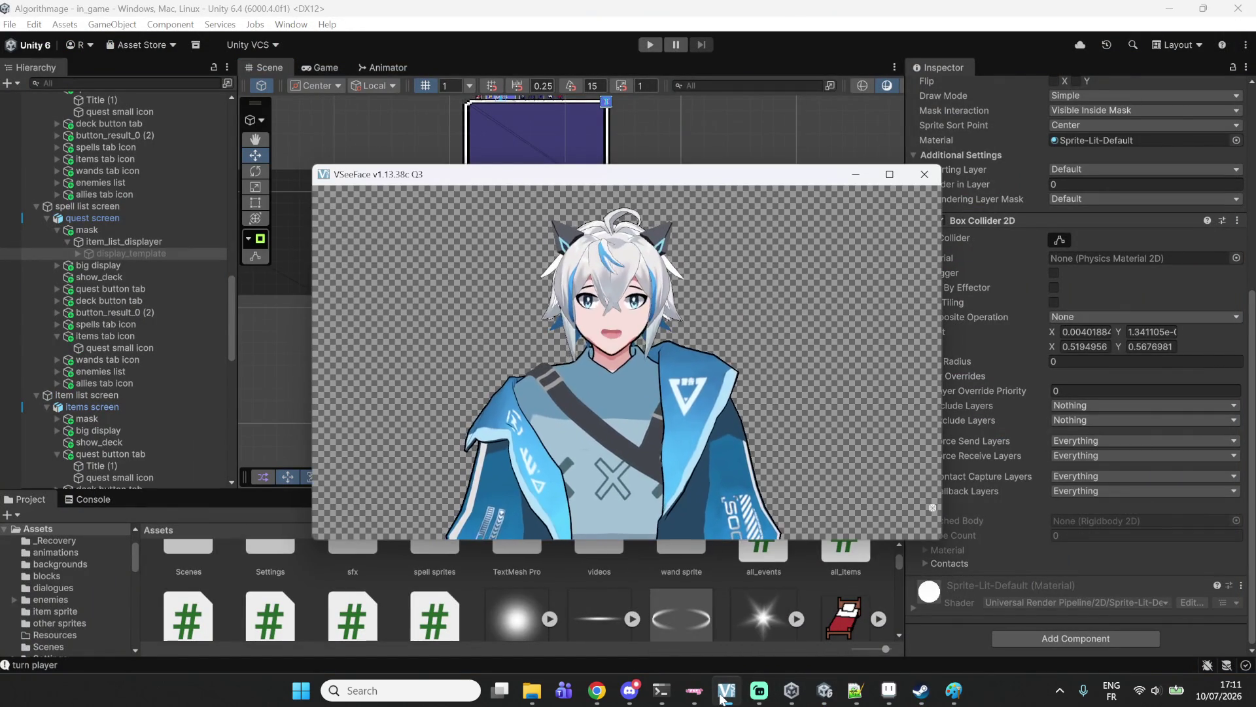
Minimise VSeeFace, unhide the vseeface source in Streamlabs Desktop, and return to Unity.
left_click(724, 694)
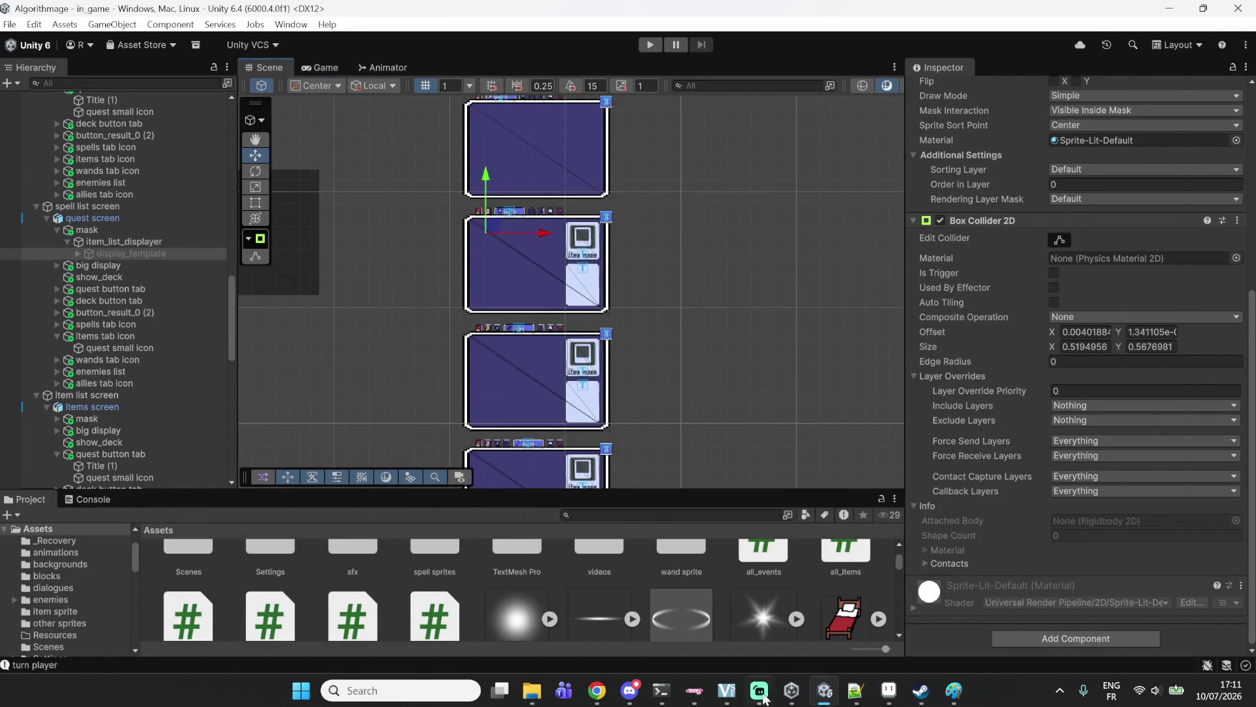
left_click(759, 690)
left_click(628, 601)
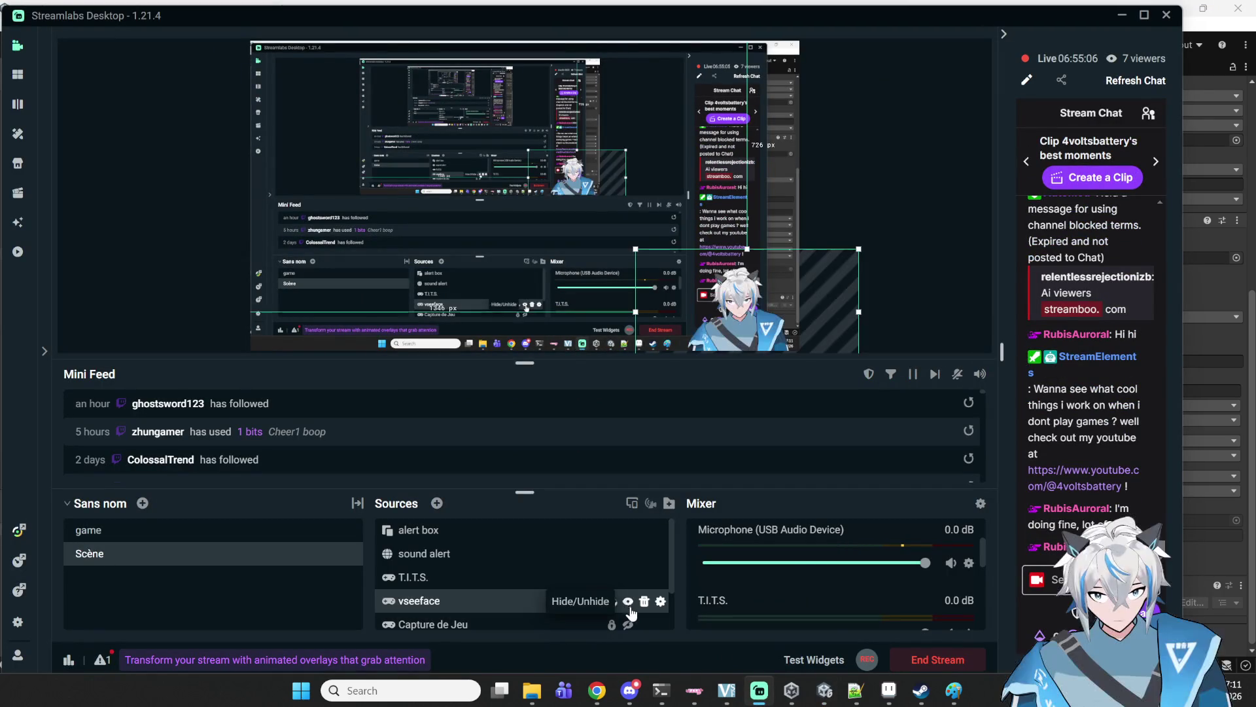
left_click(738, 695)
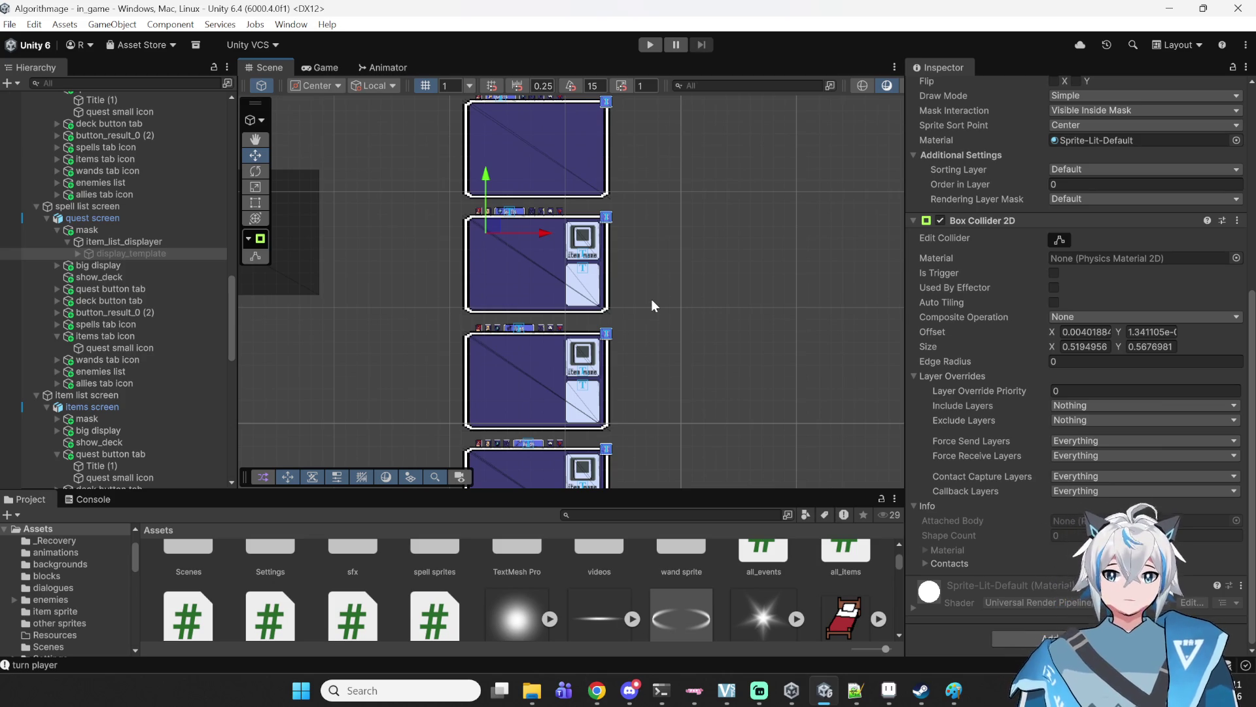
Enter play mode, start a new game, and open the deck viewer listing fireball, fire ring, Dice toss, Overdrive.
scroll(638, 275, "down", 3)
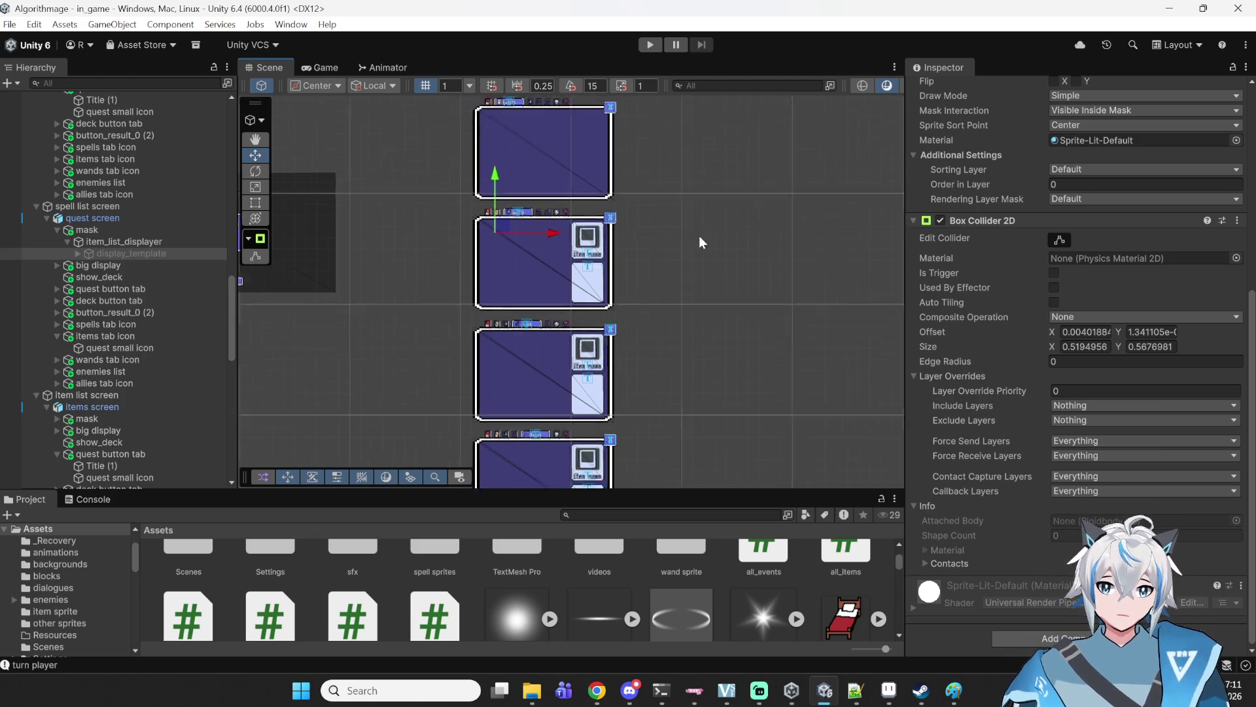
left_click(652, 45)
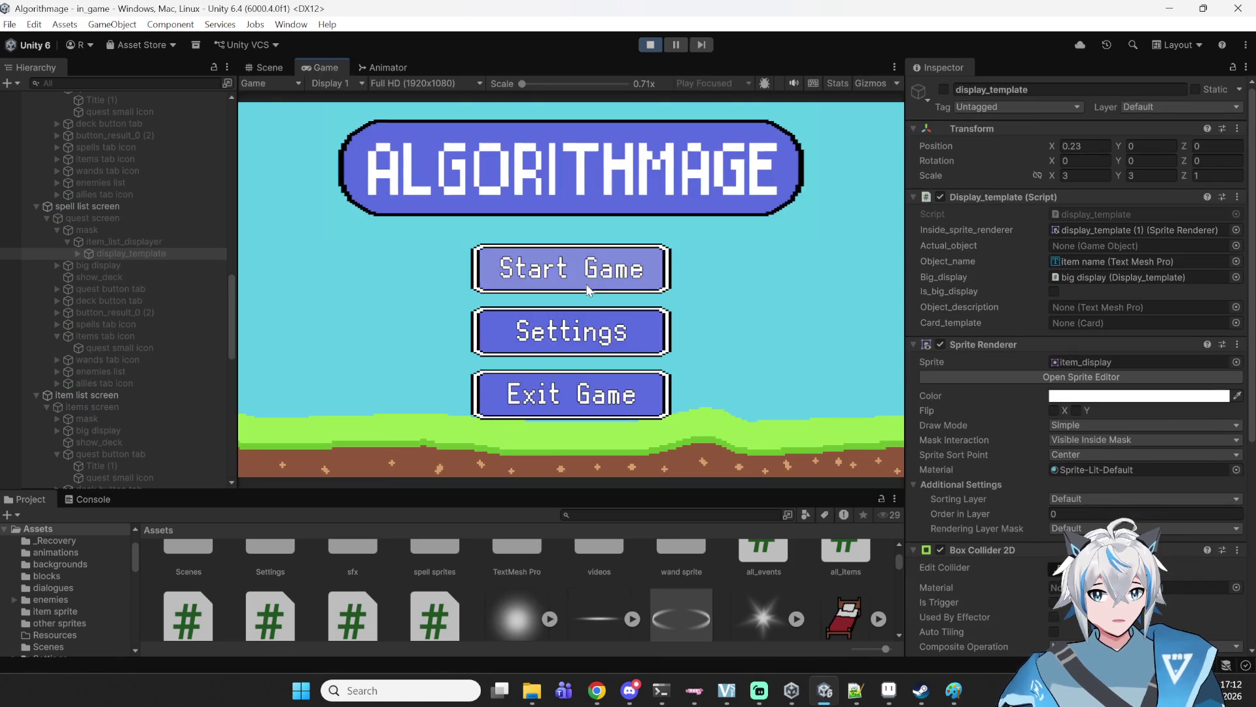
left_click(589, 278)
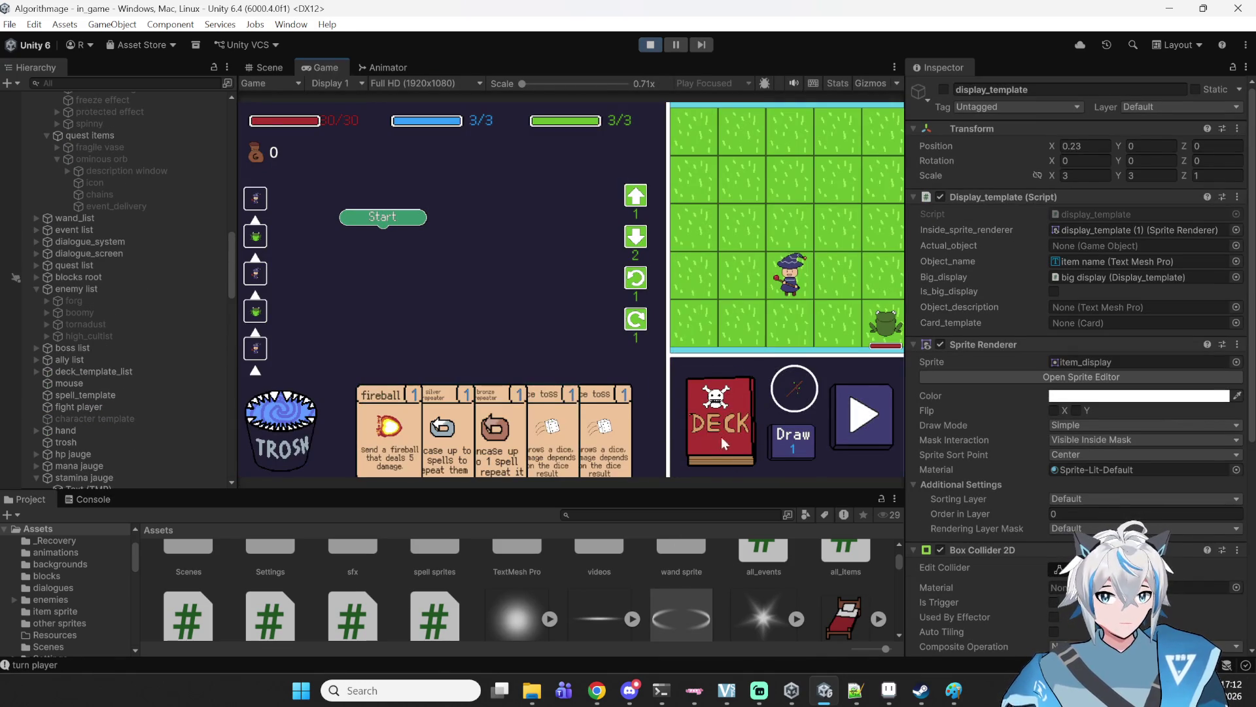
left_click(732, 423)
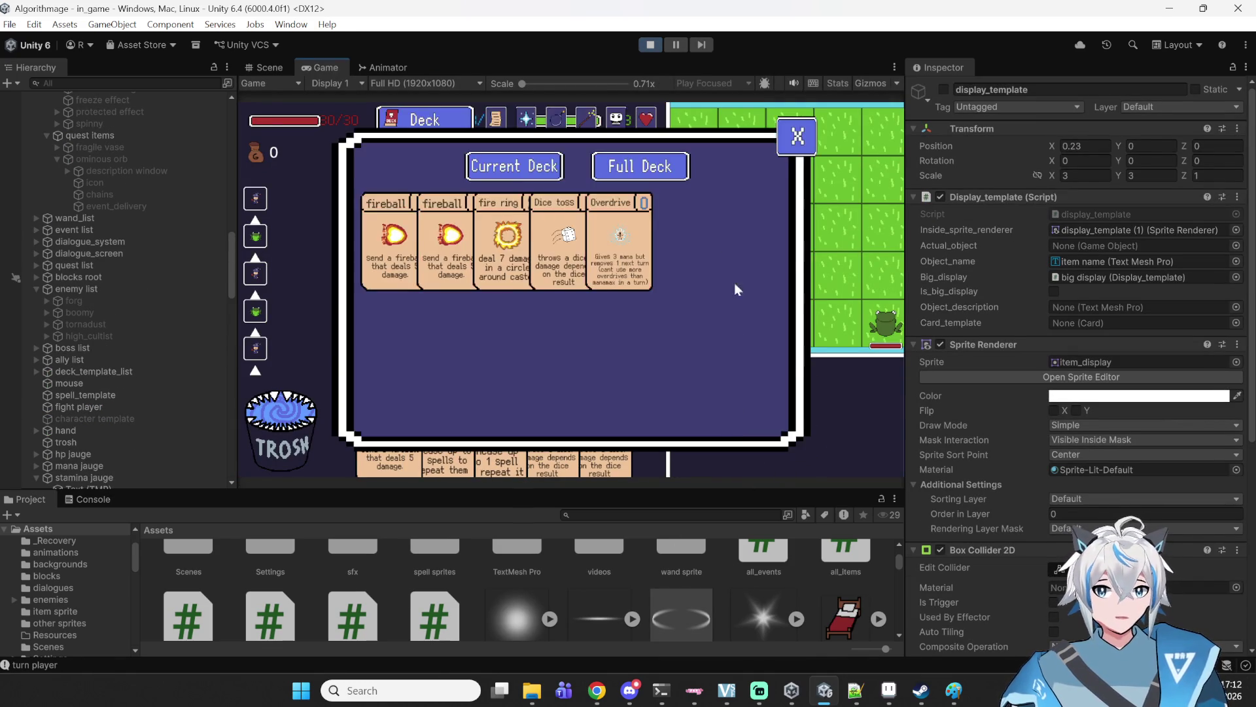
Toggle the running game's panel between the Deck and Quests pages repeatedly, ending on the empty Quests page.
left_click(496, 119)
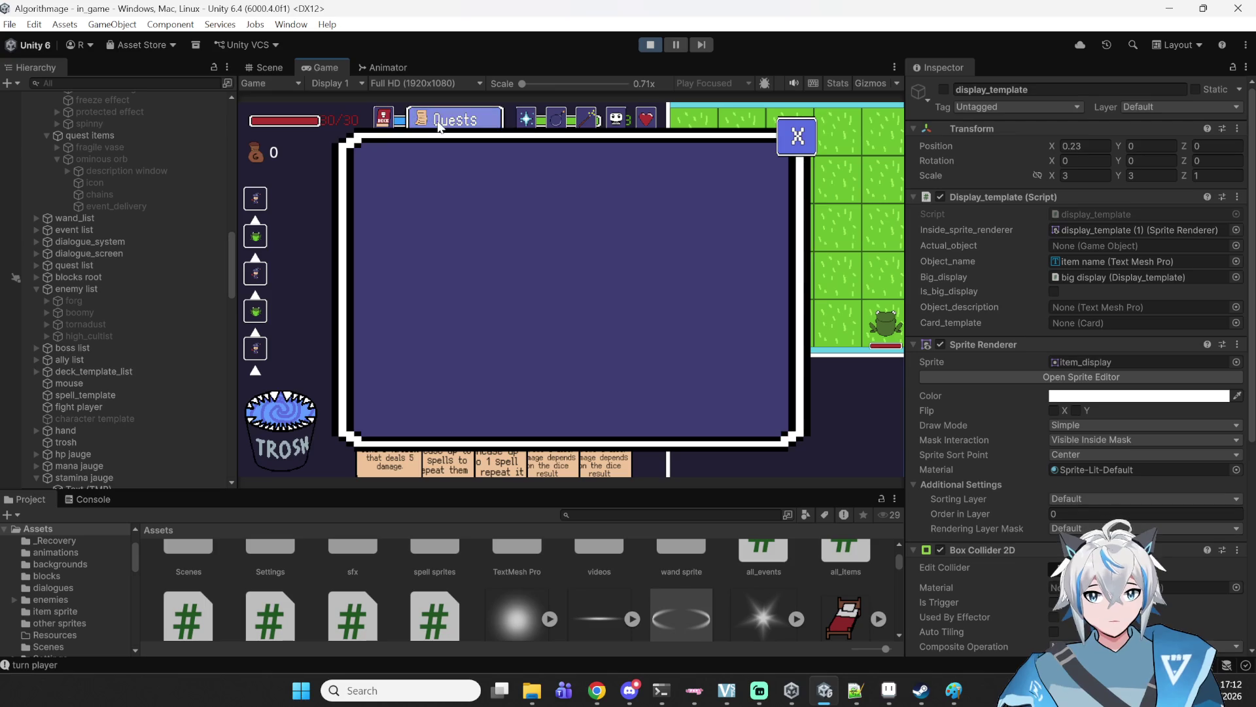
left_click(379, 122)
left_click(498, 122)
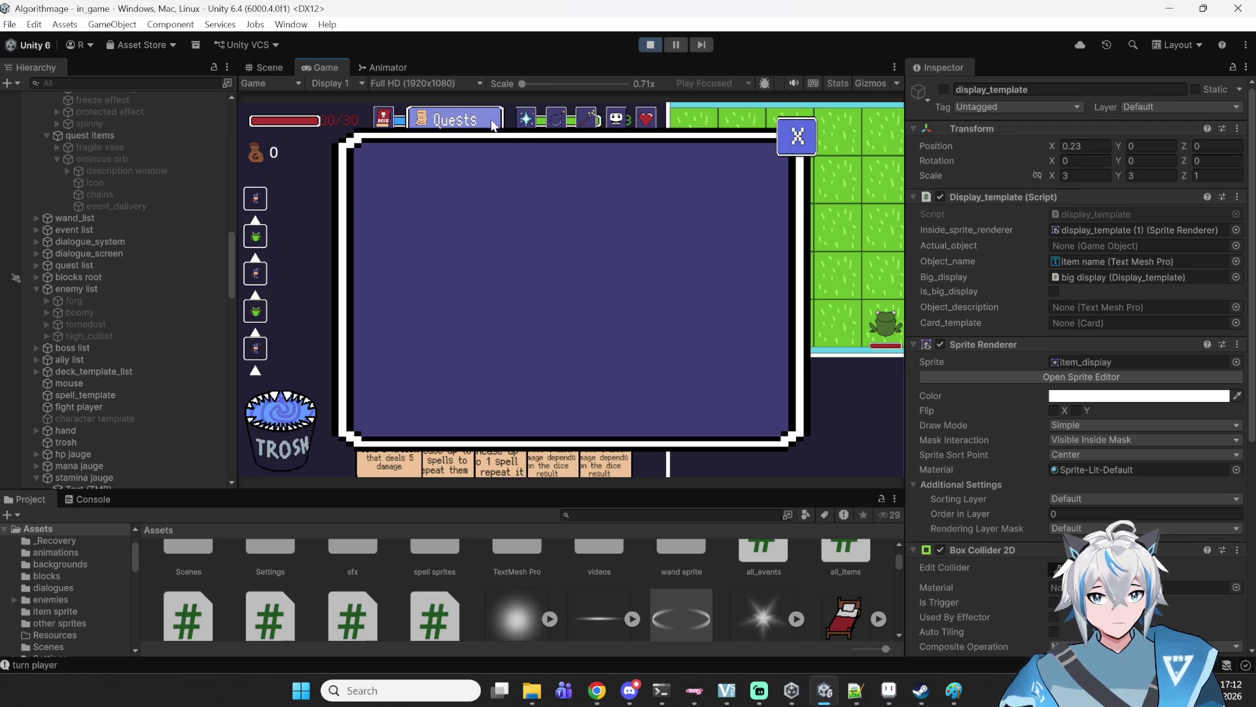
left_click(468, 128)
left_click(474, 125)
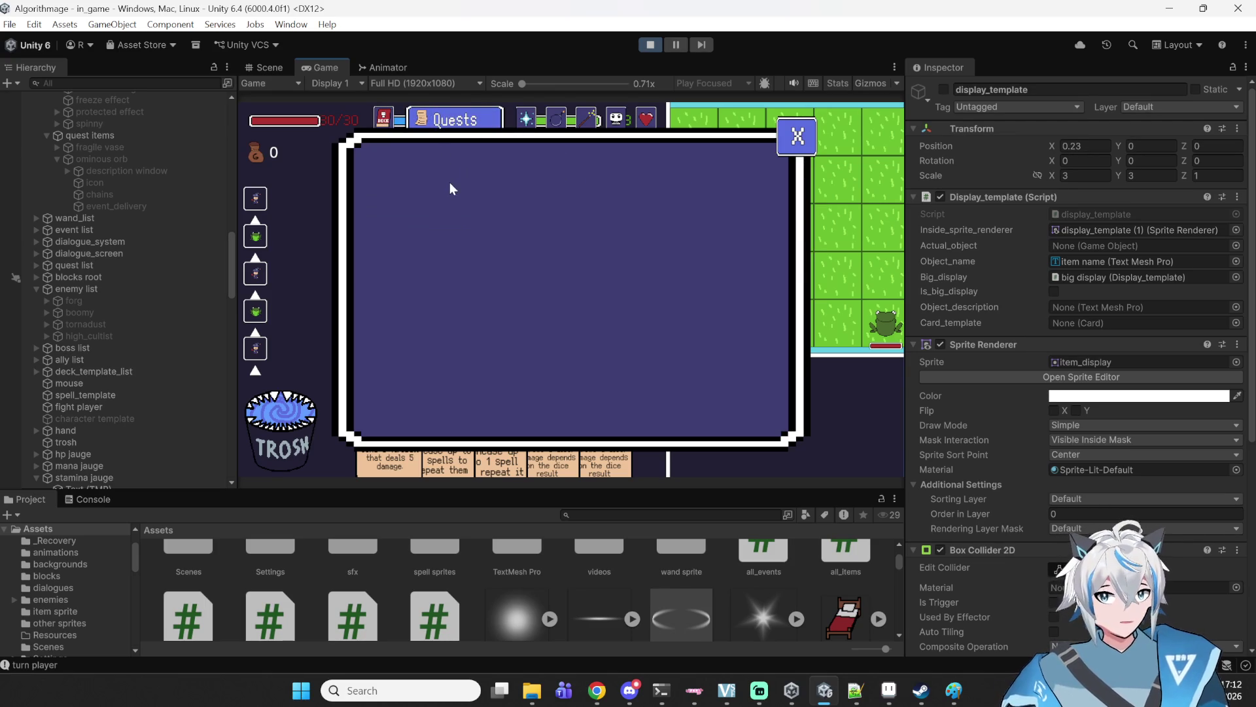
left_click(382, 121)
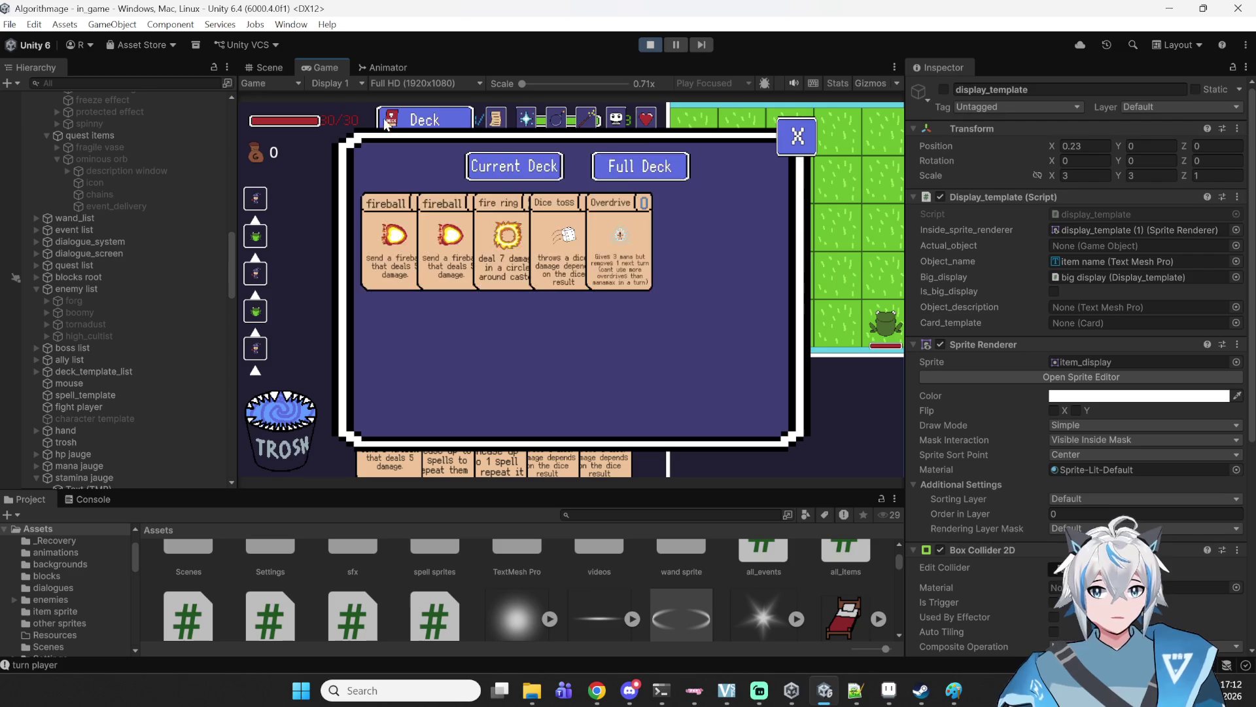
left_click(495, 127)
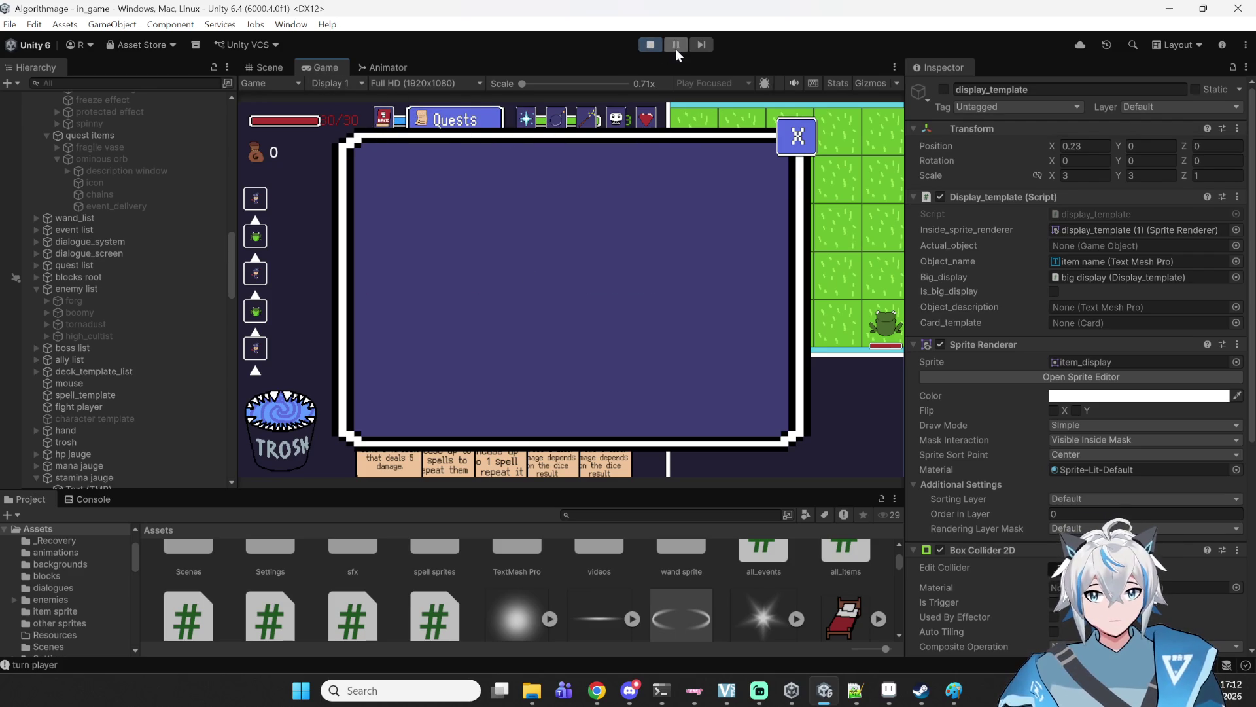
left_click(383, 118)
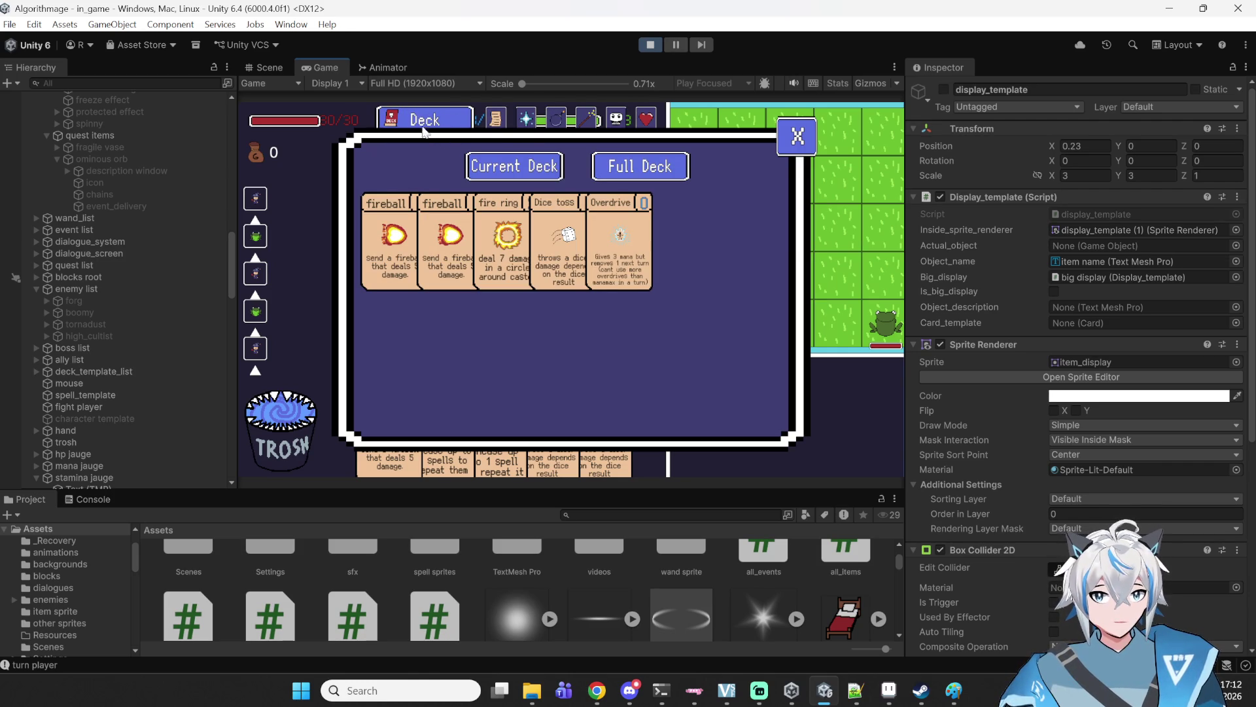
left_click(497, 120)
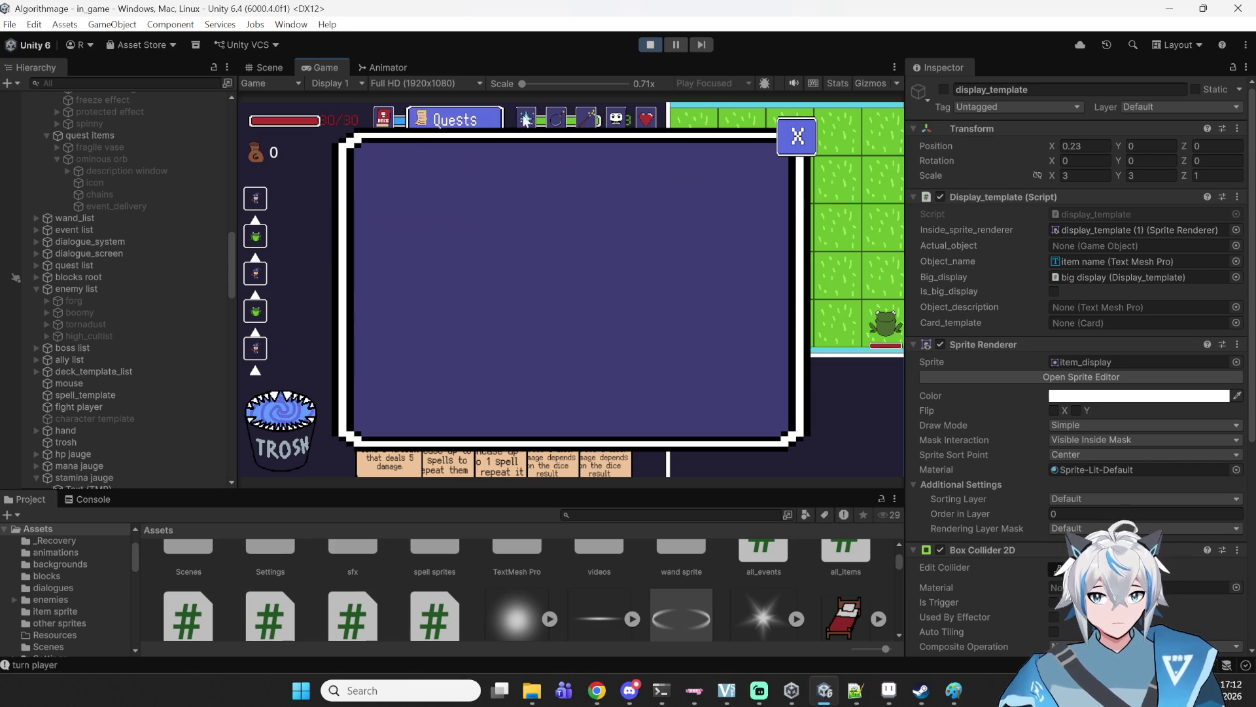
Open the Items list and view descriptions of items like Hungry Medkit, Lucky trinket and Recycling_Bin.
left_click(557, 119)
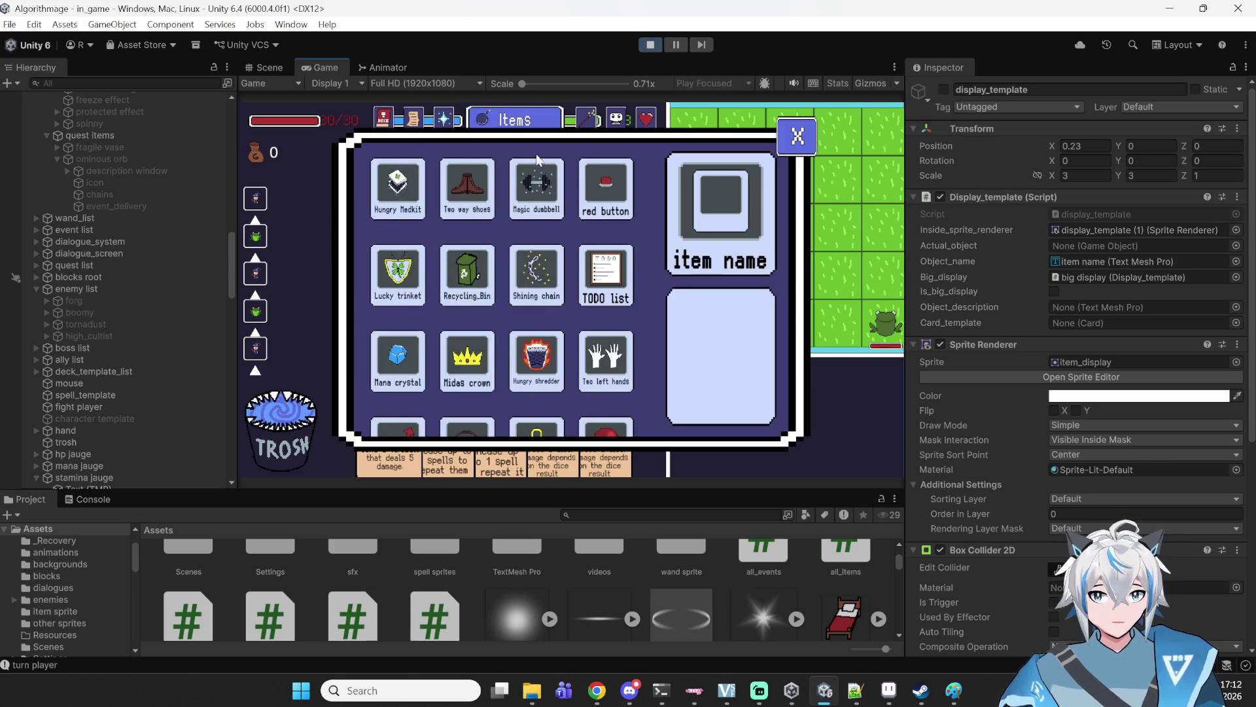
scroll(561, 189, "down", 1)
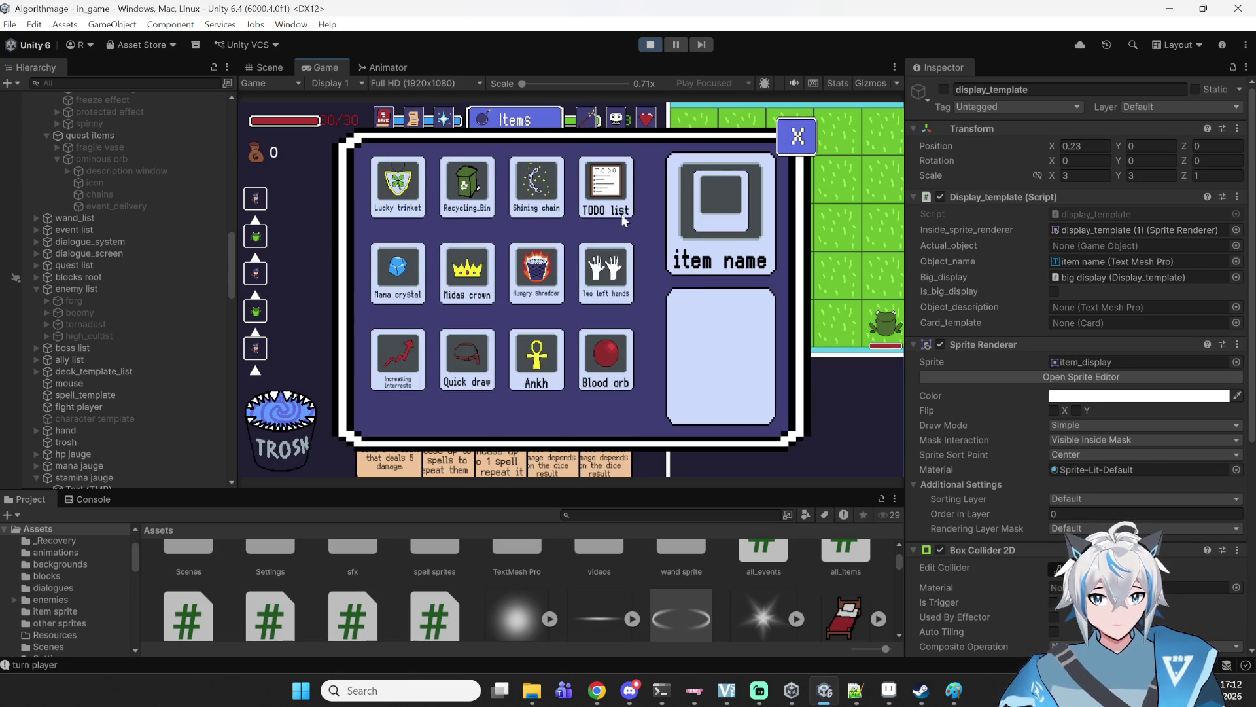
scroll(622, 214, "up", 1)
scroll(569, 375, "down", 2)
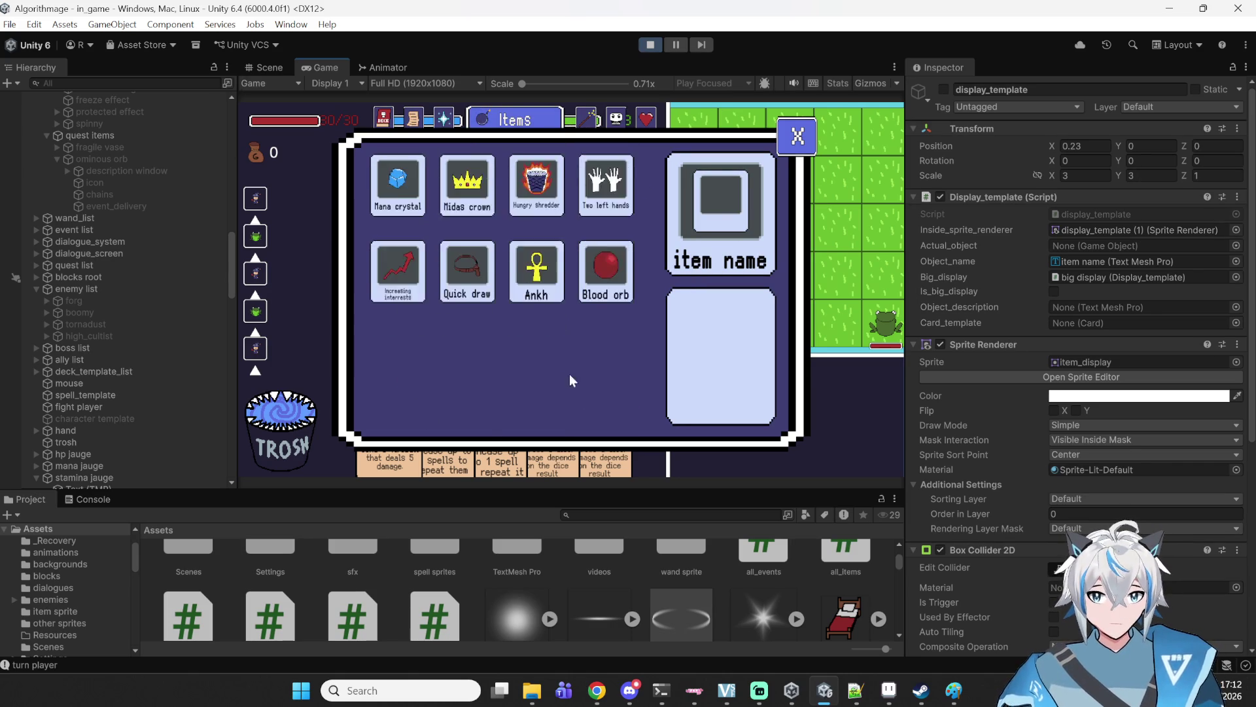
scroll(562, 275, "up", 2)
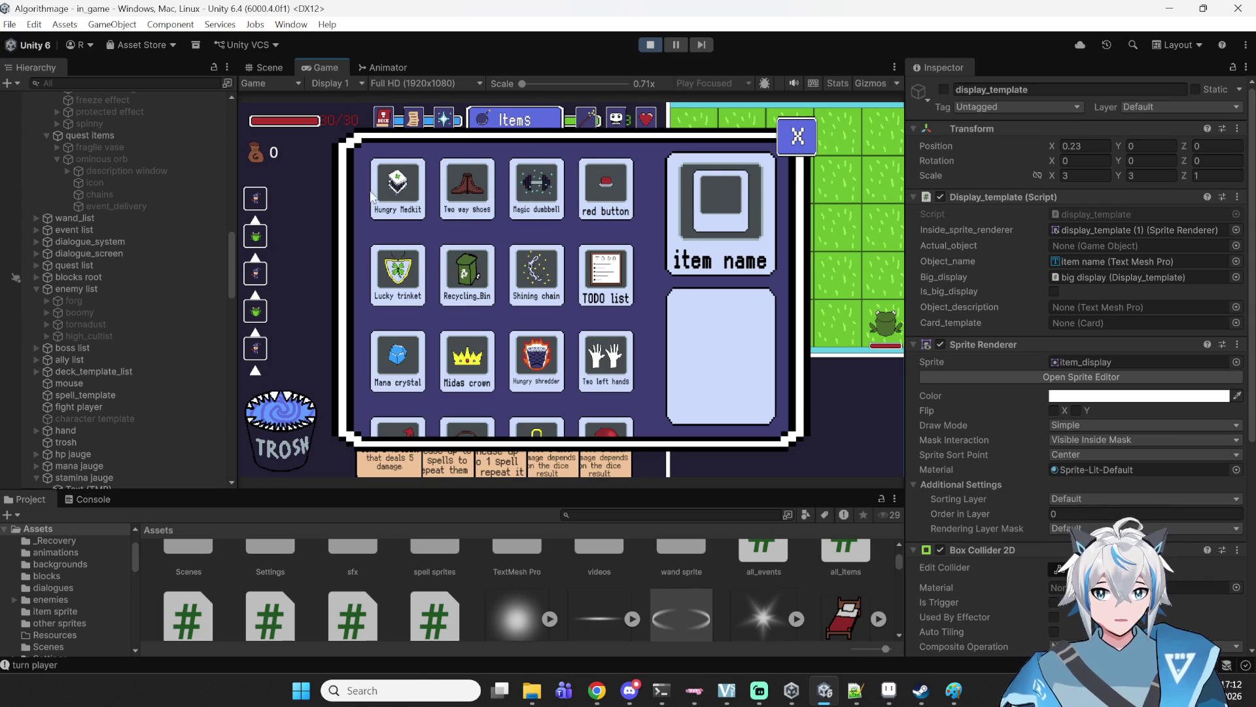
left_click(398, 197)
left_click(466, 196)
left_click(538, 196)
left_click(536, 278)
left_click(398, 275)
left_click(470, 288)
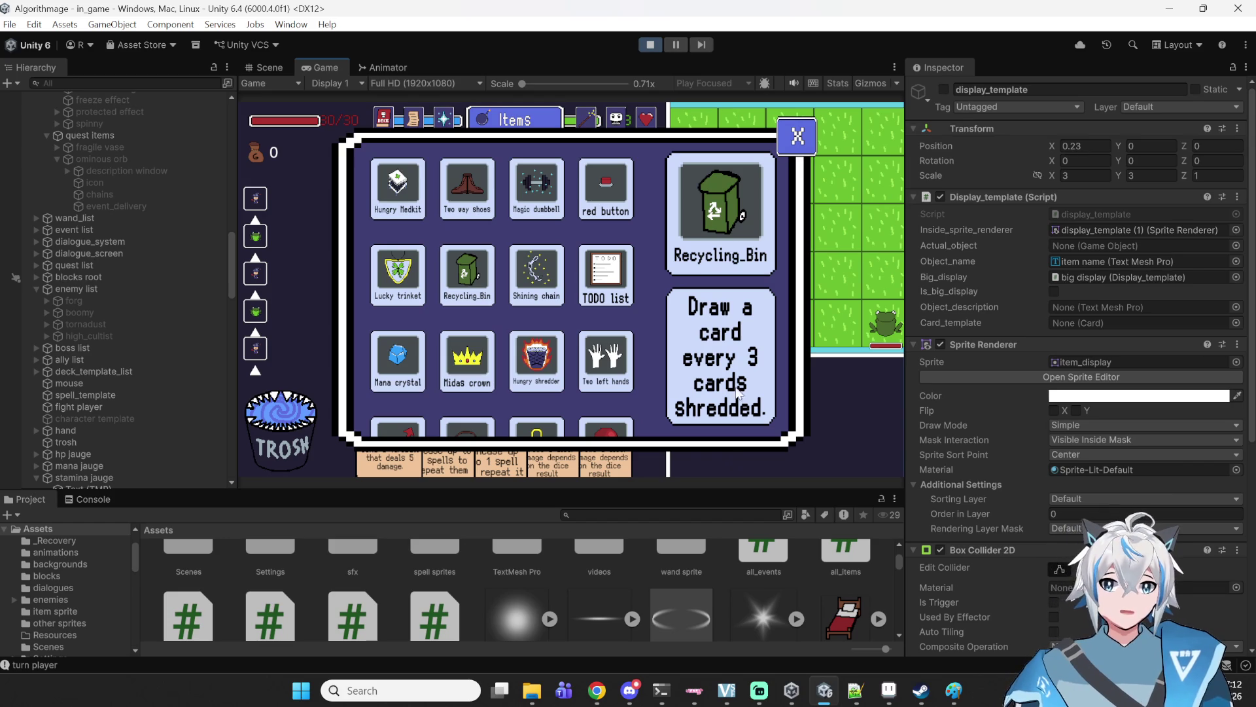
View the TODO list item's description, then flip through the Wands, Enemies and Spells pages.
scroll(575, 294, "down", 3)
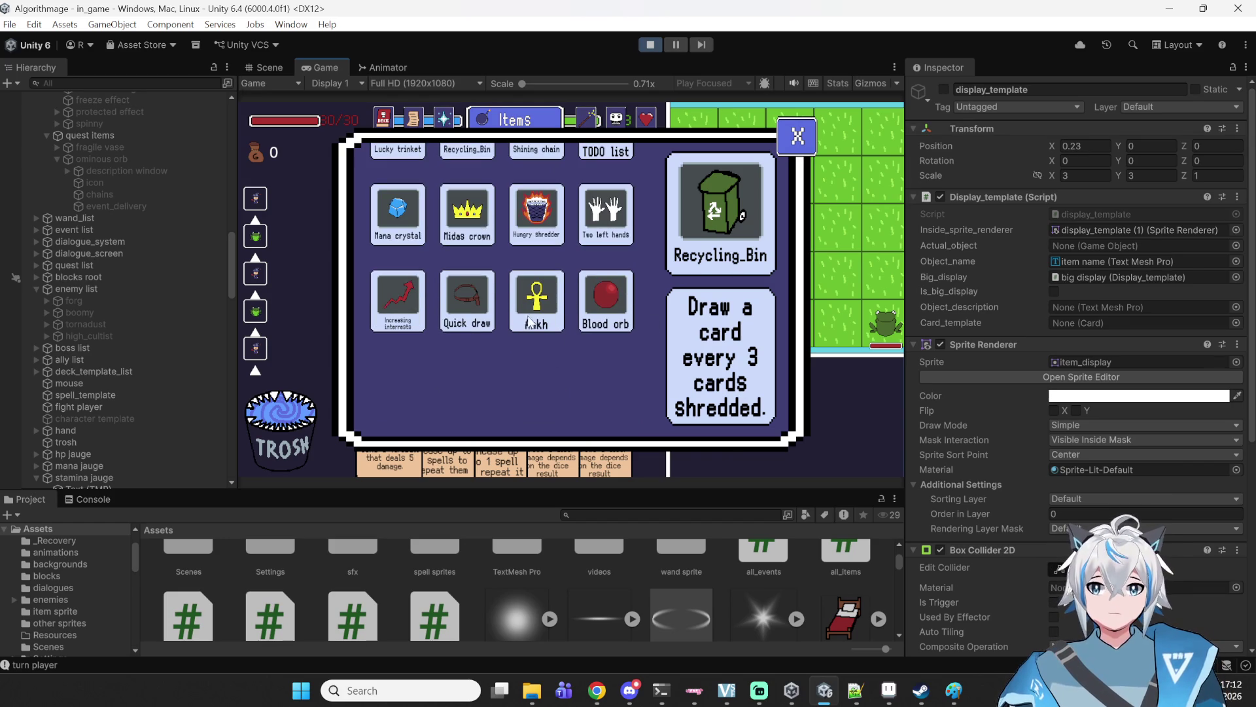
left_click(604, 154)
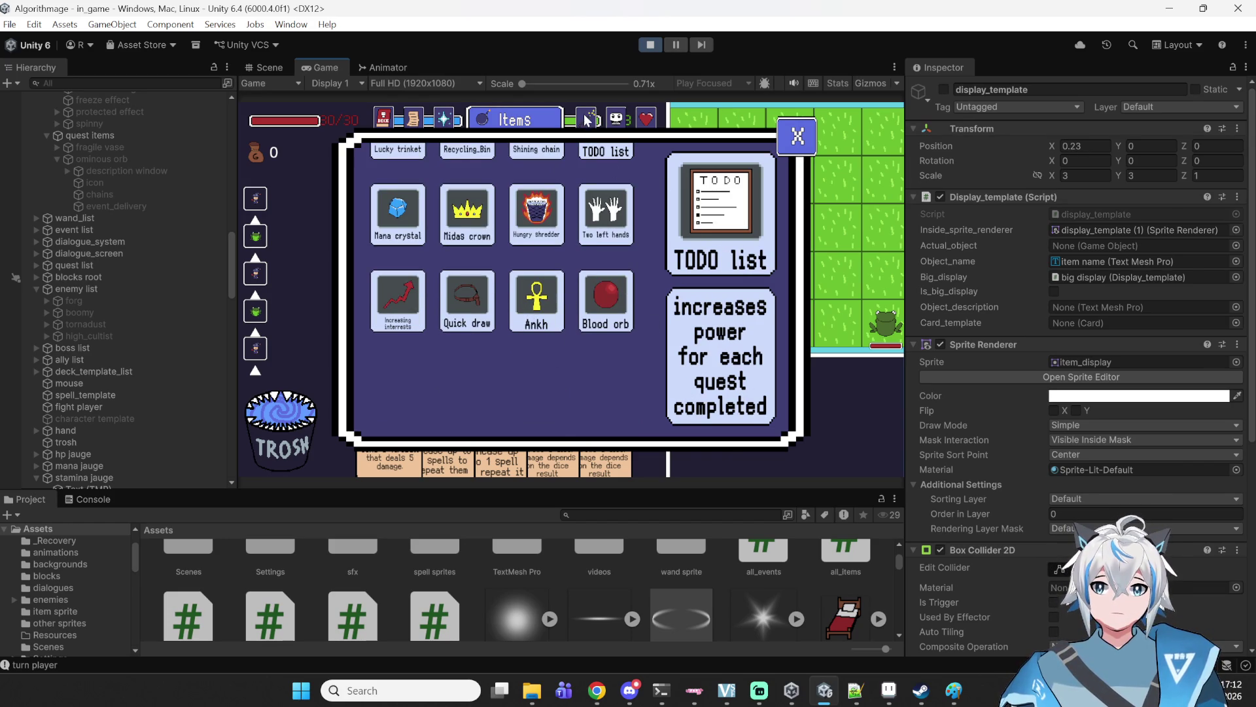
scroll(587, 131, "up", 3)
left_click(588, 123)
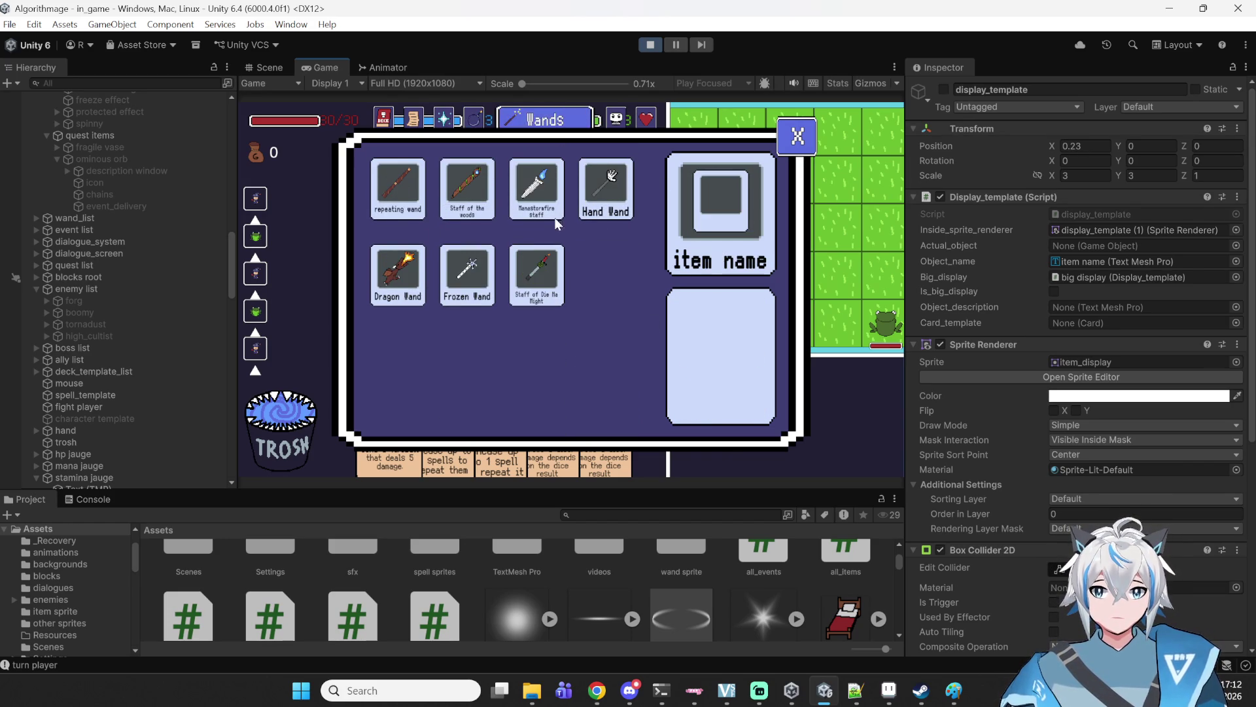
left_click(617, 119)
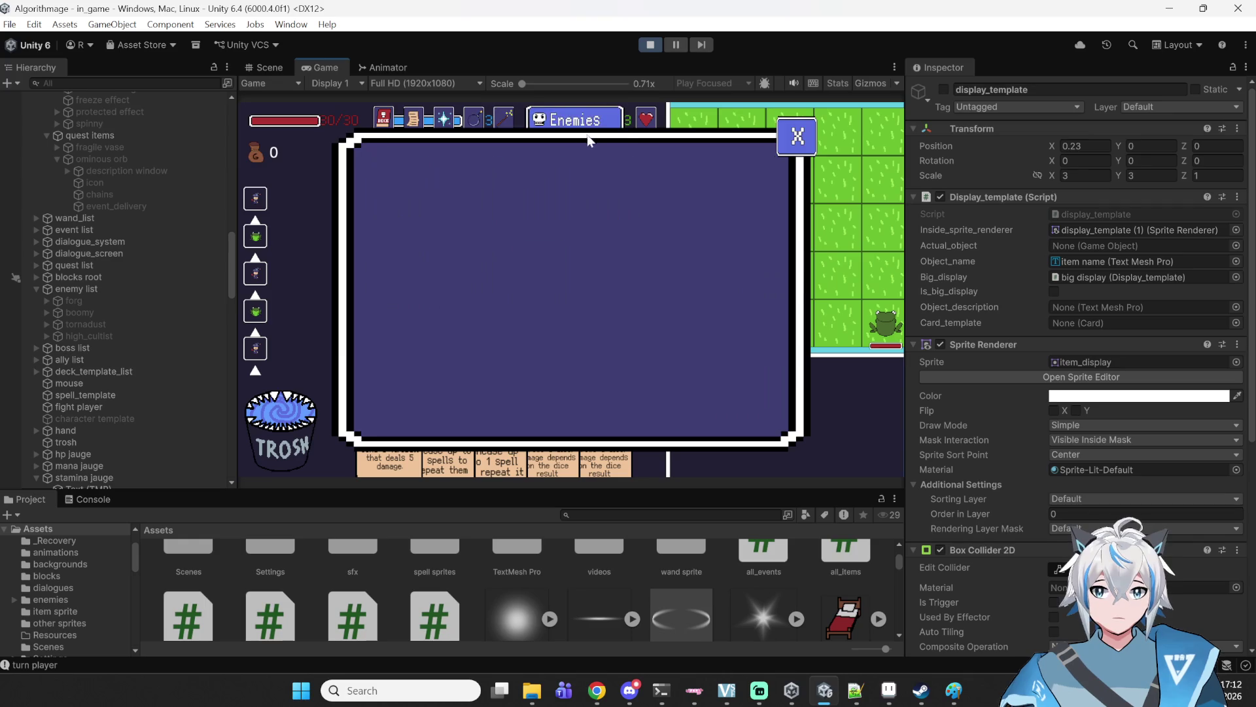
left_click(505, 119)
left_click(616, 119)
left_click(647, 119)
left_click(445, 119)
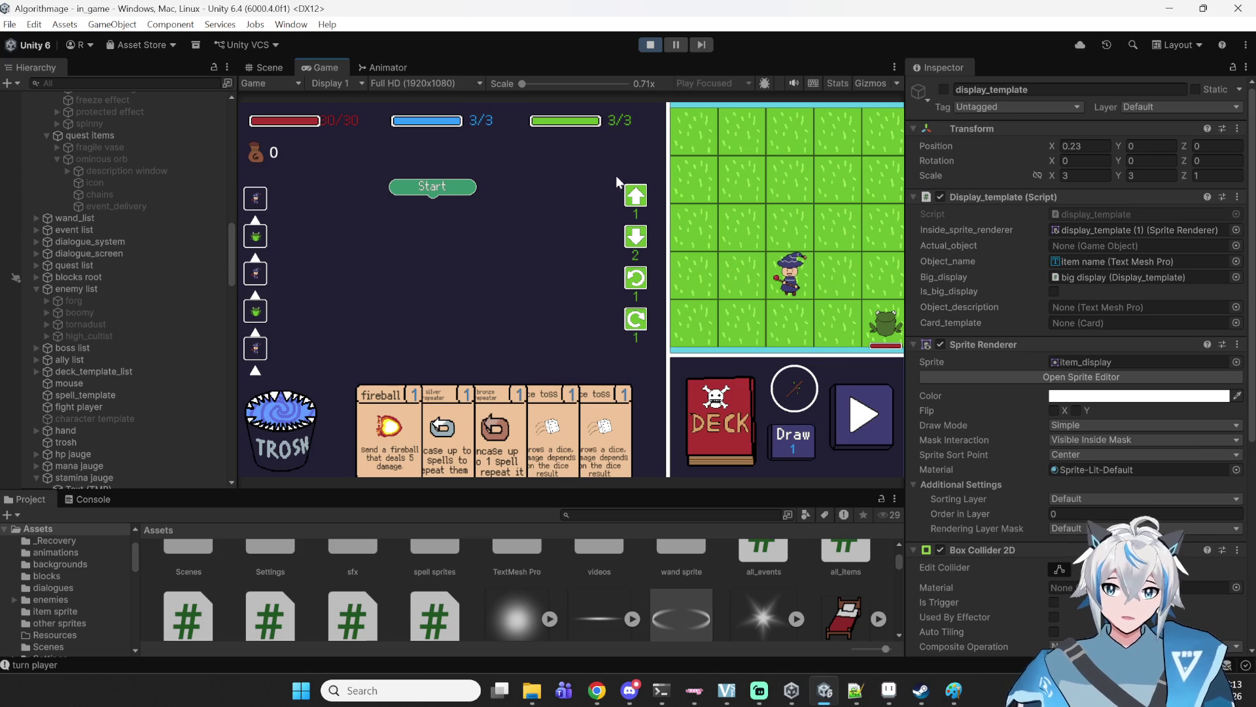
Add Move Forward and Rotate Left blocks and attach them under the Start block.
left_click(631, 196)
left_click(633, 281)
mouse_move(535, 221)
left_mouse_down()
mouse_move(521, 224)
mouse_move(530, 255)
left_mouse_up()
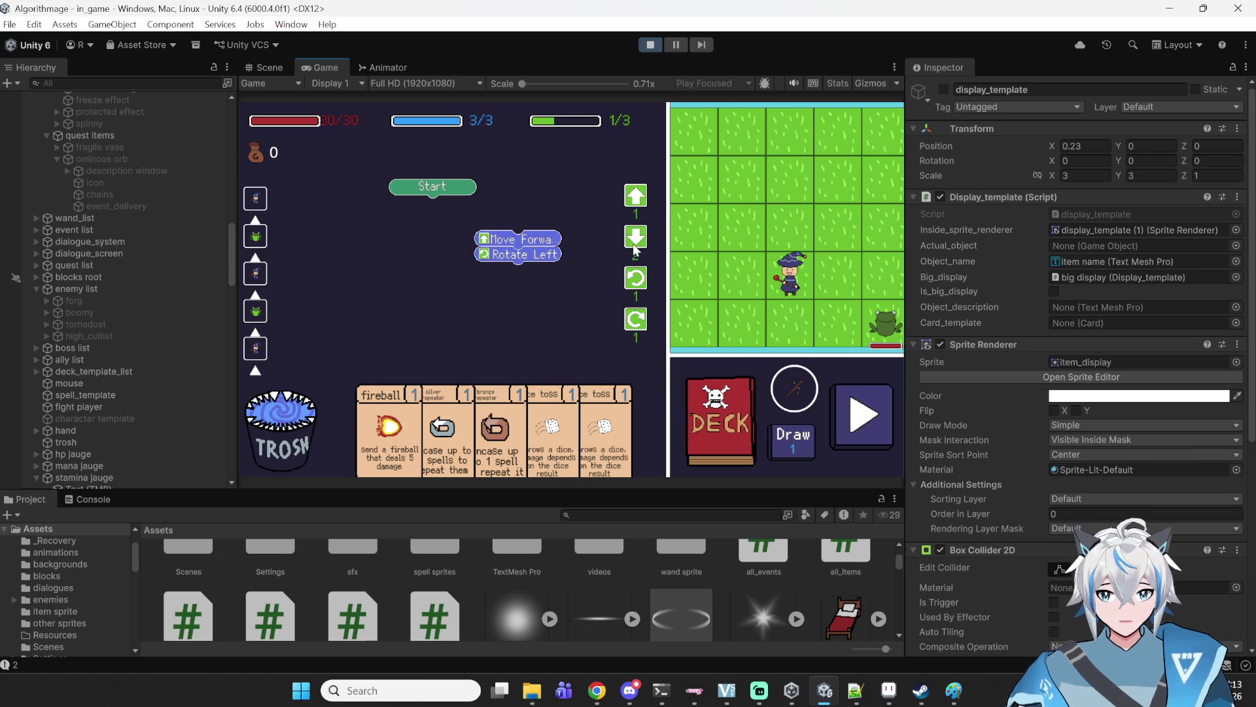
left_click_drag(487, 239, 402, 203)
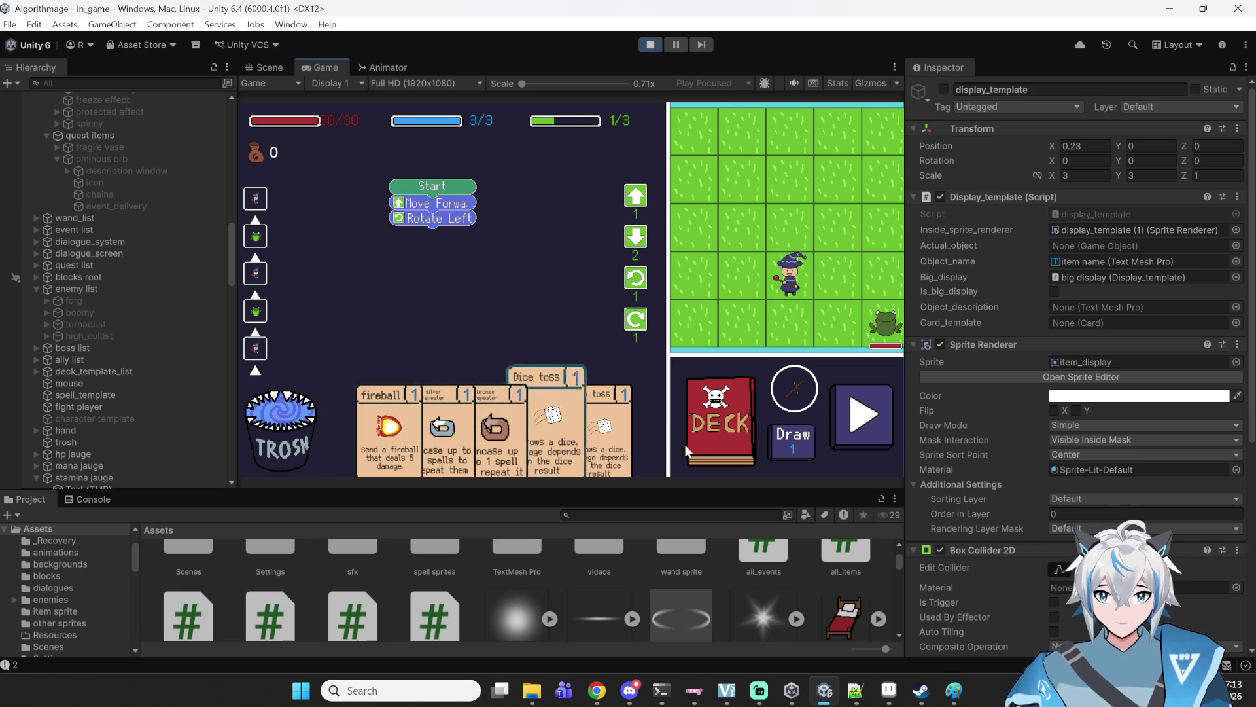
left_click(719, 419)
left_click(786, 155)
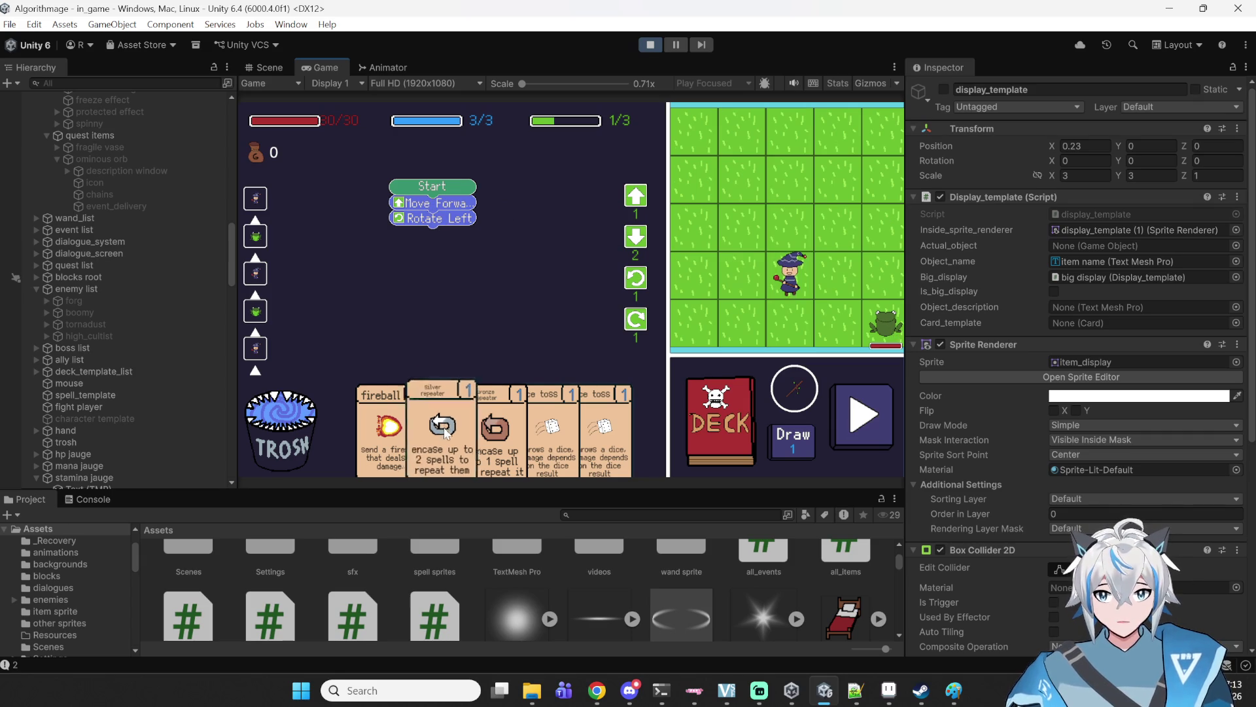
Place a bronze repeater in the program with fireball inside it.
mouse_move(505, 382)
mouse_move(505, 382)
left_mouse_down()
mouse_move(517, 288)
mouse_move(432, 252)
left_mouse_up()
mouse_move(425, 396)
left_mouse_down()
mouse_move(508, 315)
mouse_move(452, 261)
left_mouse_up()
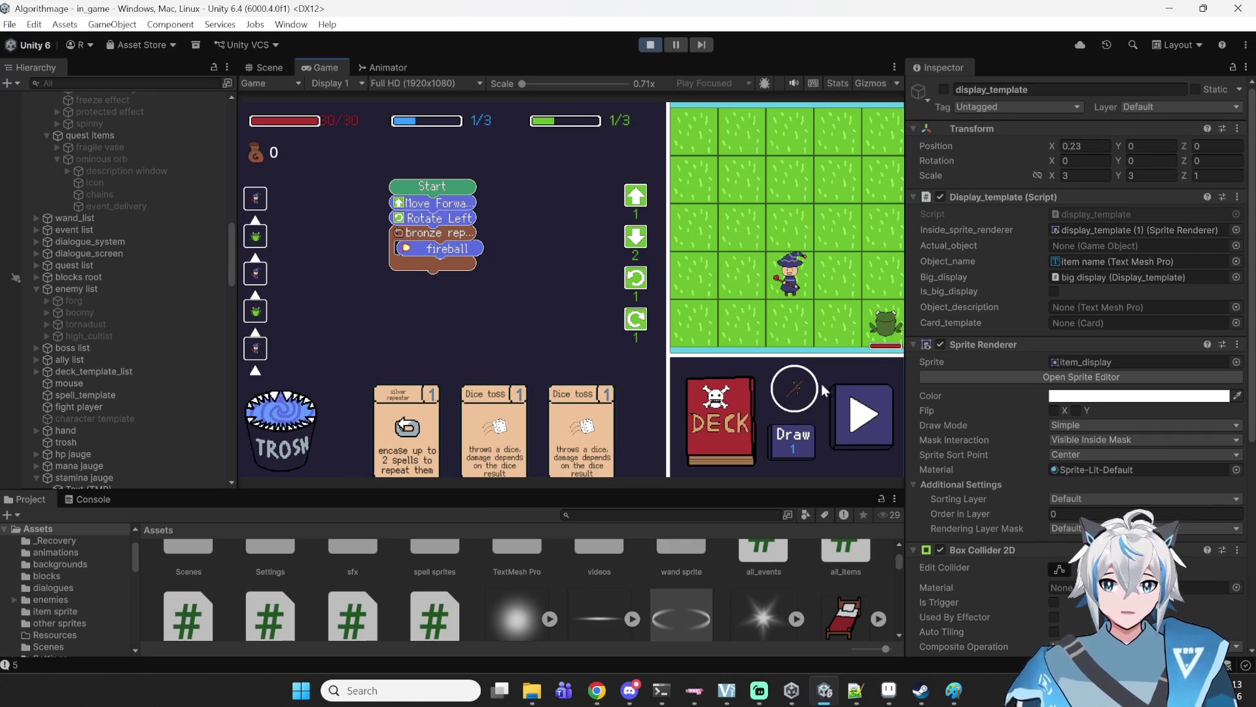
Run the spell program to beat the frog, continue past the Victory panel, and stop play mode.
left_click(842, 407)
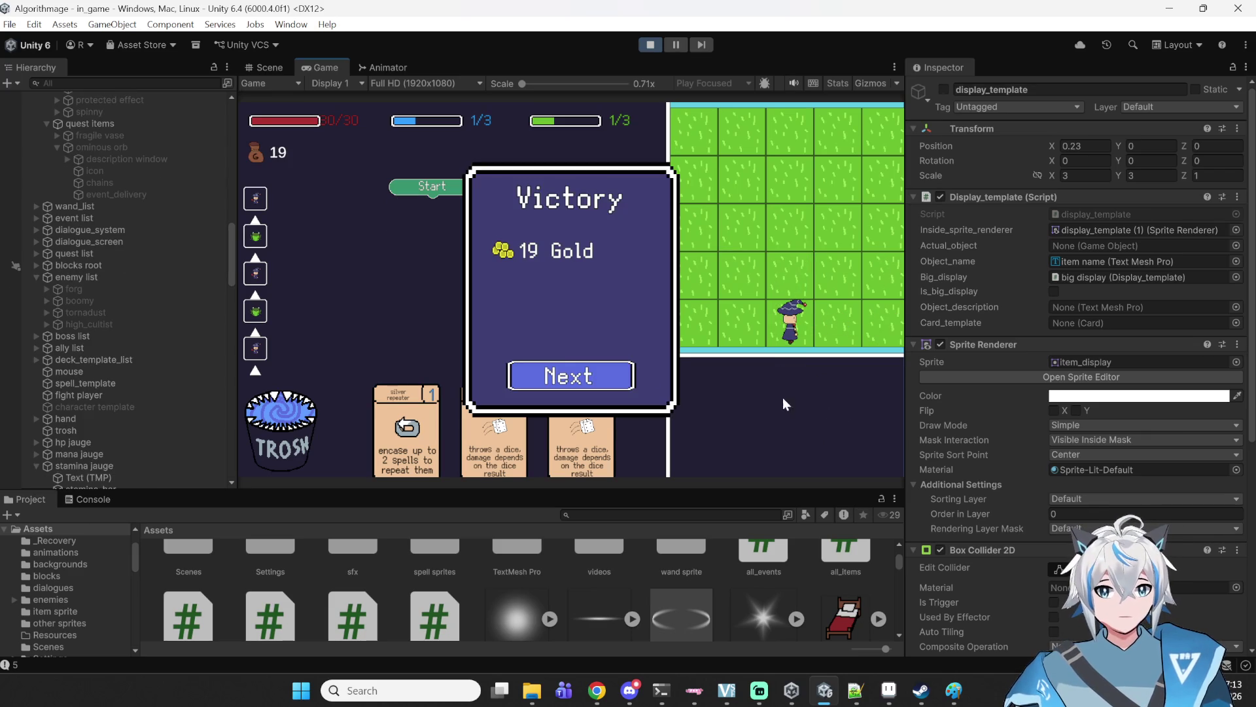
left_click(558, 366)
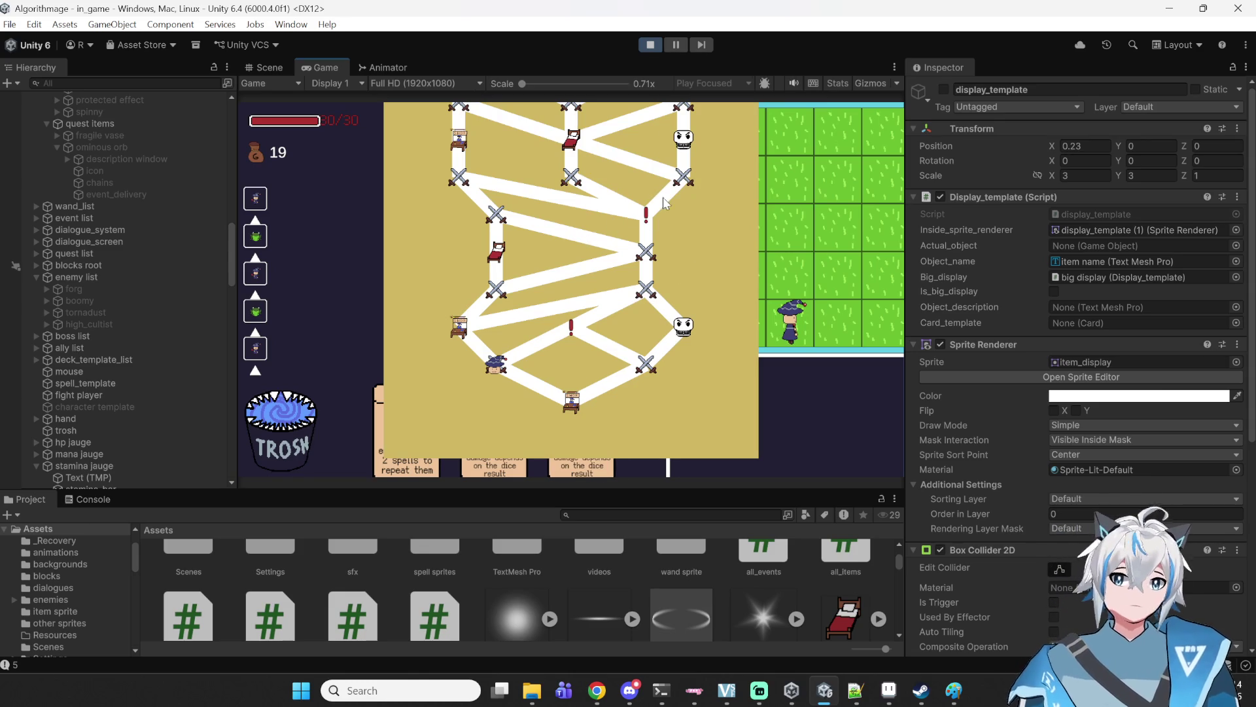
left_click(654, 44)
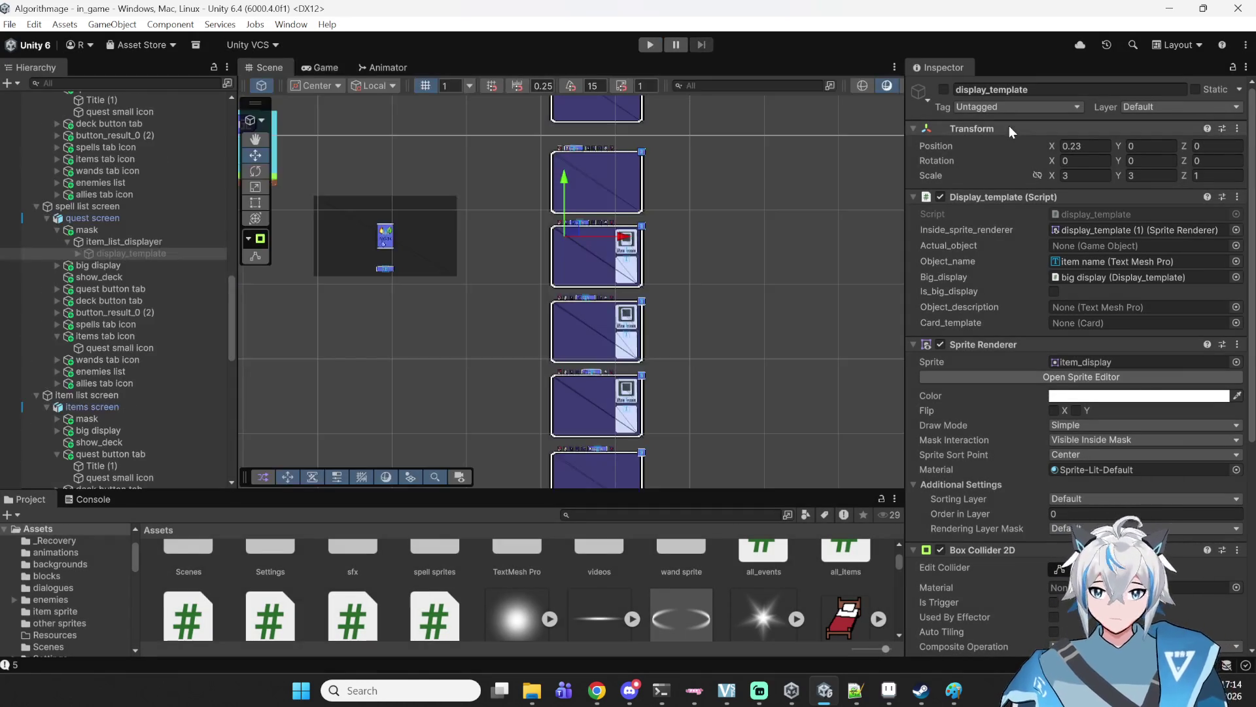